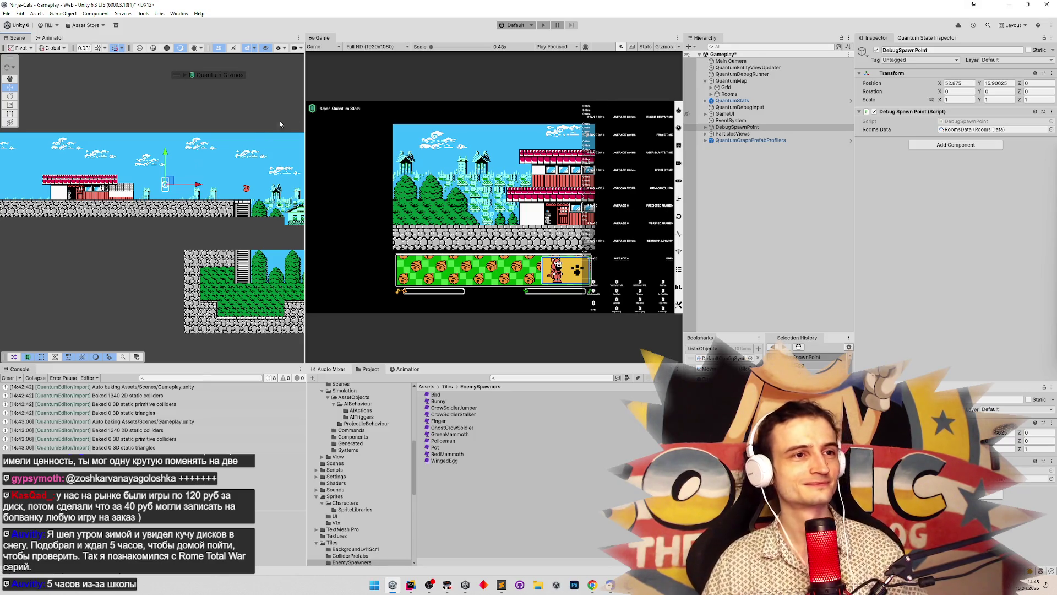
Step: Save the Gameplay scene, clear the Console, and start playing from the Game view
key(ctrl+s)
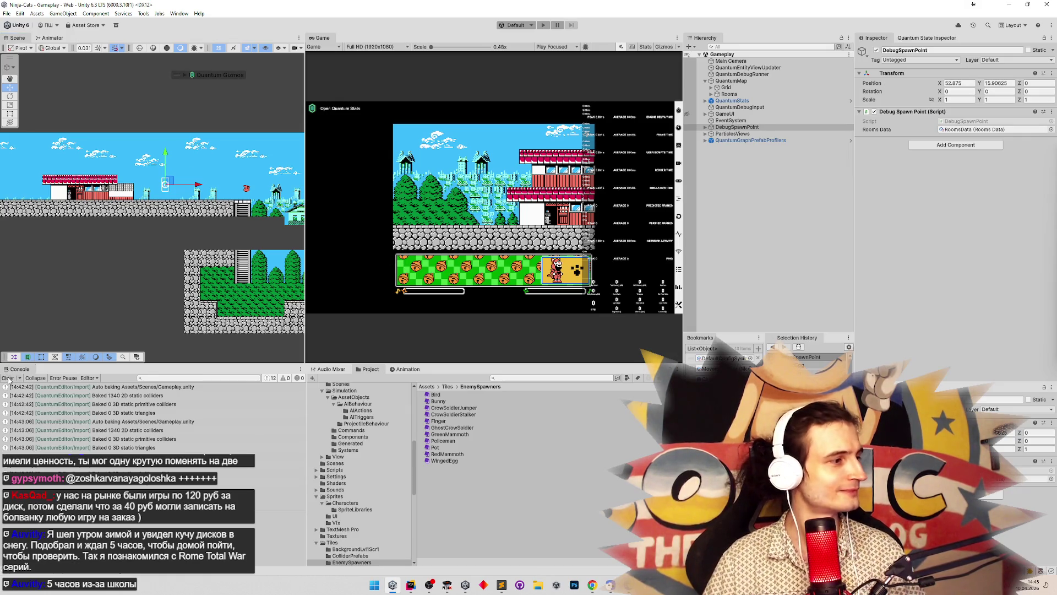
click(830, 257)
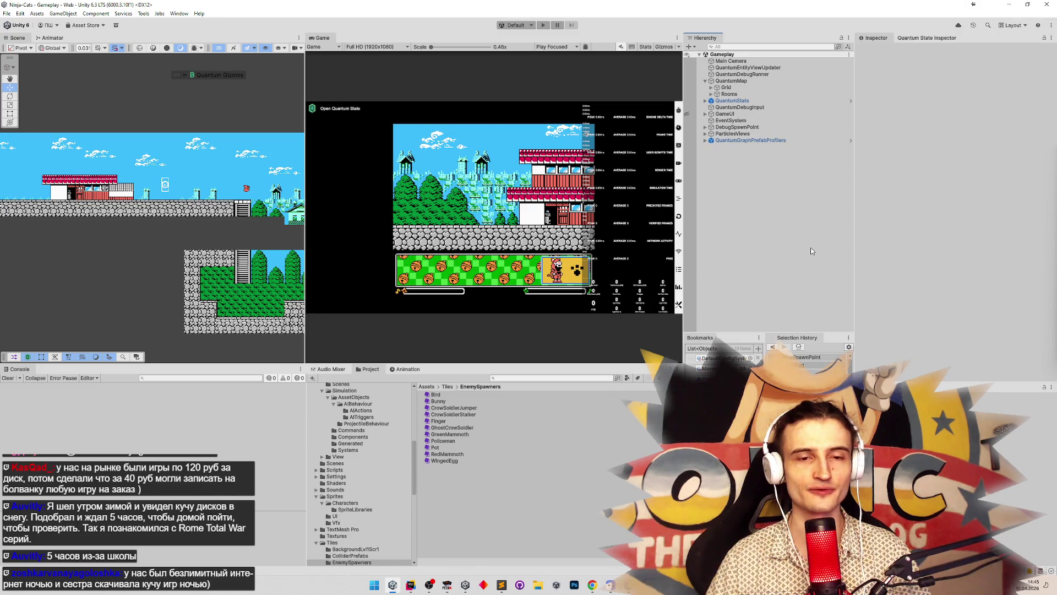
click(593, 229)
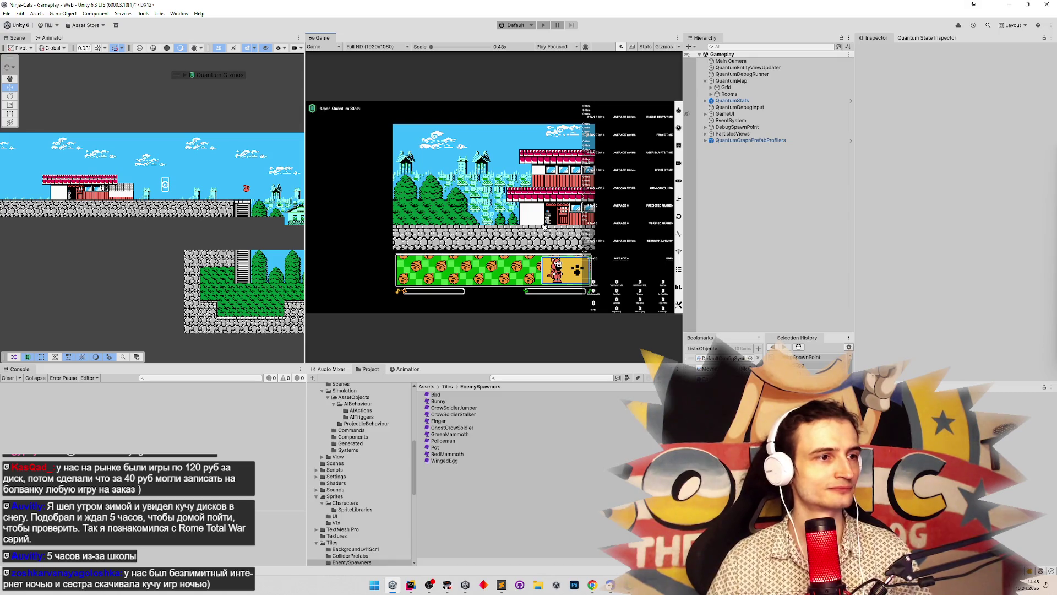
key(ctrl+p)
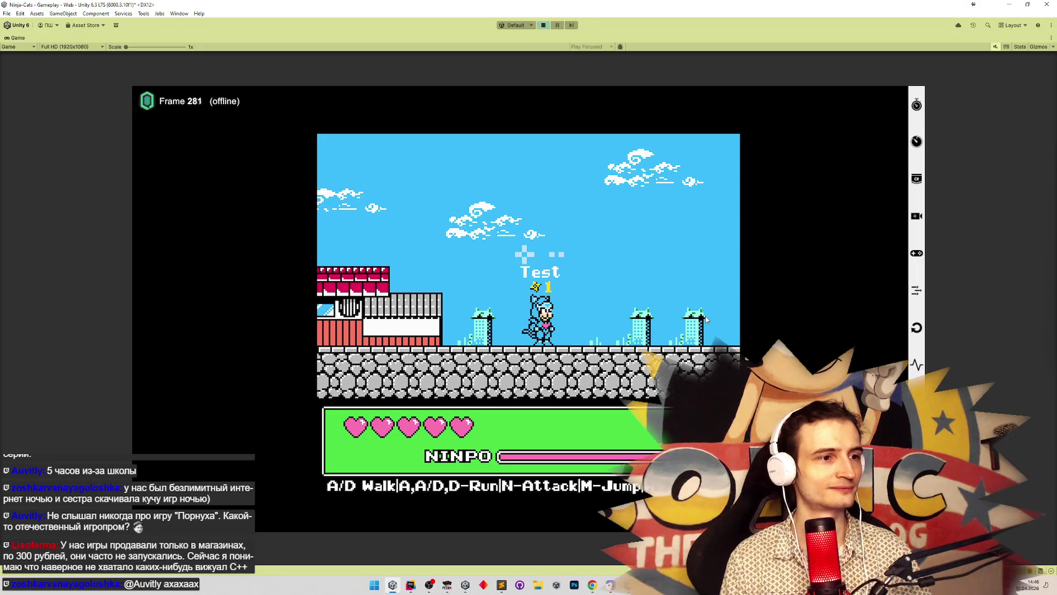
Step: Walk the ninja cat right, left past the flying enemy, then right, and stop play
key(d)
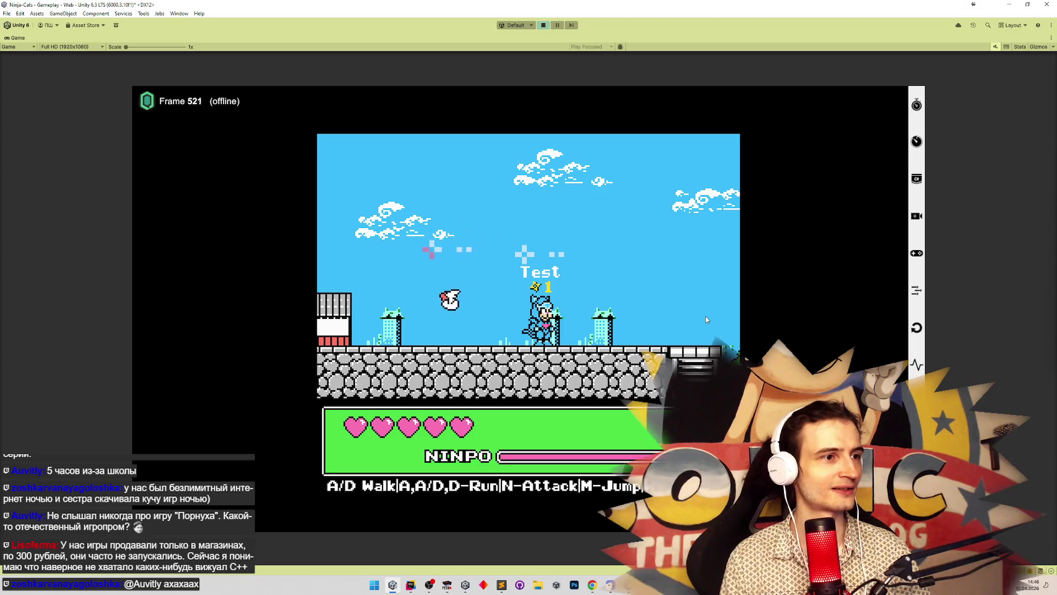
key(a)
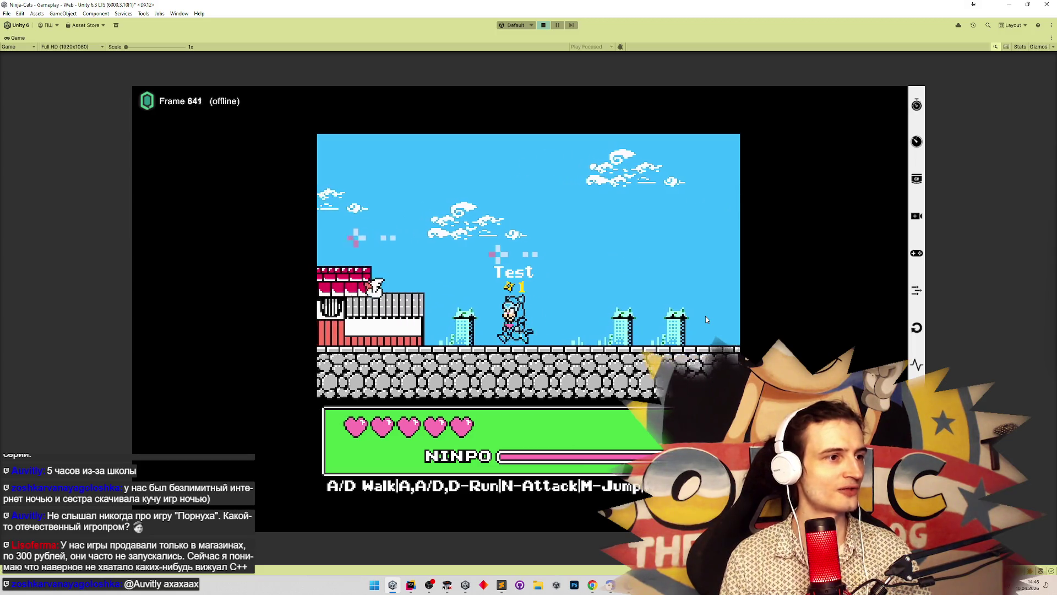
key(a)
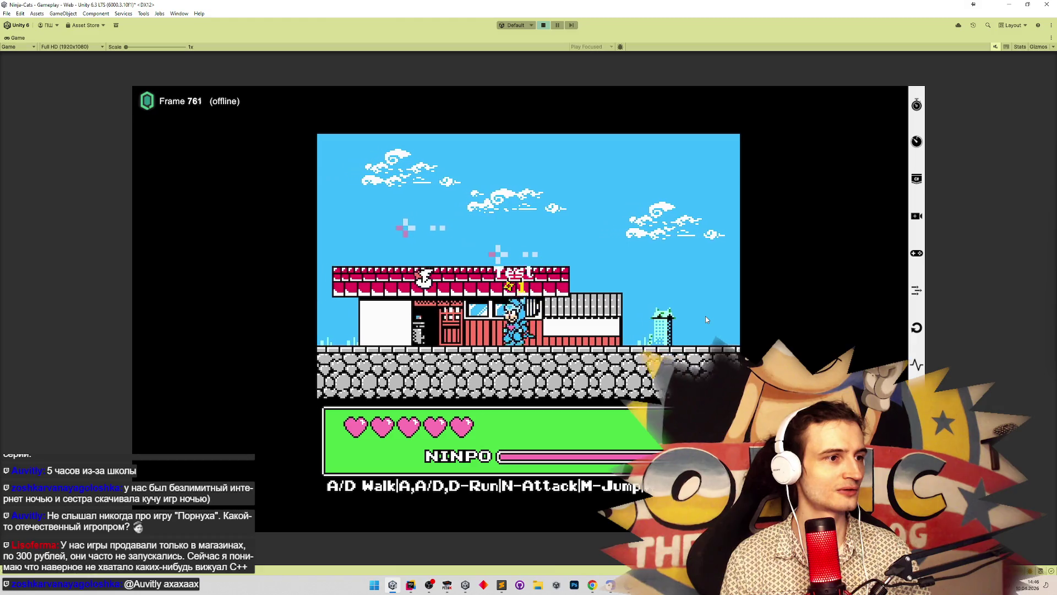
key(a)
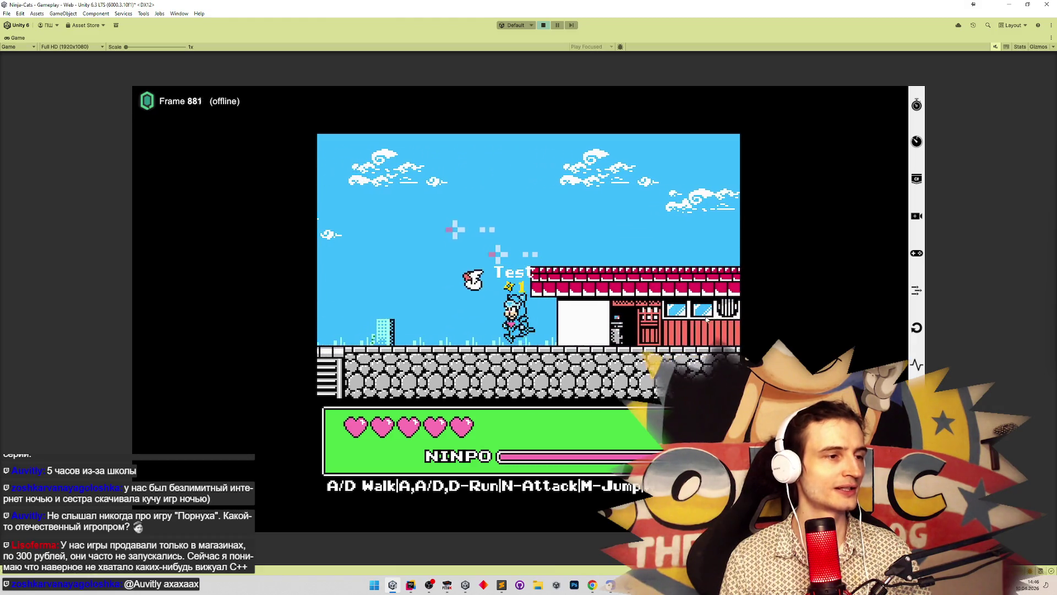
key(a)
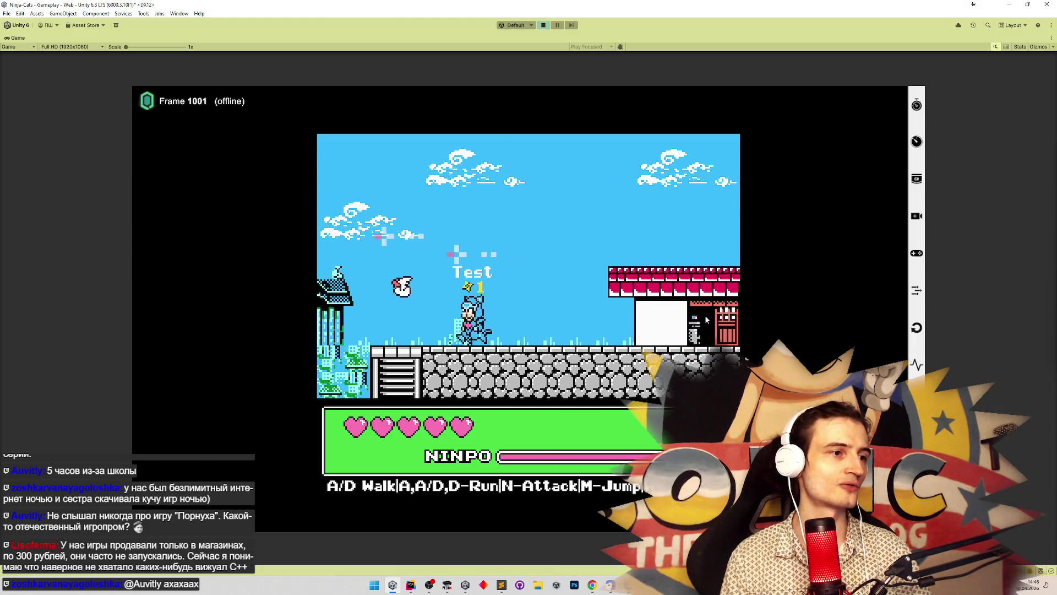
key(d)
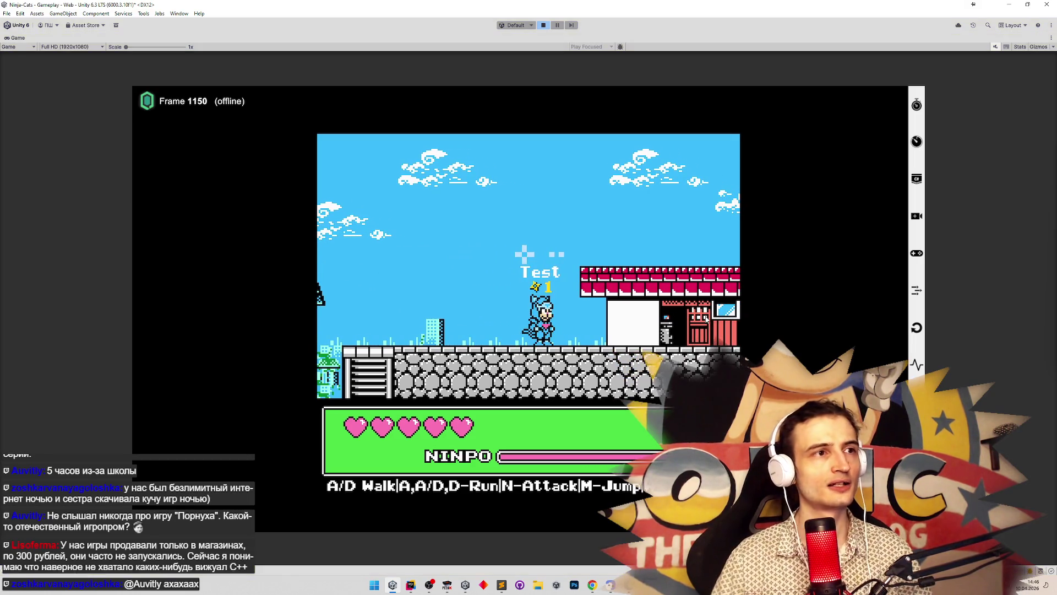
key(ctrl+p)
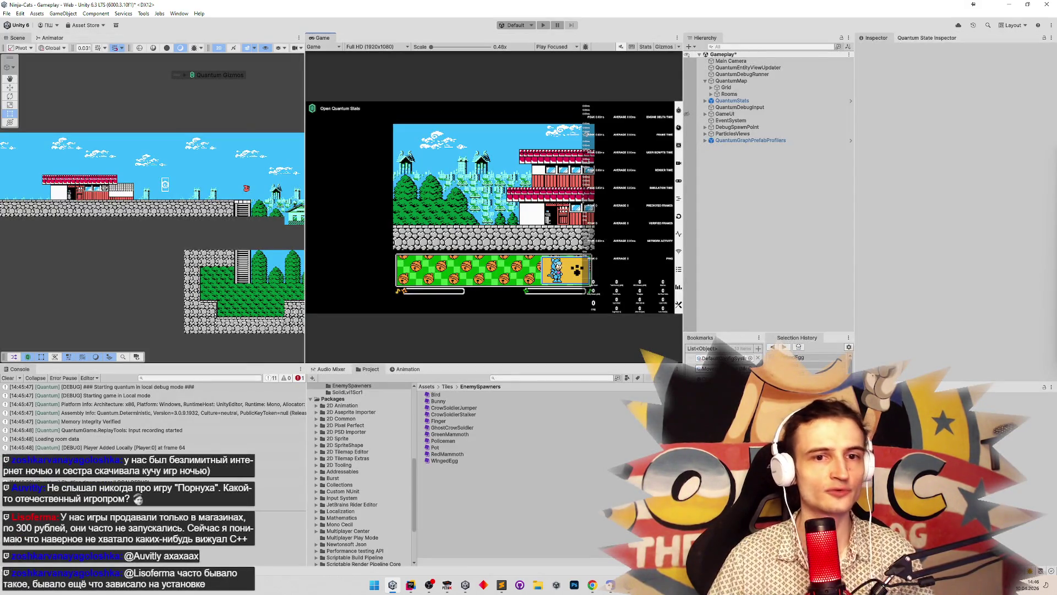
Step: Select the WingedEgg character data, clear the Console, and enlarge the lower panels
click(793, 357)
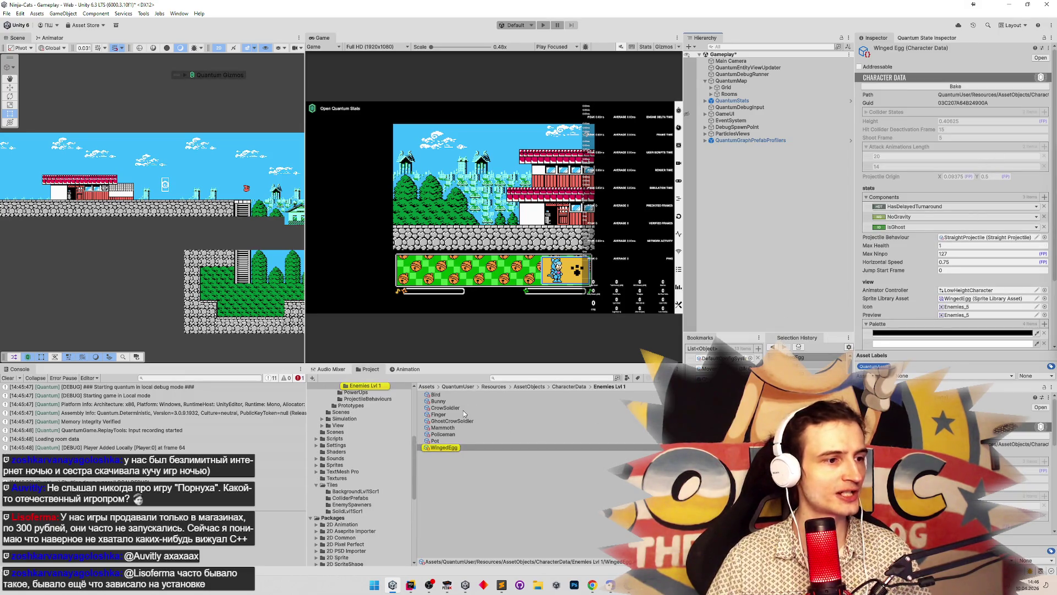
click(8, 377)
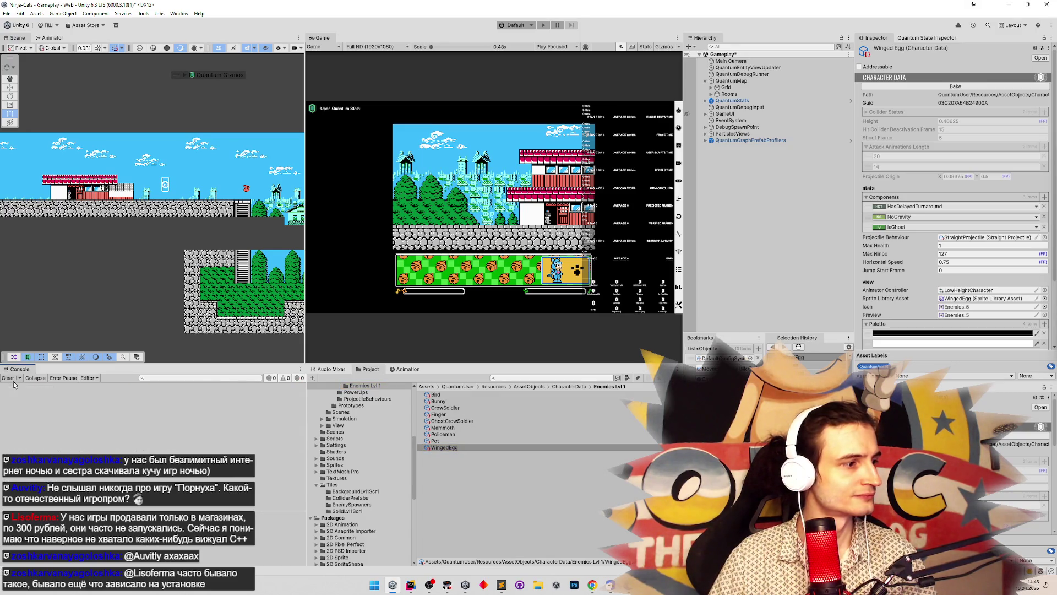
drag(440, 362, 440, 334)
drag(1053, 220, 1045, 263)
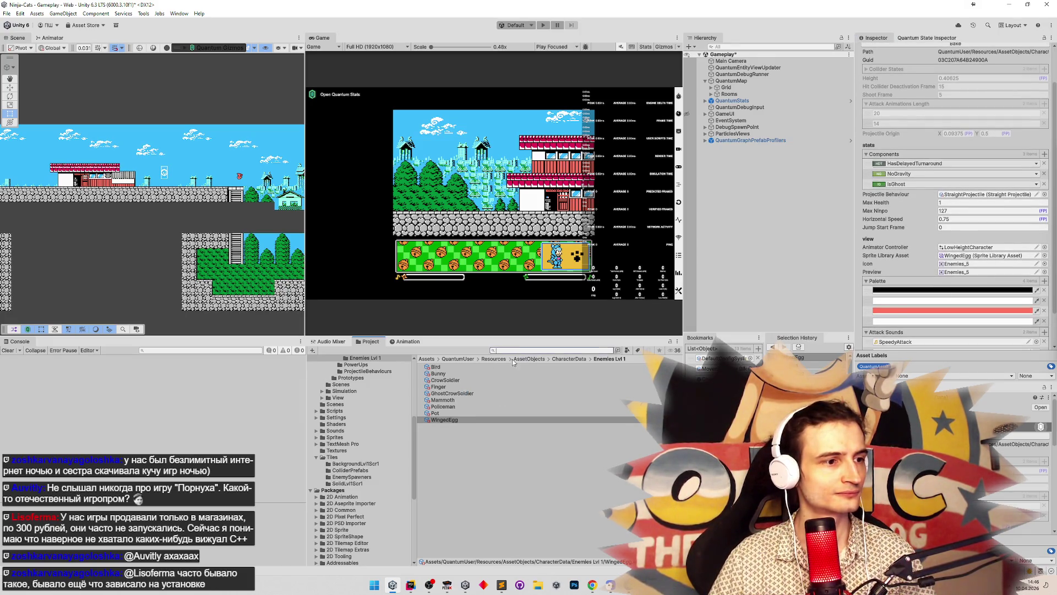
click(453, 419)
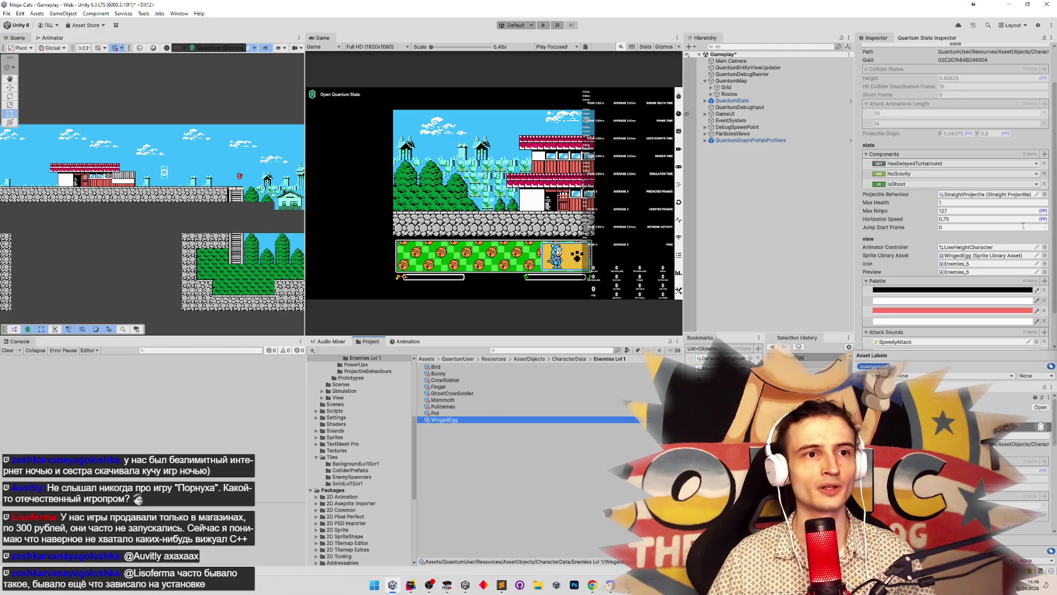
drag(1053, 228, 1052, 243)
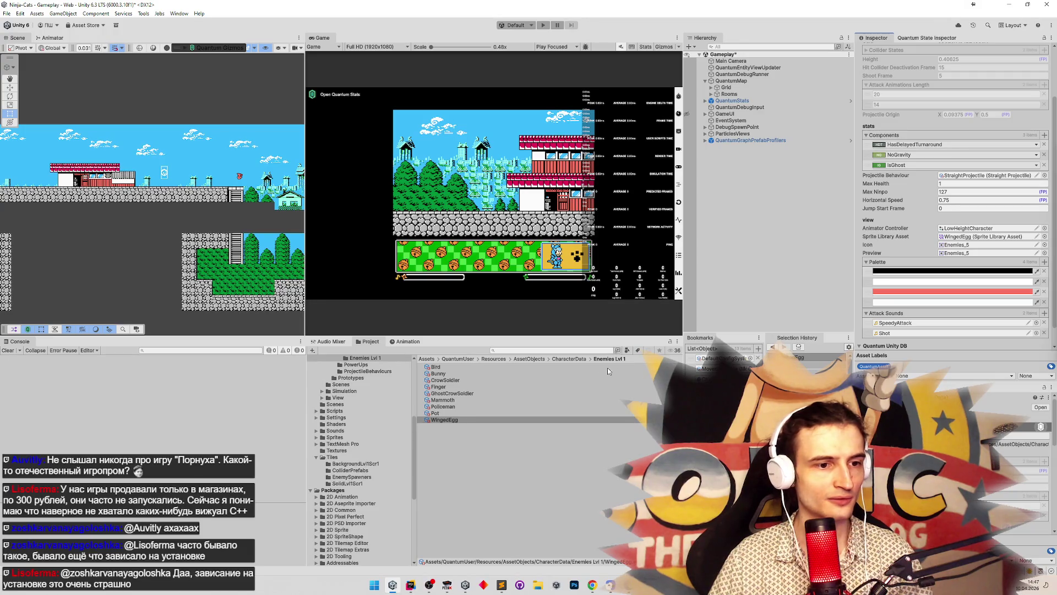
Step: Search the project for 'wav', open WaveControlHeight, and bring up the Sublime Text notes
click(494, 347)
text(wav)
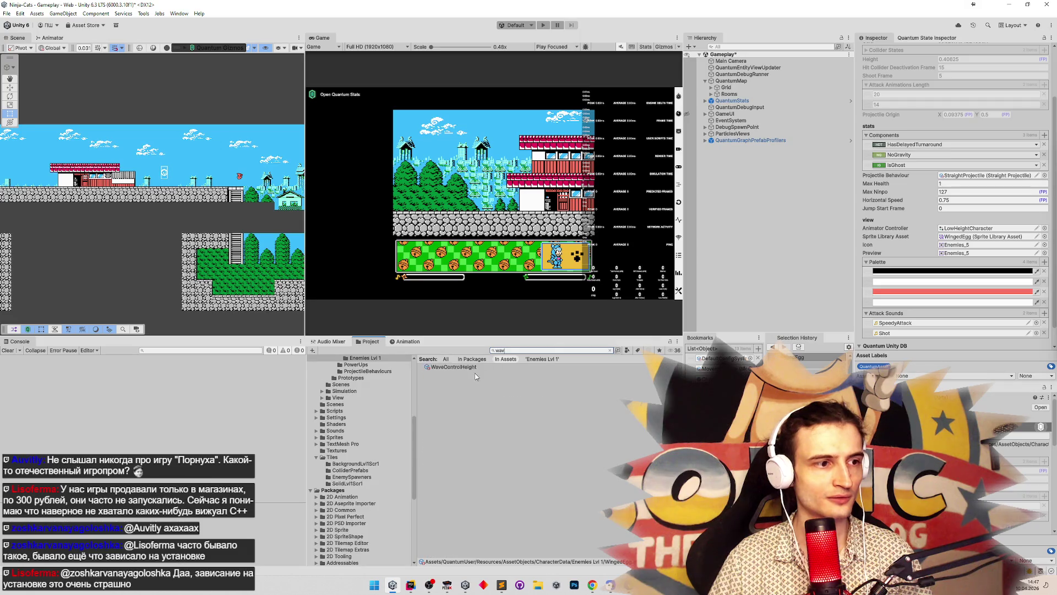
click(454, 368)
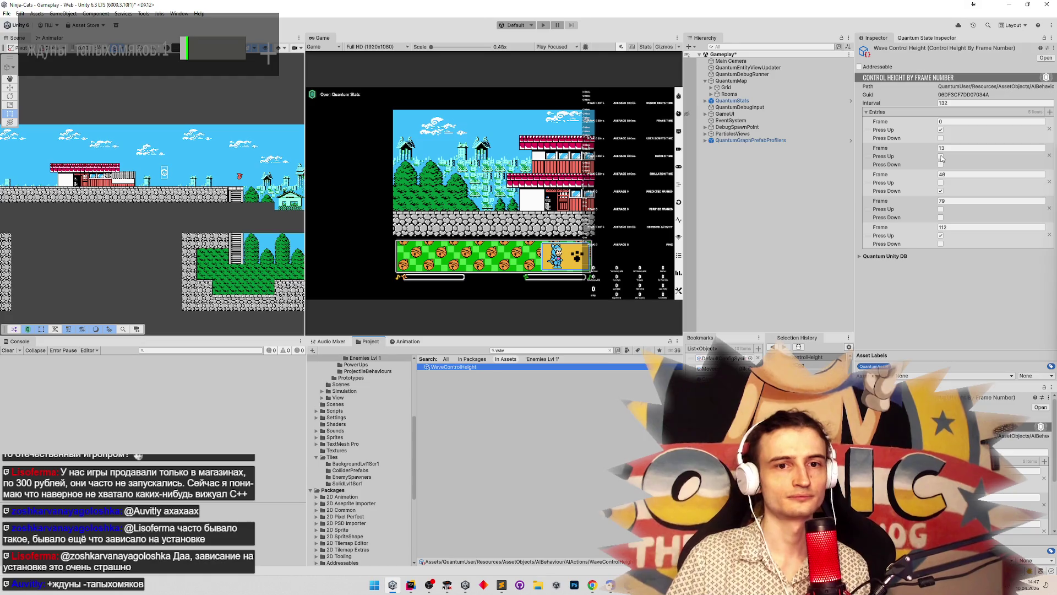
click(503, 586)
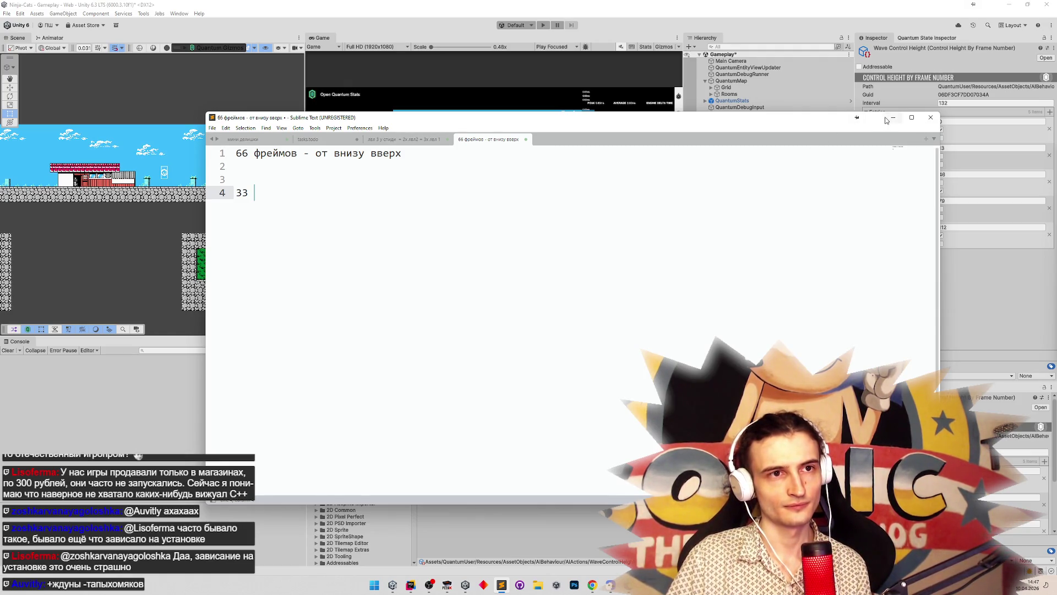
Step: Add 20 and 33 on separate new lines in the timing notes, then minimize Sublime Text
key(Return)
key(Return)
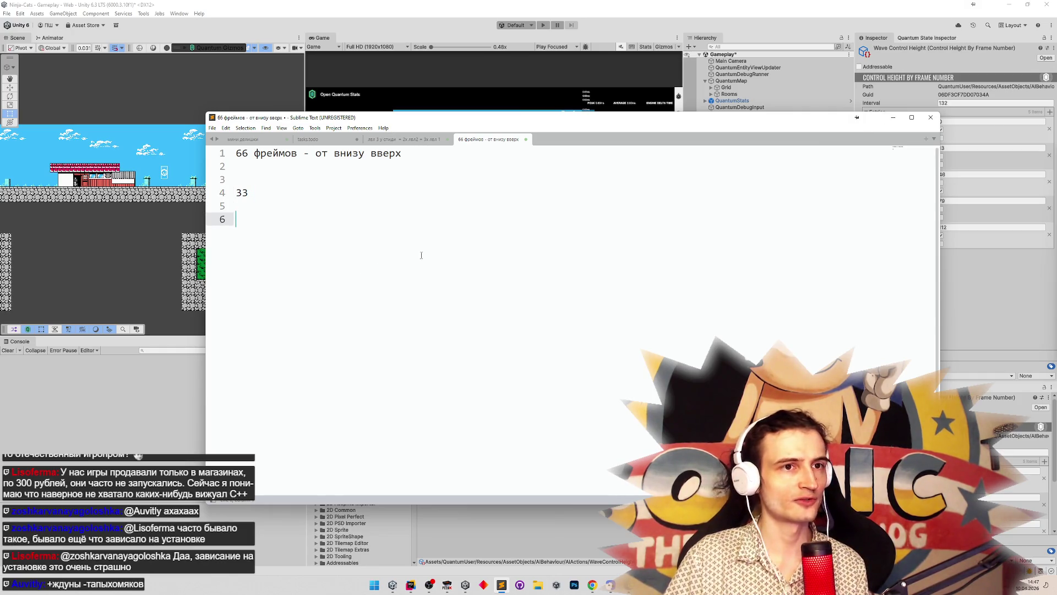
drag(641, 126, 671, 120)
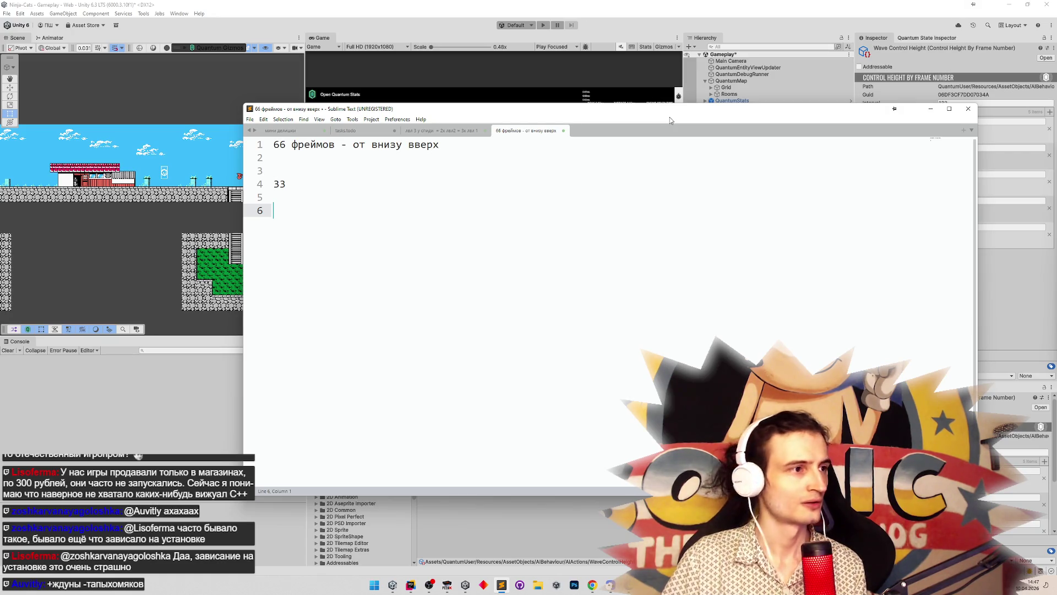
text(20 33)
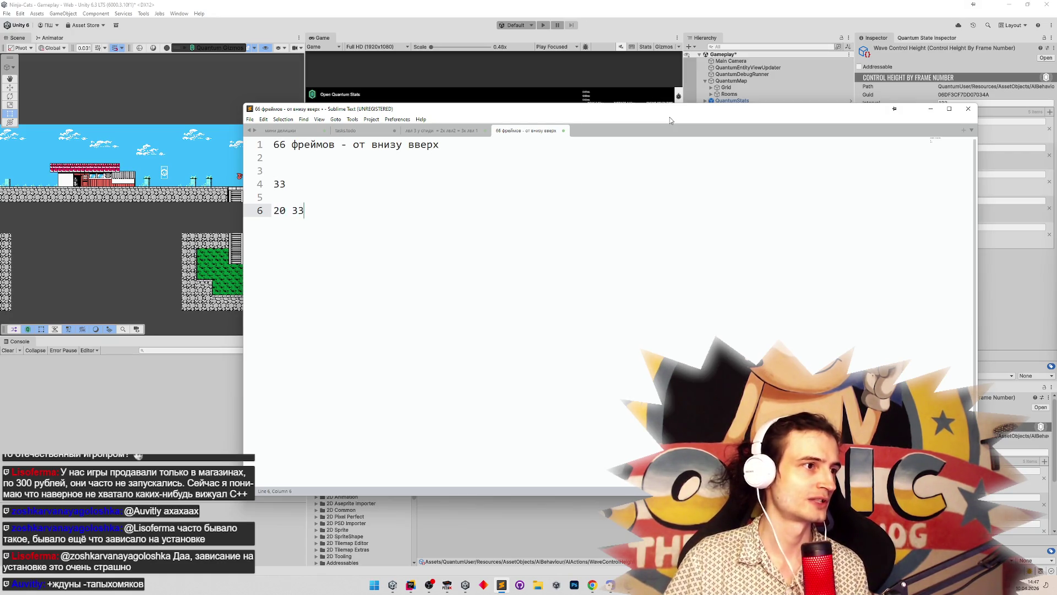
click(291, 211)
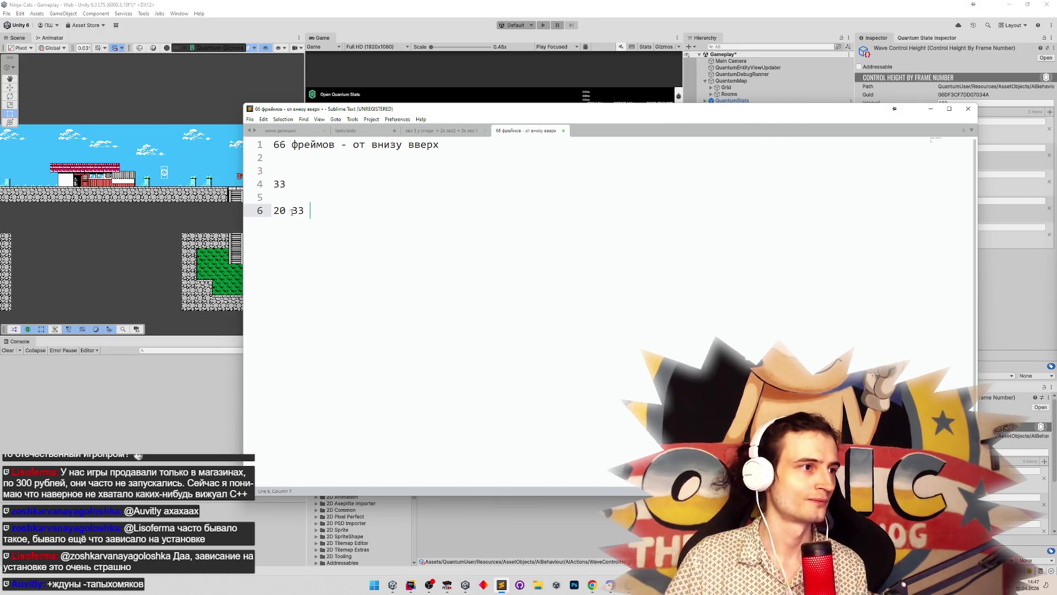
key(Return)
key(Return)
click(931, 108)
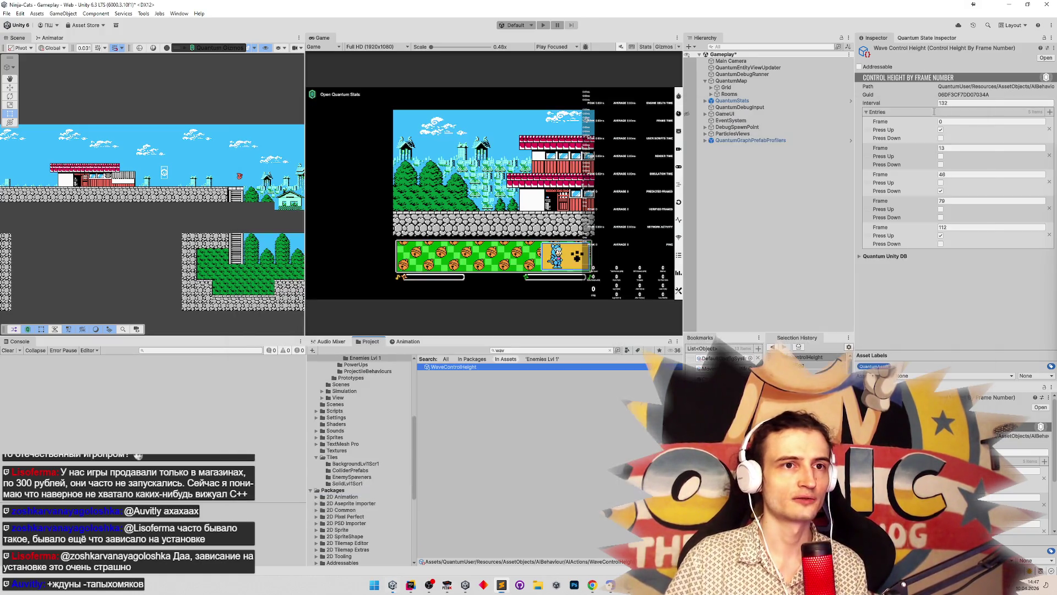
Step: Set WaveControlHeight frames to 10, 43, 63 and 98, Interval to 106, and start play
click(955, 149)
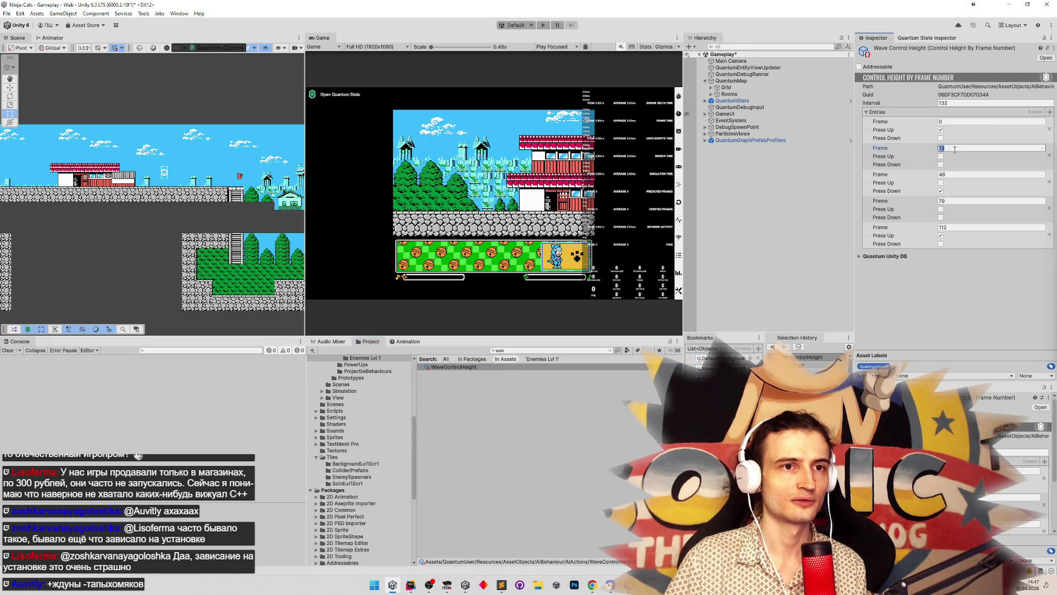
text(10)
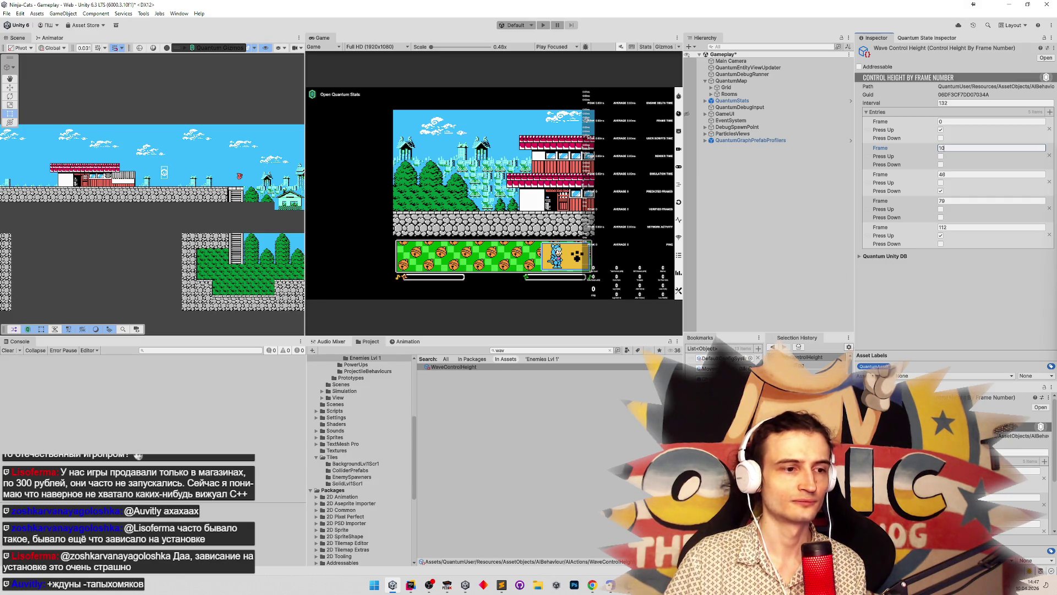
click(968, 175)
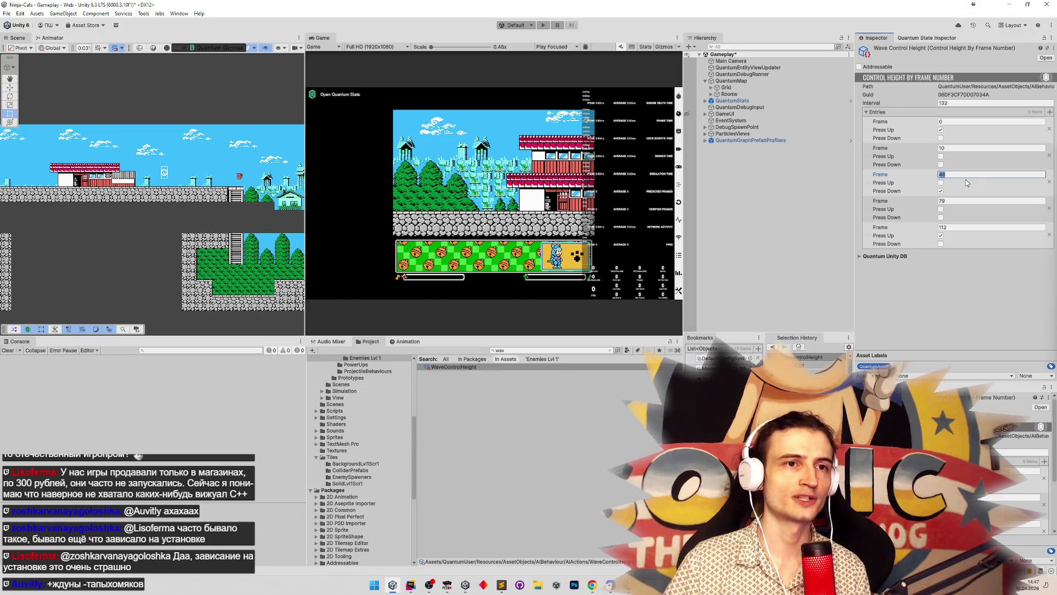
text(4)
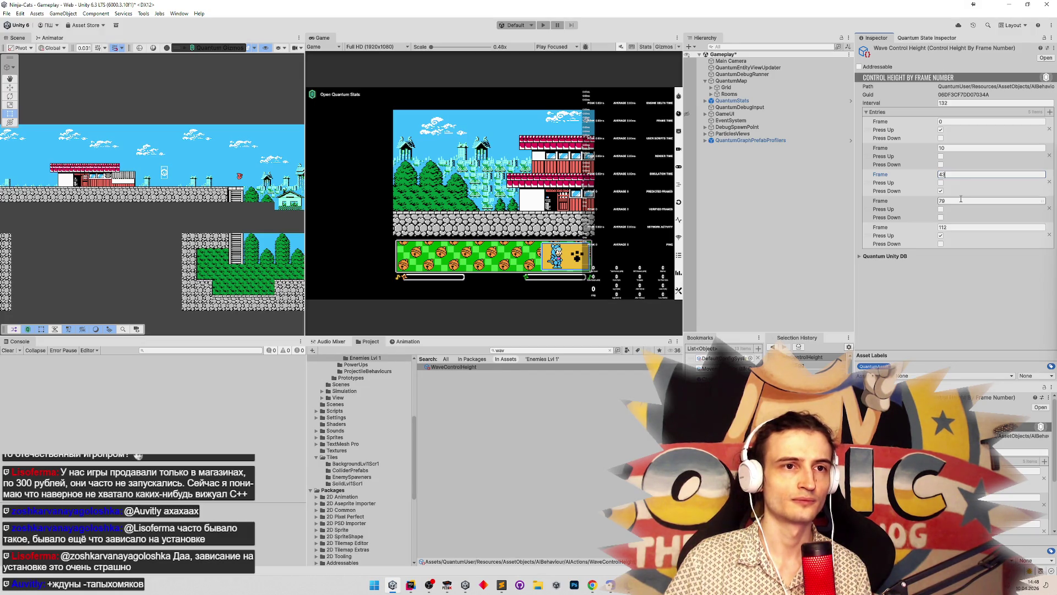
click(961, 200)
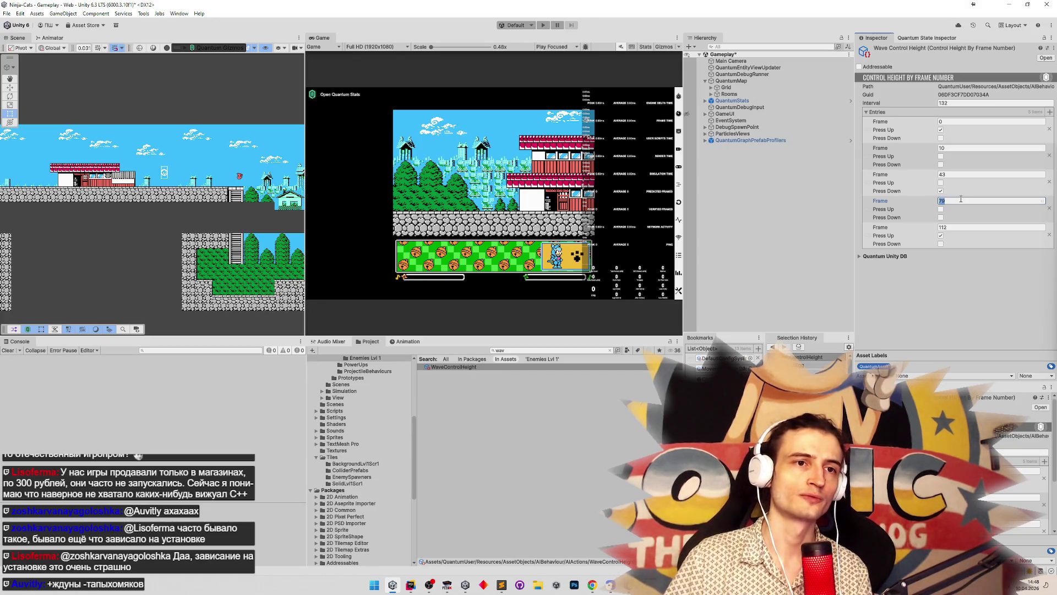
text(63)
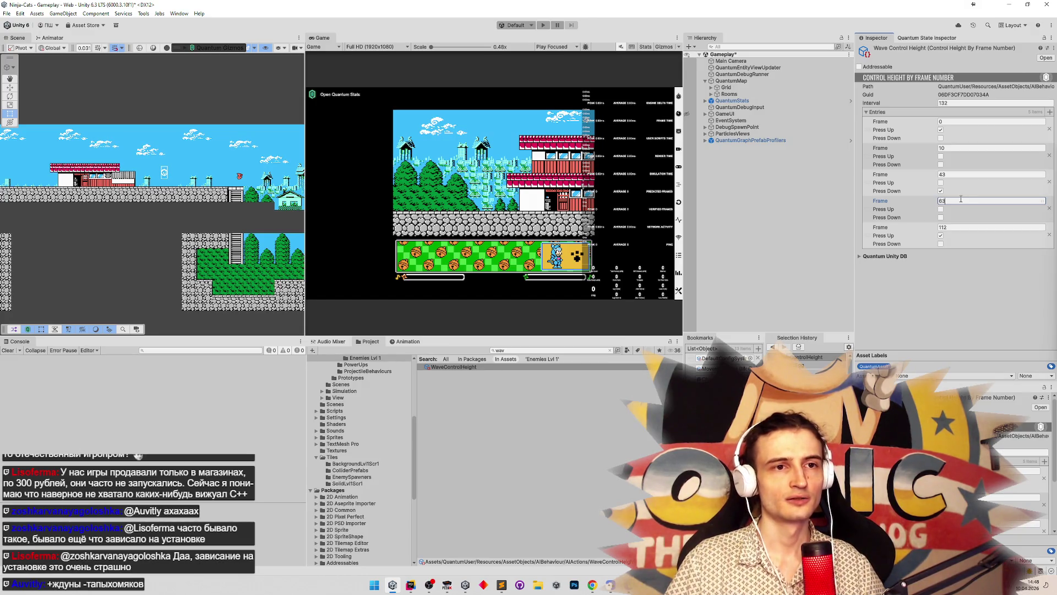
click(949, 226)
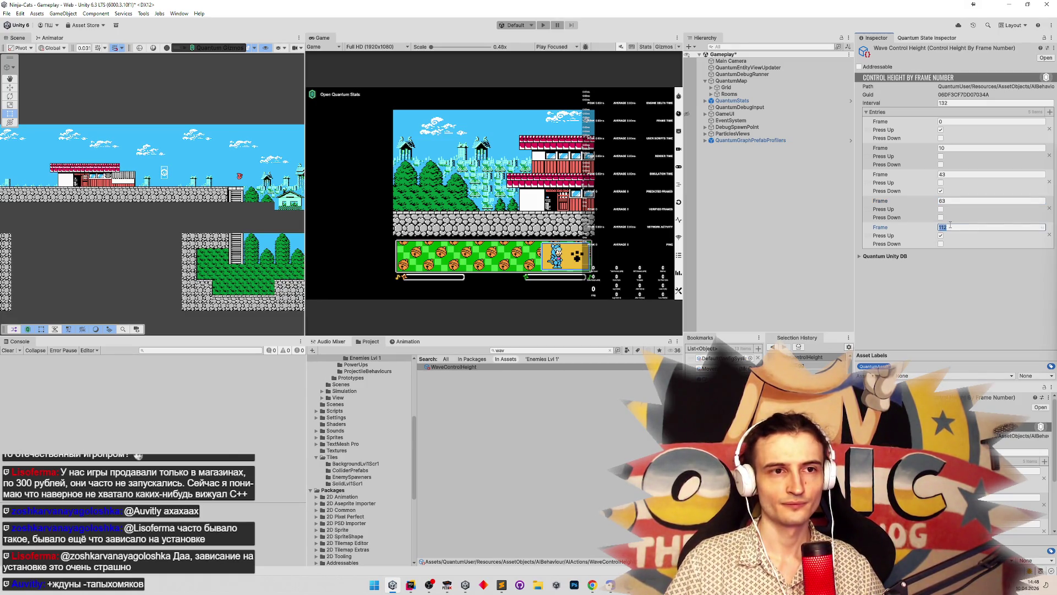
text(8)
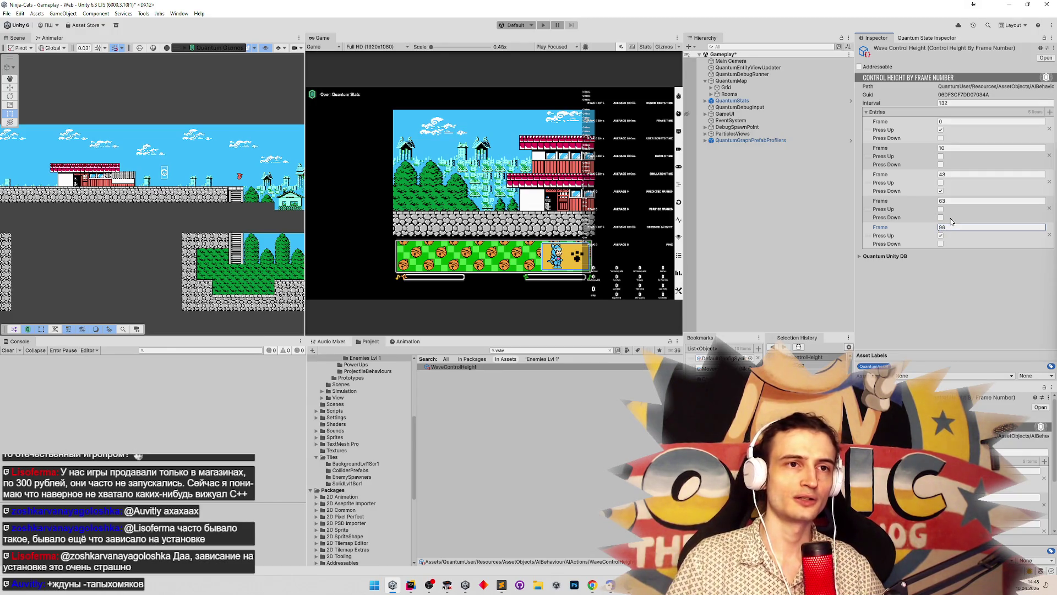
click(968, 102)
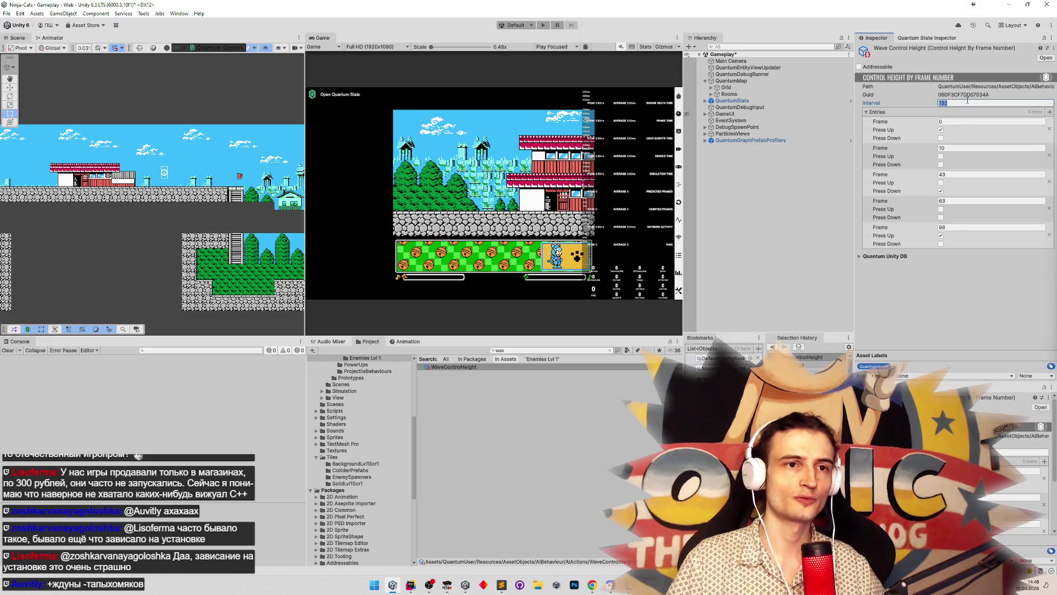
text(106)
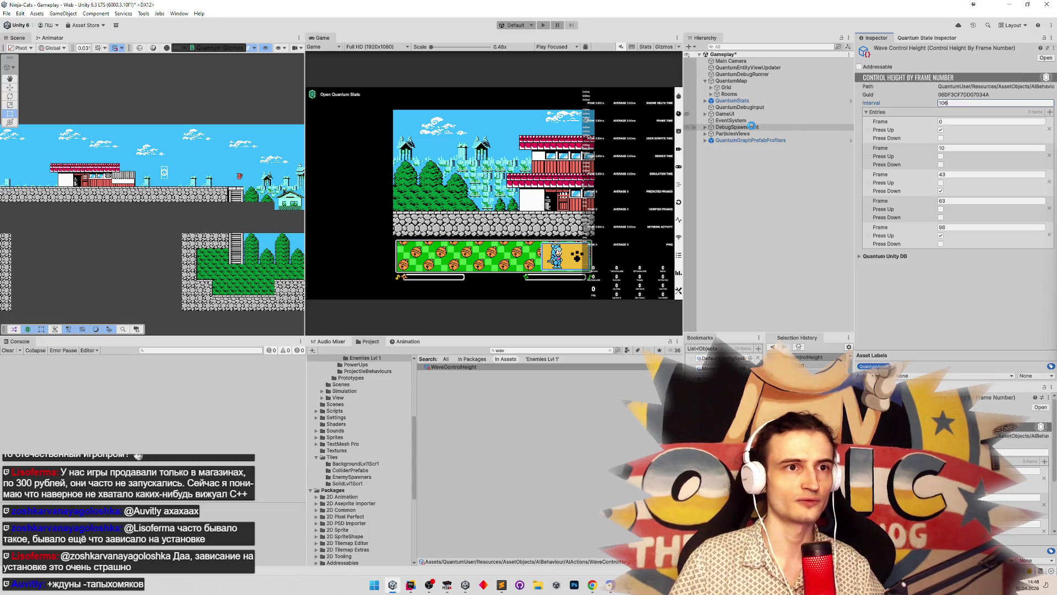
click(550, 168)
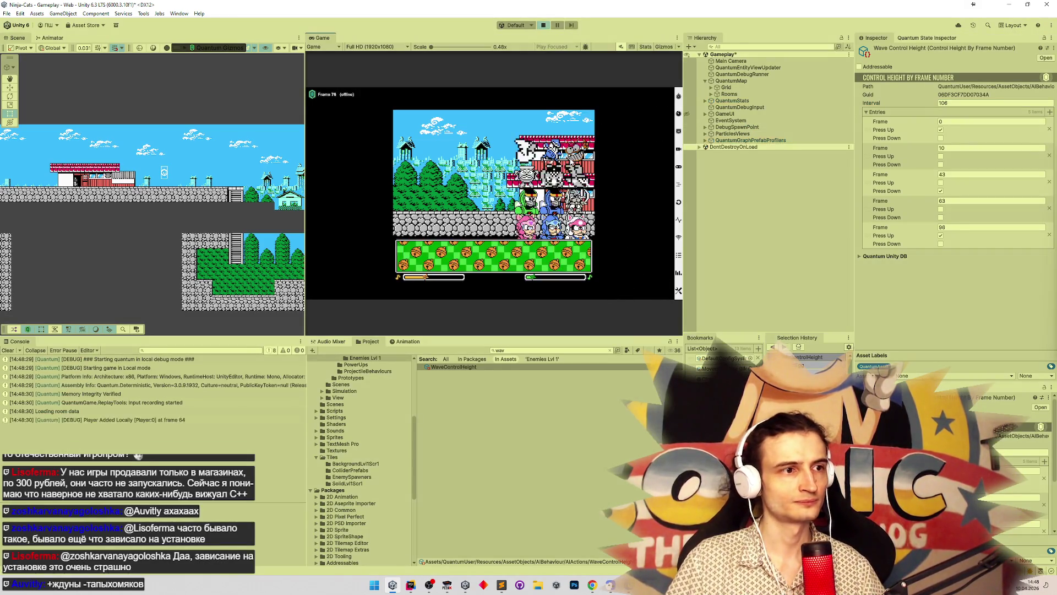
Step: Maximize the Game view, run the ninja cat right then left, and stop play
key(shift+space)
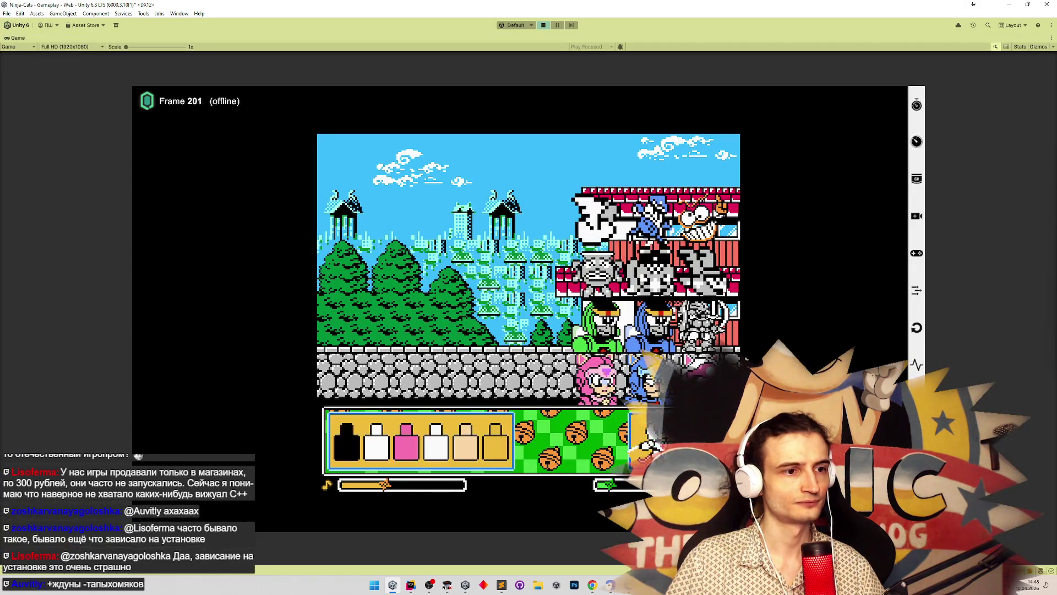
key(d)
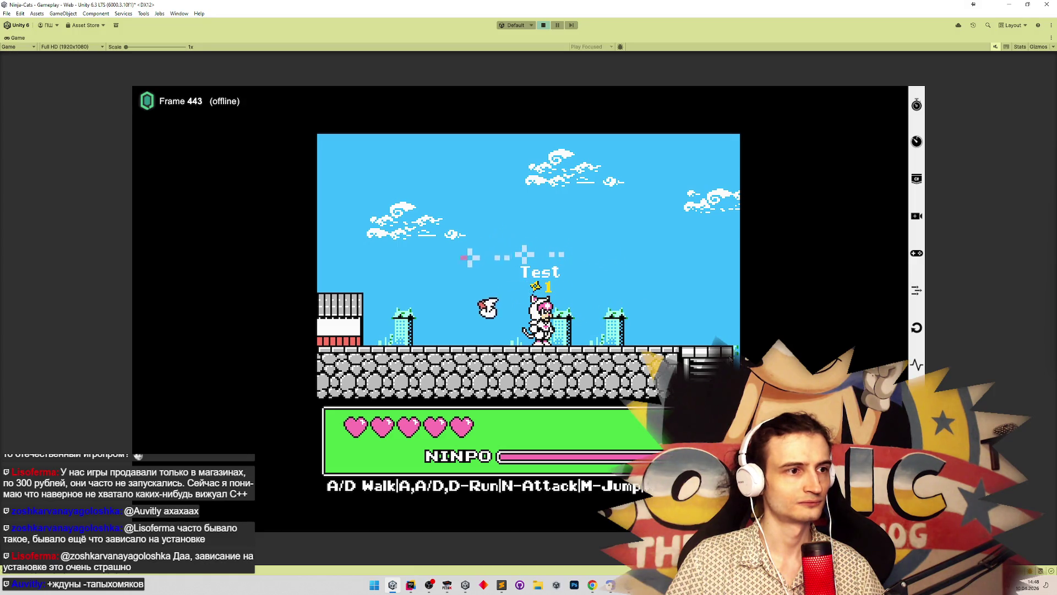
key(a)
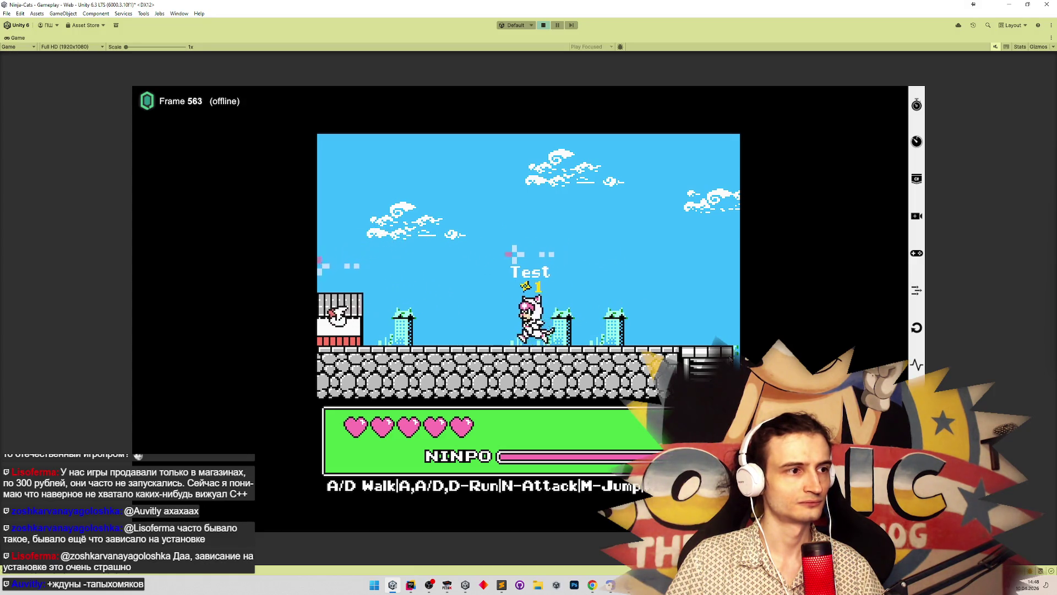
key(a)
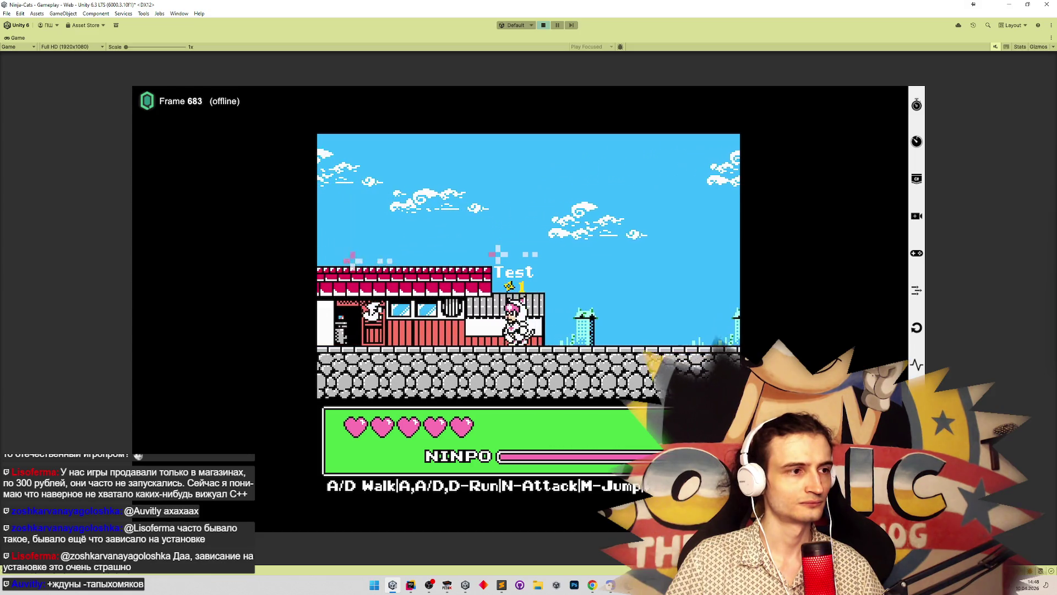
key(a)
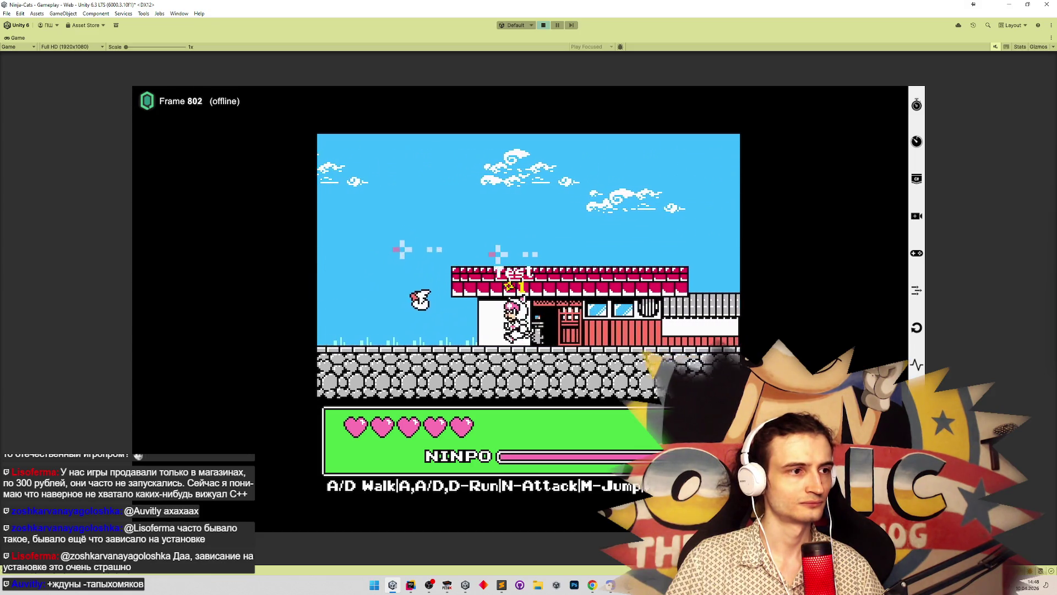
key(a)
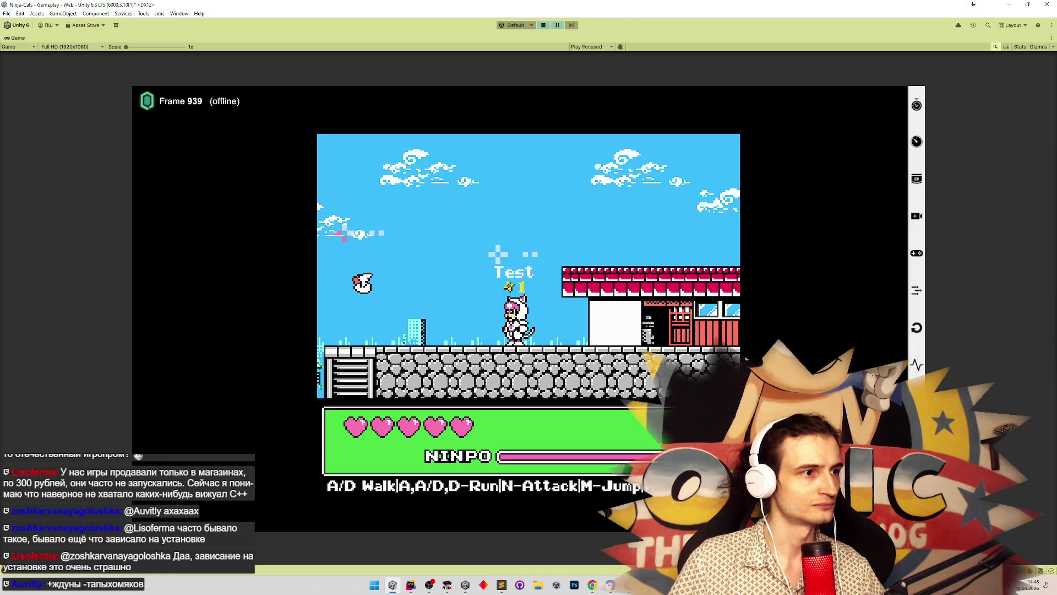
key(ctrl+shift+p)
key(ctrl+p)
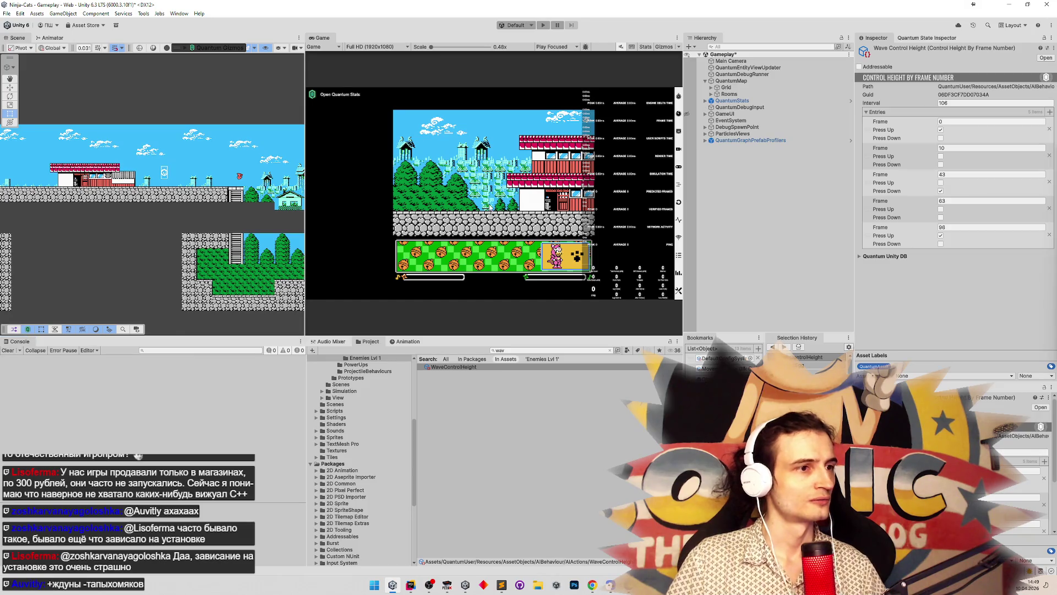
Step: Replay the level moving the cat right and back left, then pause and switch to Photoshop
key(ctrl+p)
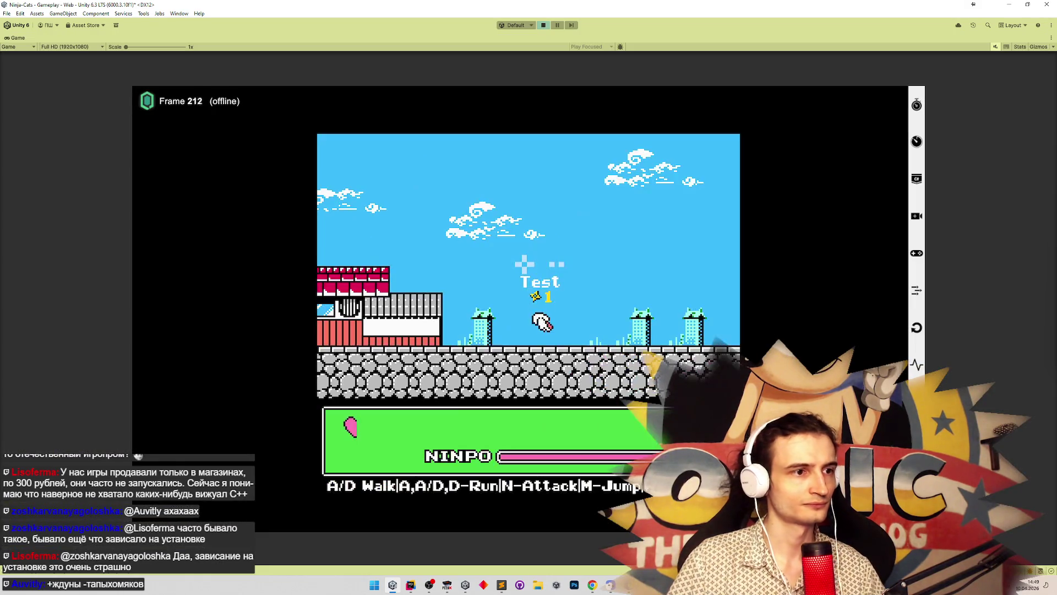
key(d)
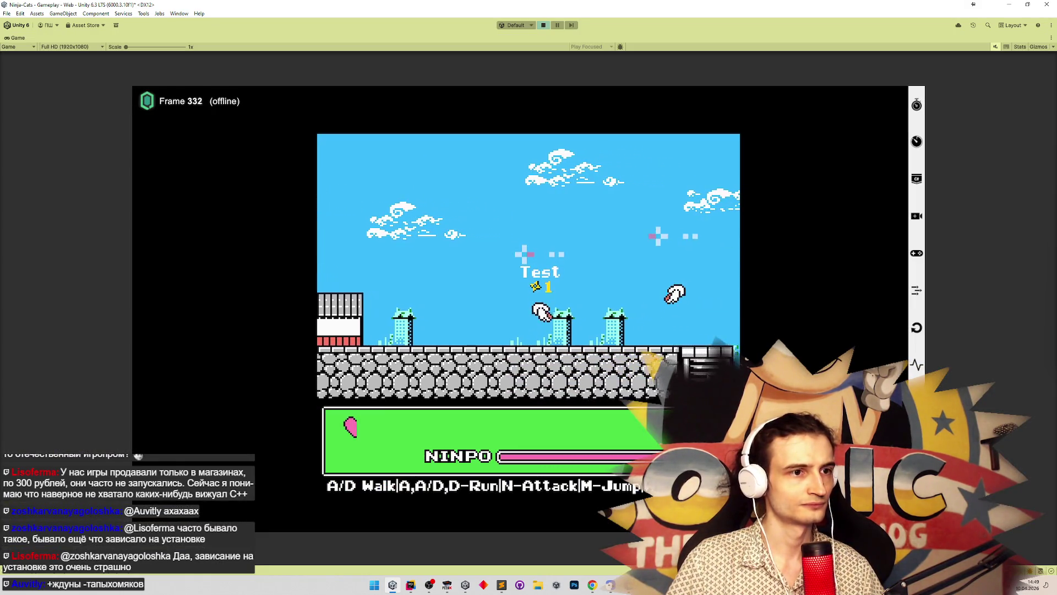
key(d)
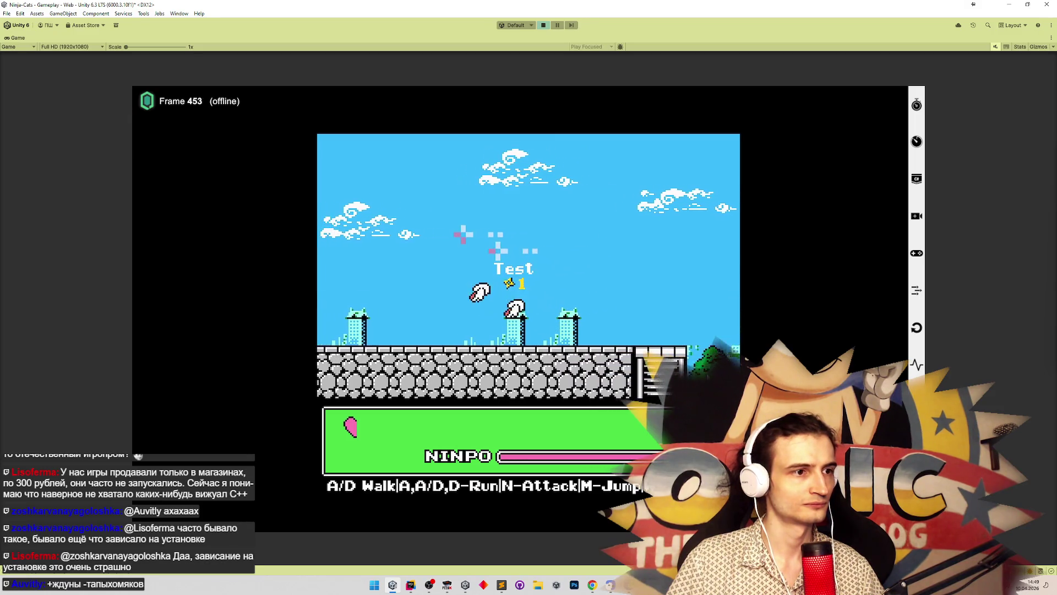
key(a)
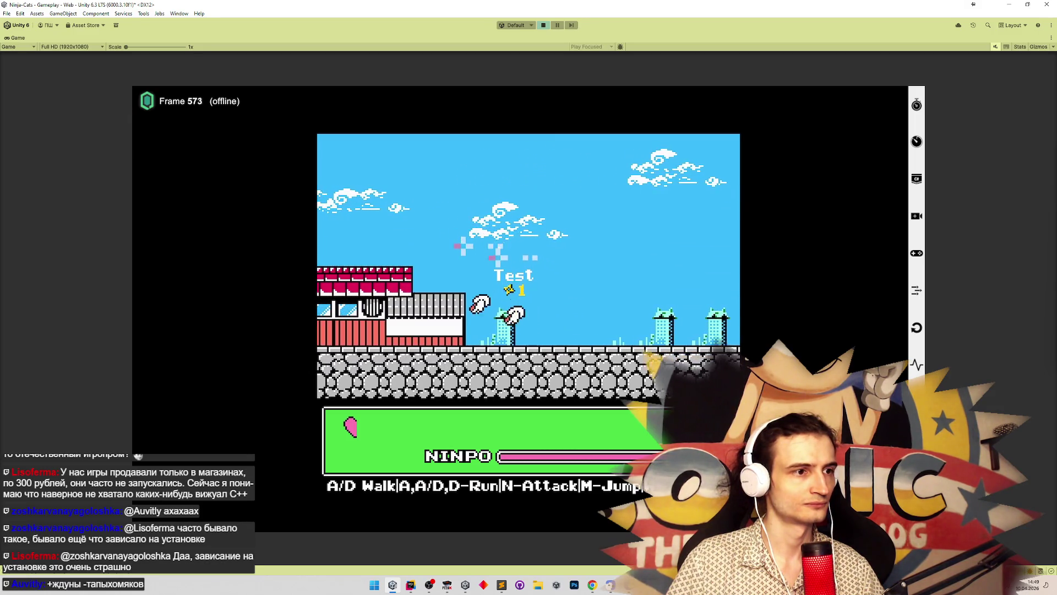
key(a)
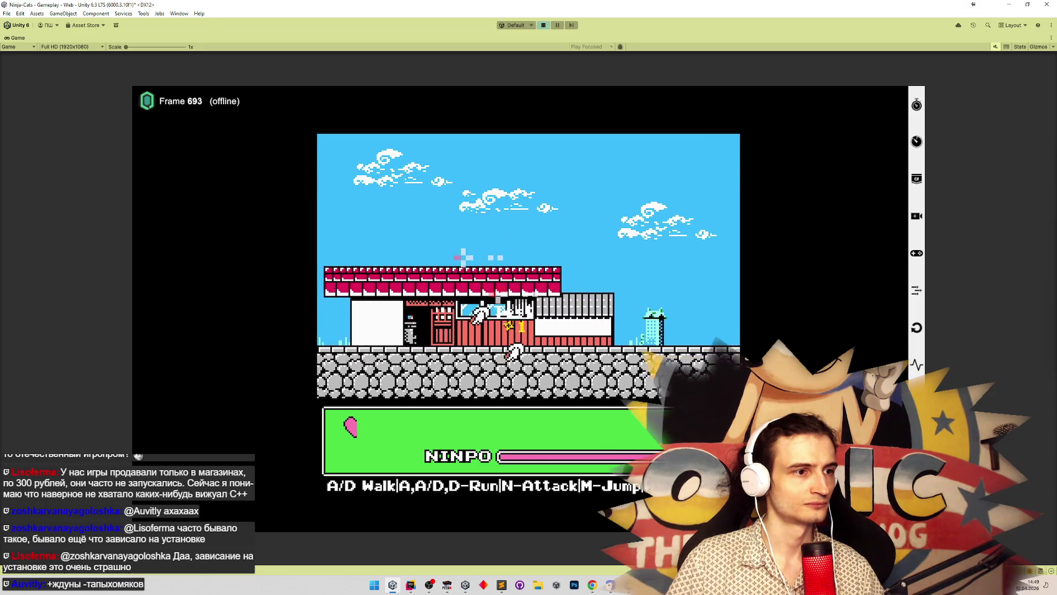
key(a)
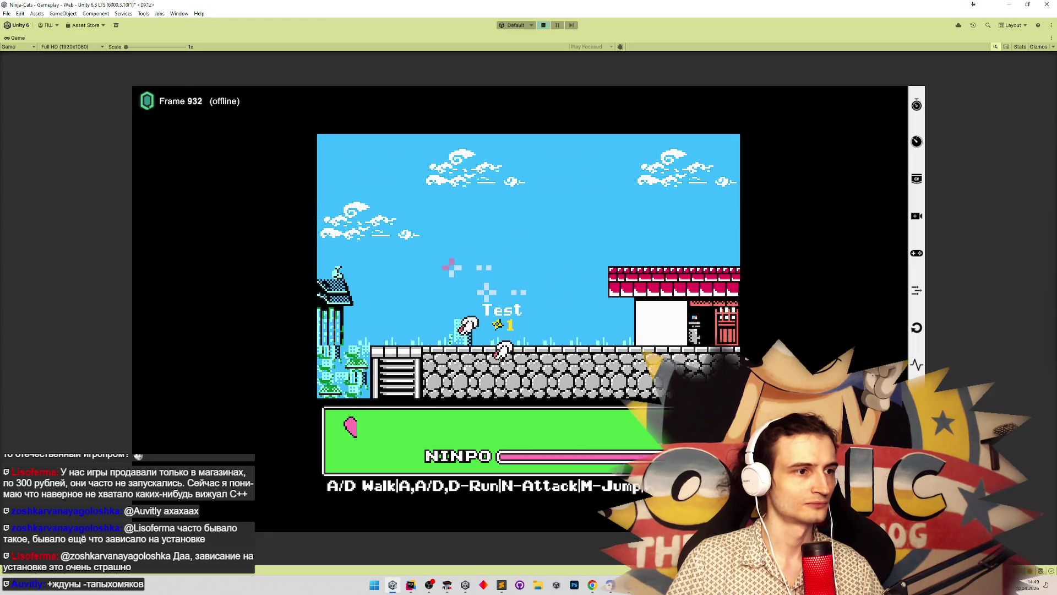
key(ctrl+shift+p)
key(ctrl+shift+p)
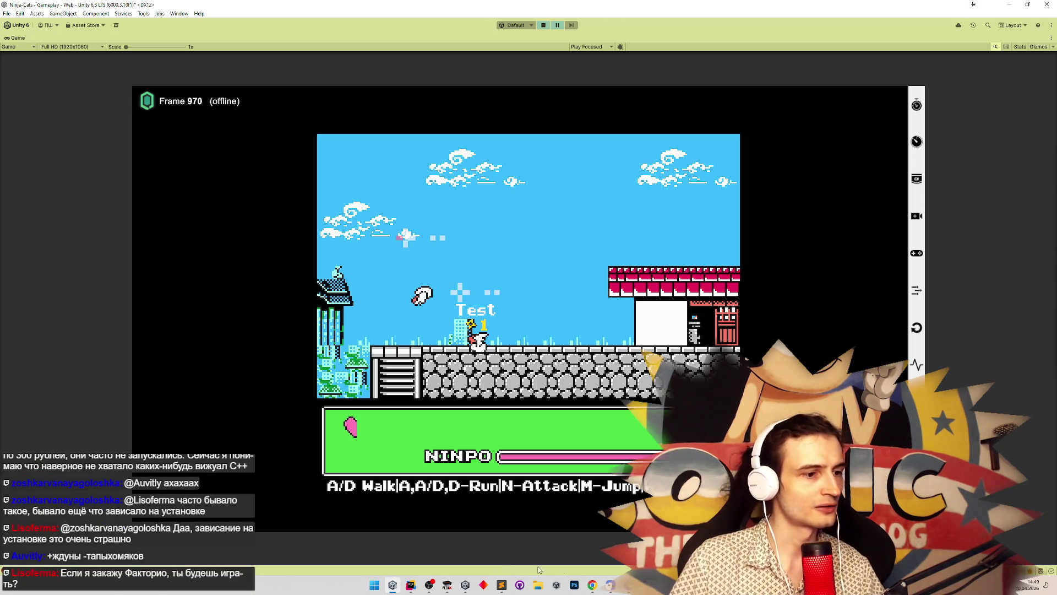
click(575, 589)
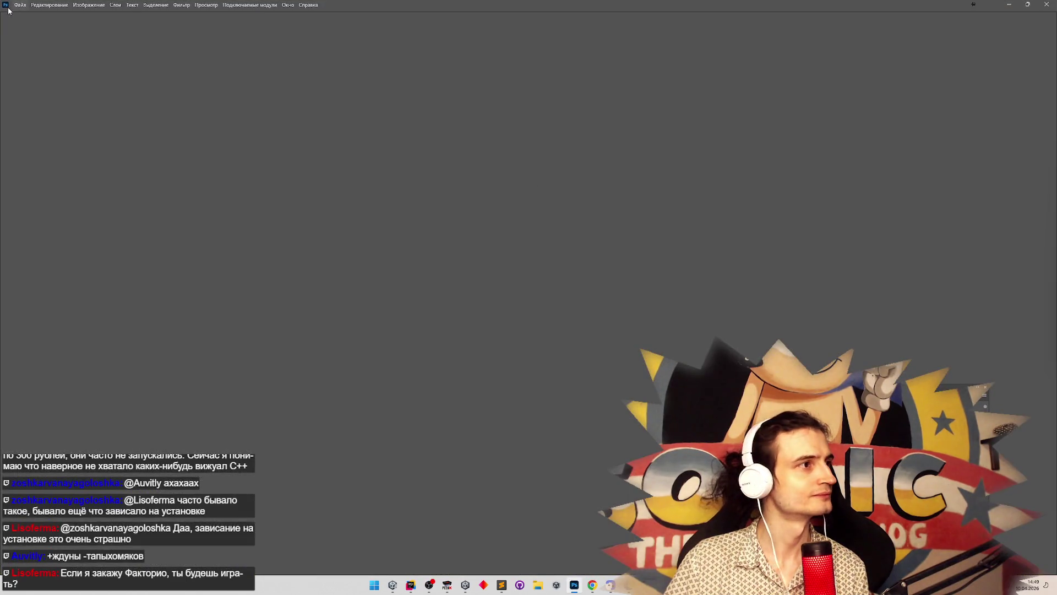
Step: Open Enemies.png from Assets/Sprites/Characters through File > Open
click(20, 5)
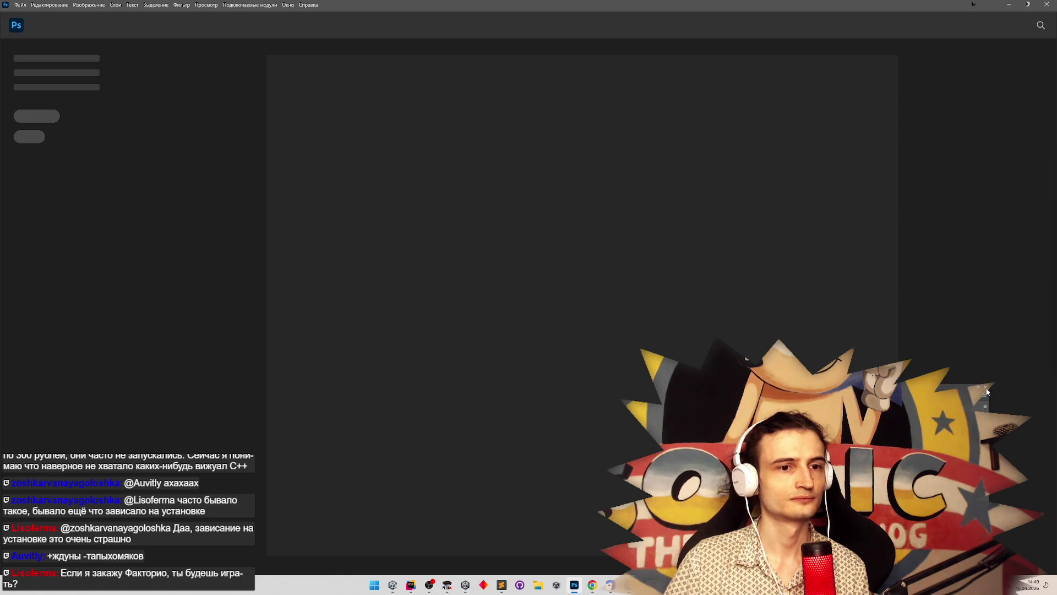
click(20, 5)
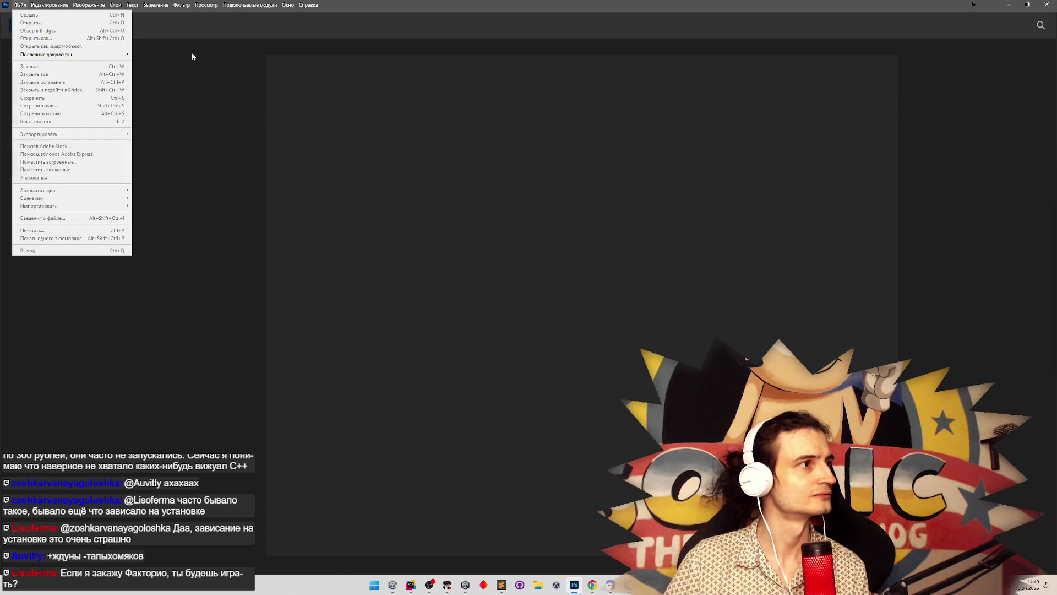
key(ctrl+n)
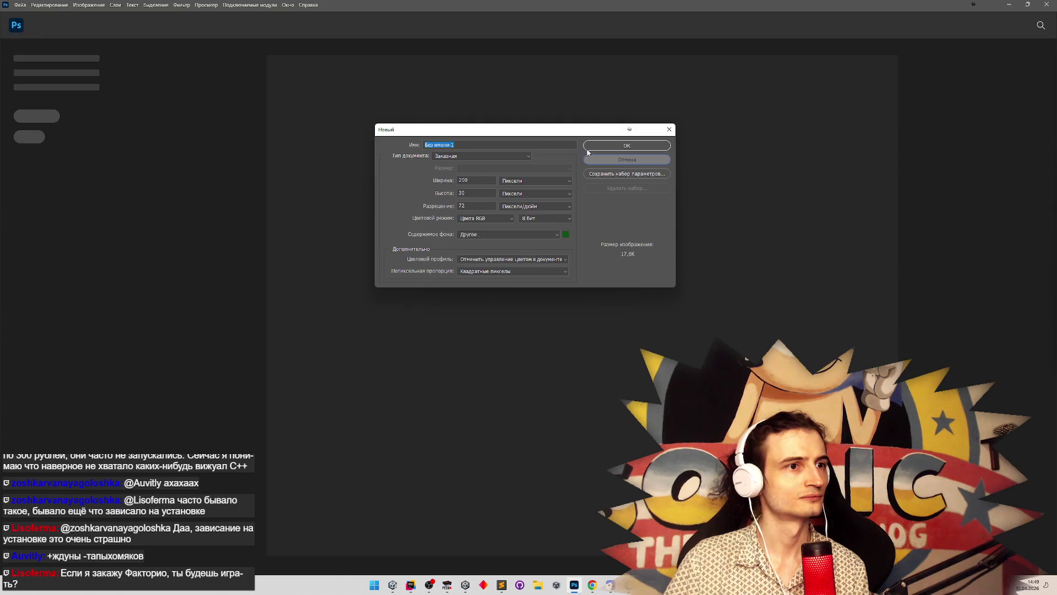
click(587, 149)
click(27, 6)
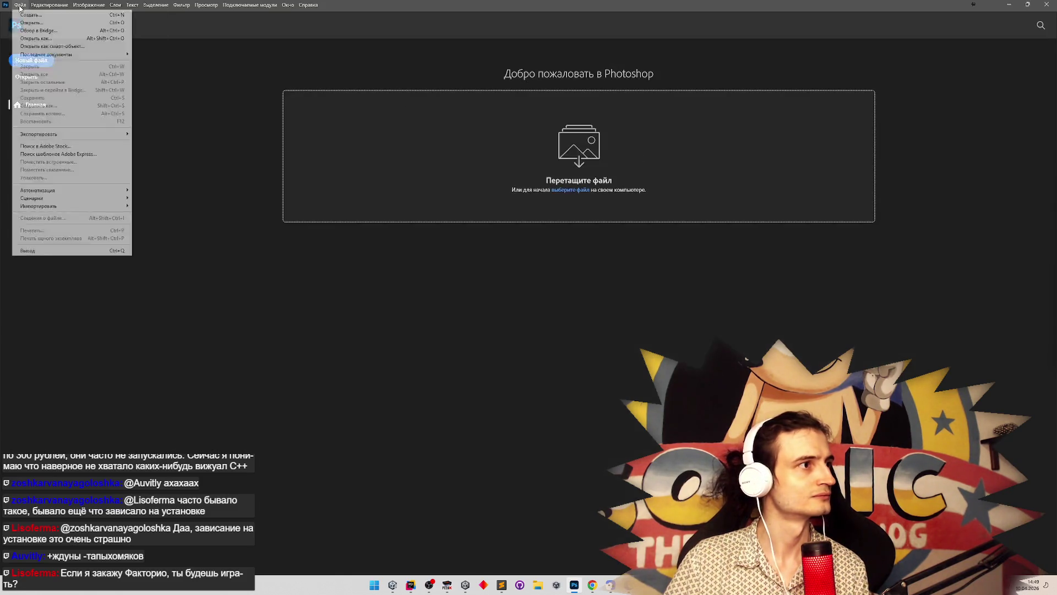
click(79, 31)
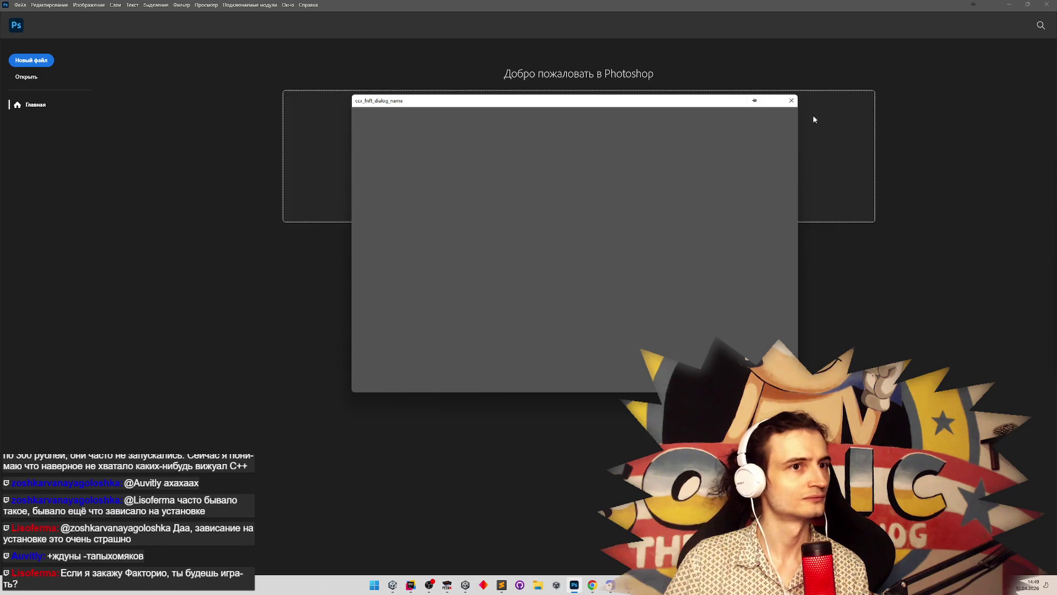
click(20, 5)
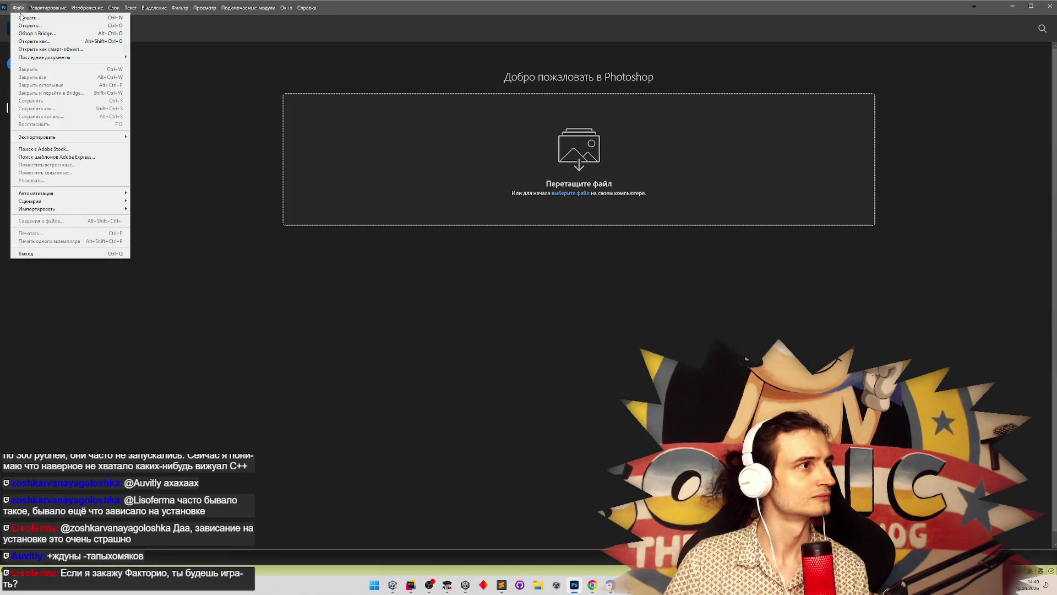
click(25, 26)
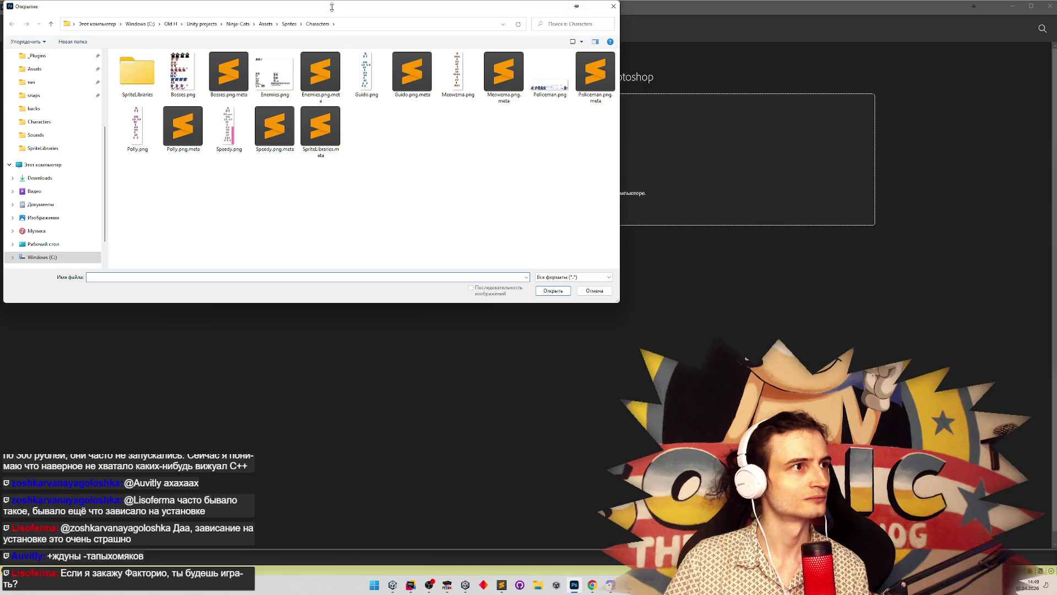
double_click(273, 72)
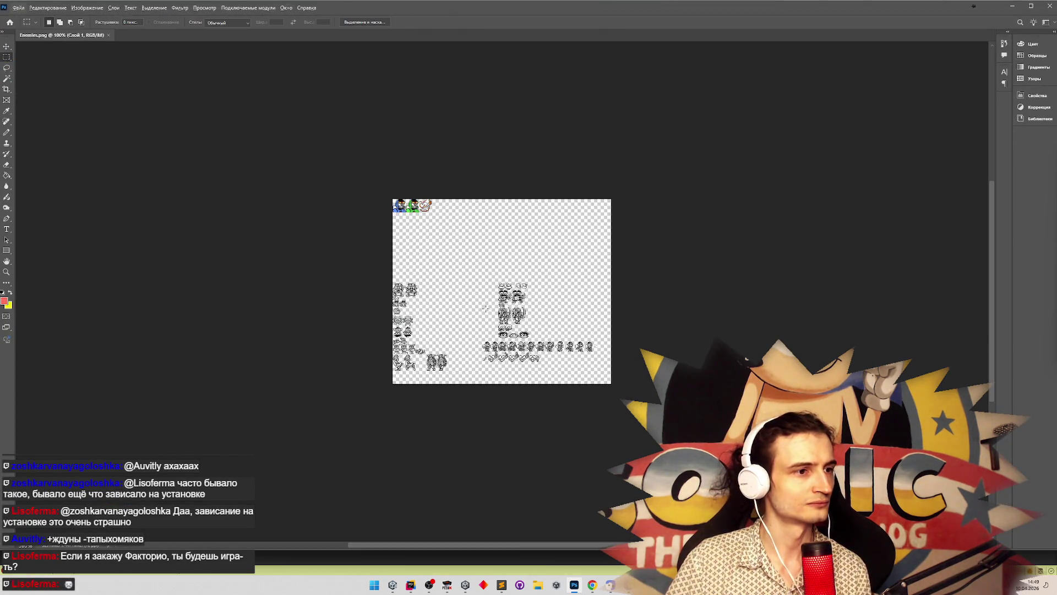
Step: Zoom in on the enemy sprites, drop the selection, save Enemies.png, and minimize Photoshop
key(z)
click(439, 323)
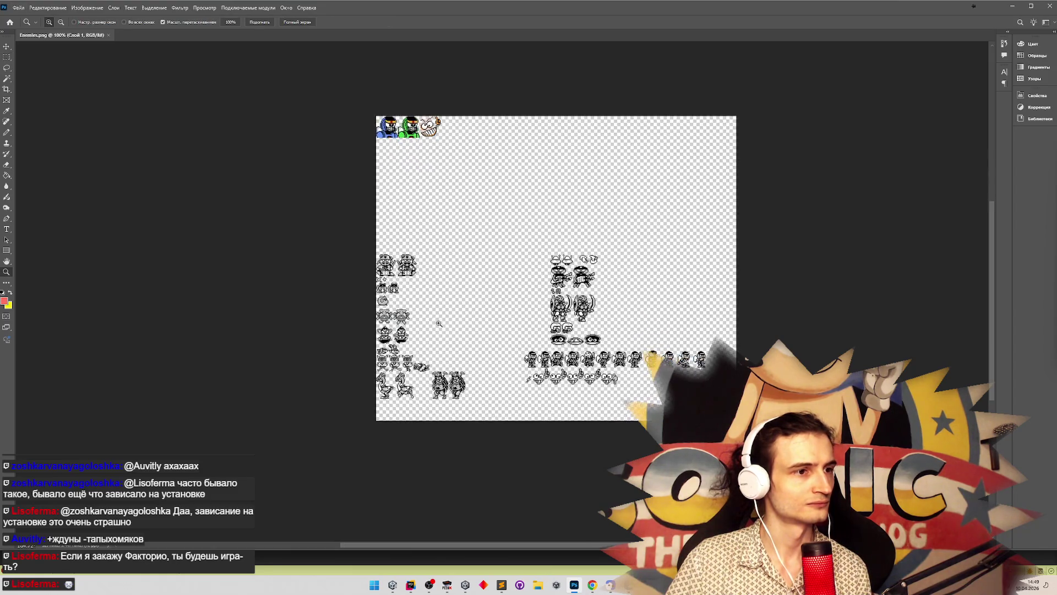
drag(592, 267, 661, 264)
key(m)
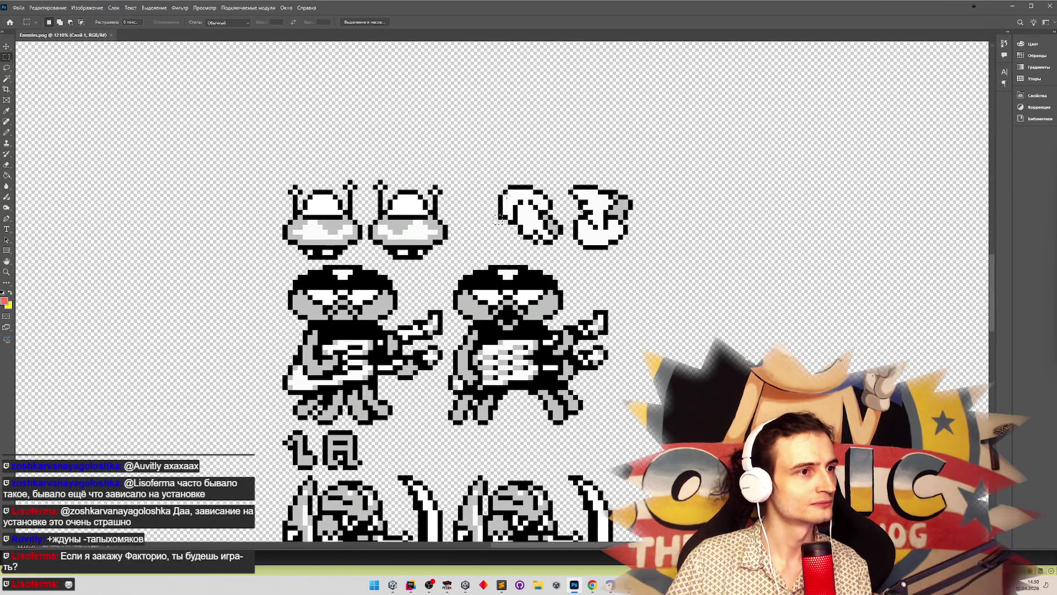
click(498, 221)
key(ctrl+s)
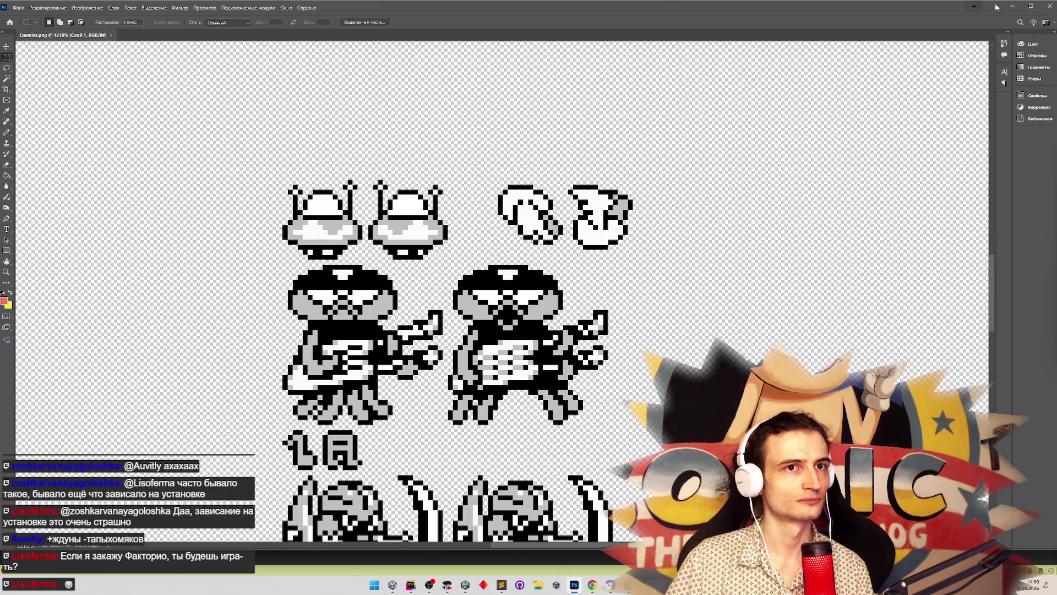
click(1012, 7)
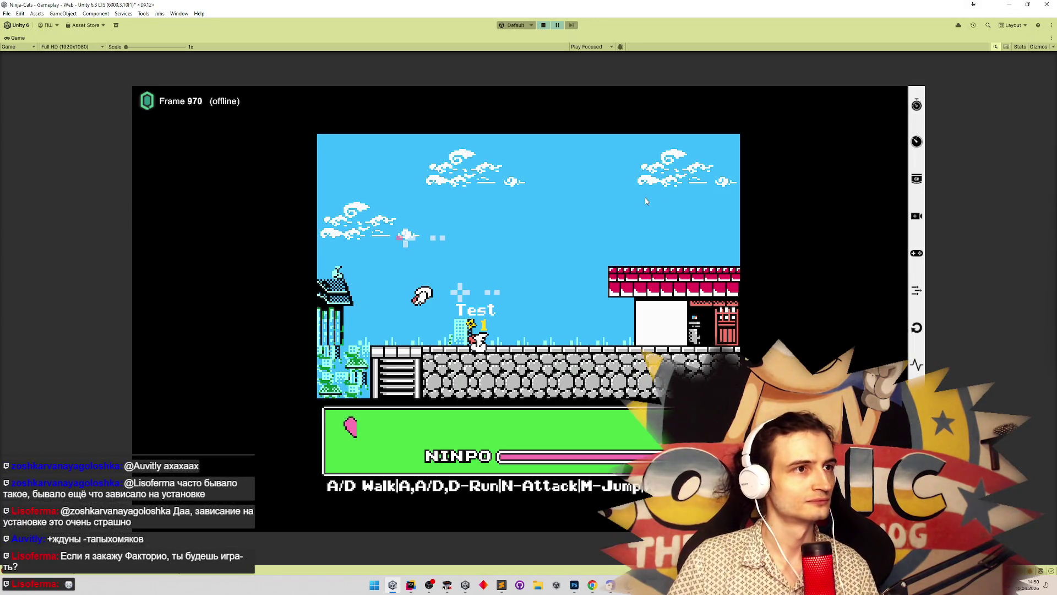
Step: Review the 33, 20, 33 frame notes in Sublime Text, hide them, and stop Unity's play mode
click(502, 585)
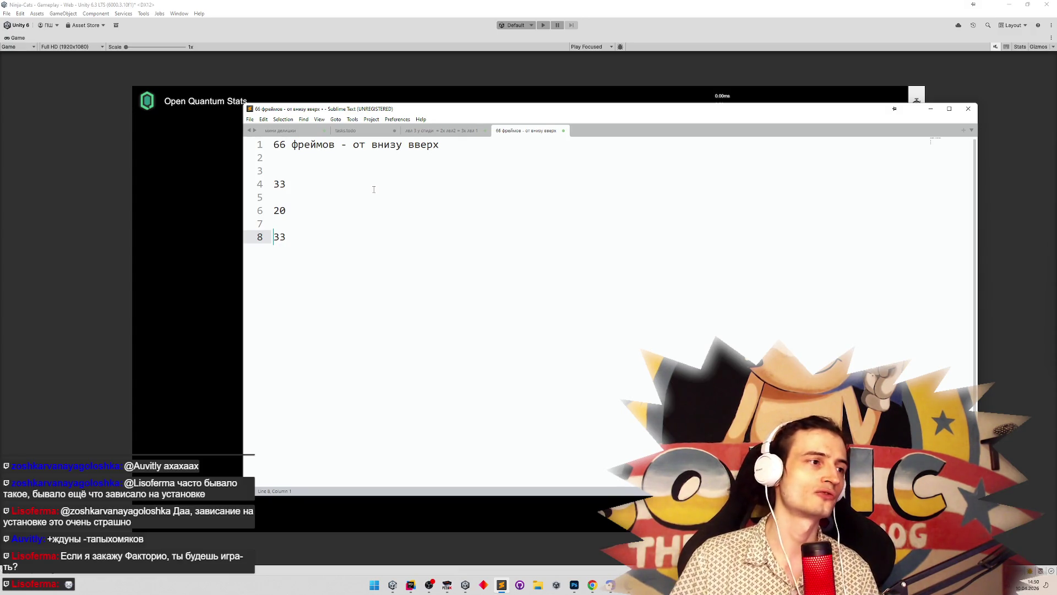
click(306, 212)
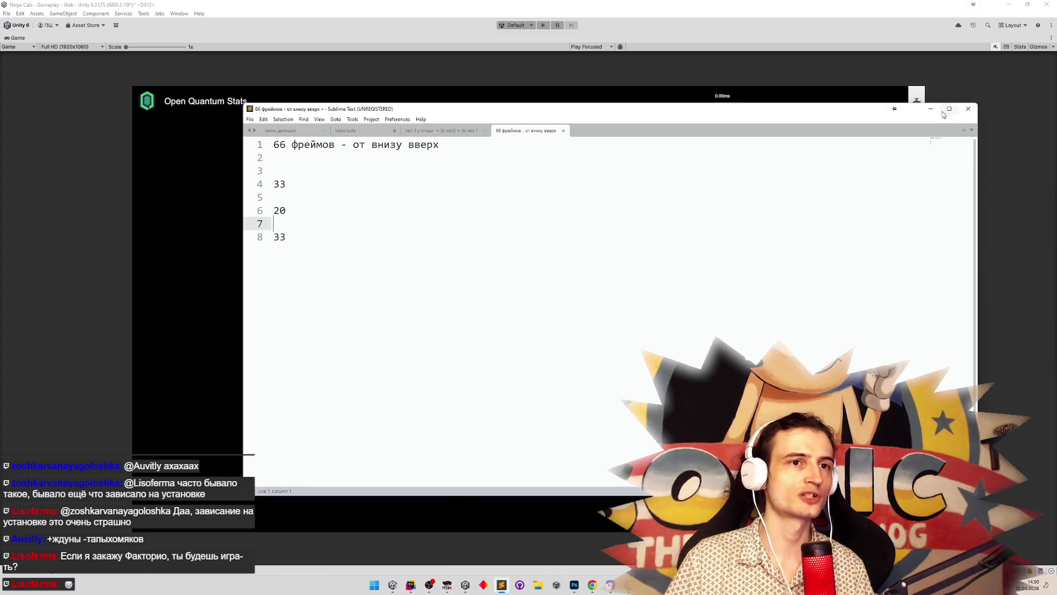
click(931, 108)
key(ctrl+p)
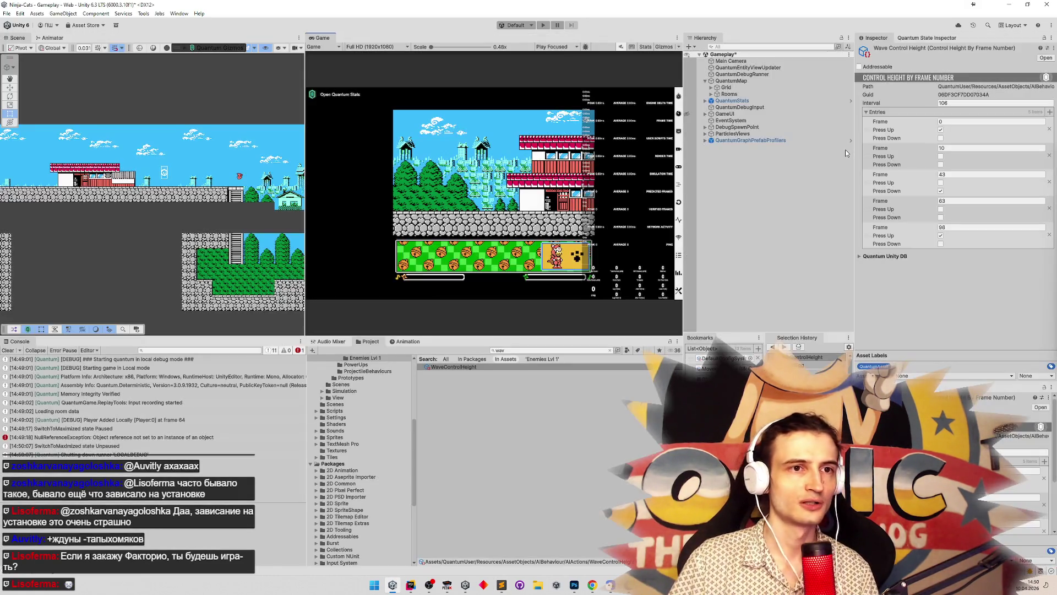
Step: Set the WaveControlHeight Interval to 132 and bring the Sublime Text timing notes back up
click(992, 104)
text(132)
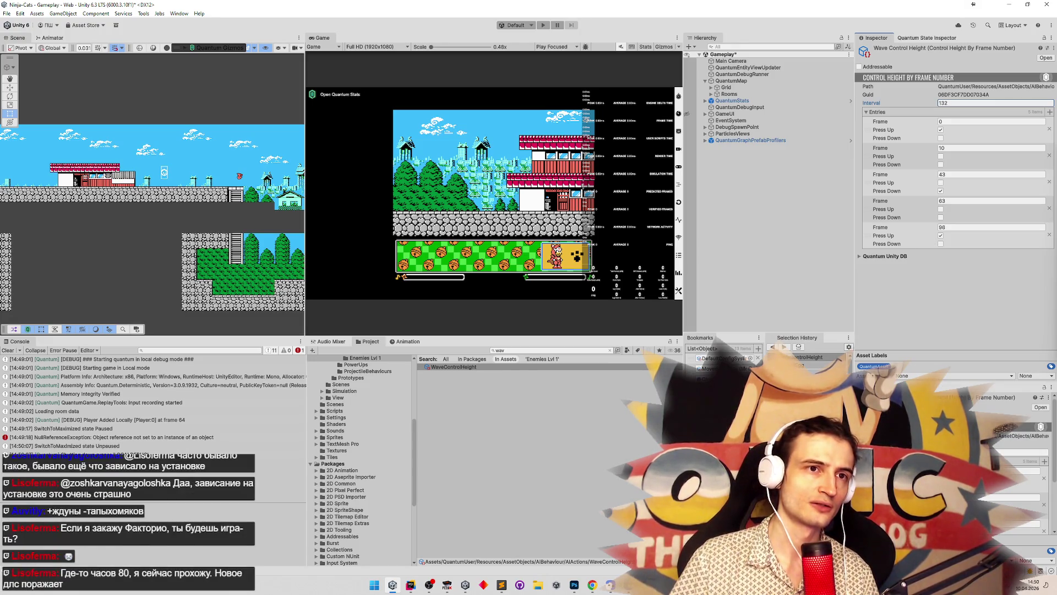
click(501, 586)
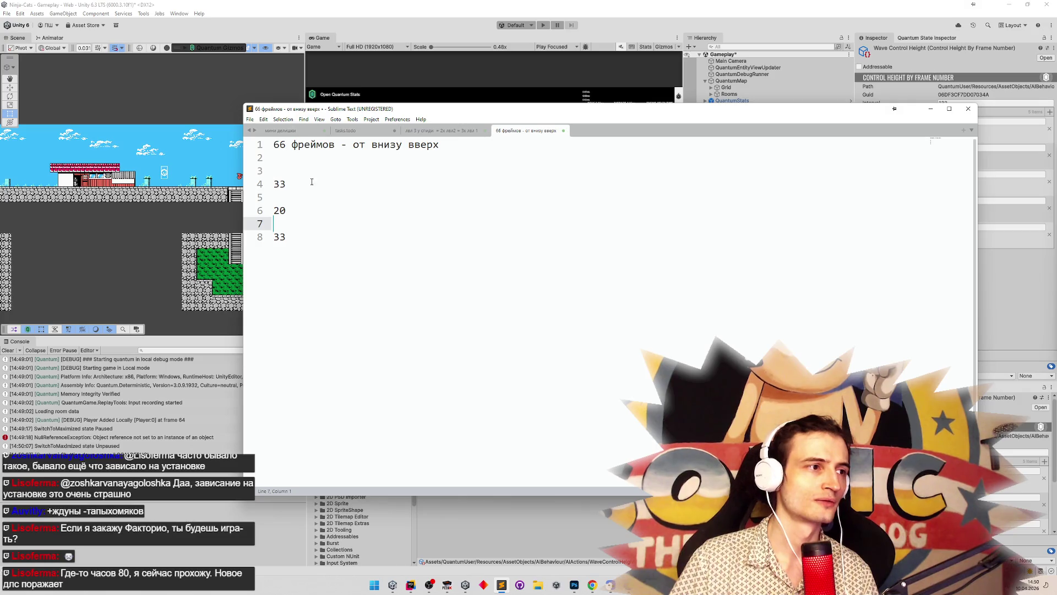
Step: Highlight the final 33-frame value in the timing notes, then minimize Sublime Text
drag(314, 236, 273, 236)
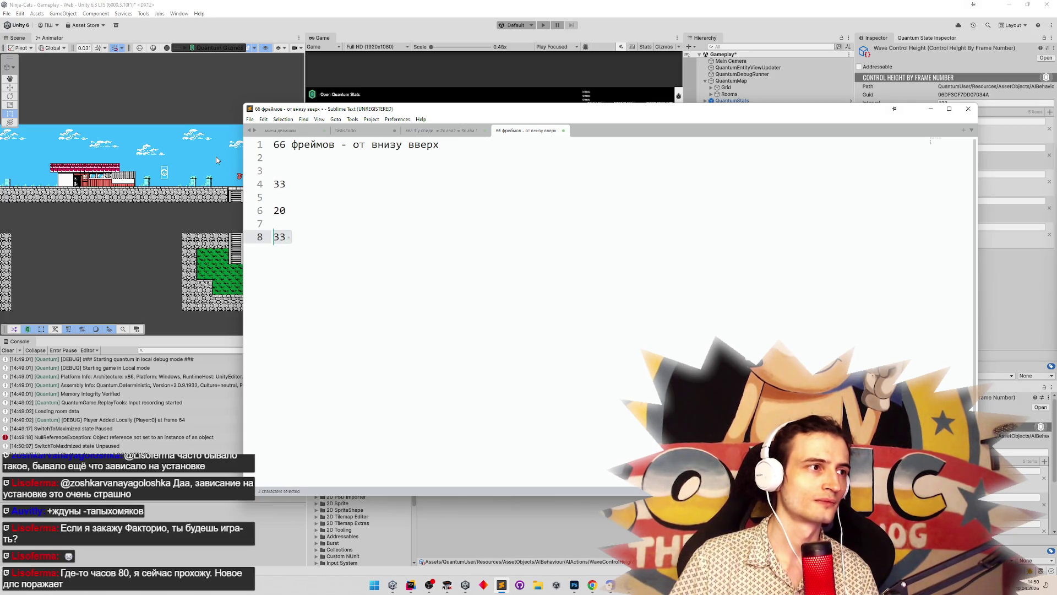
click(929, 109)
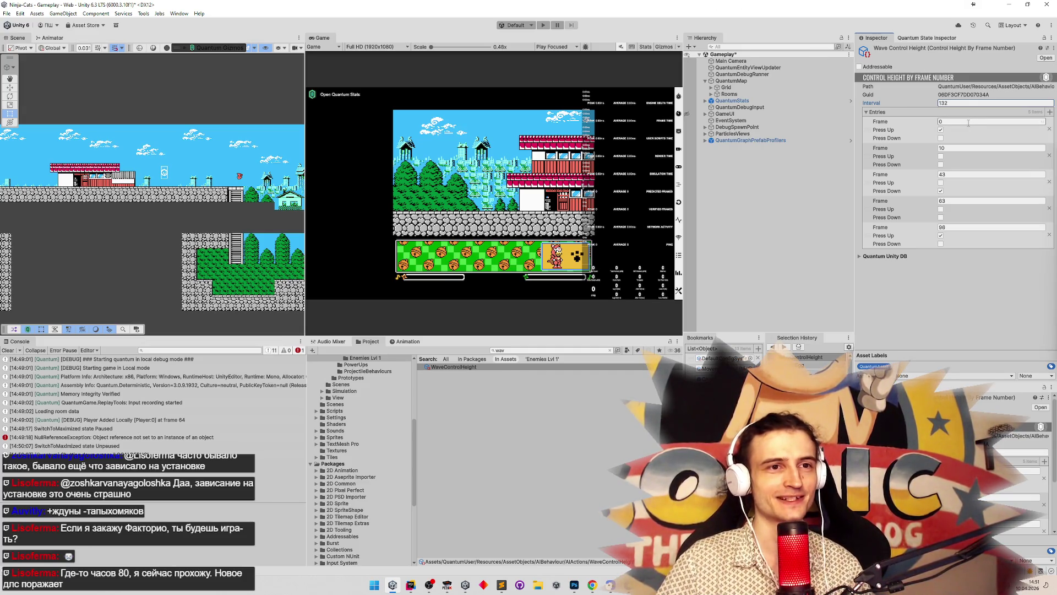
Step: Set the third, fourth and fifth wave frames to 56, 76 and 122, save, and enter Play mode
click(962, 175)
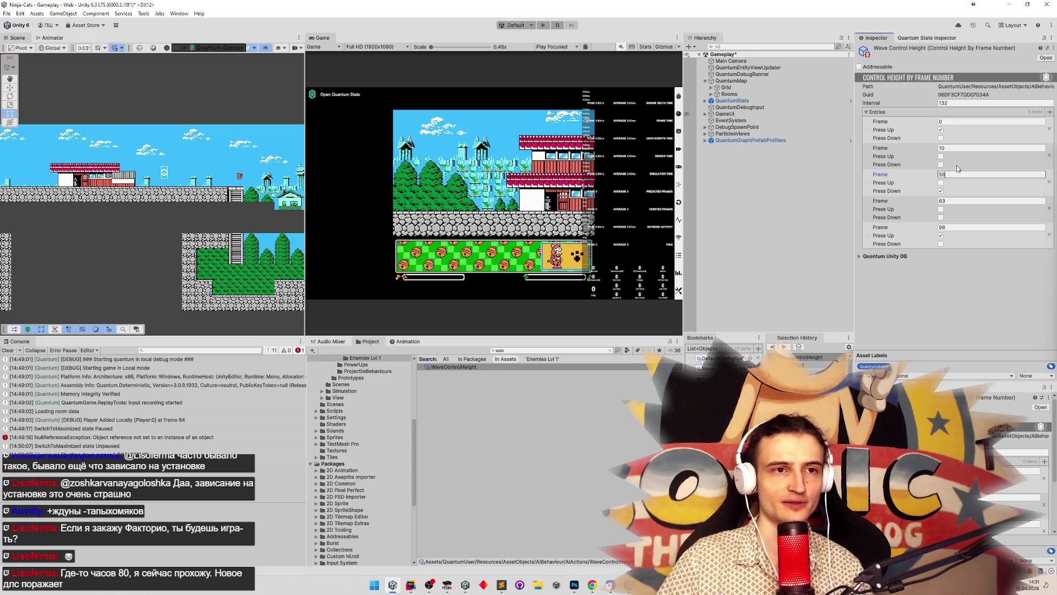
click(963, 201)
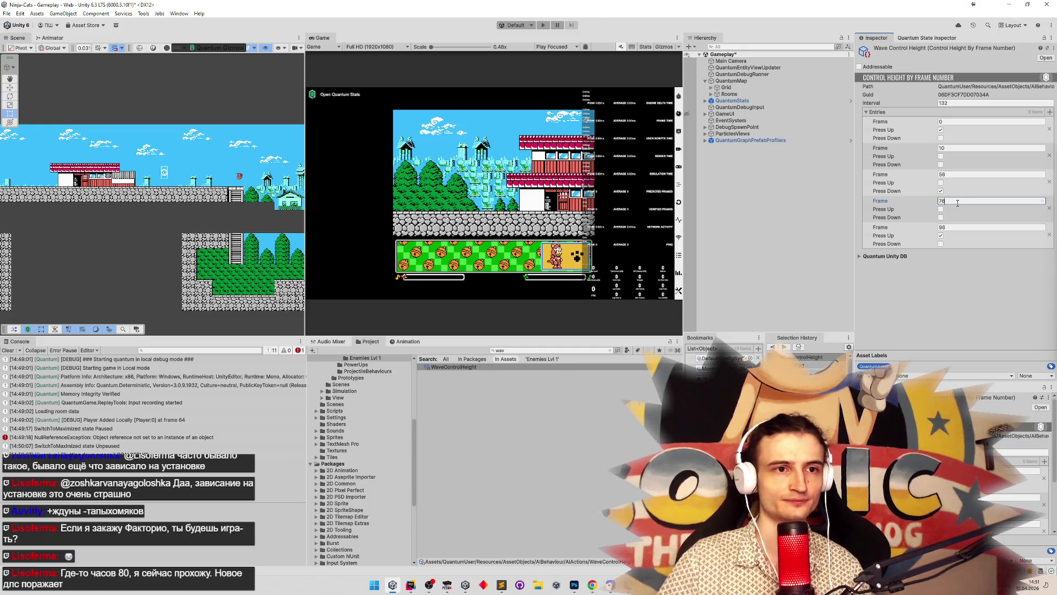
click(960, 228)
text(11)
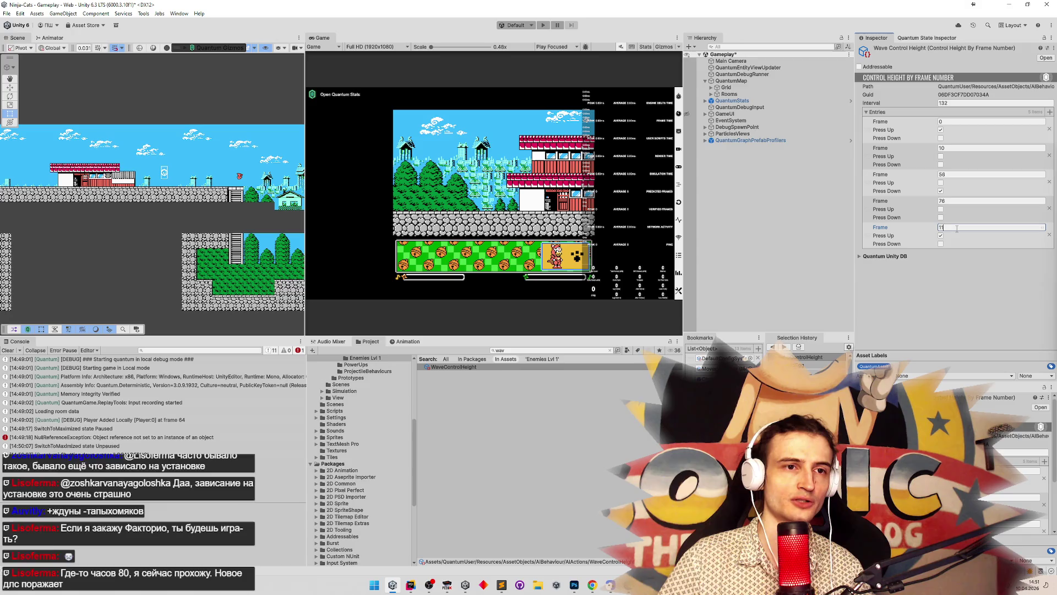
text(6)
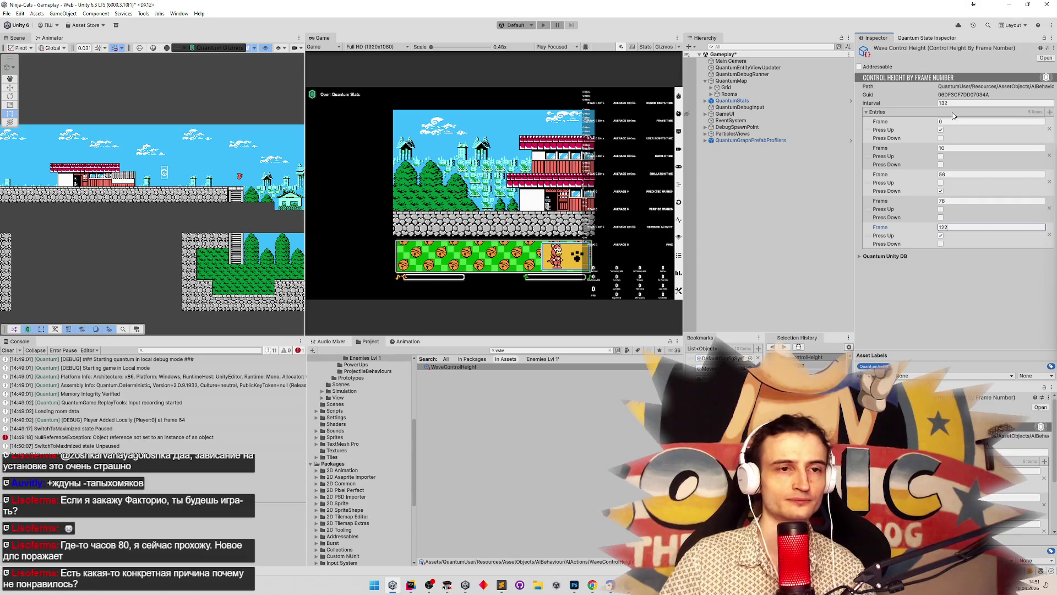
key(ctrl+s)
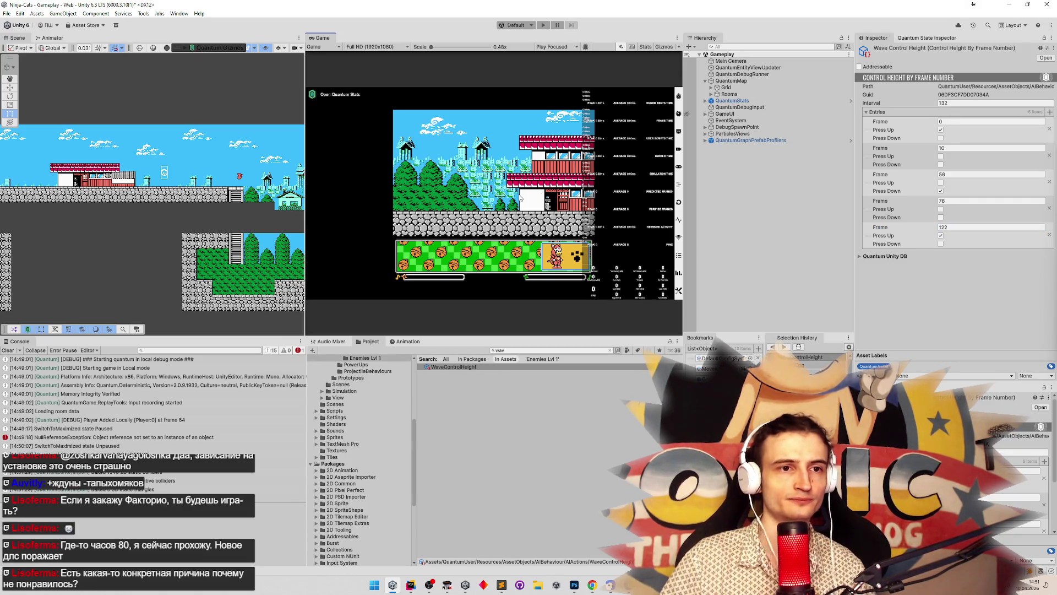
key(ctrl+p)
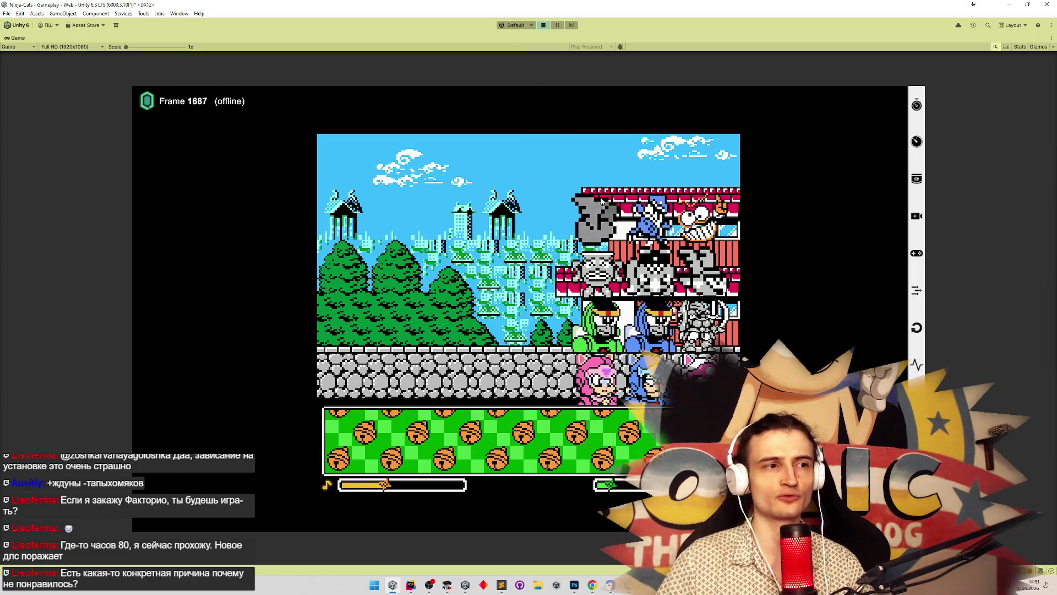
Step: Start the level, run and jump the cat right, then left and back under the enemies, and exit Play mode
click(602, 230)
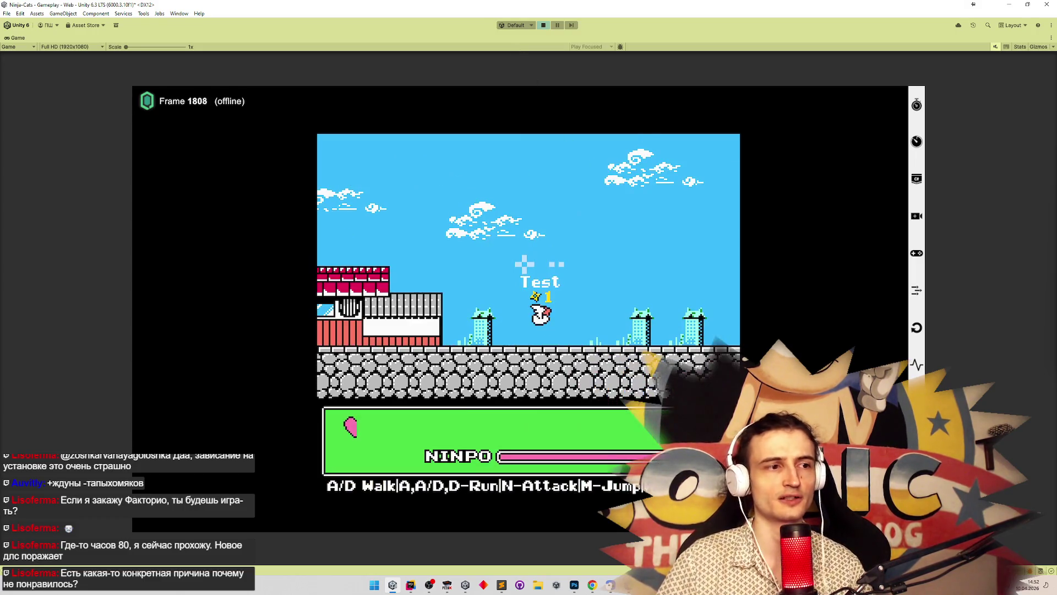
key(d)
key(m)
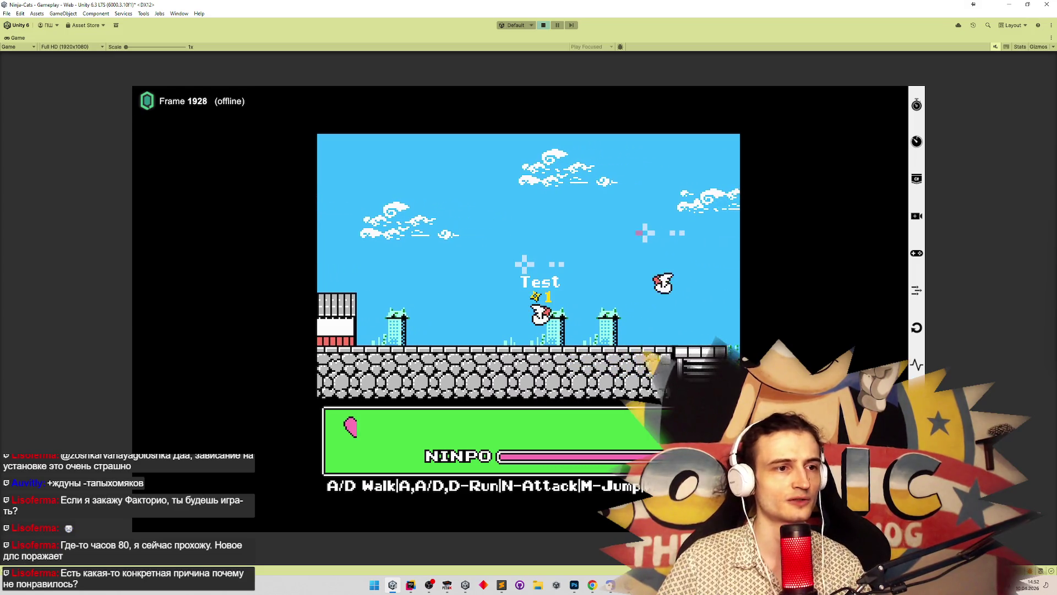
key(a)
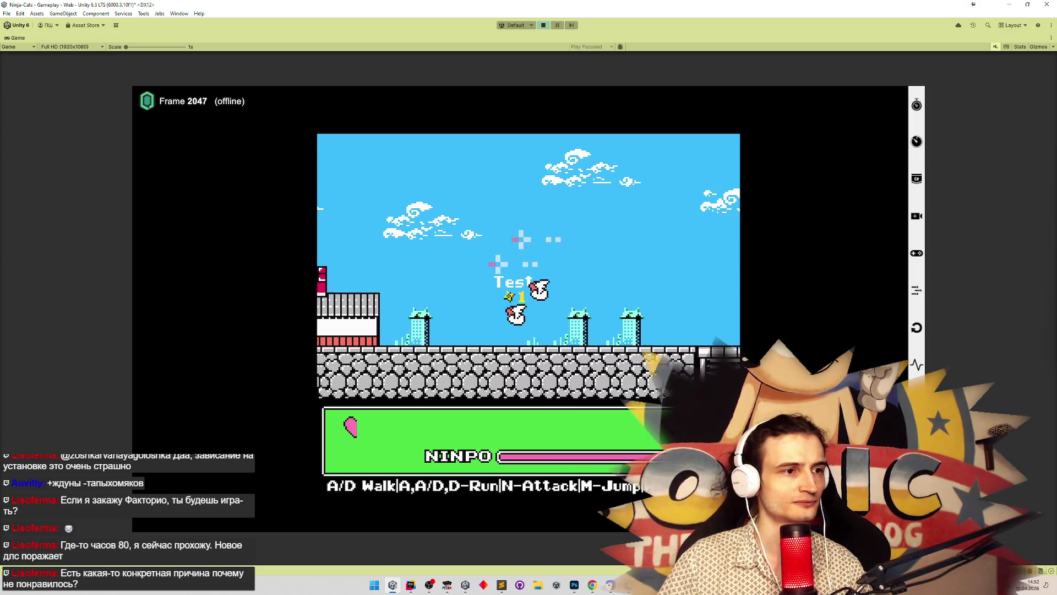
key(a)
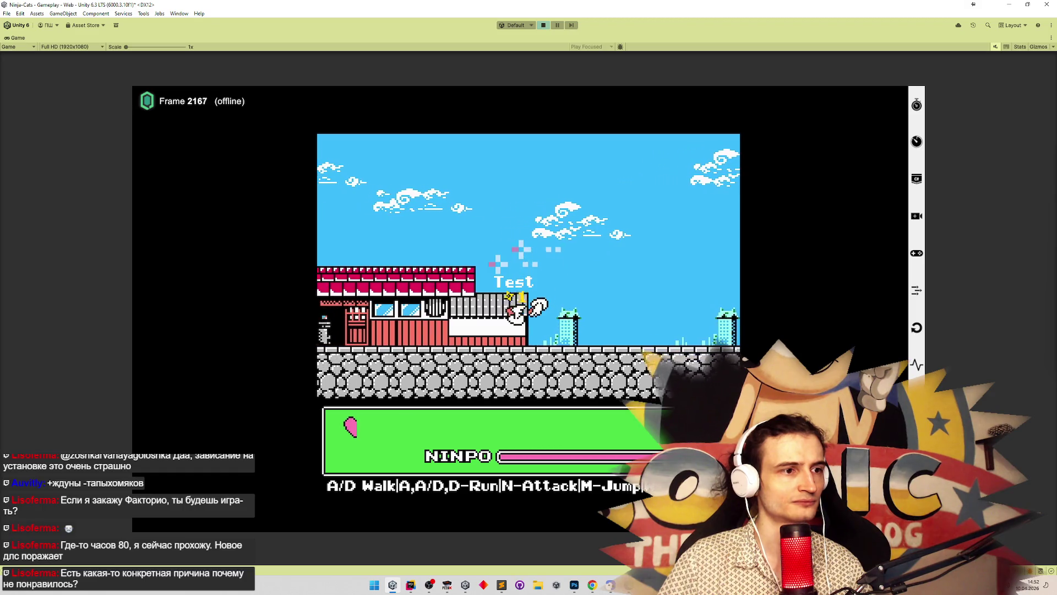
key(a)
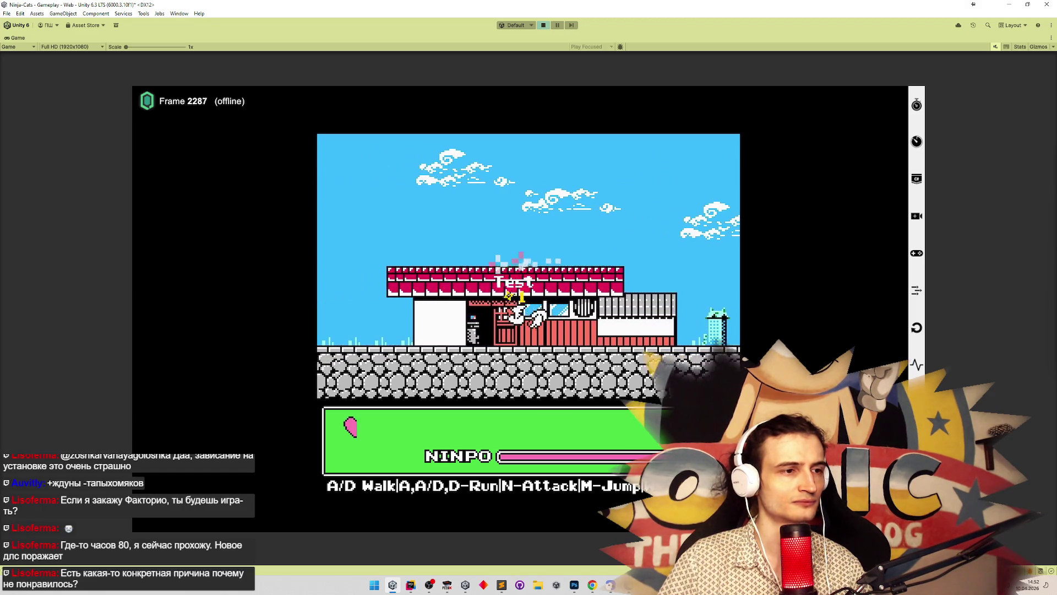
key(a)
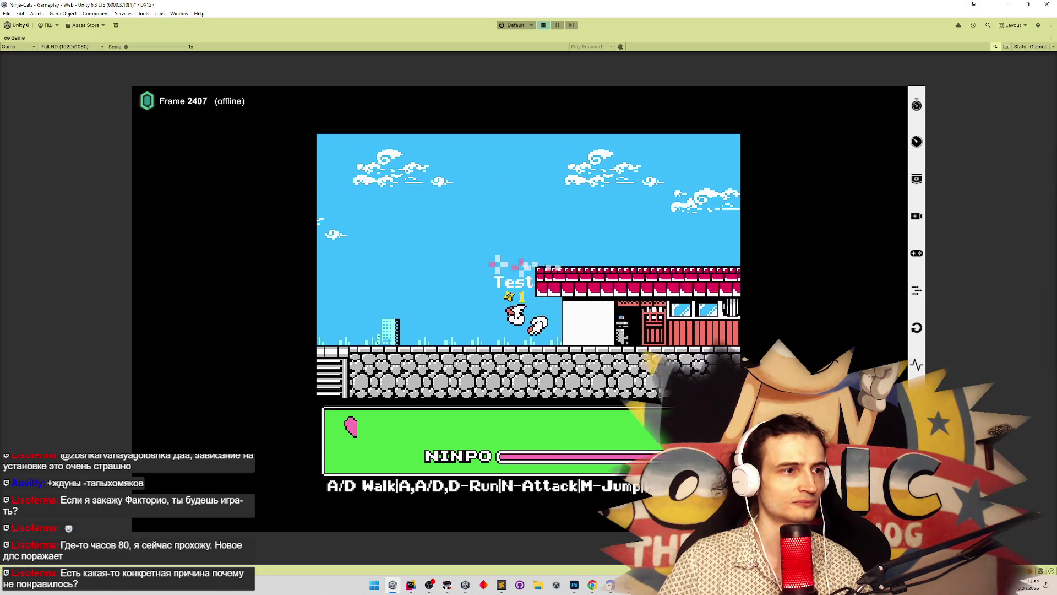
key(m)
key(a)
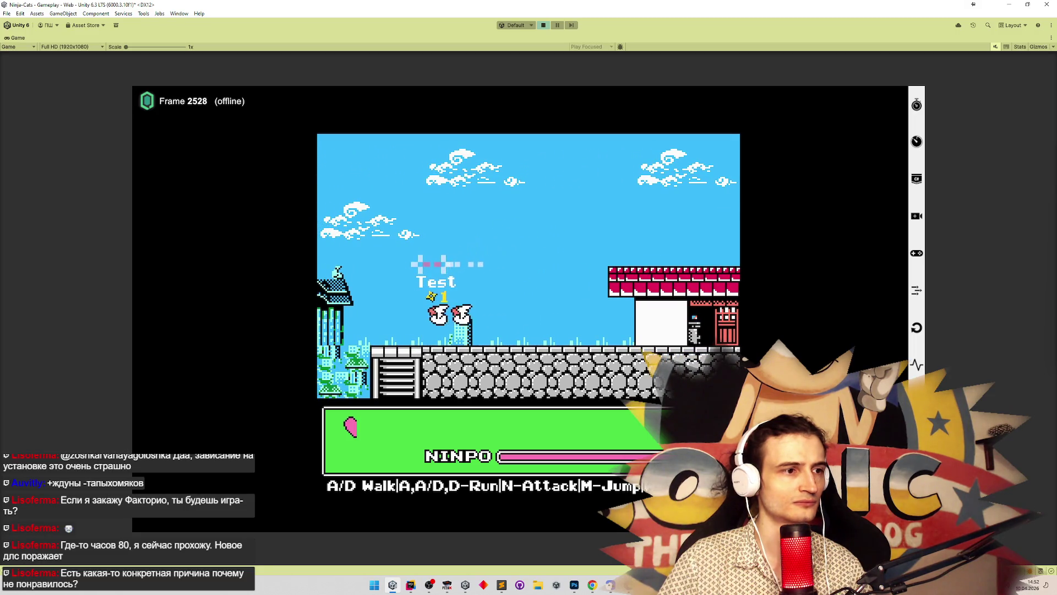
key(d)
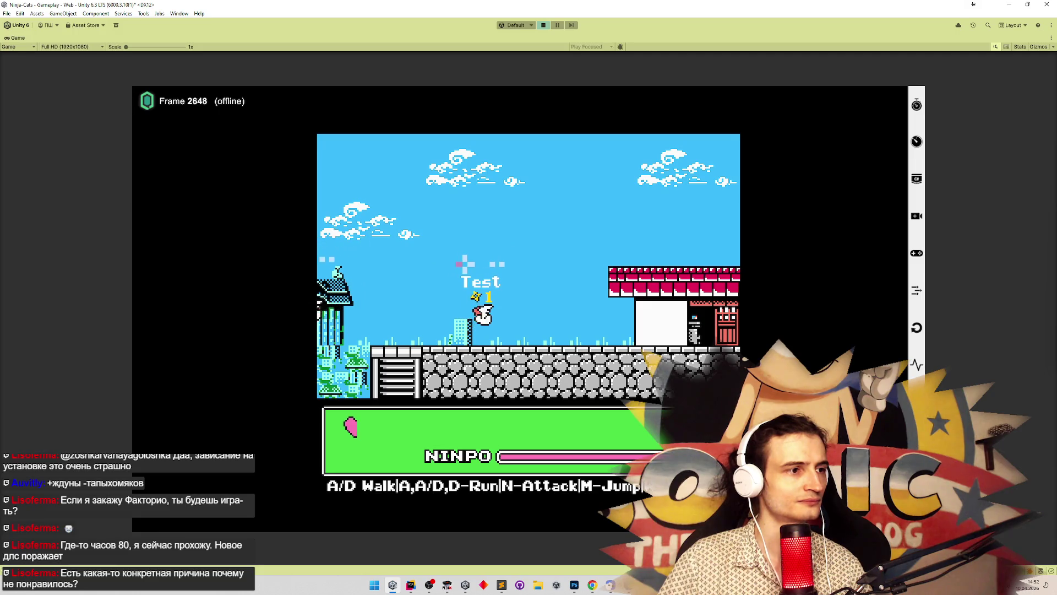
key(a)
key(d)
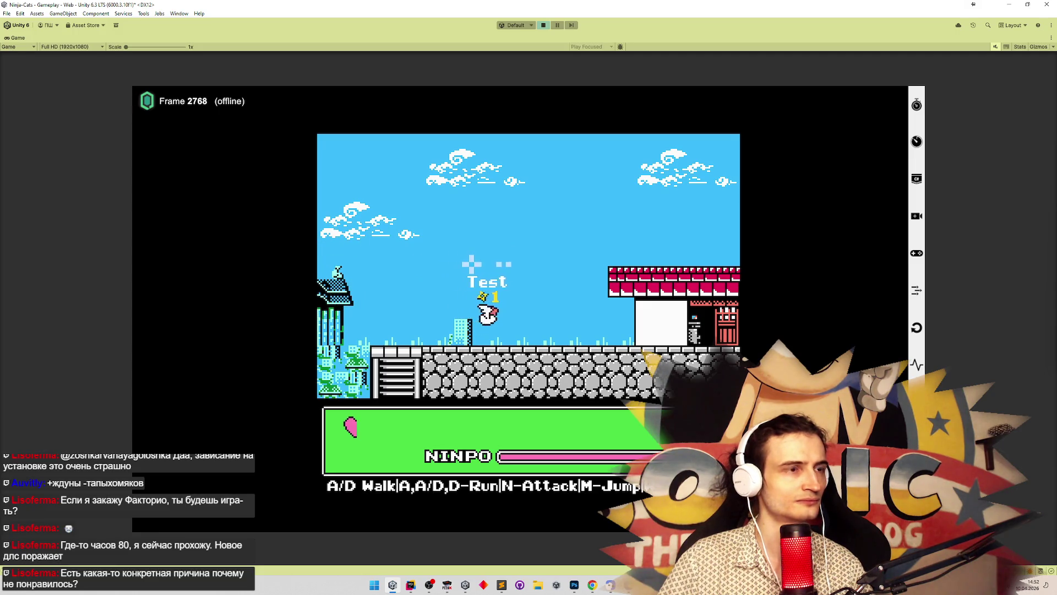
key(ctrl+p)
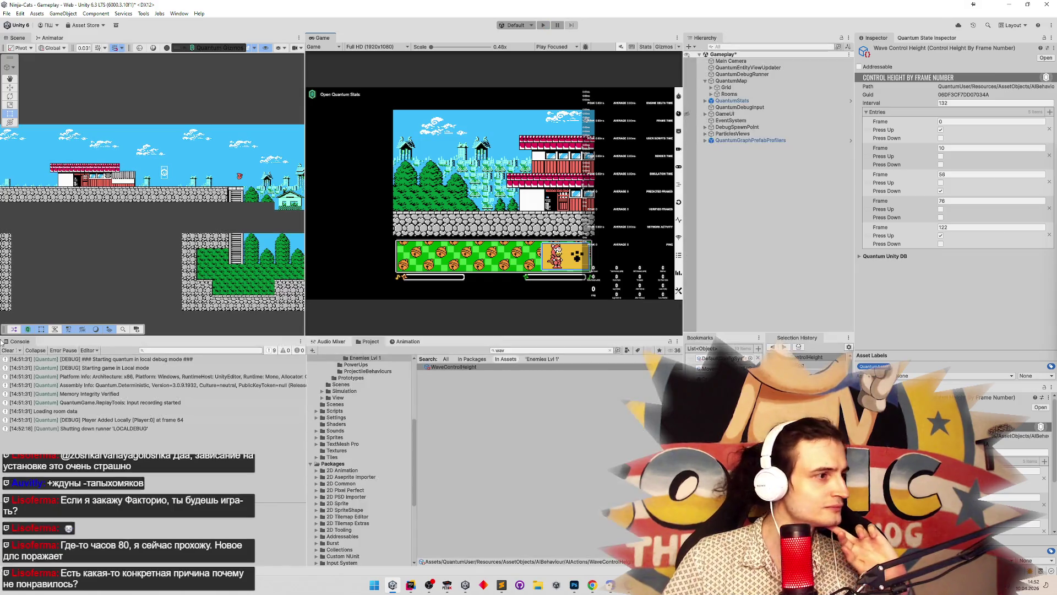
Step: Clear the Console log and enter Play mode again
click(4, 350)
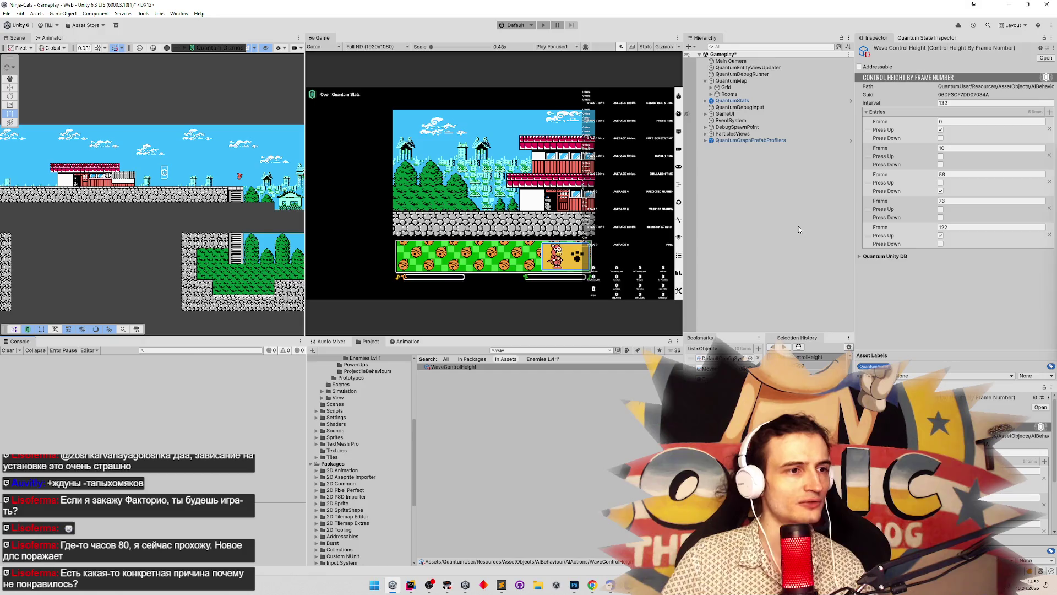
key(ctrl+p)
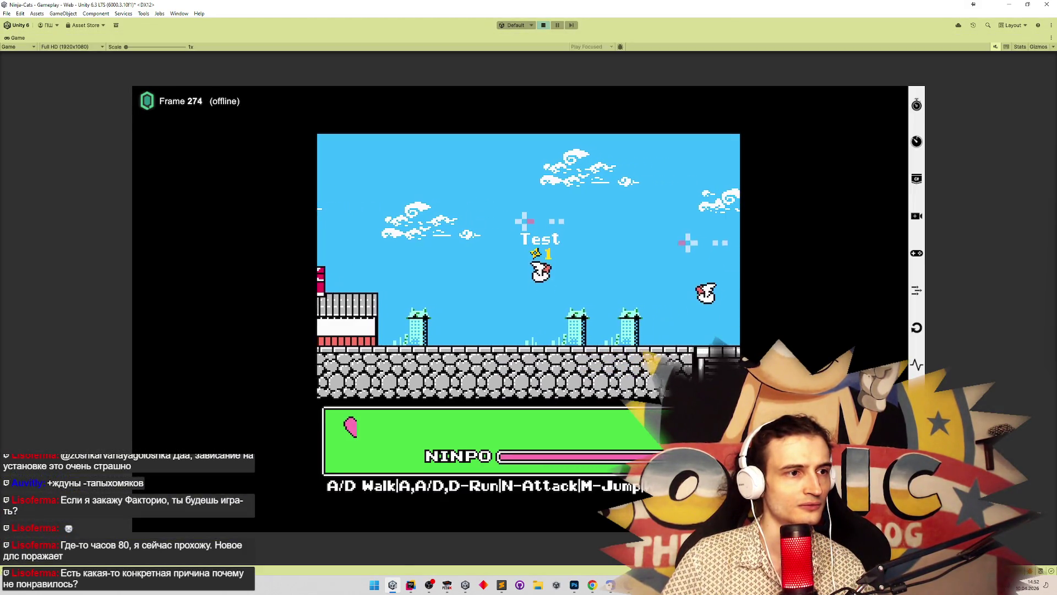
Step: Run and jump the cat rightward onto the stone wall, then stop the game
key(d)
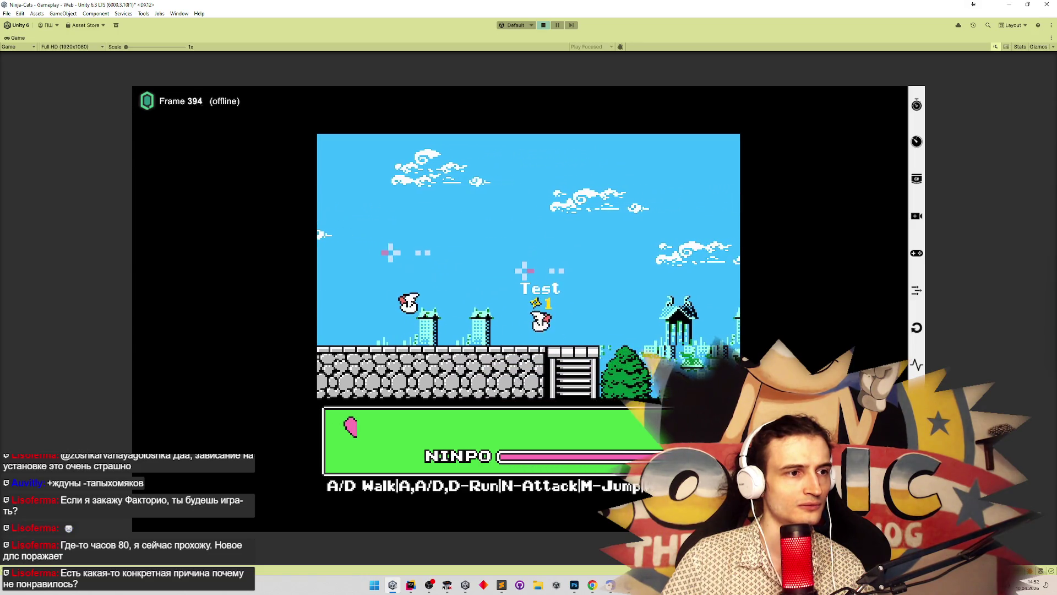
key(m)
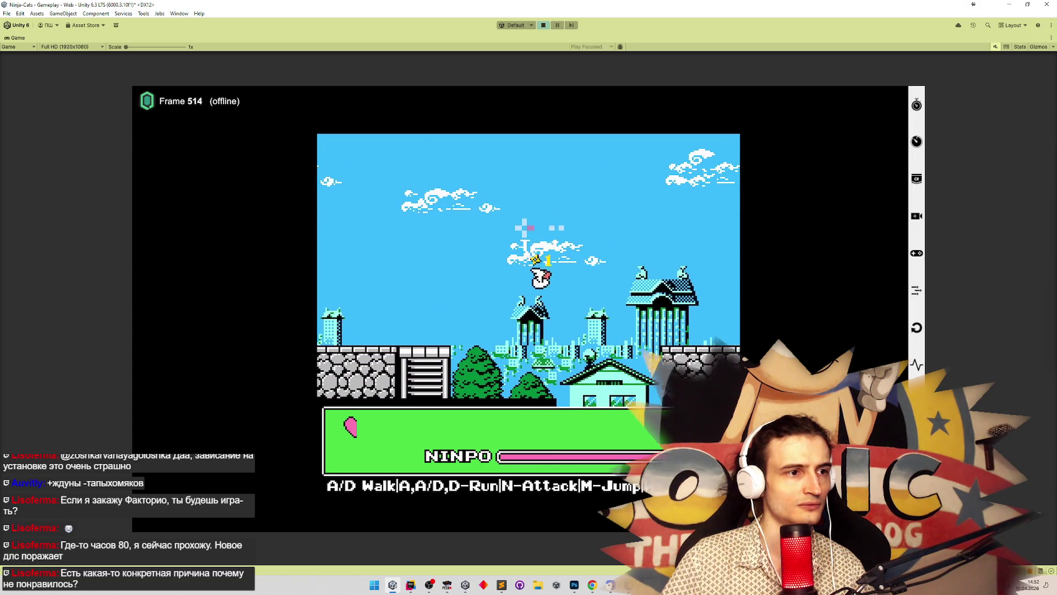
key(d)
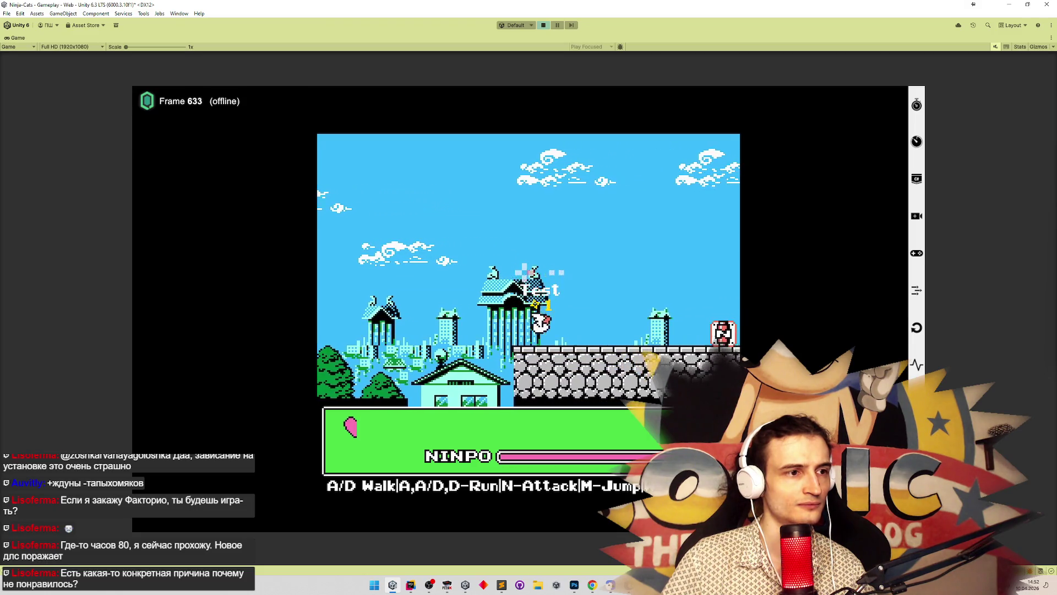
key(m)
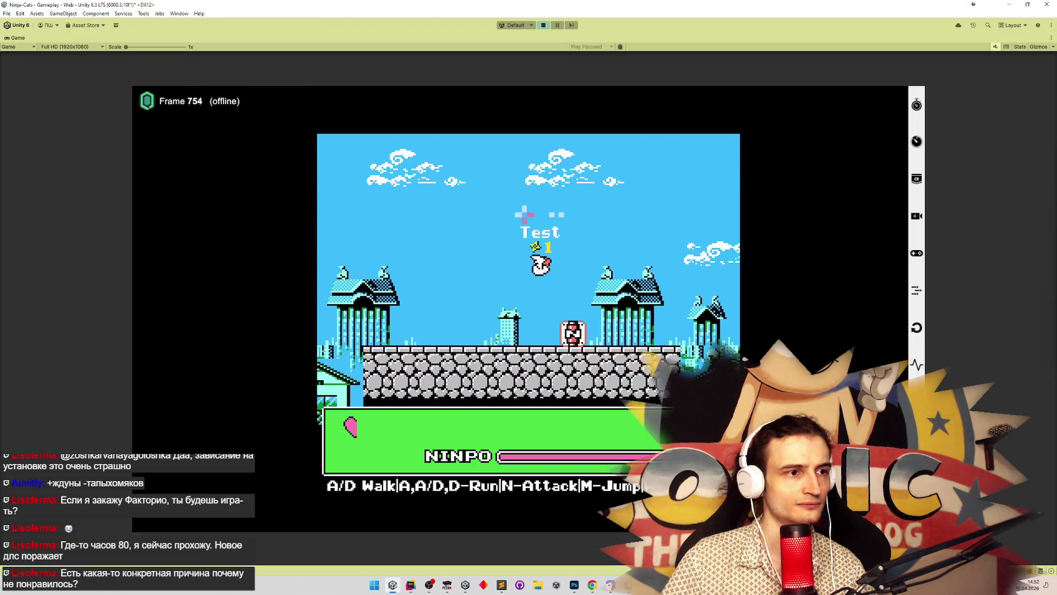
key(d)
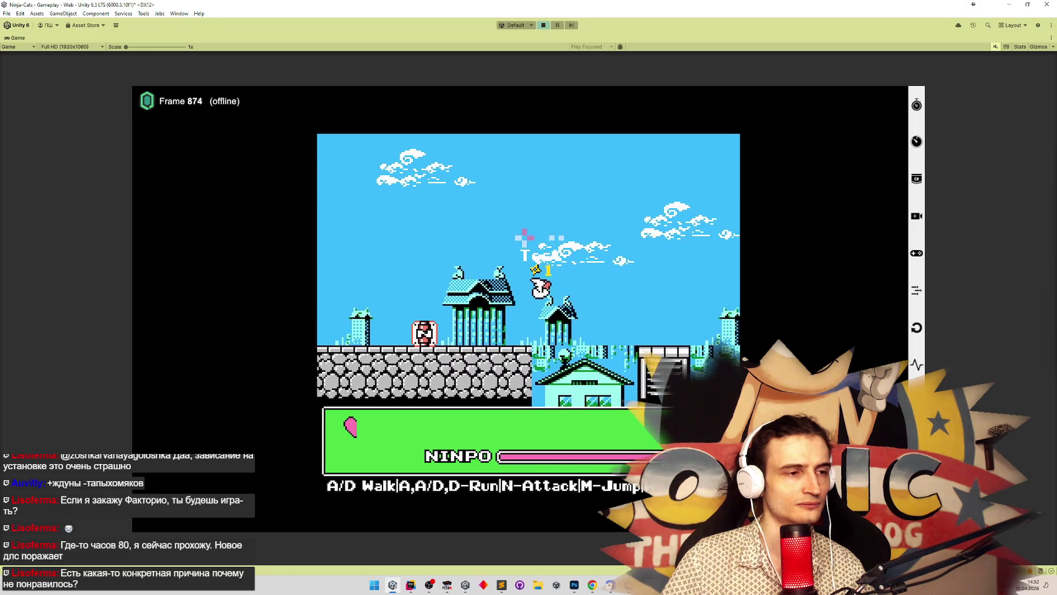
key(d)
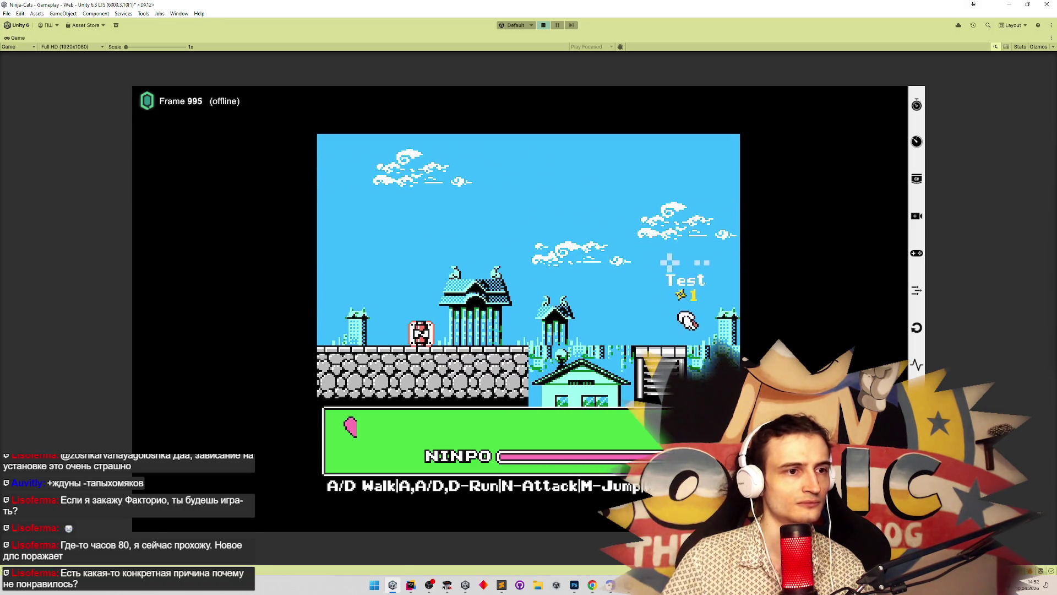
key(ctrl+p)
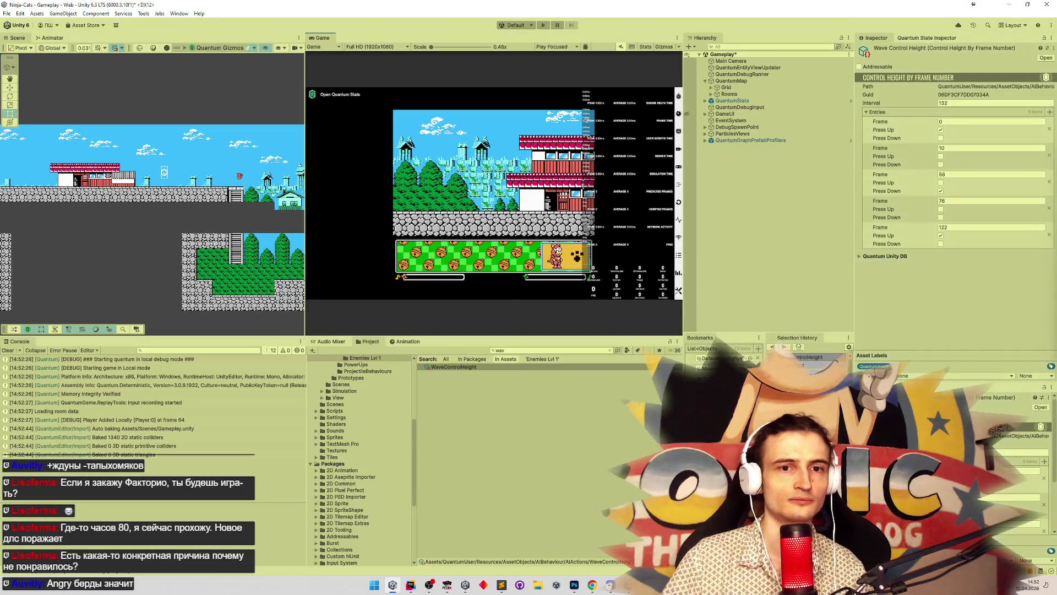
Step: Restart the game and walk the cat back to the left
key(ctrl+p)
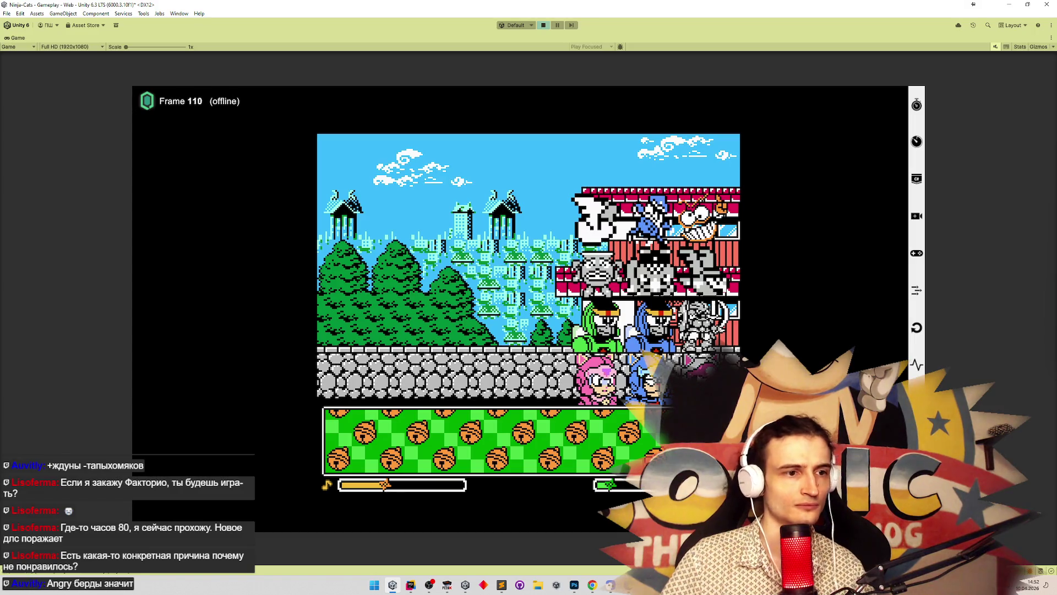
key(d)
key(a)
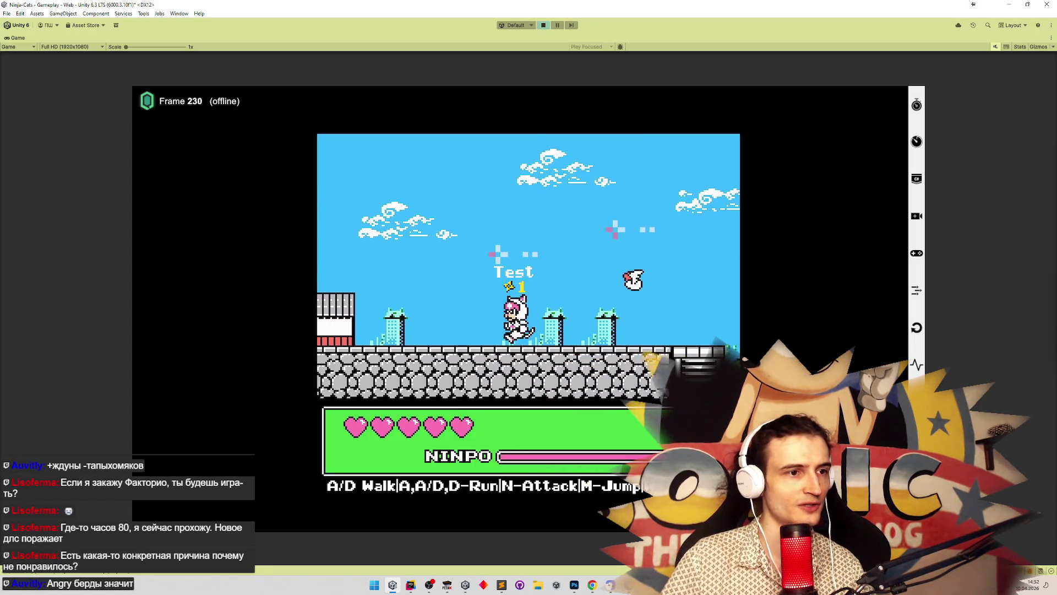
key(a)
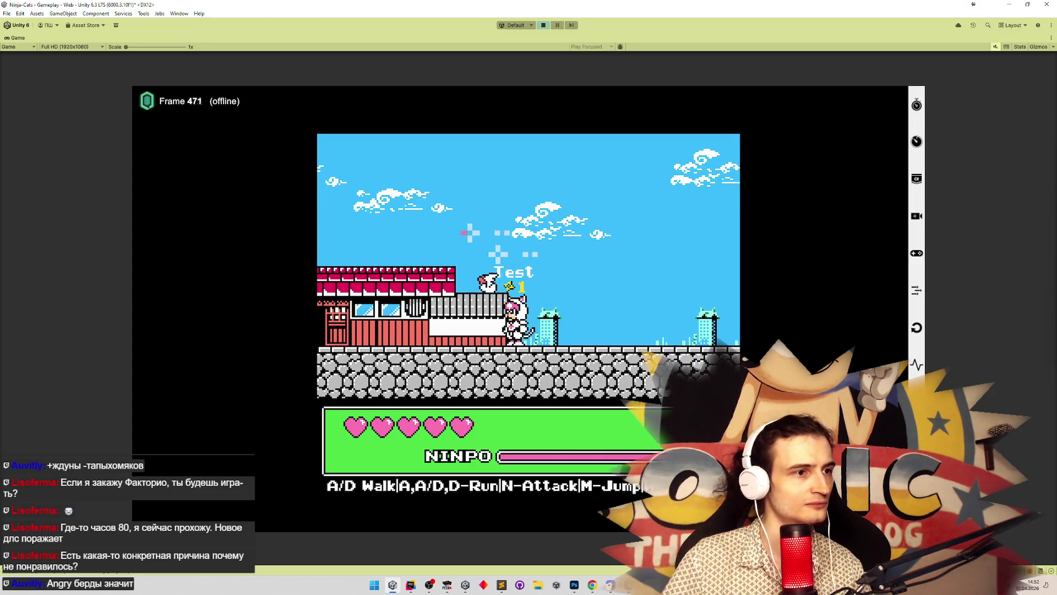
Step: Pause the game and step through frames to watch the bird's wave motion
key(ctrl+shift+p)
key(ctrl+alt+p)
key(ctrl+alt+p)
key(ctrl+alt+p)
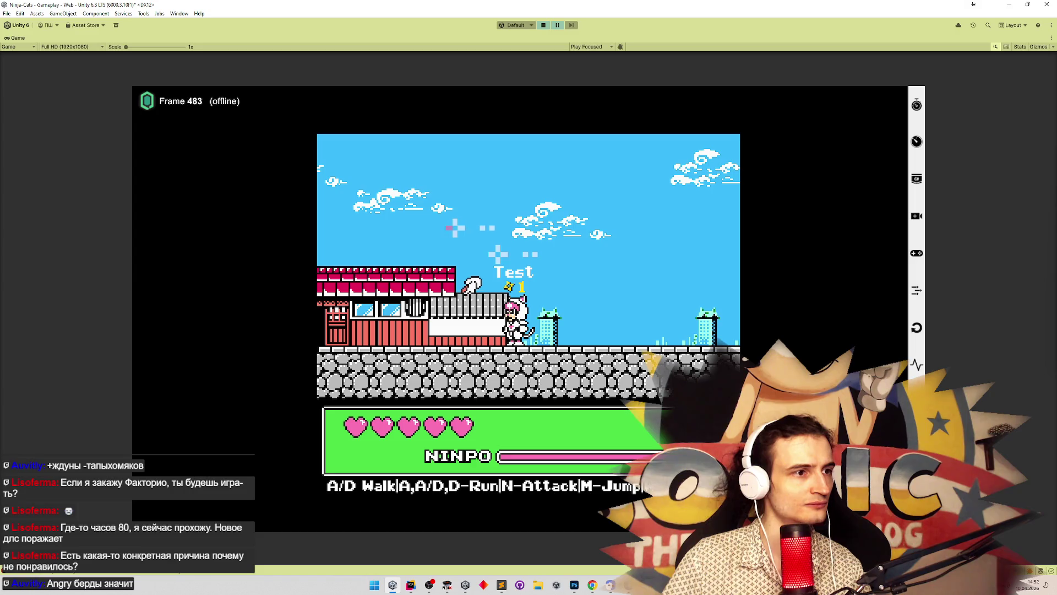
key(ctrl+alt+p)
key(ctrl+alt+p)
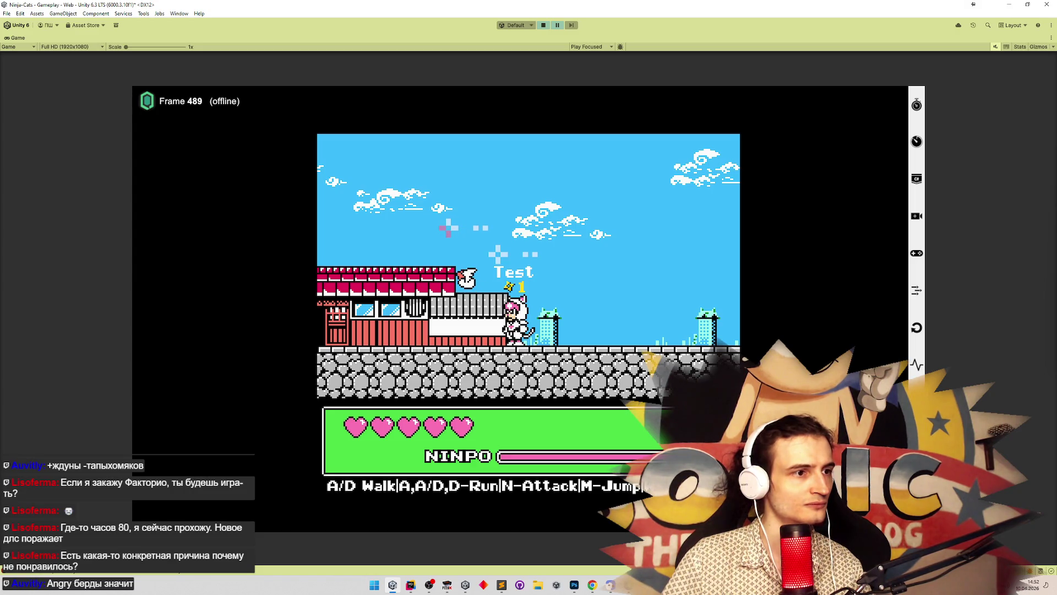
key(ctrl+alt+p)
key(ctrl+alt+p)
key(ctrl+alt+p)
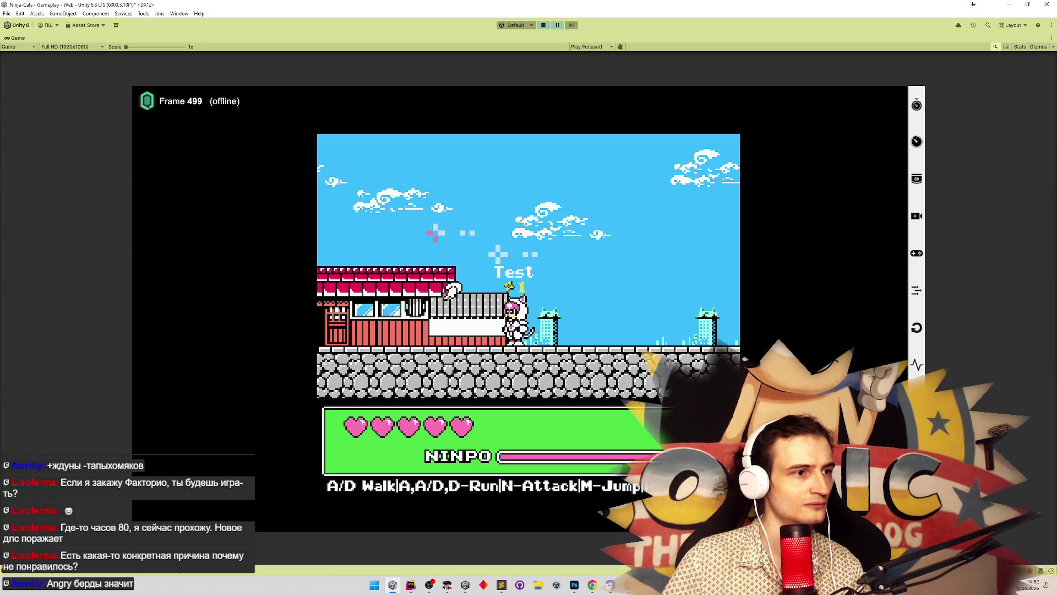
key(ctrl+alt+p)
key(ctrl+alt+p)
key(ctrl+alt+p)
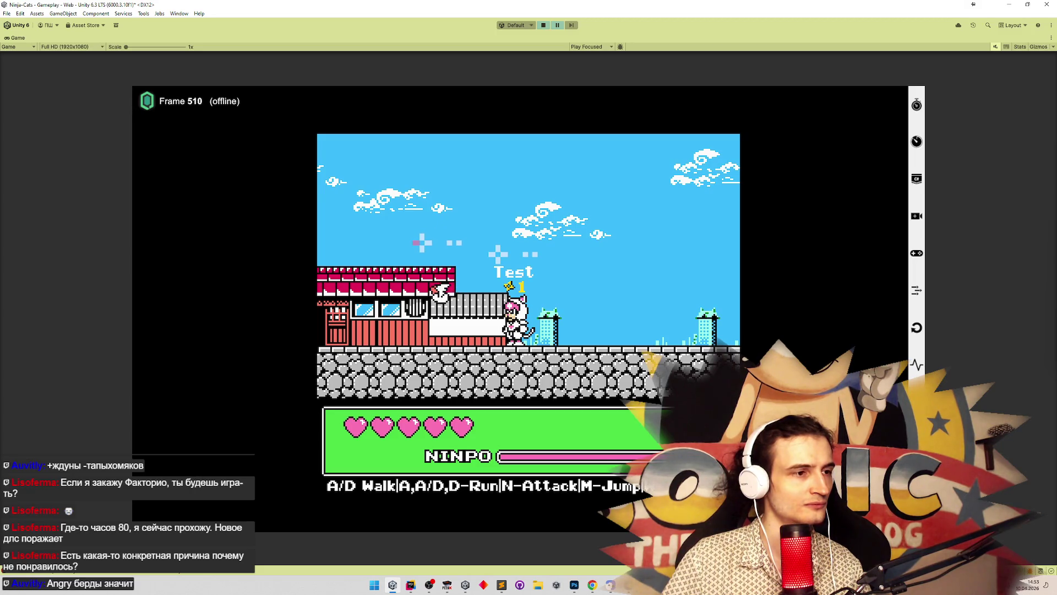
key(ctrl+alt+p)
key(ctrl+alt+p)
key(ctrl+alt+p)
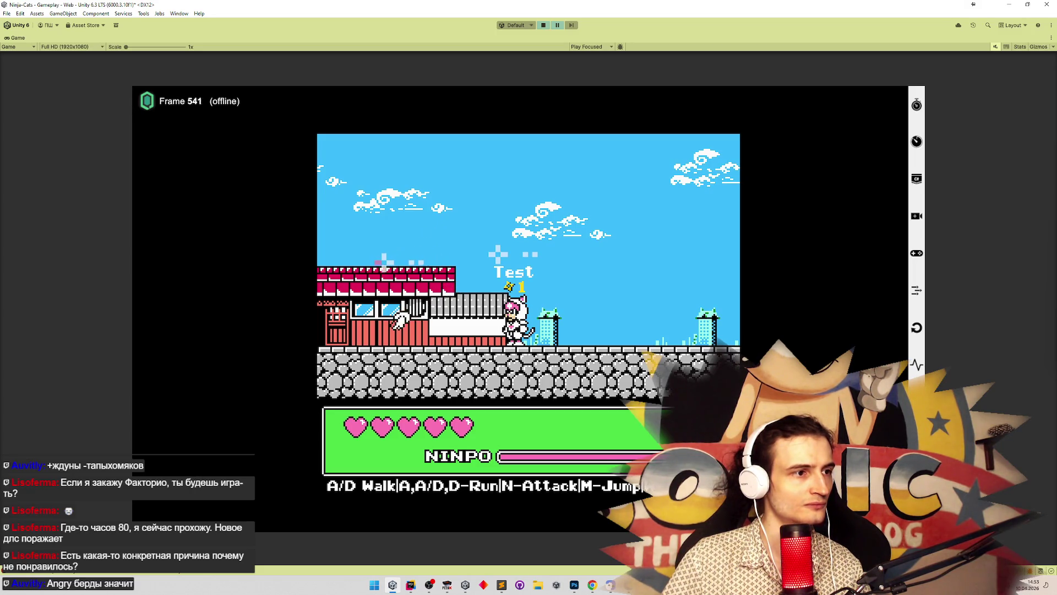
key(ctrl+alt+p)
key(ctrl+alt+p)
key(ctrl+alt+p)
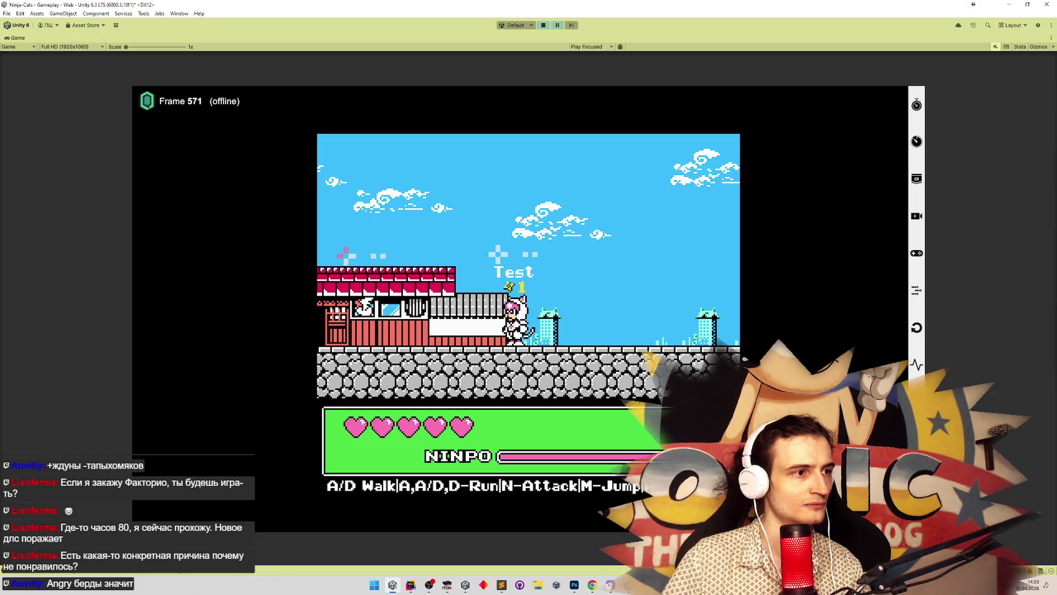
key(ctrl+alt+p)
key(ctrl+alt+p)
key(ctrl+alt+p)
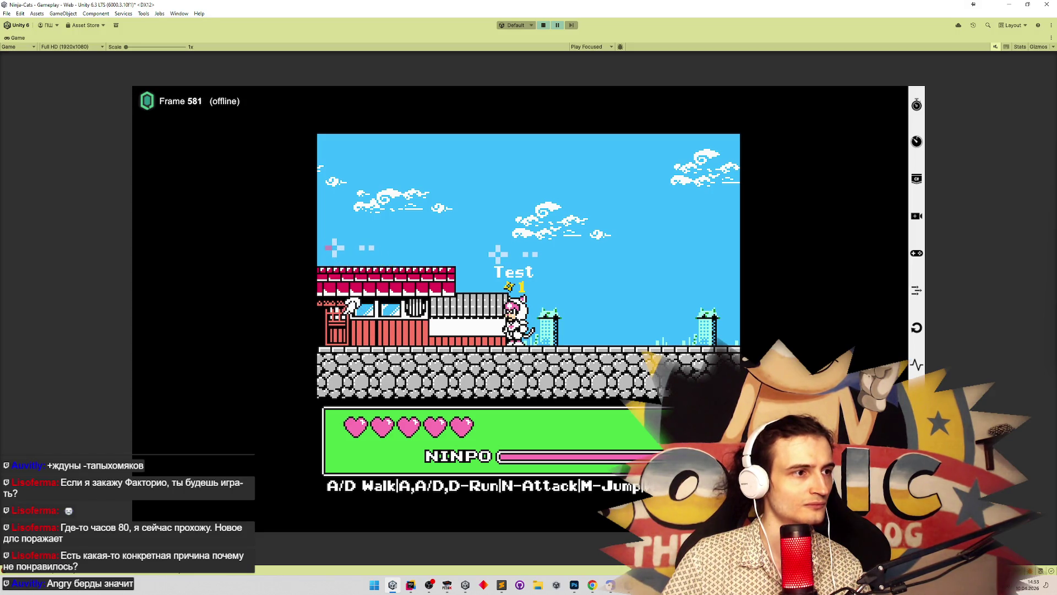
key(ctrl+alt+p)
key(ctrl+alt+p)
key(ctrl+alt+p)
key(ctrl+alt+p)
key(ctrl+alt+p)
Step: Resume briefly, then pause again and advance the enemy's motion one frame at a time
key(ctrl+shift+p)
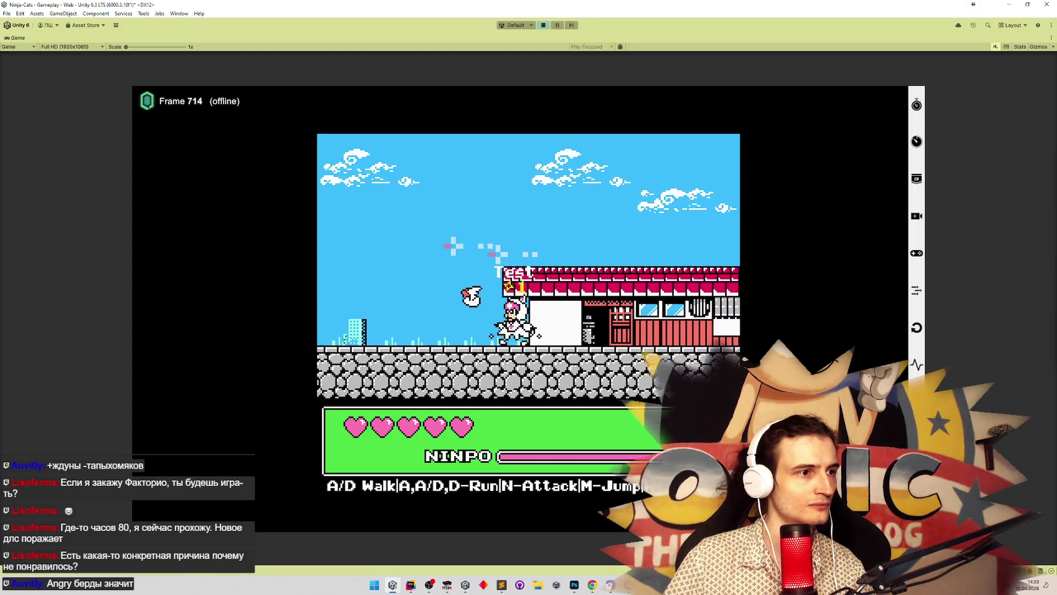
key(ctrl+shift+p)
key(ctrl+alt+p)
key(ctrl+alt+p)
key(ctrl+alt+p)
key(ctrl+alt+p)
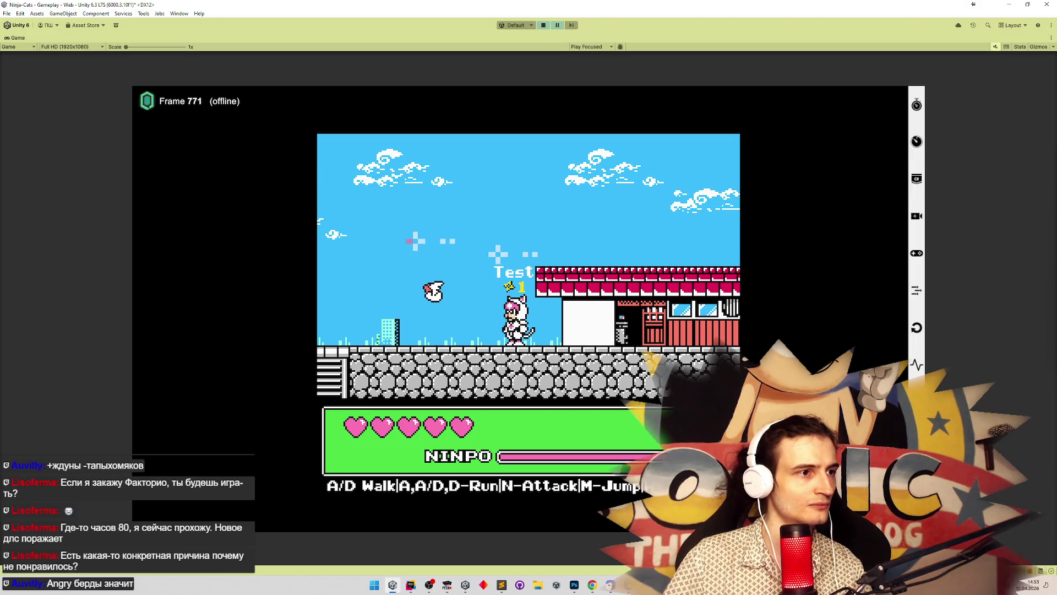
key(ctrl+alt+p)
key(ctrl+alt+p)
key(ctrl+alt+p)
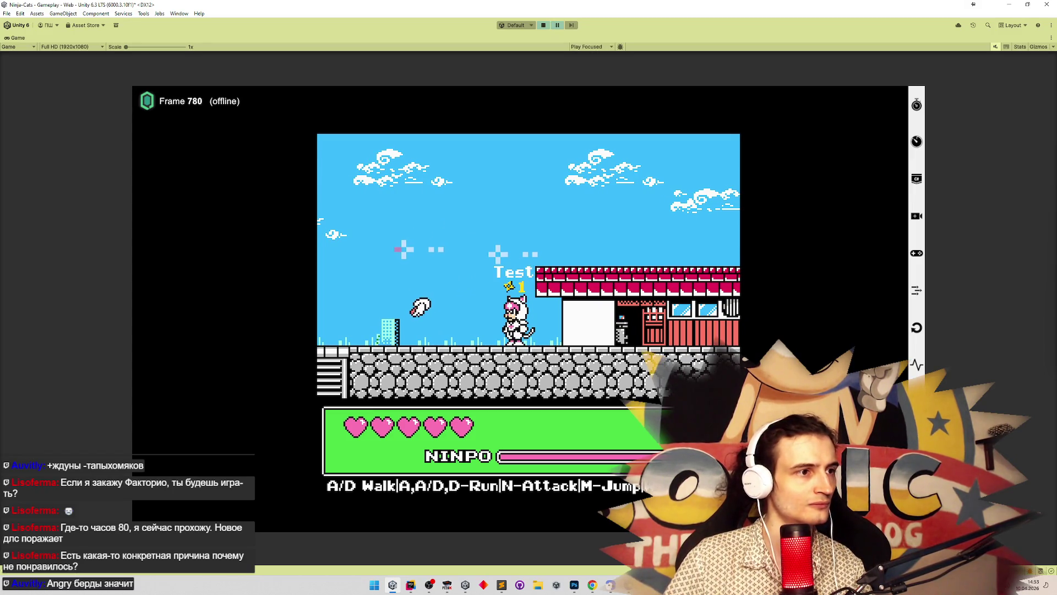
key(ctrl+alt+p)
key(ctrl+alt+p)
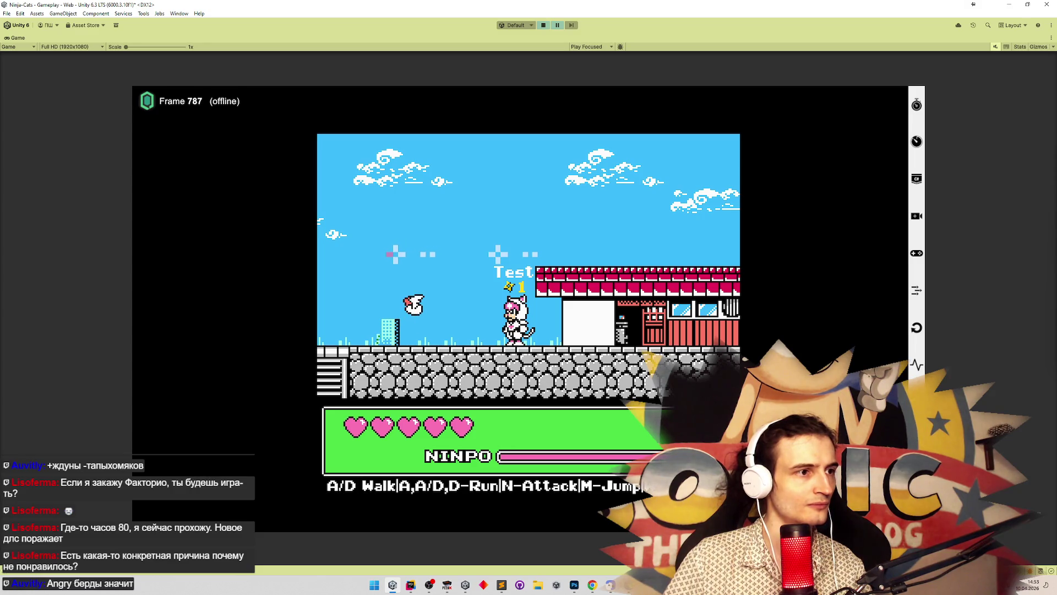
key(ctrl+alt+p)
key(ctrl+alt+p)
key(ctrl+alt+p)
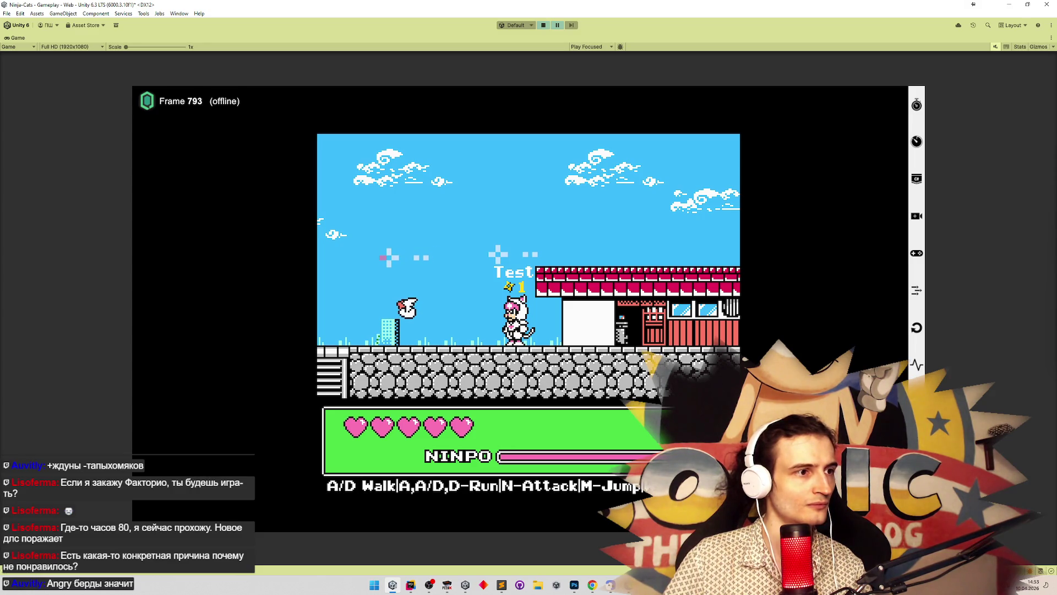
key(ctrl+alt+p)
key(ctrl+alt+p)
key(ctrl+alt+p)
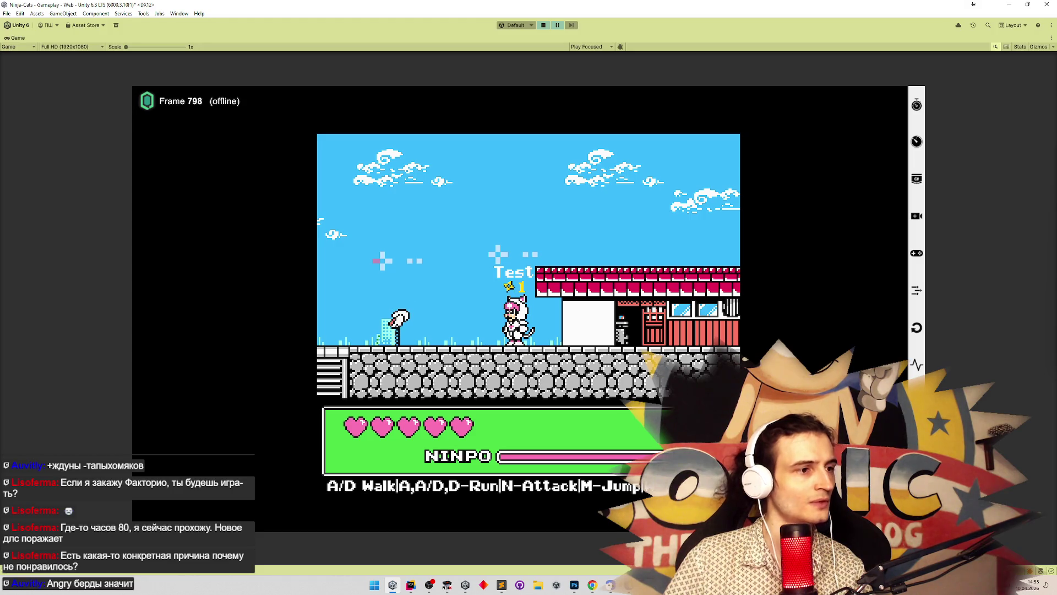
key(ctrl+alt+p)
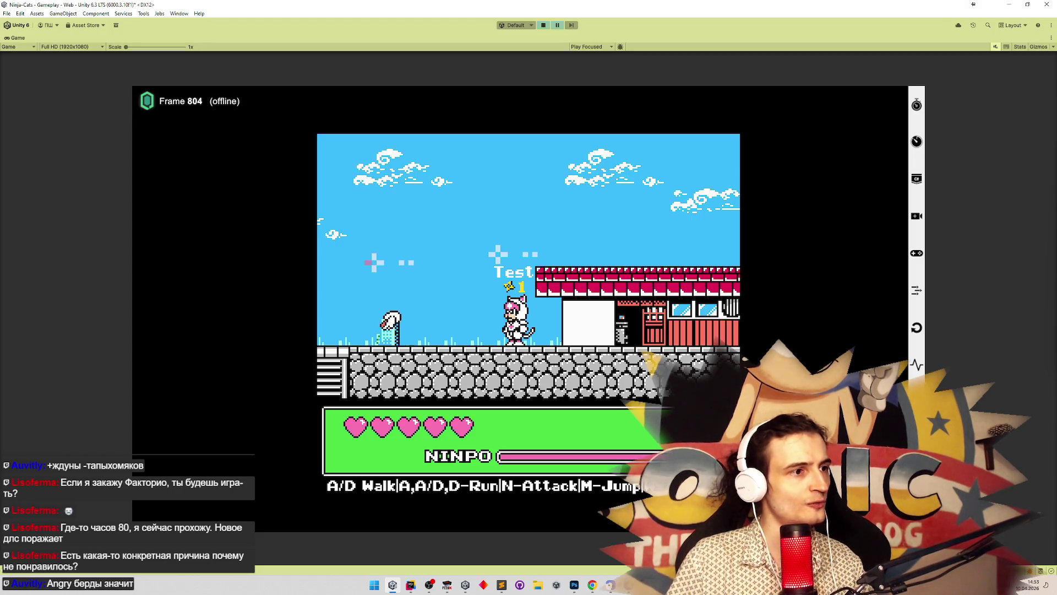
key(ctrl+alt+p)
key(ctrl+alt+p)
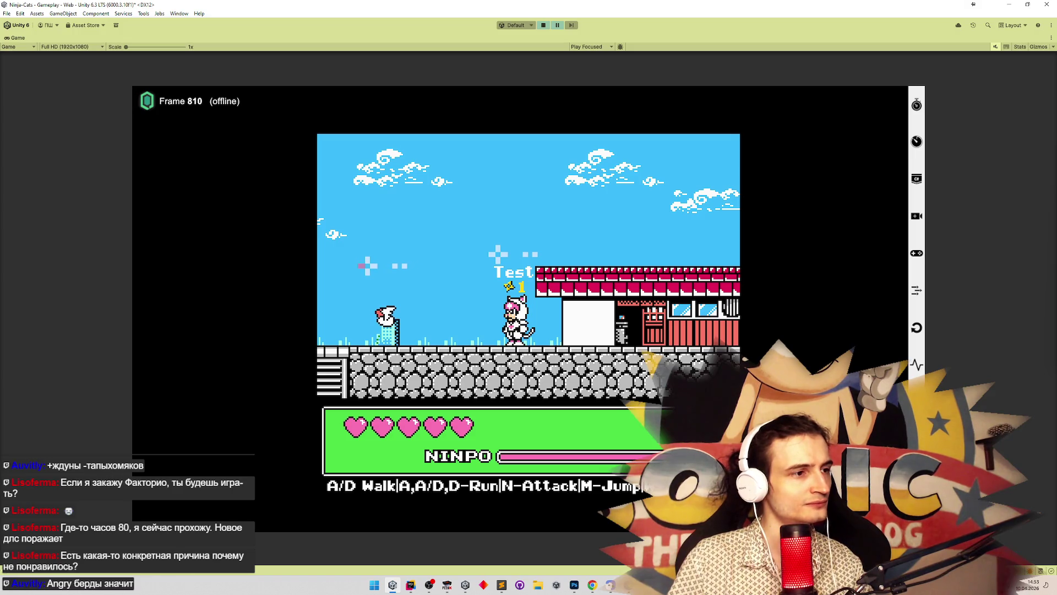
key(ctrl+alt+p)
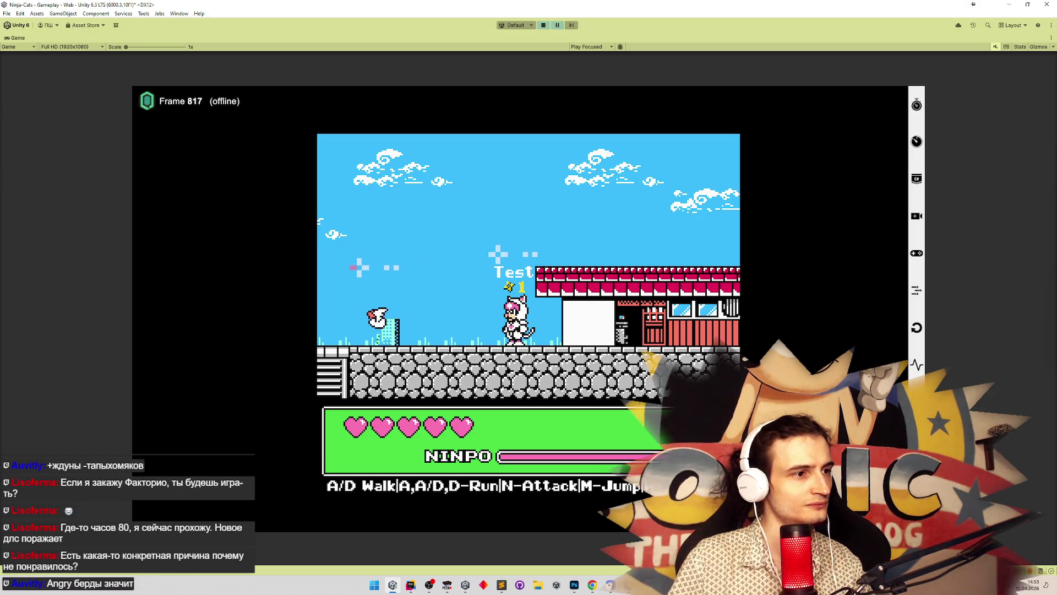
key(ctrl+alt+p)
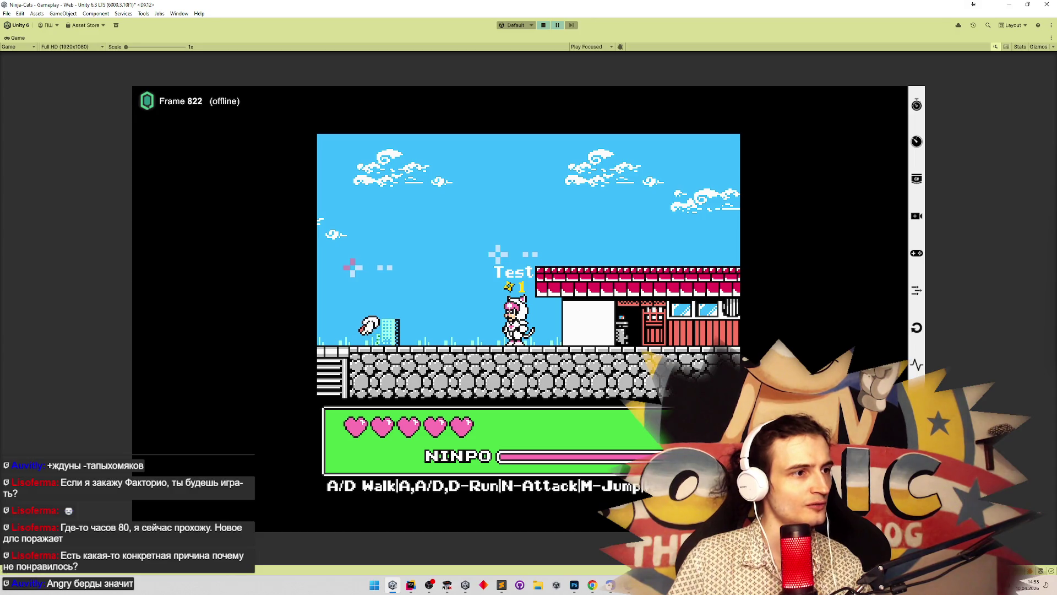
key(ctrl+alt+p)
key(ctrl+alt+p)
key(ctrl+alt+p)
key(ctrl+alt+p)
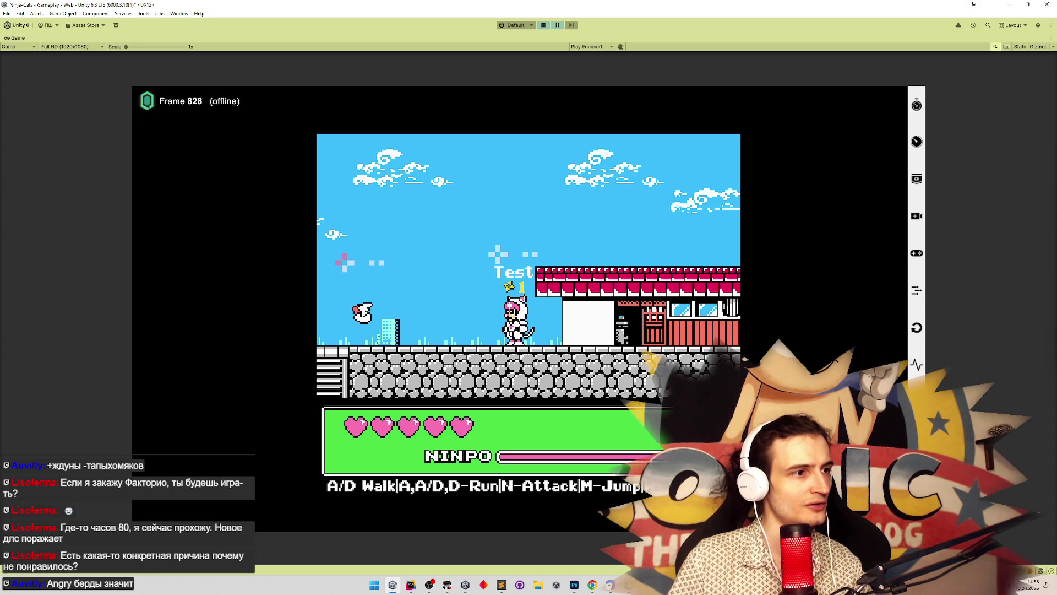
key(ctrl+alt+p)
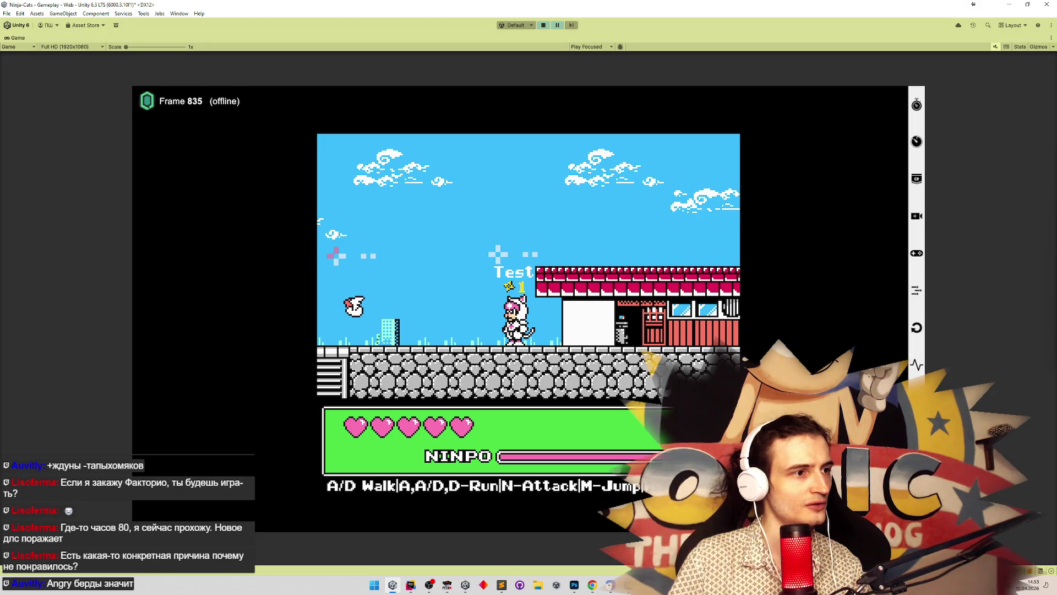
key(ctrl+alt+p)
key(ctrl+alt+p)
key(ctrl+alt+p)
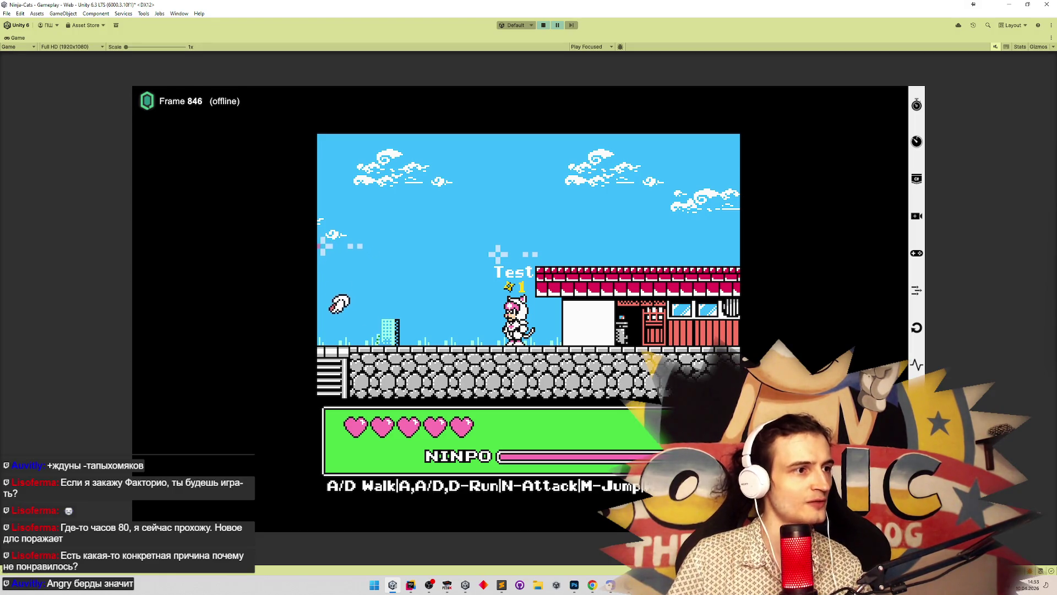
Step: Resume the game to run the cat right, then stop play and restore the full editor layout
key(ctrl+shift+p)
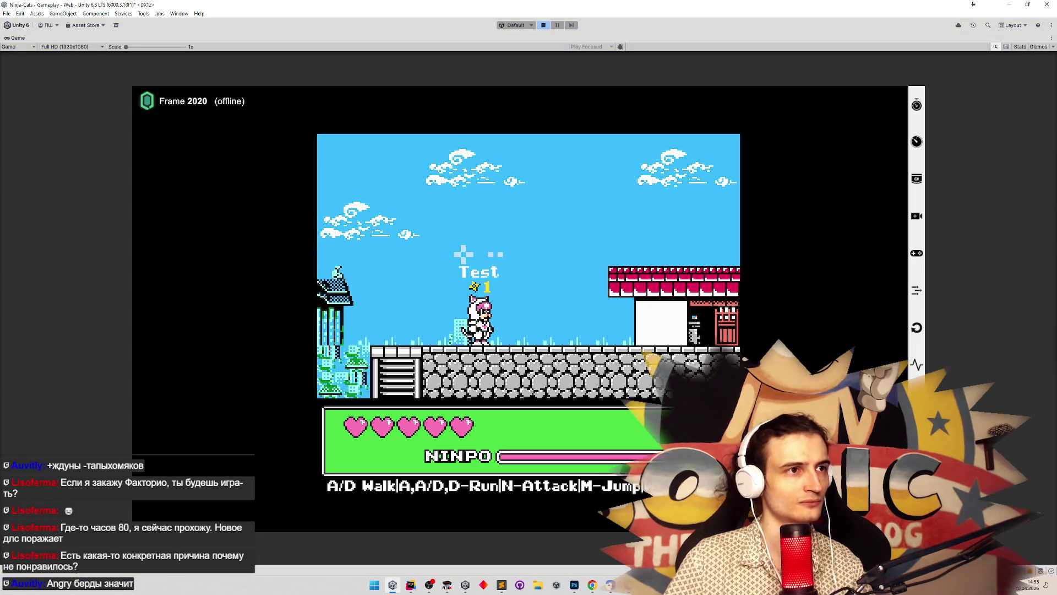
key(ctrl+p)
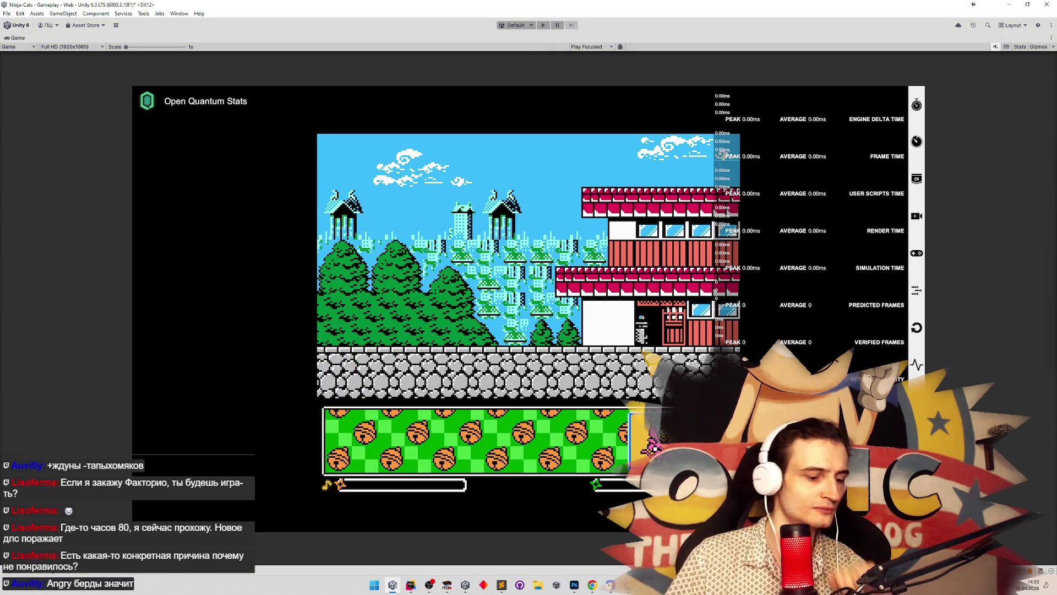
key(shift+space)
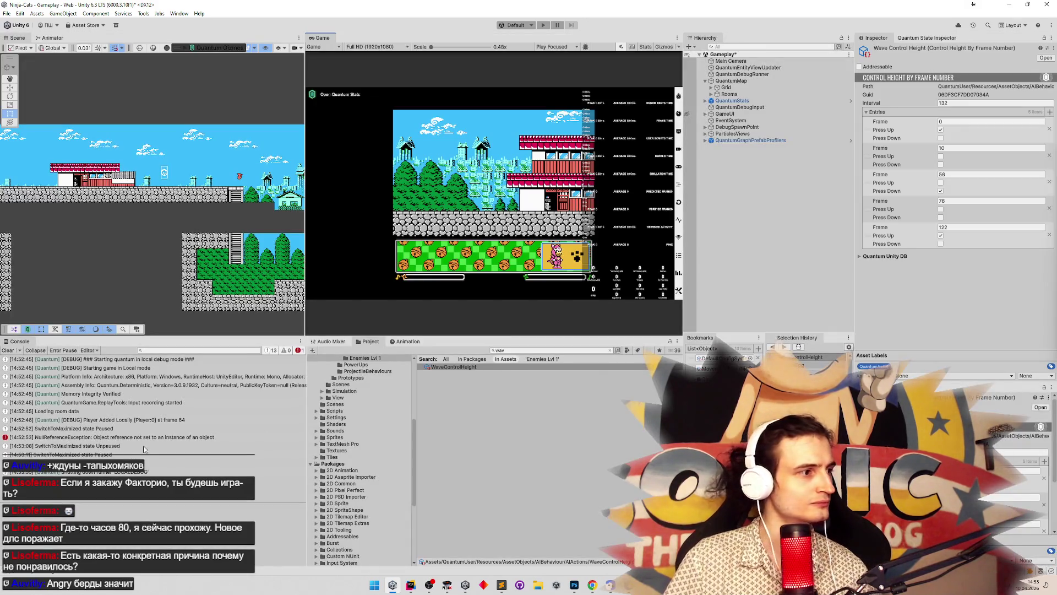
Step: Clear the Unity console, switch to Rider, and open NoGravitySystem.cs from the project tree
click(9, 351)
click(411, 585)
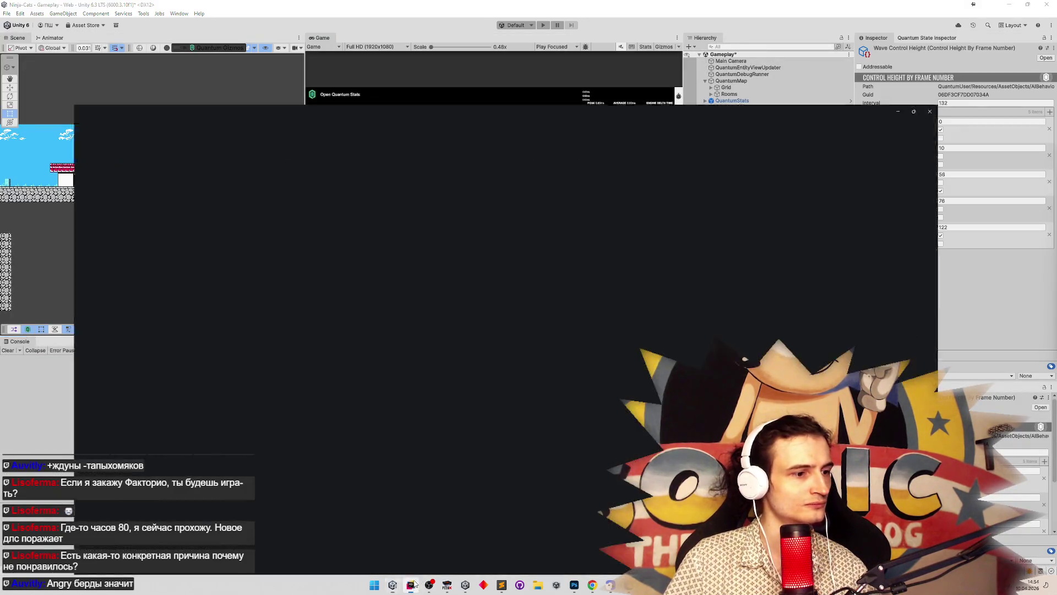
scroll(302, 302, down, 10)
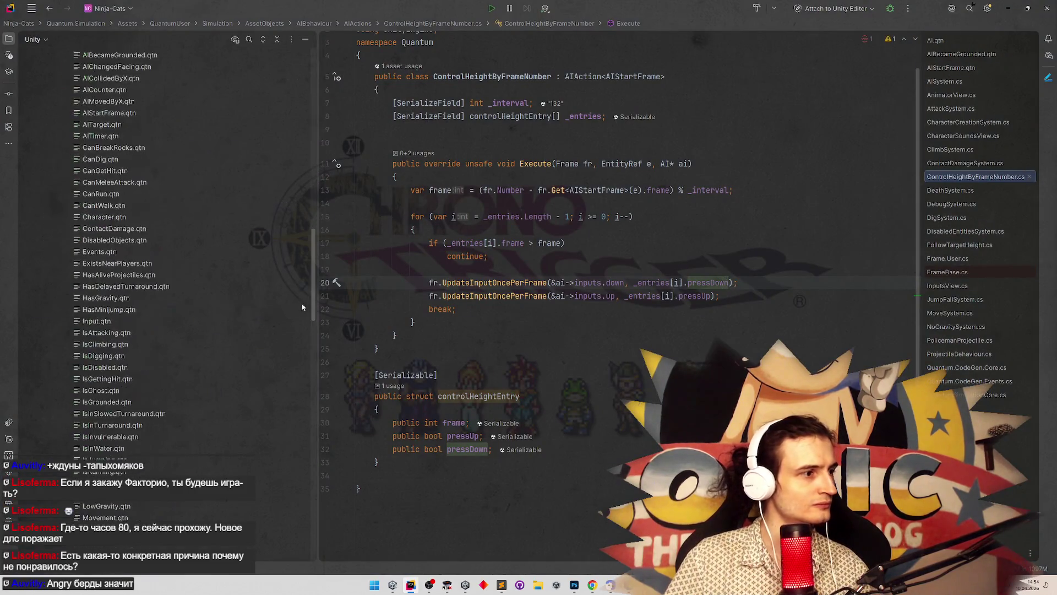
scroll(281, 435, up, 5)
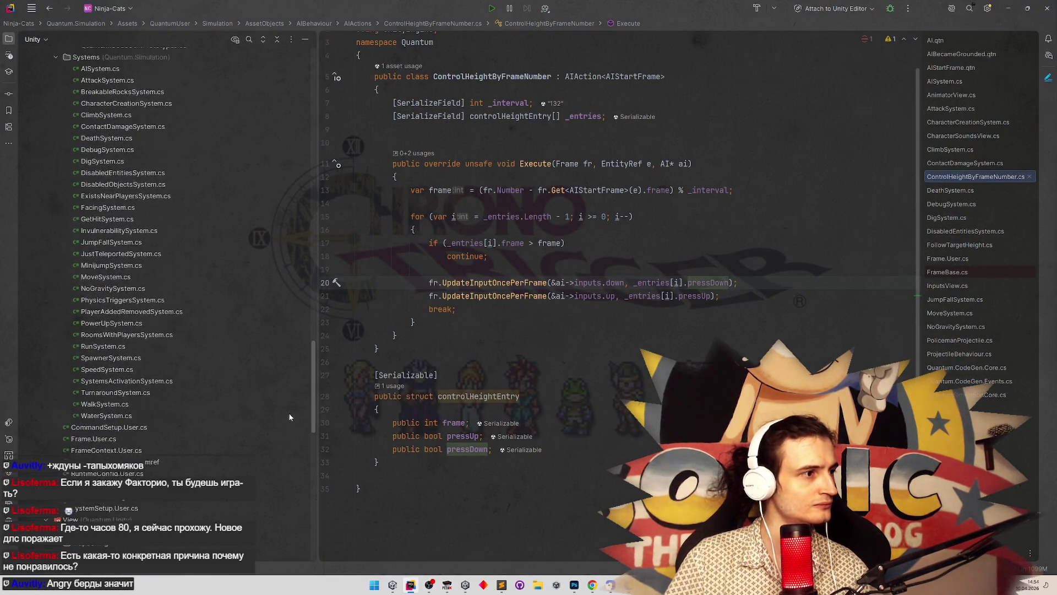
click(159, 327)
double_click(159, 327)
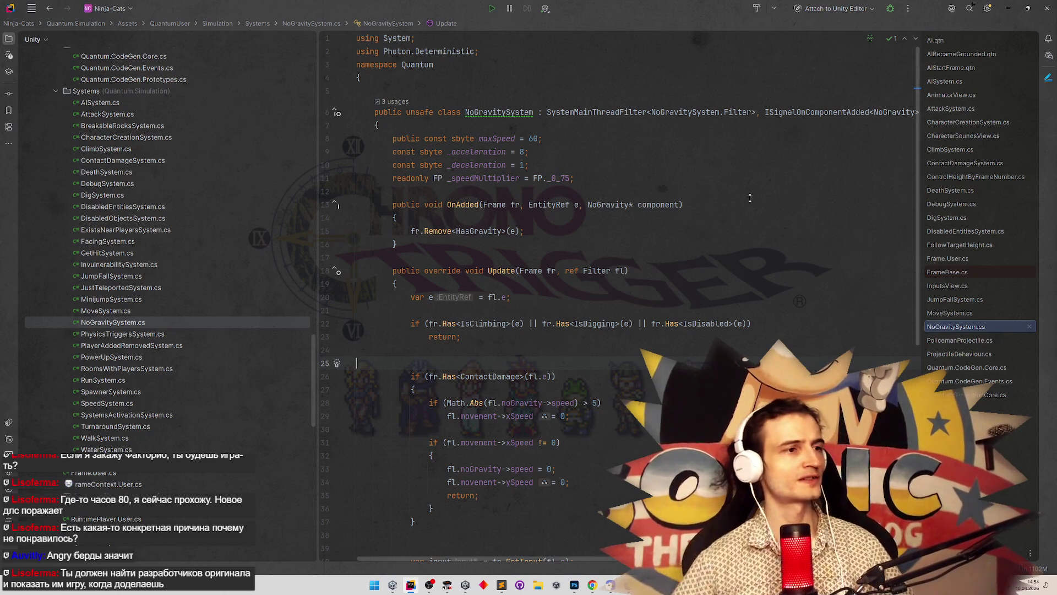
Step: Inspect how the _acceleration constant (8) is declared and used in NoGravitySystem's Update
click(474, 152)
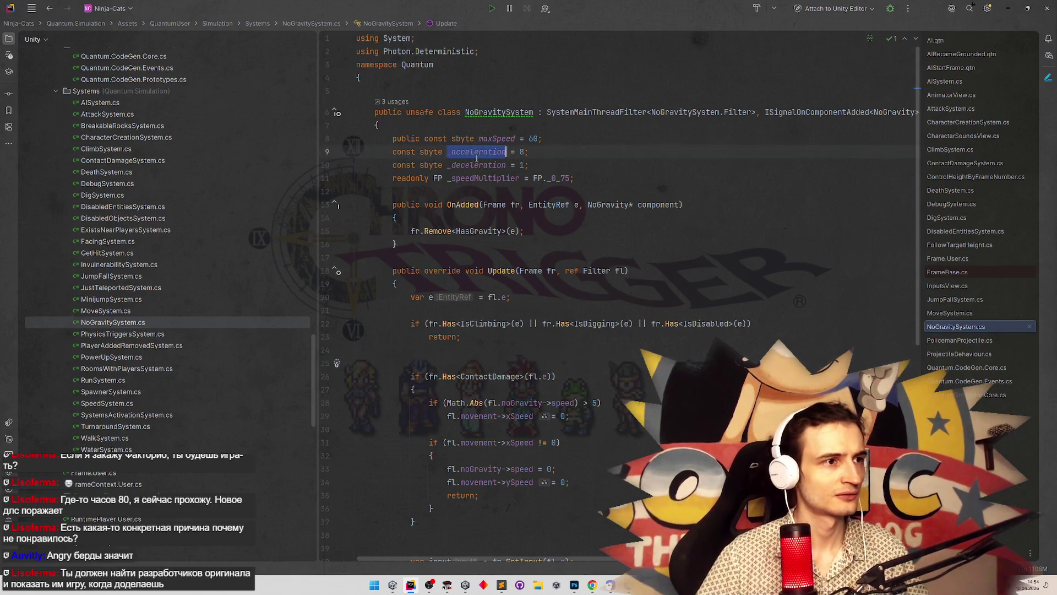
scroll(637, 270, down, 5)
scroll(650, 256, down, 3)
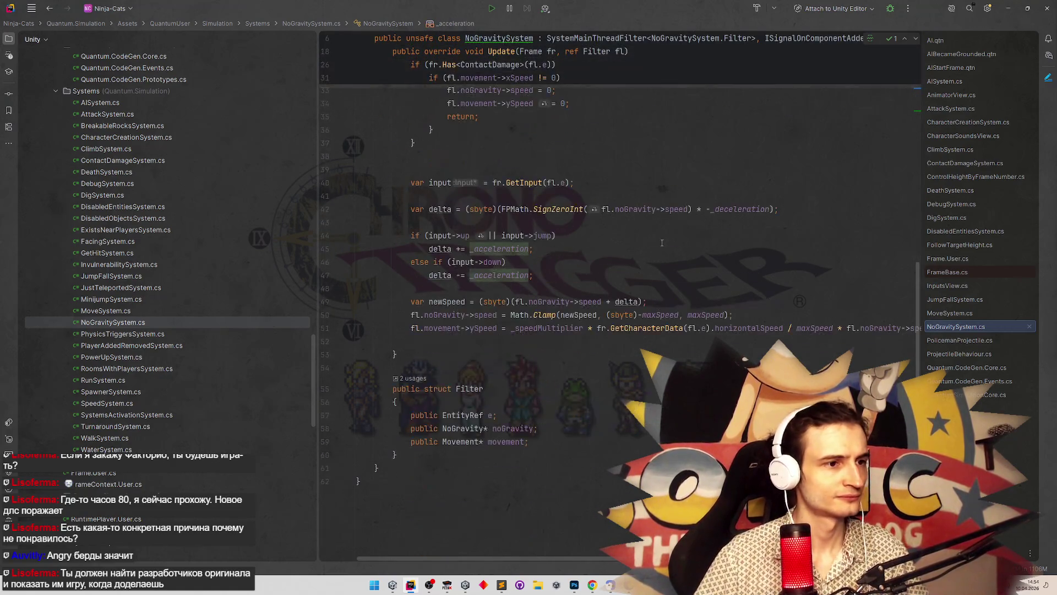
scroll(663, 239, up, 1)
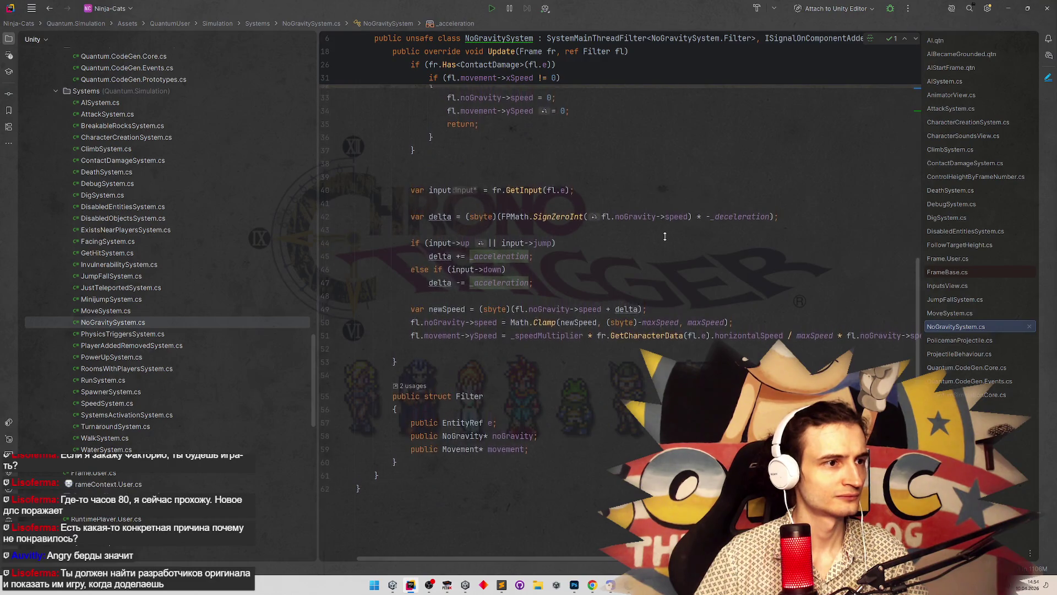
scroll(665, 236, up, 2)
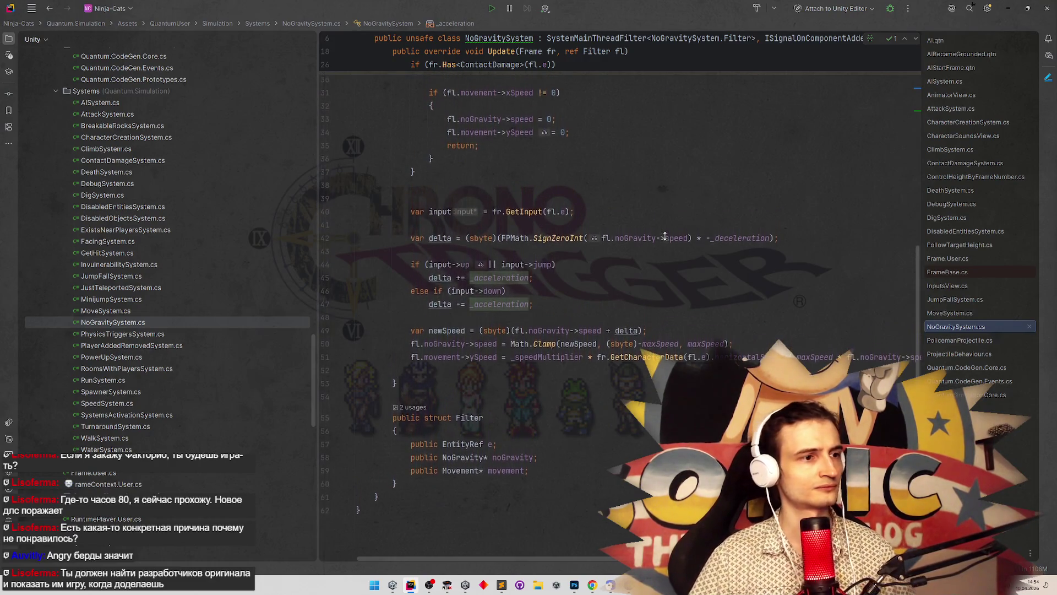
key(ctrl+b)
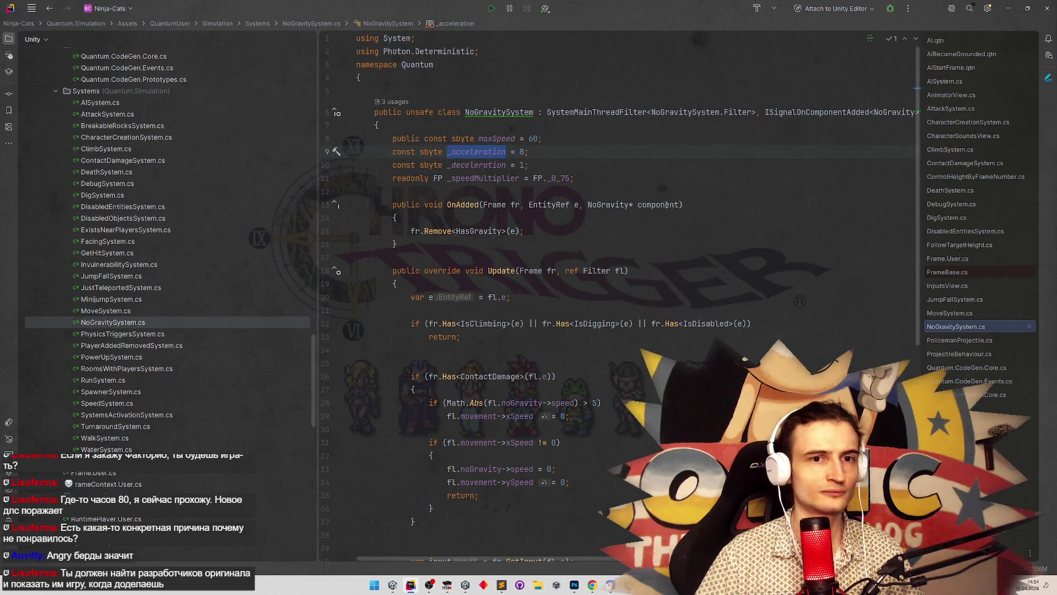
scroll(666, 205, down, 3)
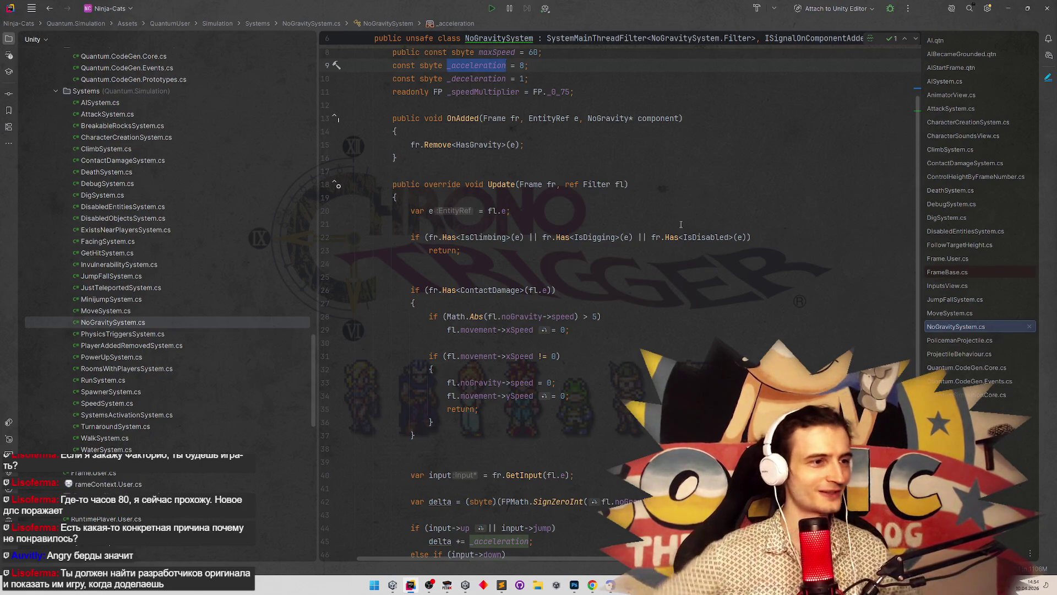
scroll(669, 226, up, 3)
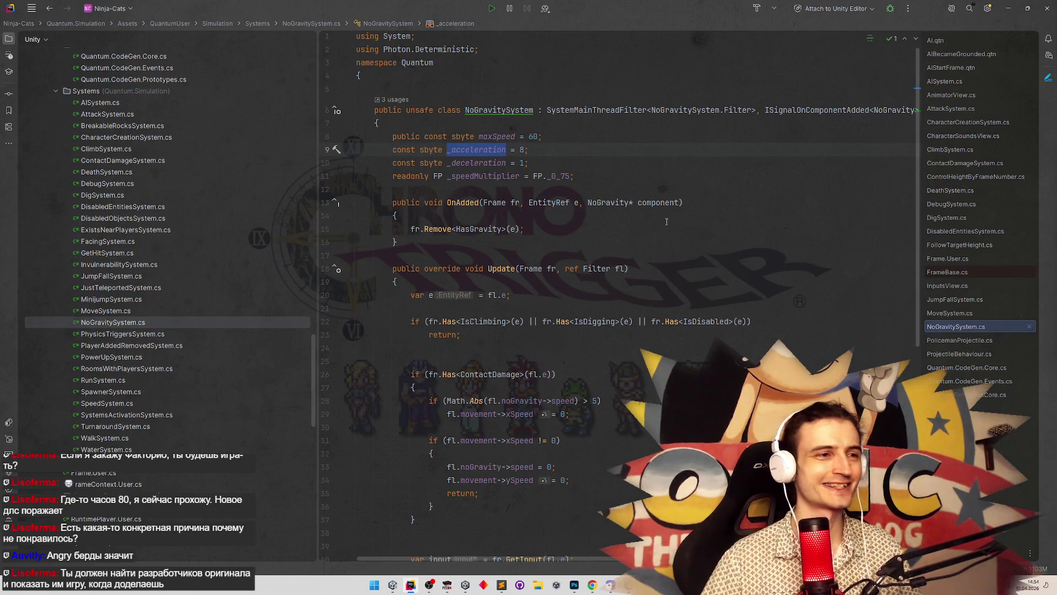
scroll(671, 225, down, 4)
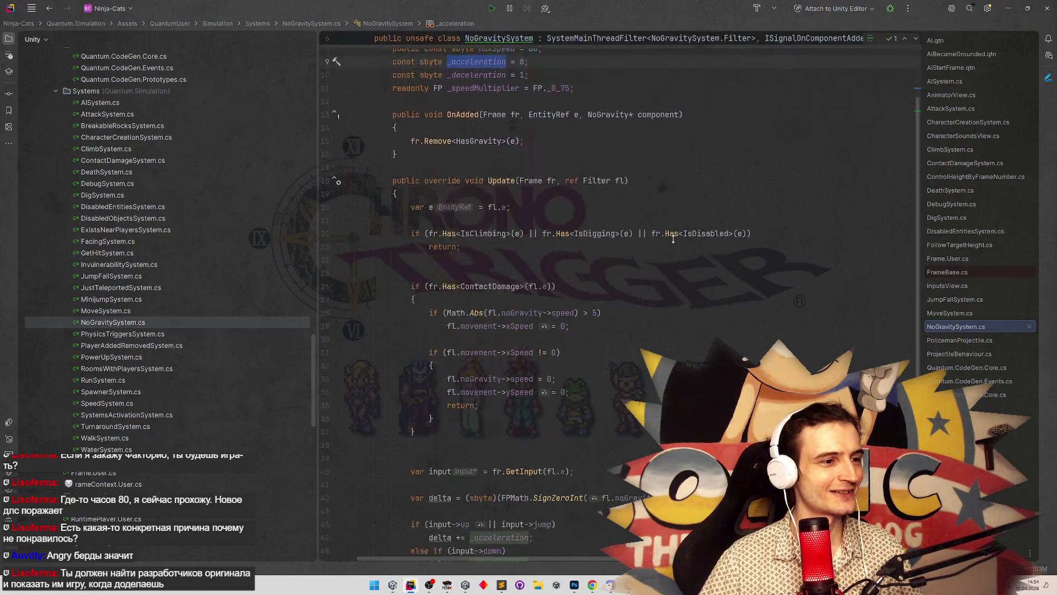
scroll(673, 238, down, 5)
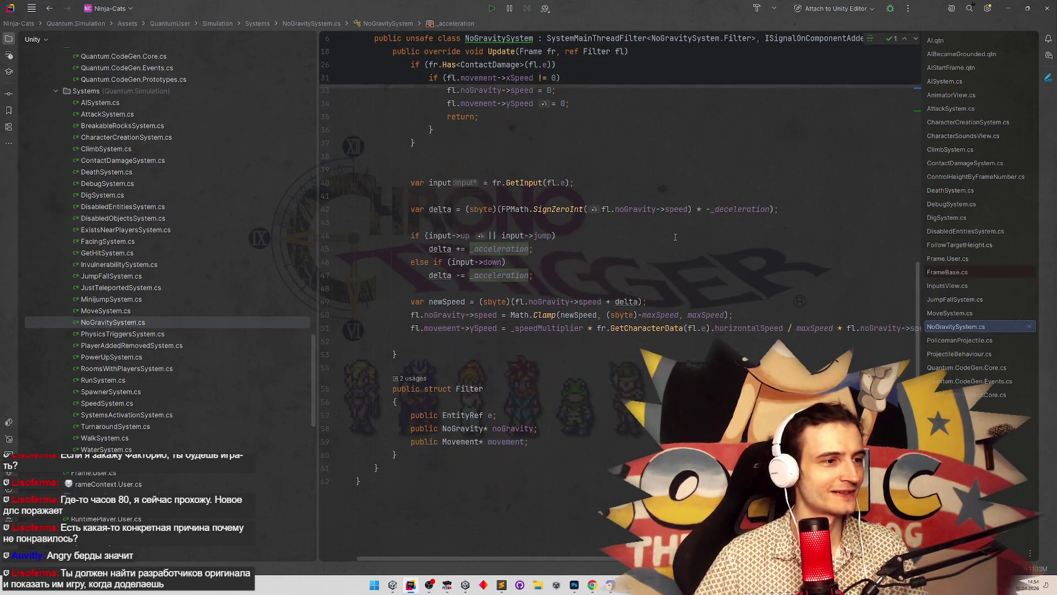
scroll(550, 237, up, 10)
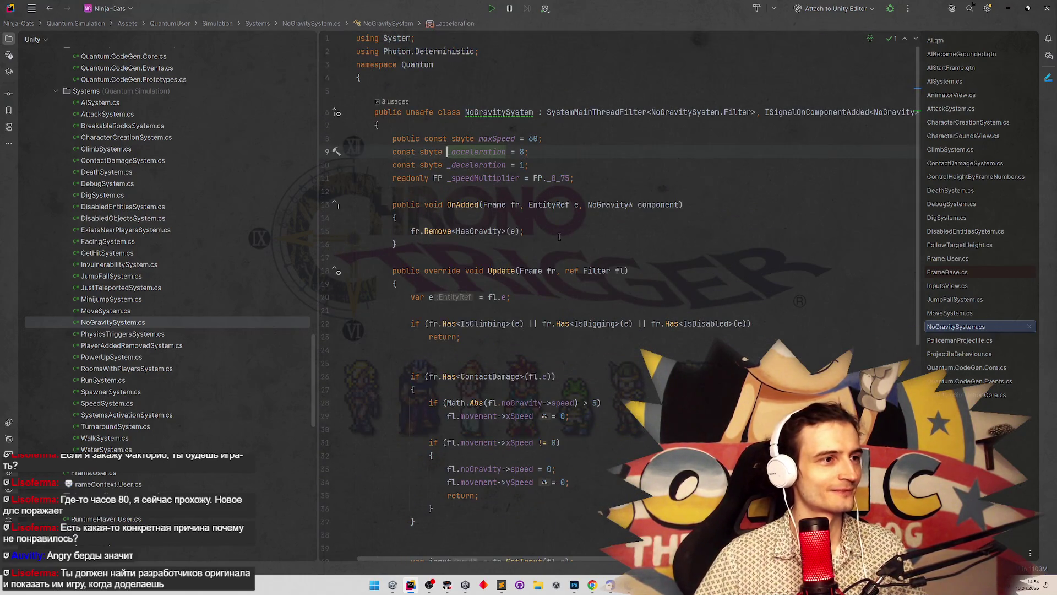
Step: Toggle between the _acceleration declaration on line 9 and its usage on line 45 in Update
key(ctrl+minus)
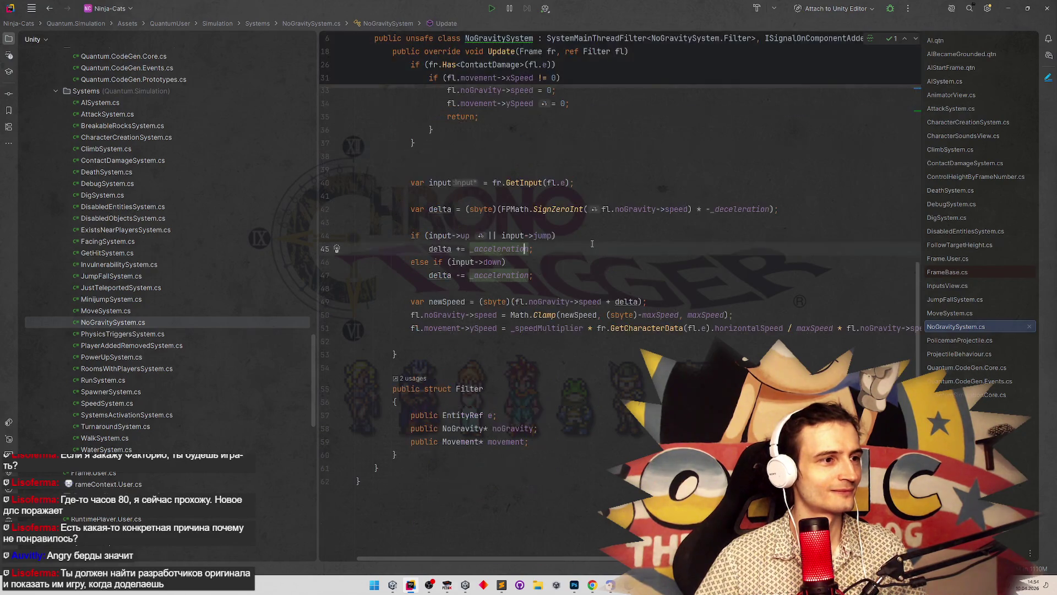
key(ctrl+b)
key(ctrl+minus)
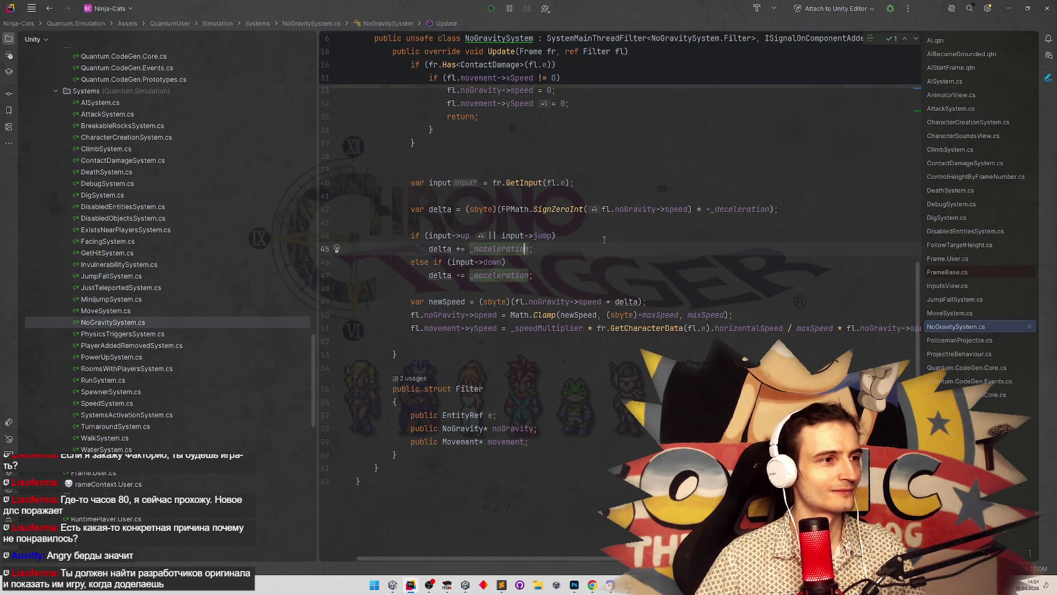
key(ctrl+b)
key(ctrl+minus)
key(ctrl+b)
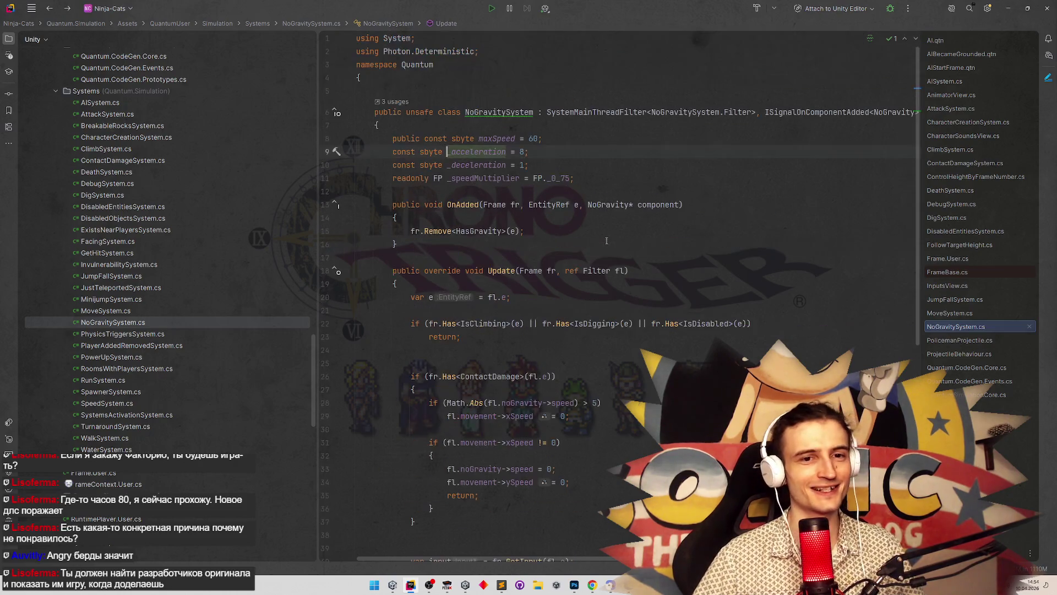
key(ctrl+minus)
key(ctrl+b)
key(ctrl+minus)
key(ctrl+b)
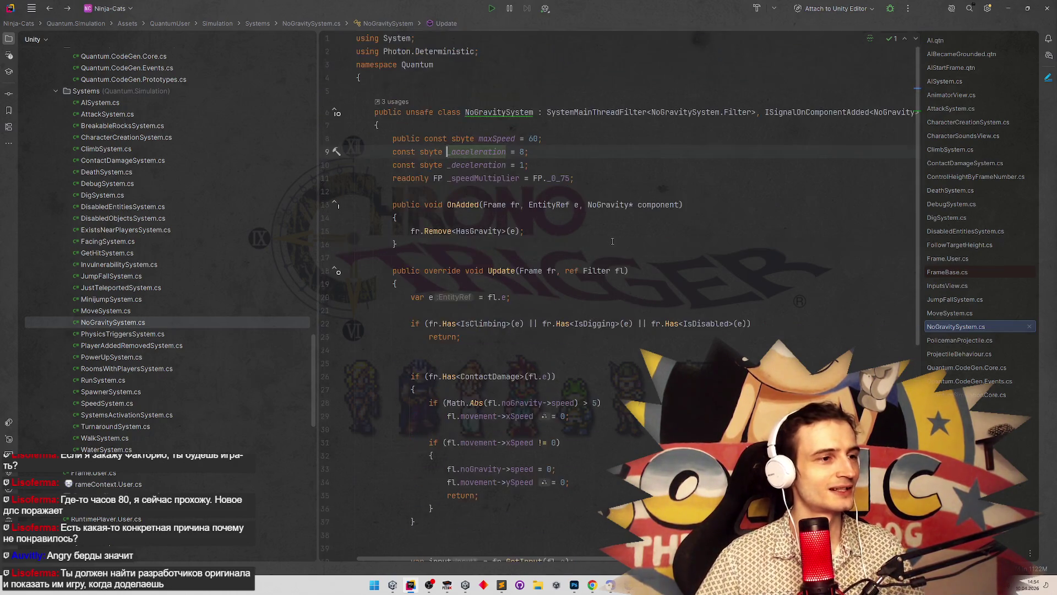
key(ctrl+minus)
key(ctrl+b)
key(ctrl+minus)
scroll(613, 240, up, 3)
key(ctrl+b)
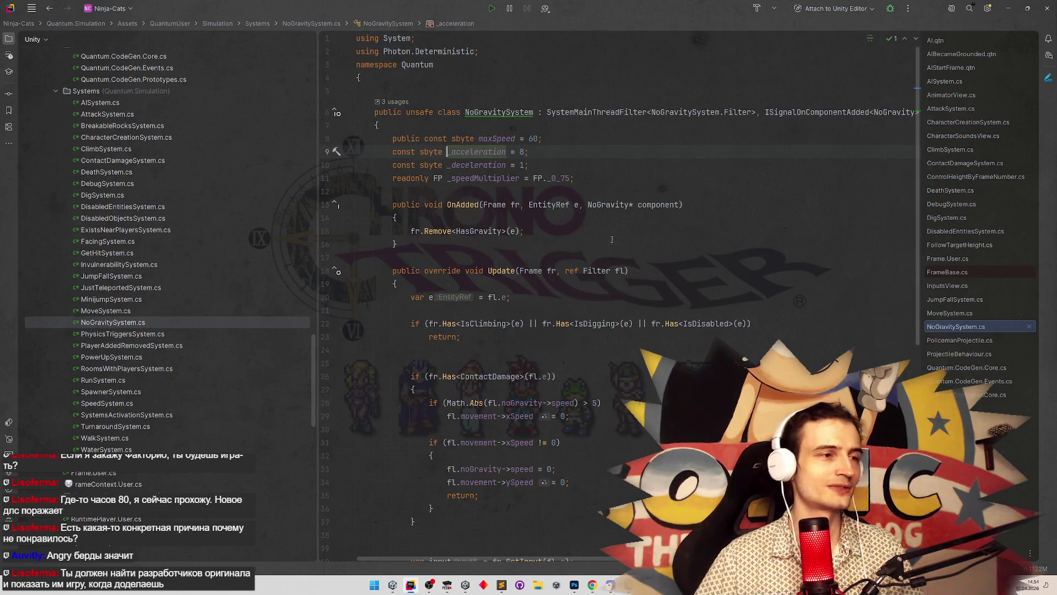
key(ctrl+minus)
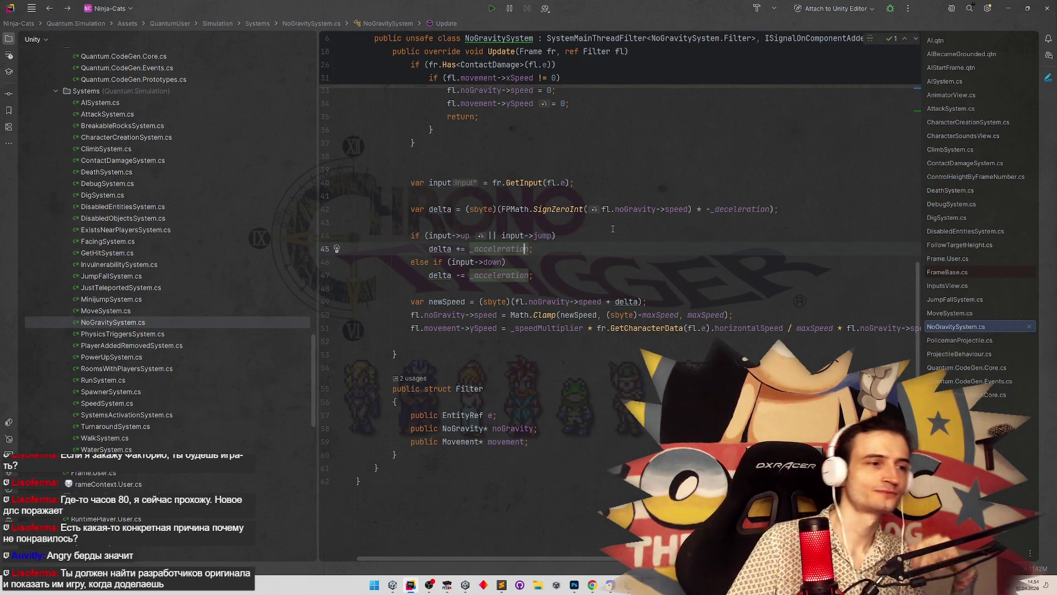
key(ctrl+b)
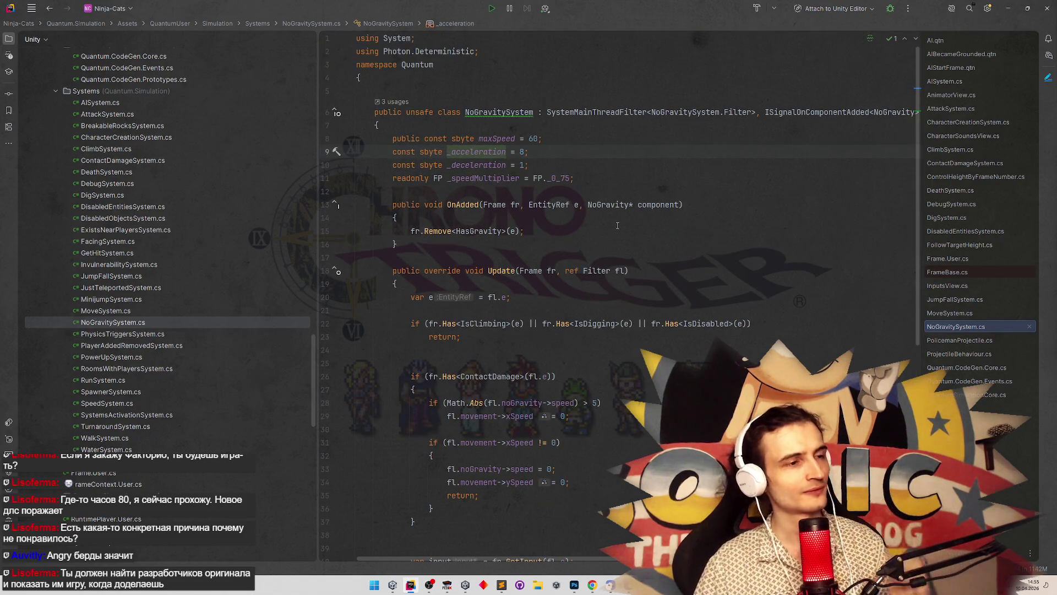
key(ctrl+minus)
key(ctrl+b)
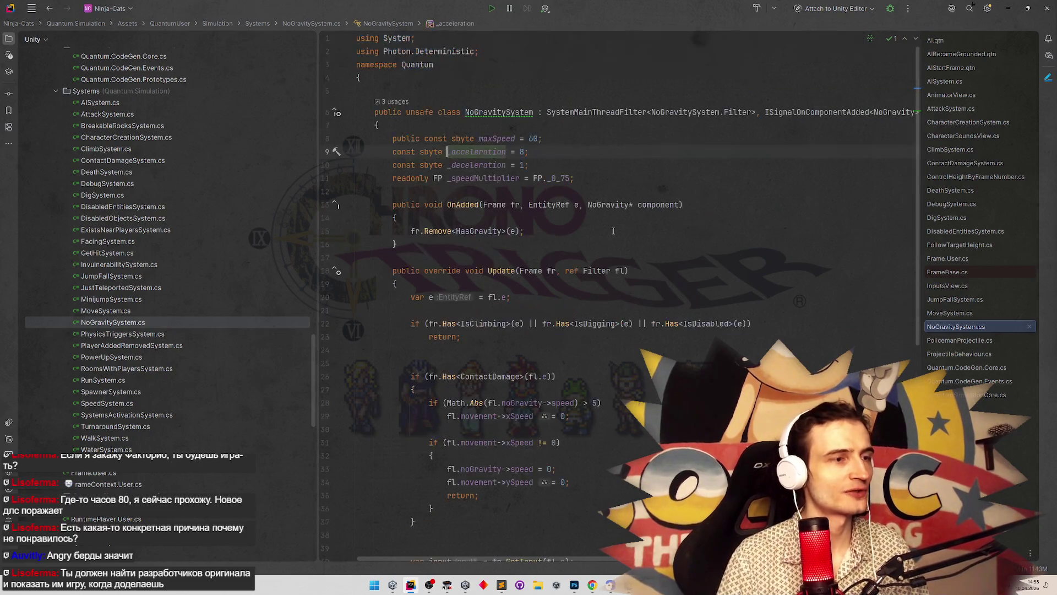
key(ctrl+minus)
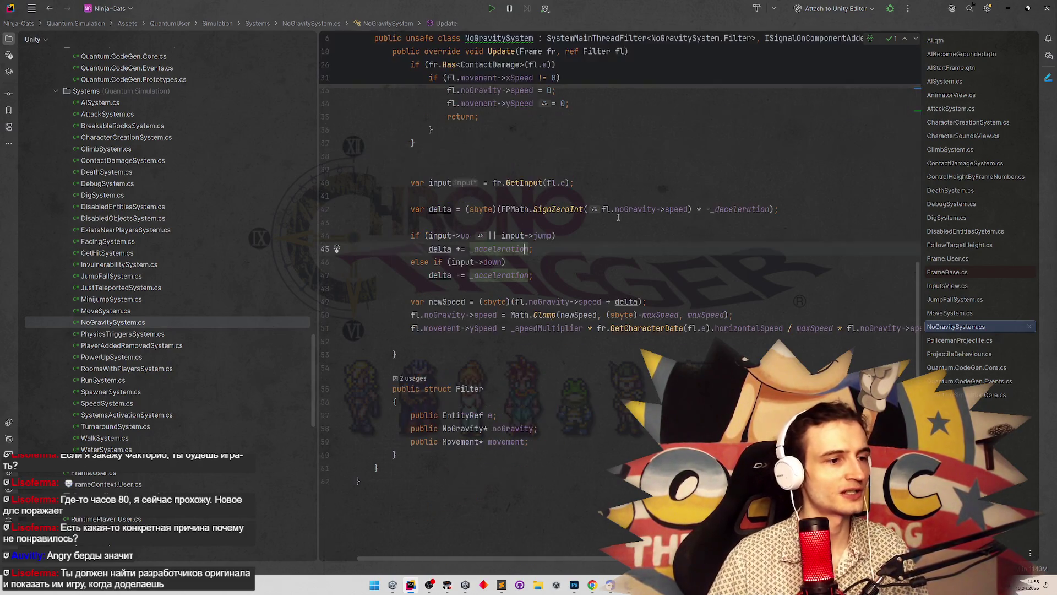
mouse_move(607, 213)
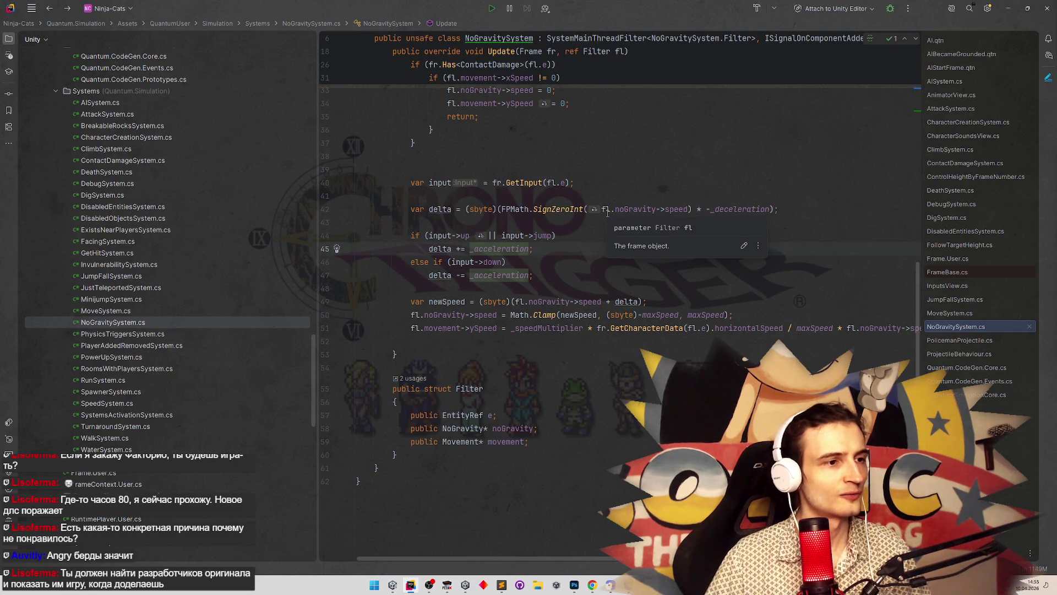
key(ctrl+b)
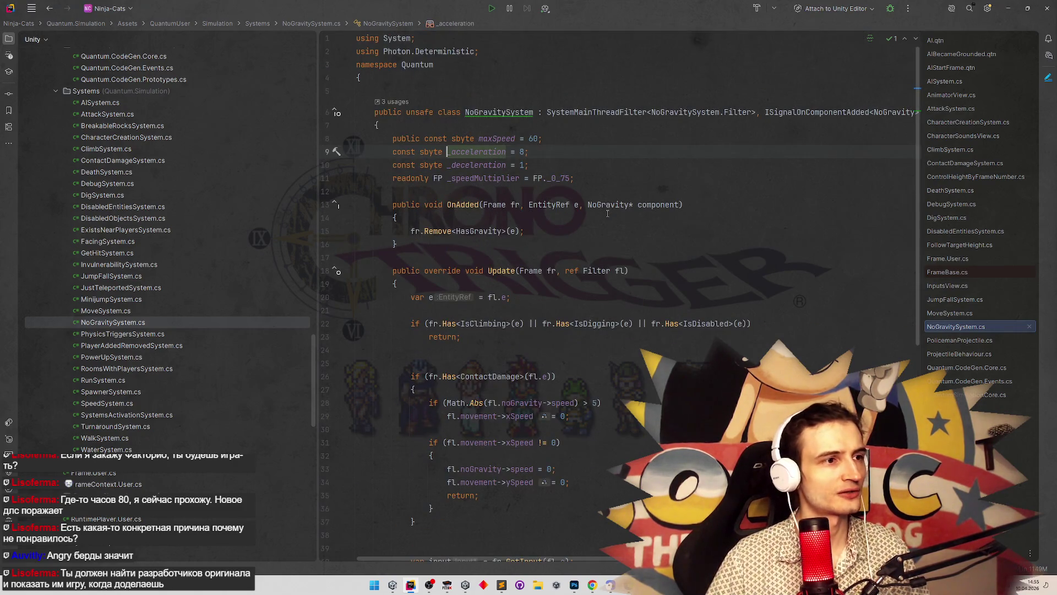
key(ctrl+minus)
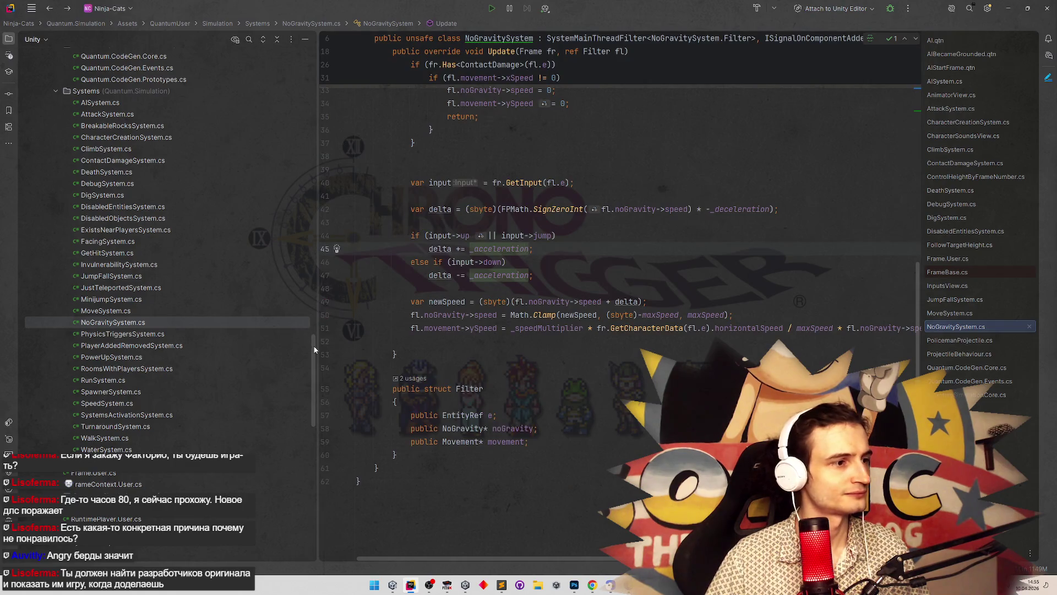
Step: Select the acceleration logic in Update and scroll through the method to review it
mouse_move(315, 350)
mouse_down()
mouse_move(341, 205)
mouse_move(414, 81)
mouse_move(318, 308)
mouse_up()
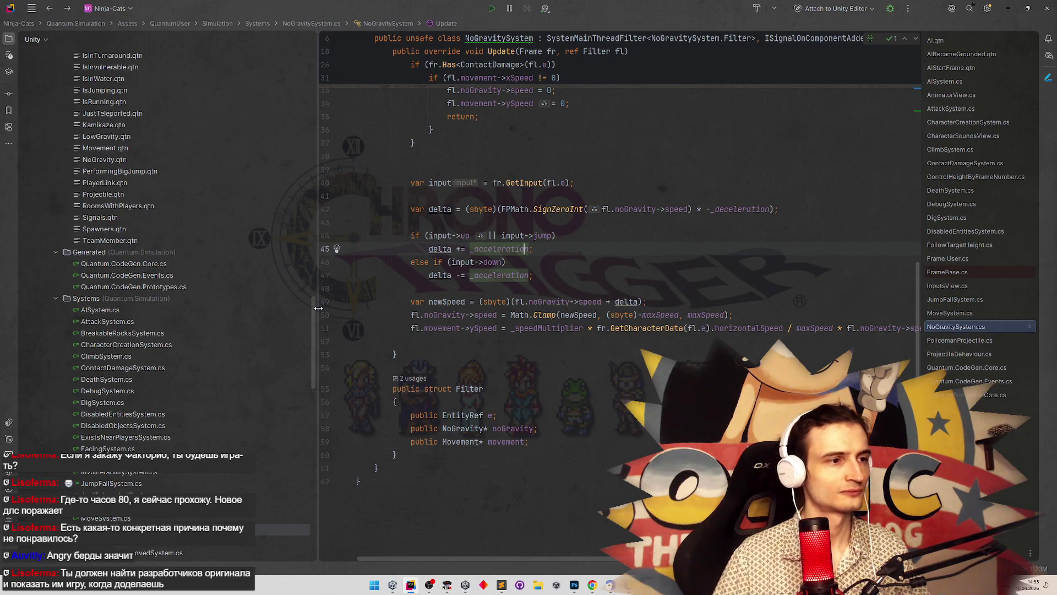
scroll(577, 358, up, 10)
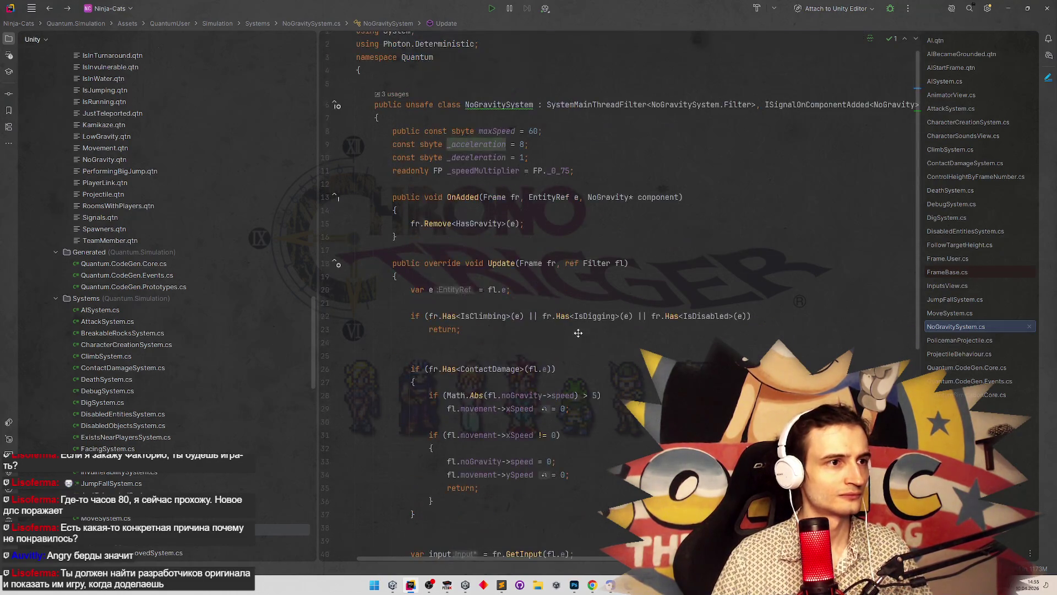
scroll(577, 358, down, 5)
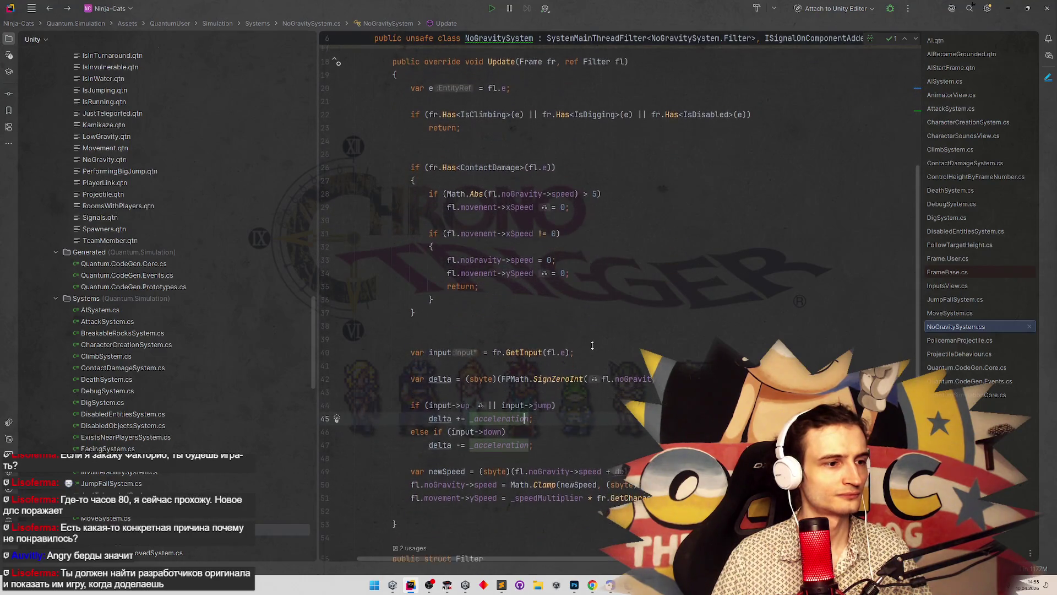
scroll(592, 346, down, 2)
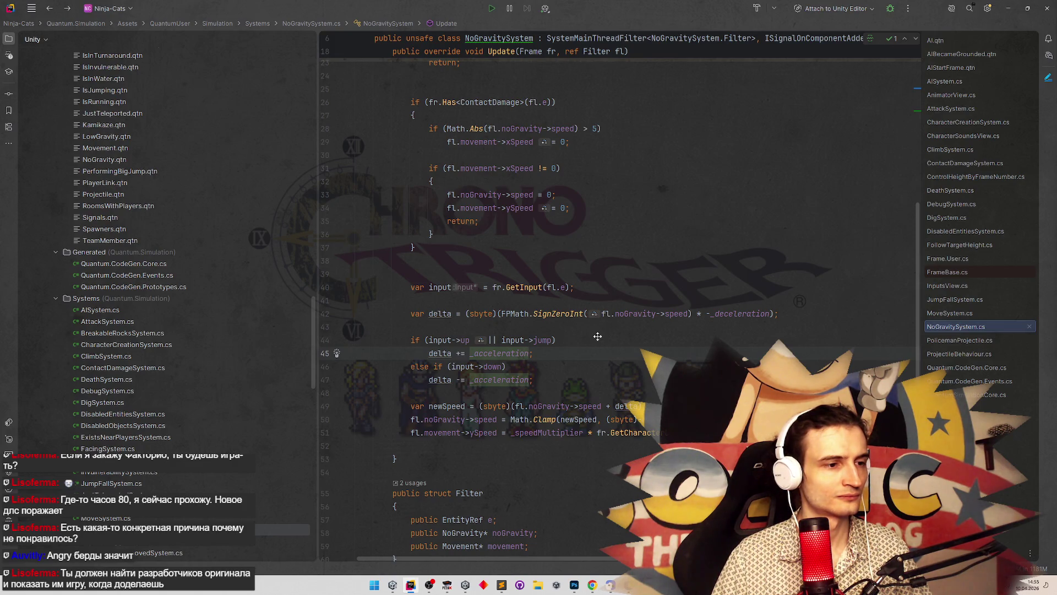
click(392, 584)
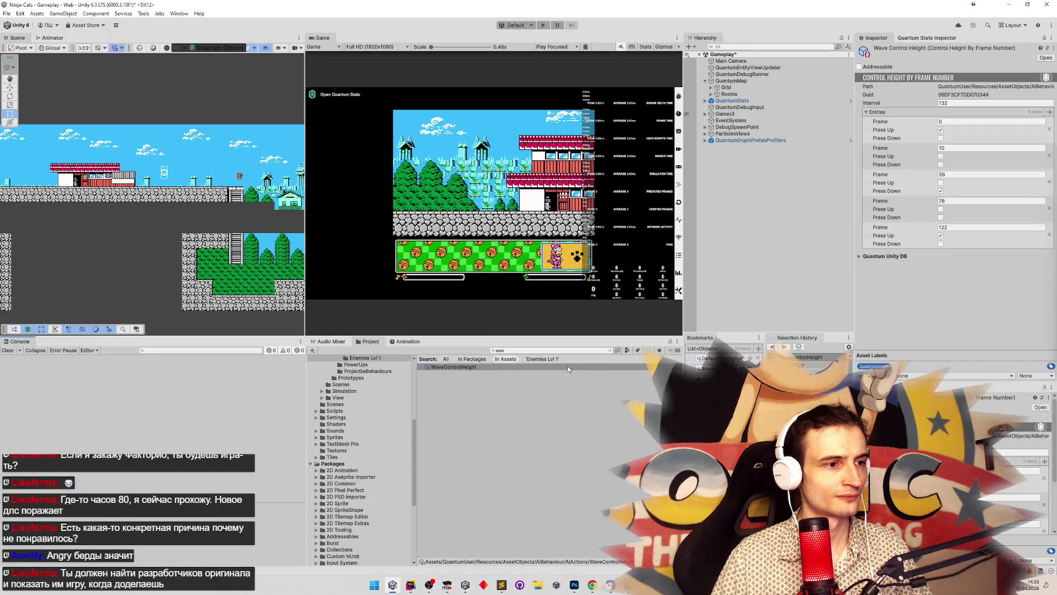
click(410, 585)
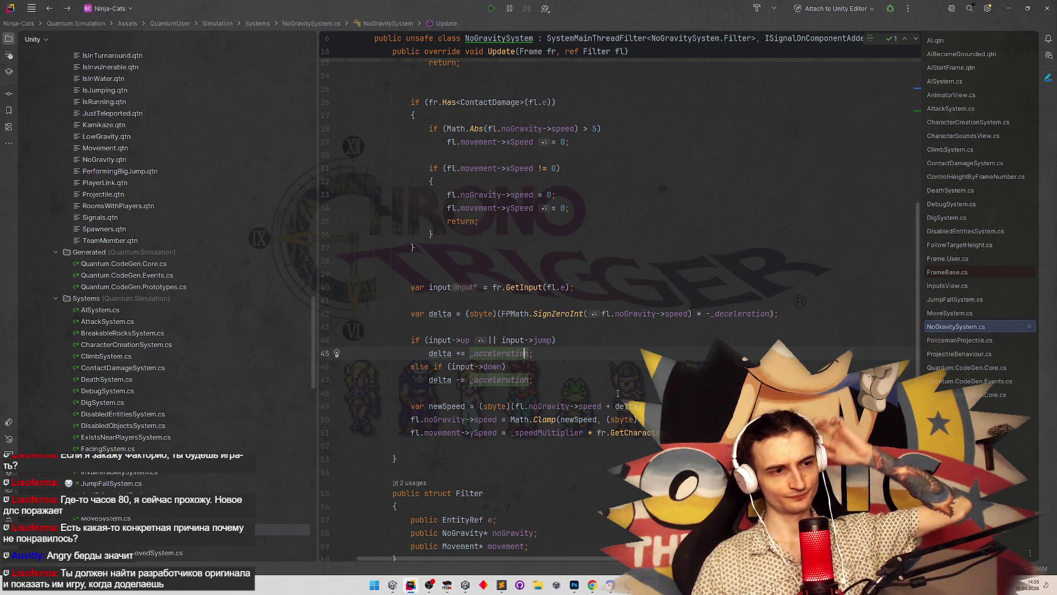
scroll(618, 393, up, 5)
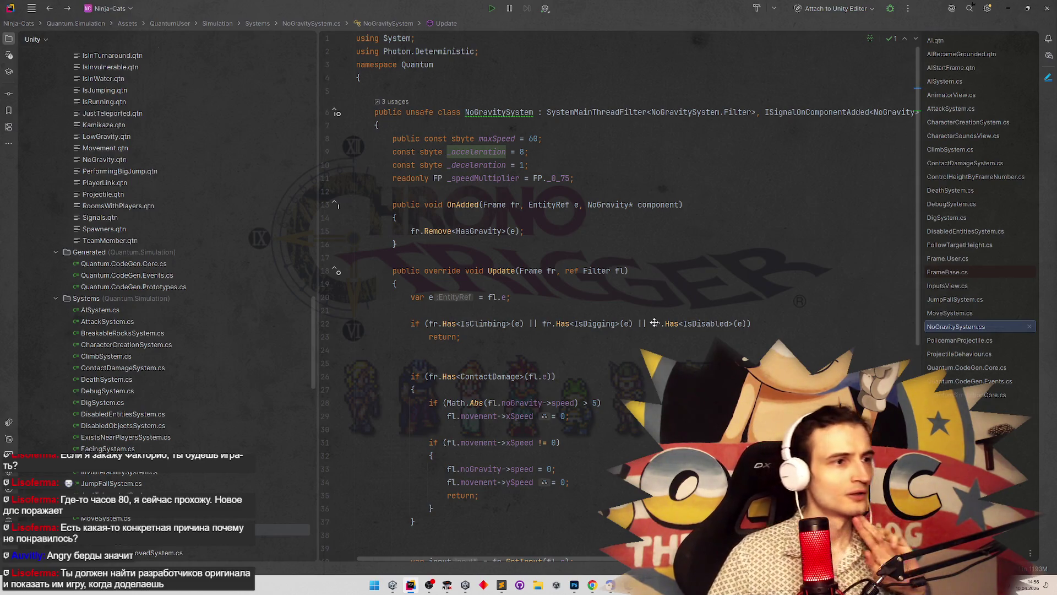
scroll(645, 333, down, 1)
scroll(645, 333, down, 5)
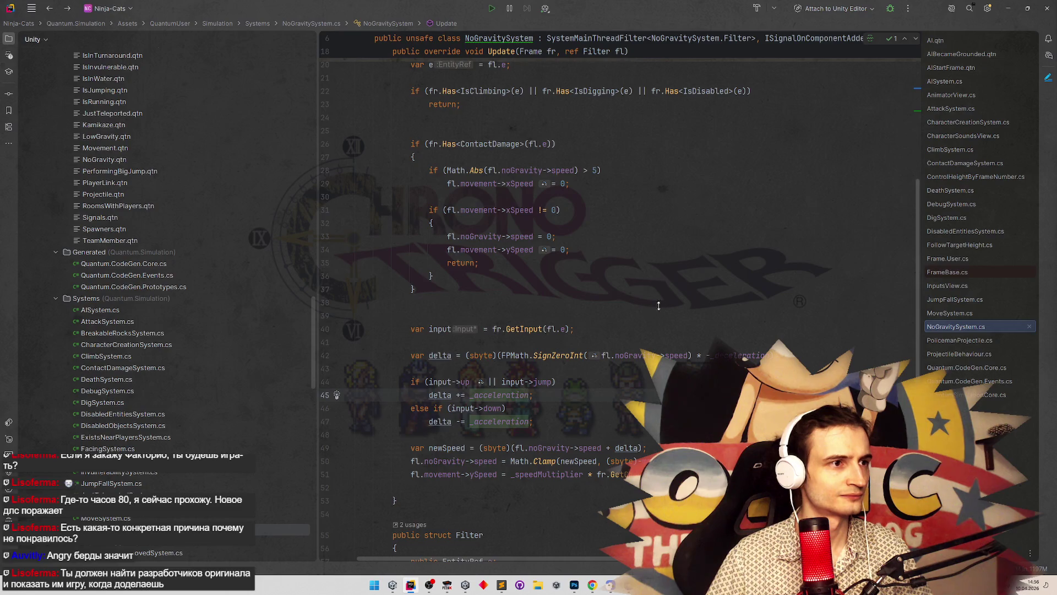
scroll(558, 323, up, 2)
scroll(556, 325, down, 1)
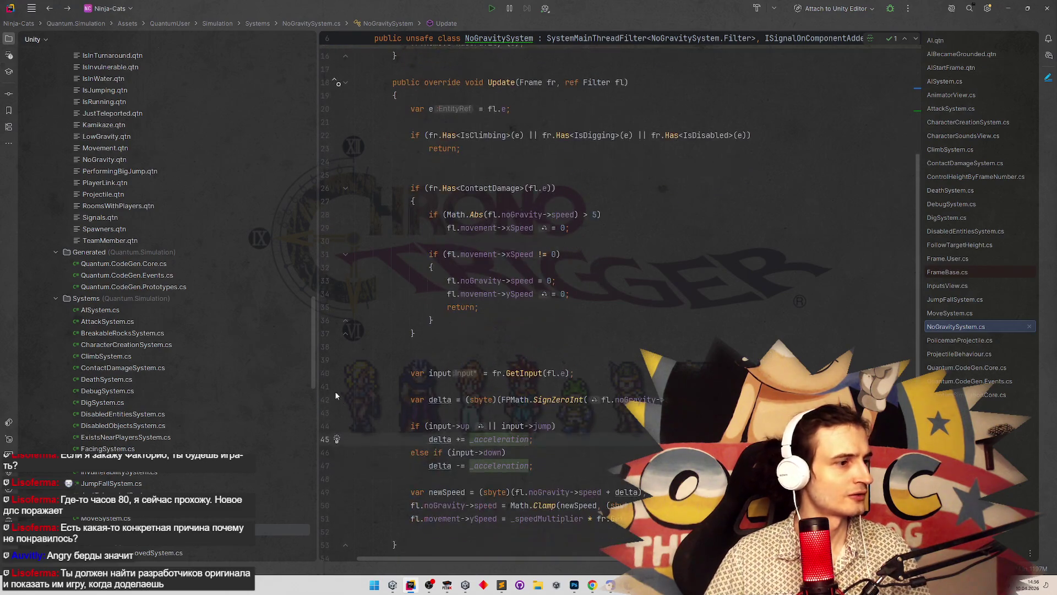
scroll(314, 369, up, 1)
mouse_move(319, 364)
mouse_down()
mouse_move(319, 174)
mouse_move(287, 409)
mouse_up()
scroll(287, 410, up, 5)
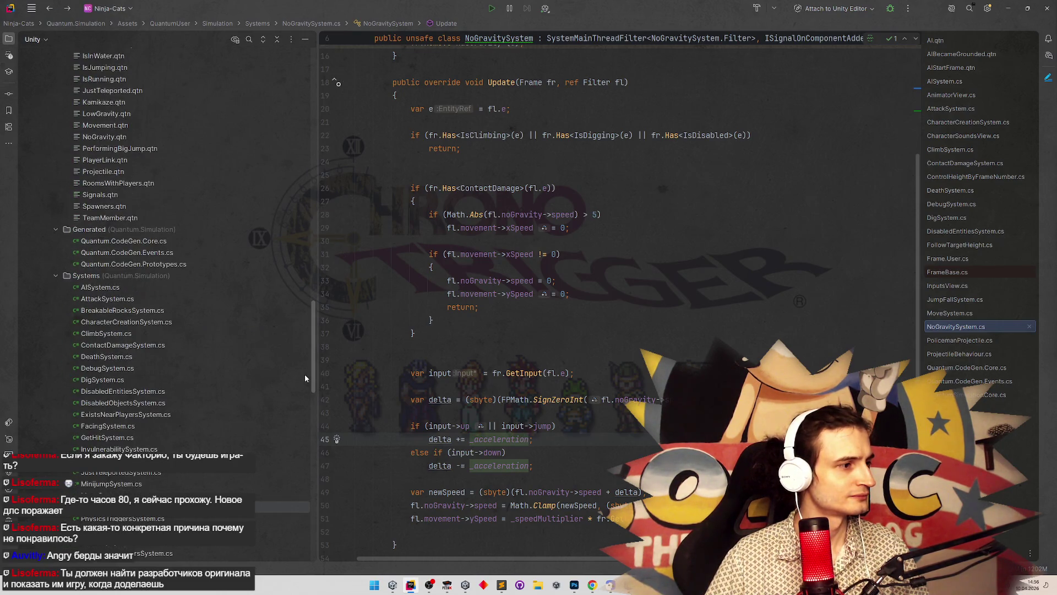
key(shift)
key(shift)
text(charac)
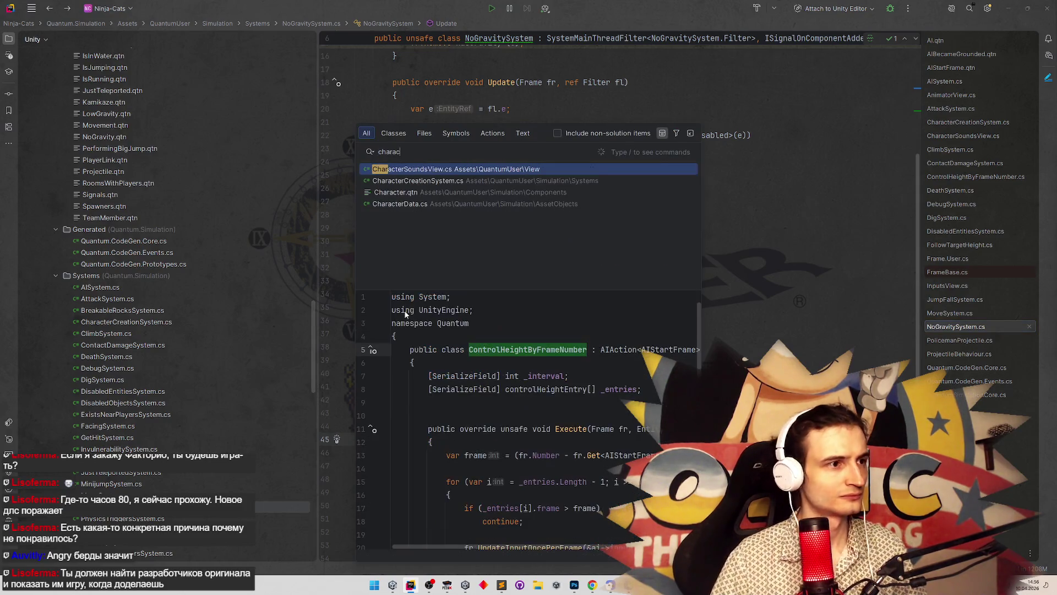
text(terdata)
Step: Open CharacterData.cs from the search results, then bring the Unity Editor to the front
key(Return)
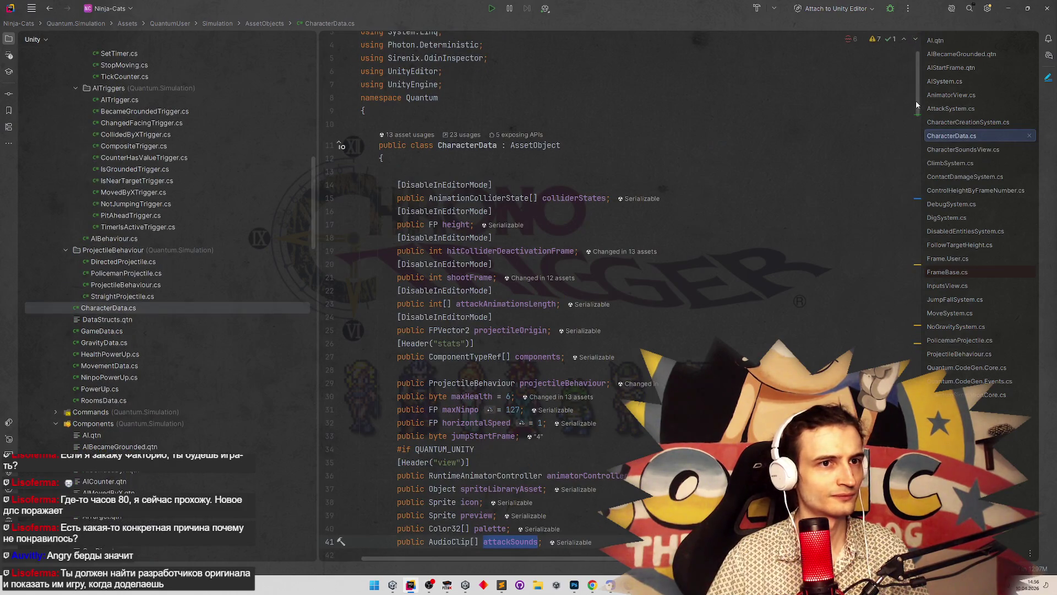
click(375, 584)
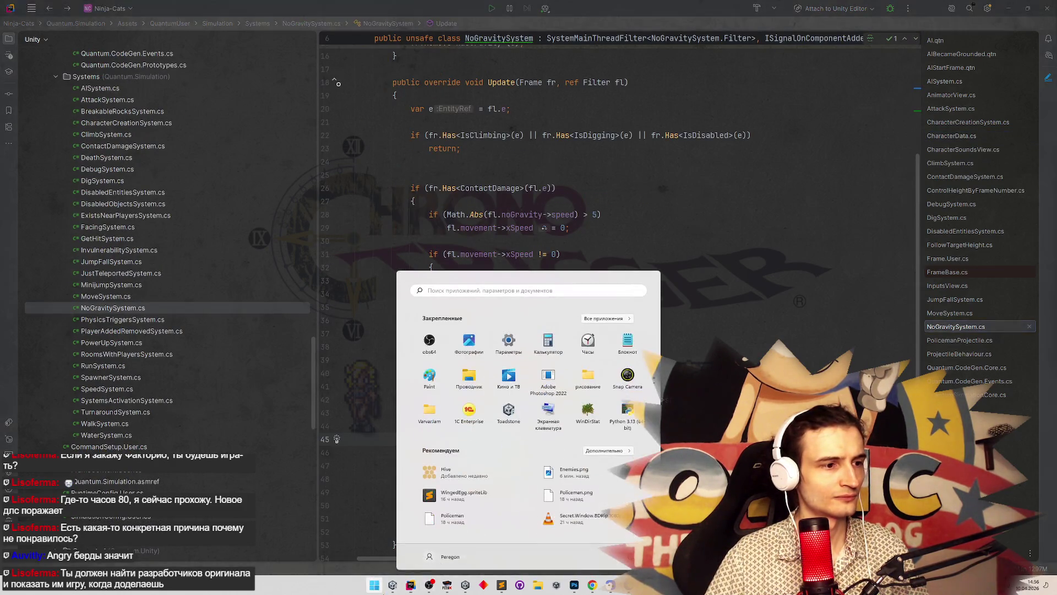
click(392, 585)
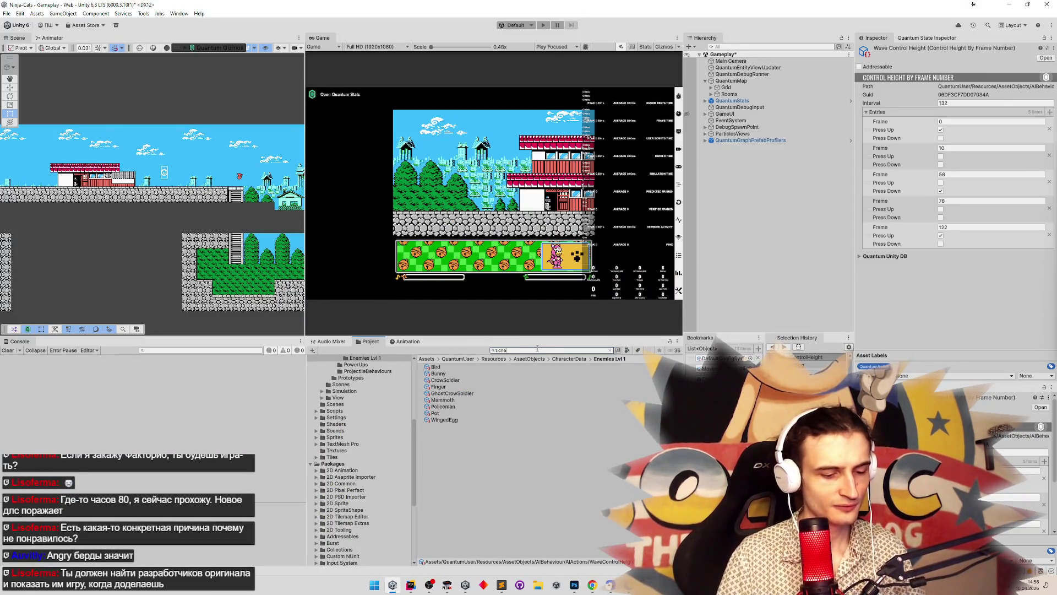
Step: Search t:characterData, inspect Finger, Speedy, Bunny, Bird, CrowSoldier and GhostCrowSoldier data, then return to Rider
text(racterData)
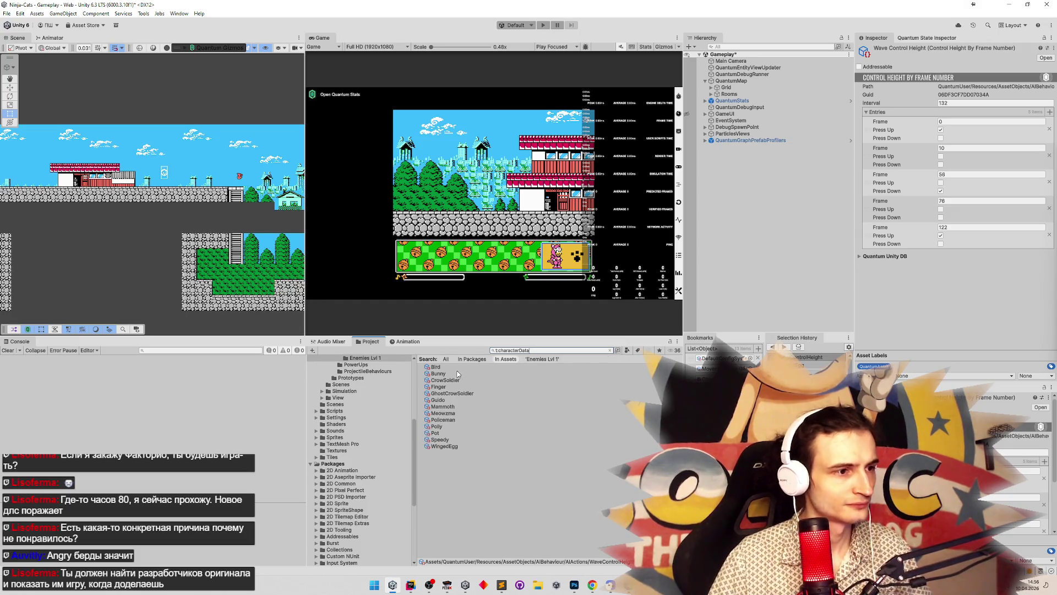
click(457, 380)
key(Down)
key(Down)
key(Down)
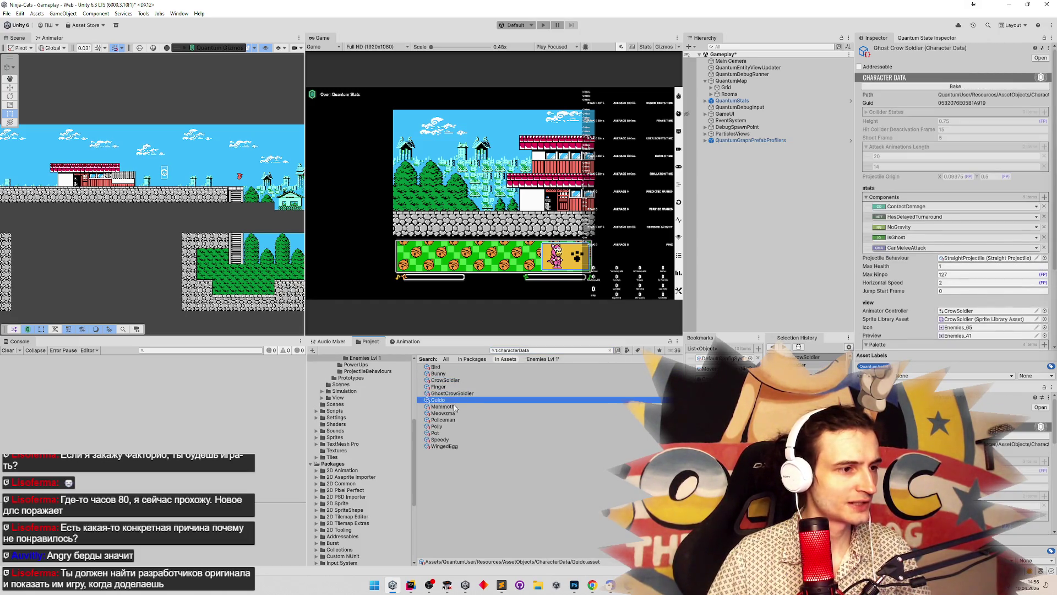
click(455, 386)
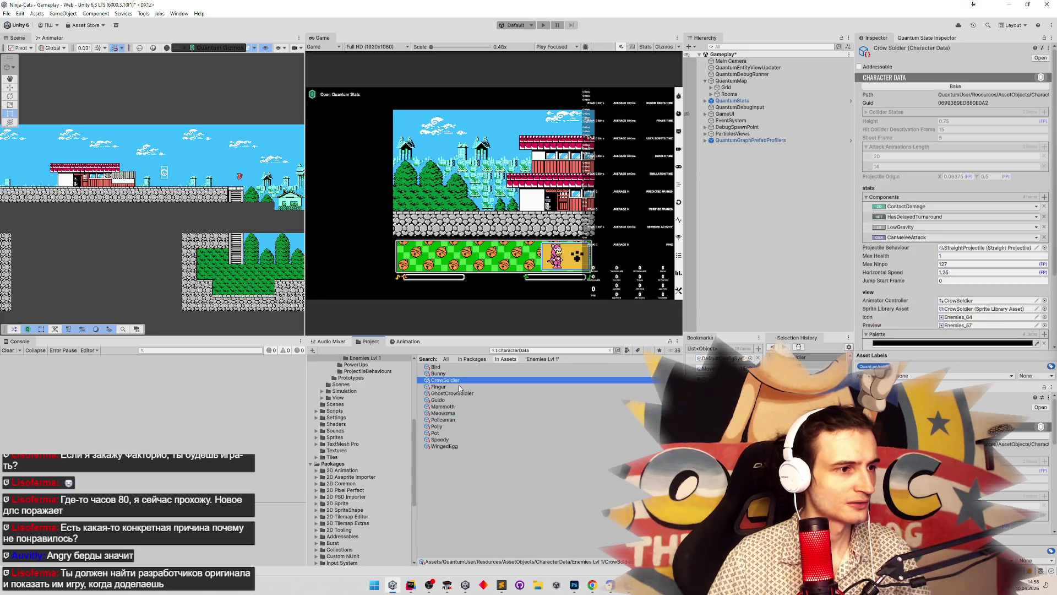
click(440, 439)
click(445, 380)
click(443, 374)
click(447, 367)
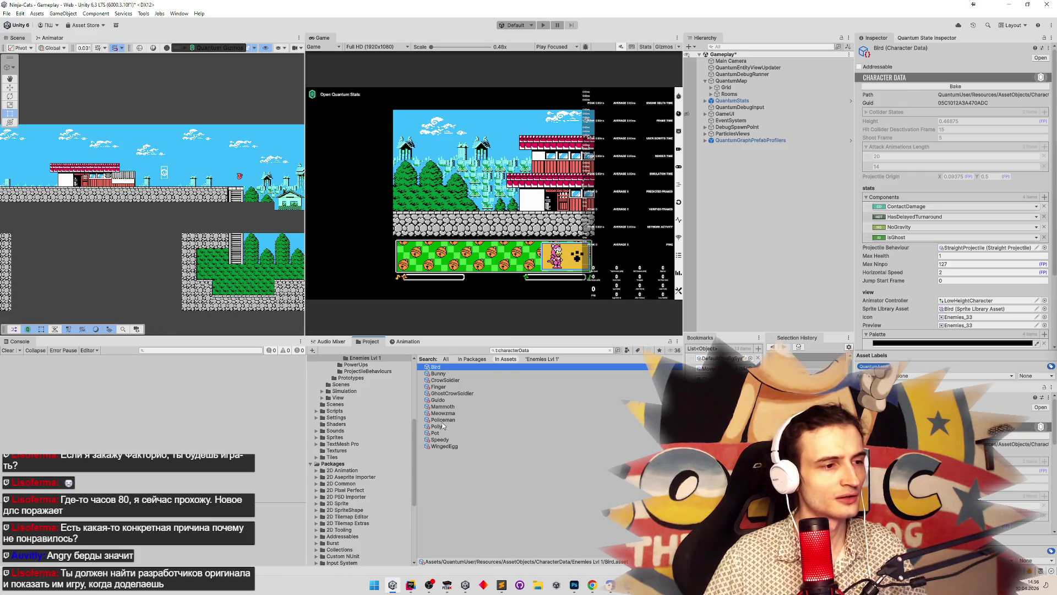
click(456, 394)
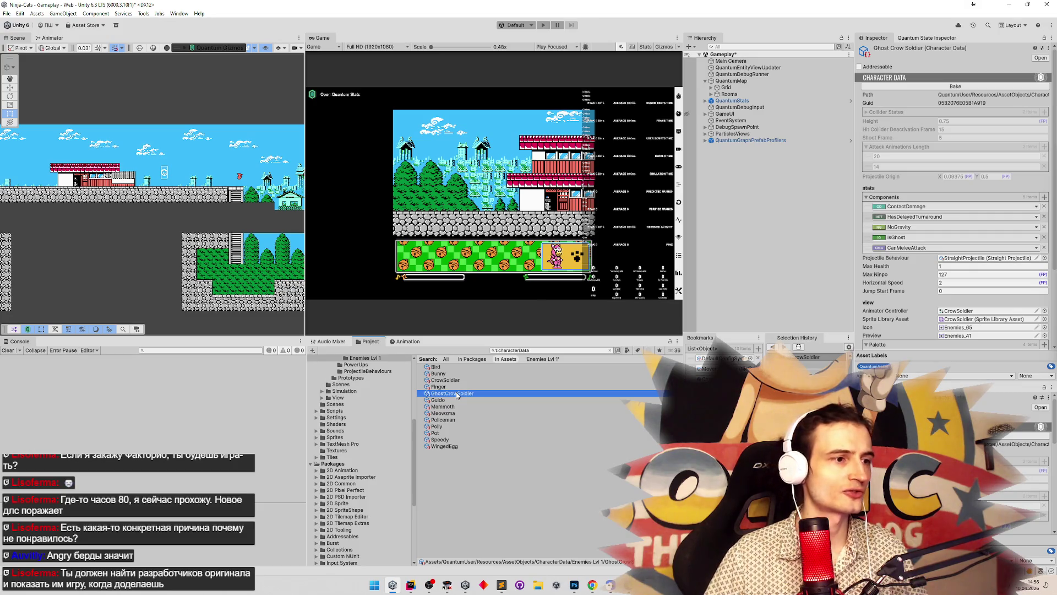
click(411, 584)
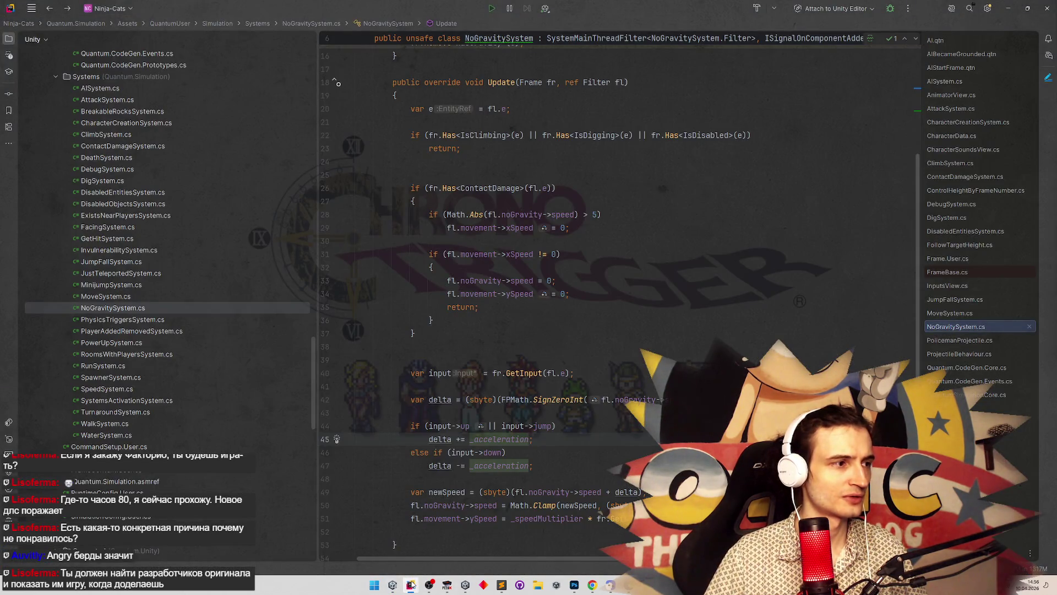
Step: In NoGravitySystem.cs in Rider, place the cursor below the GetInput line on line 40
click(411, 585)
click(411, 585)
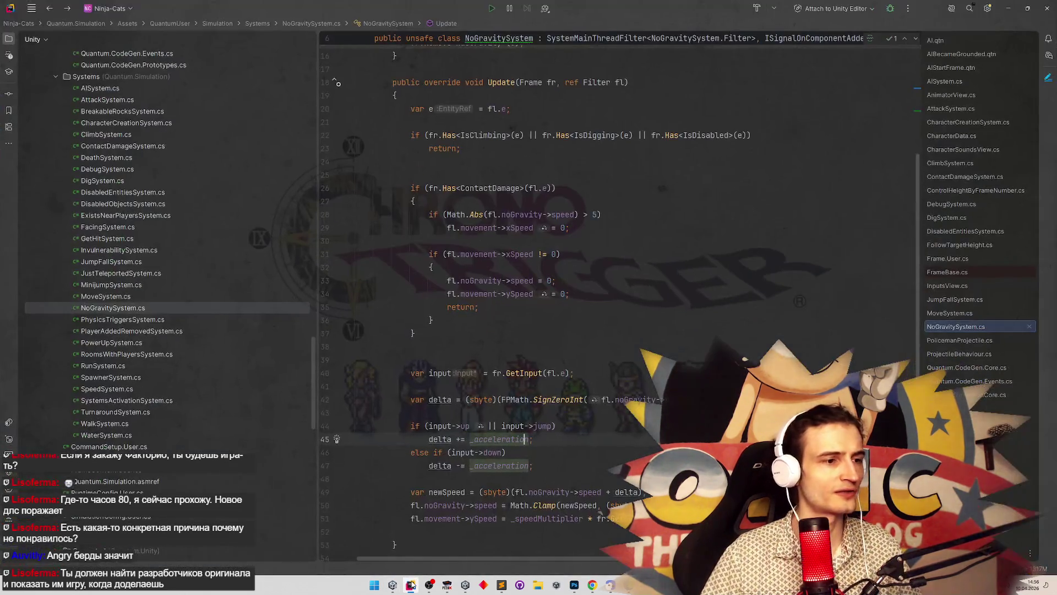
scroll(505, 479, down, 2)
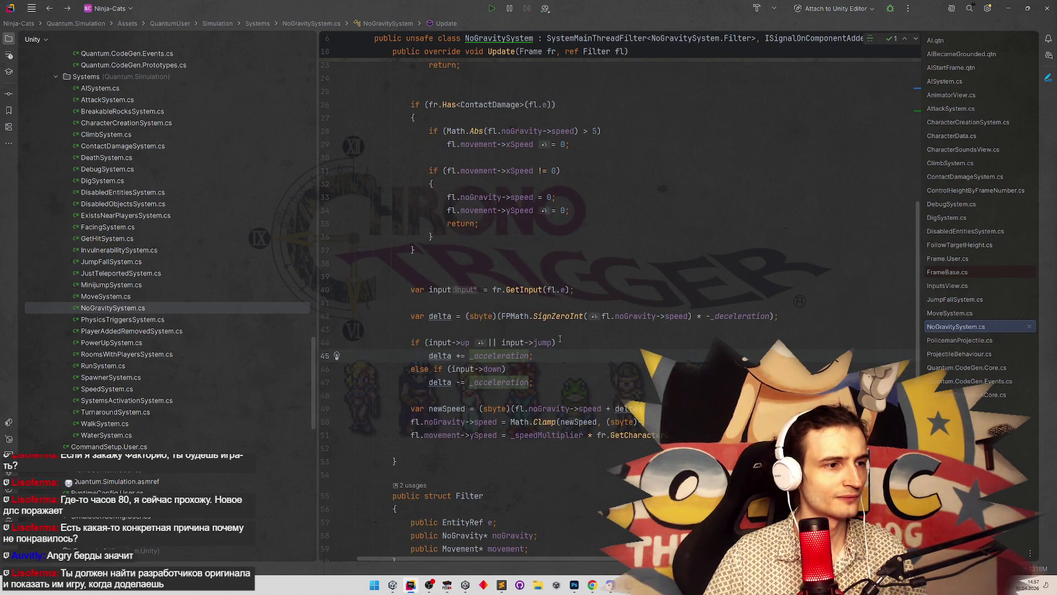
scroll(563, 347, up, 7)
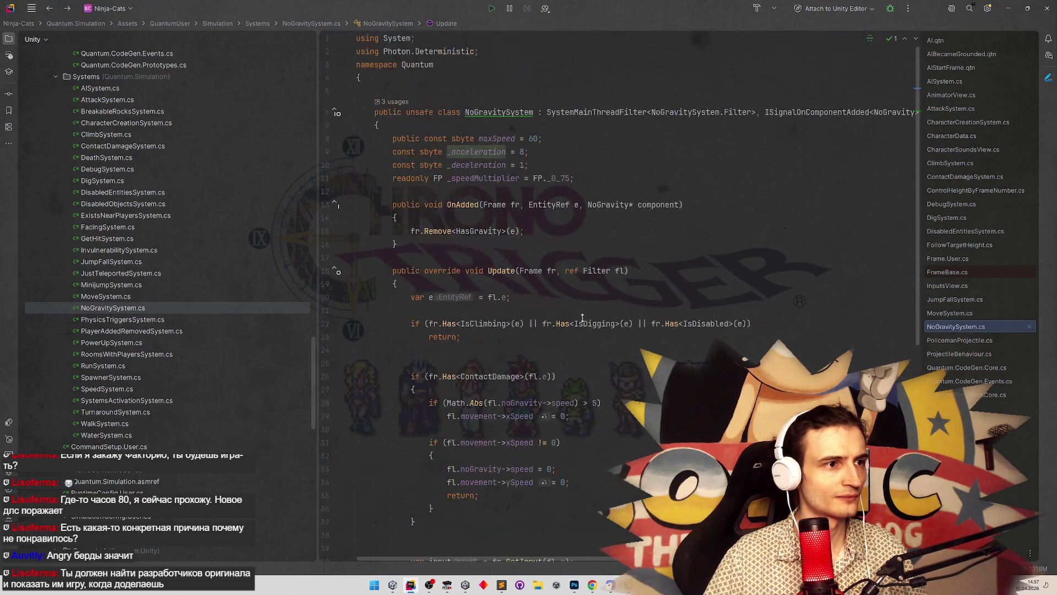
scroll(584, 347, down, 7)
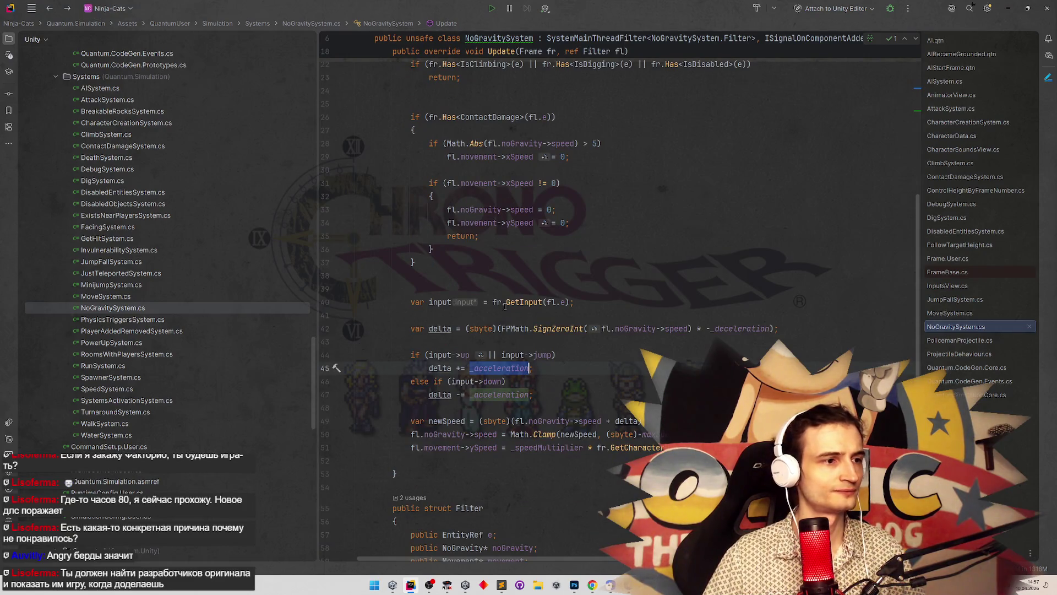
click(611, 303)
key(Down)
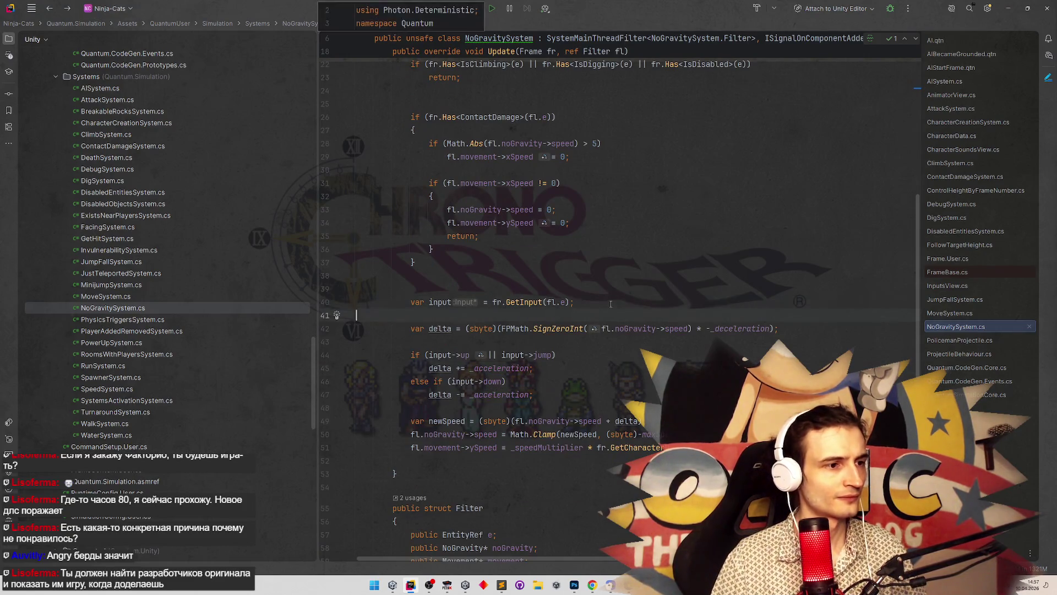
Step: Declare var _acceleration as the character data's horizontalSpeed times 4
key(Return)
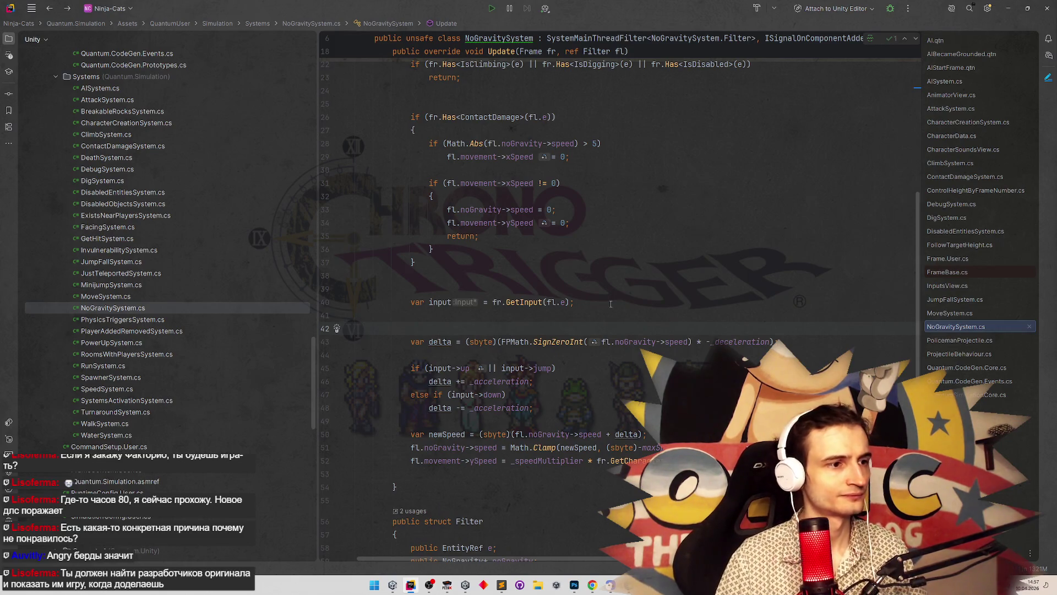
key(BackSpace)
text(var )
text(_a)
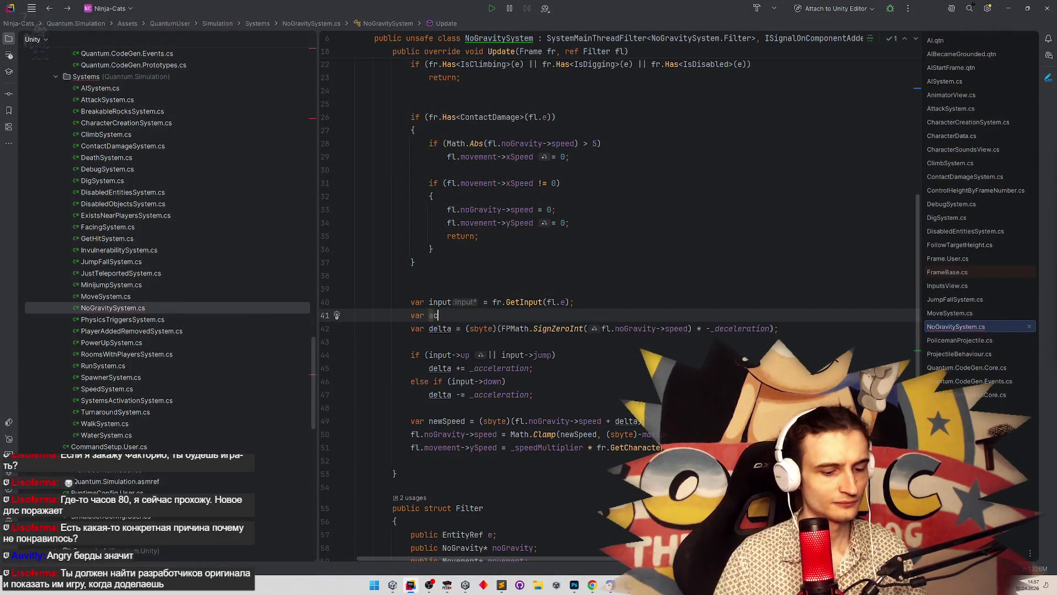
text(cc)
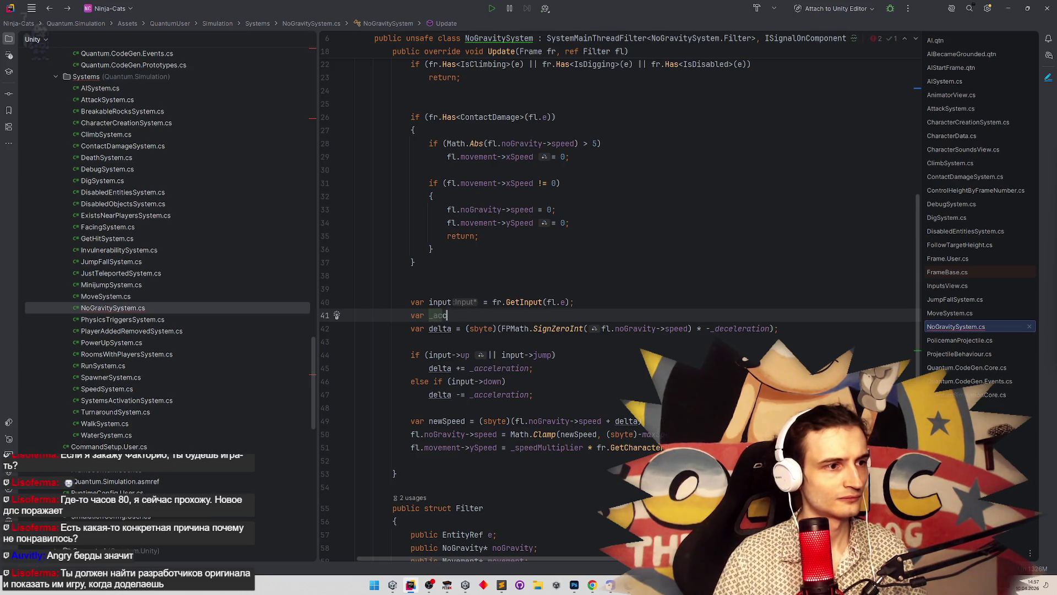
text(eleration = )
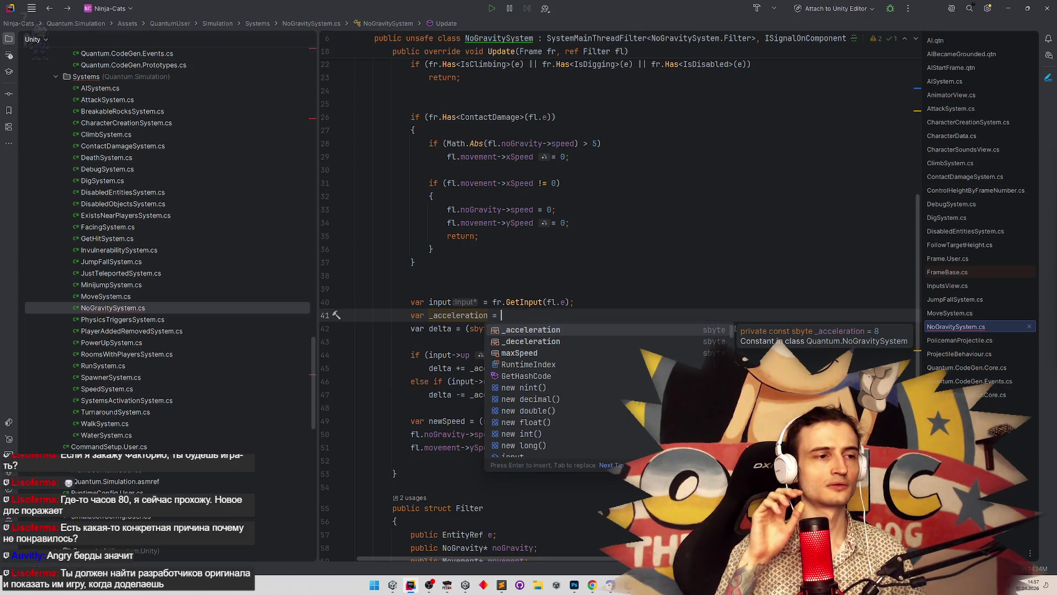
text(fr.Getc)
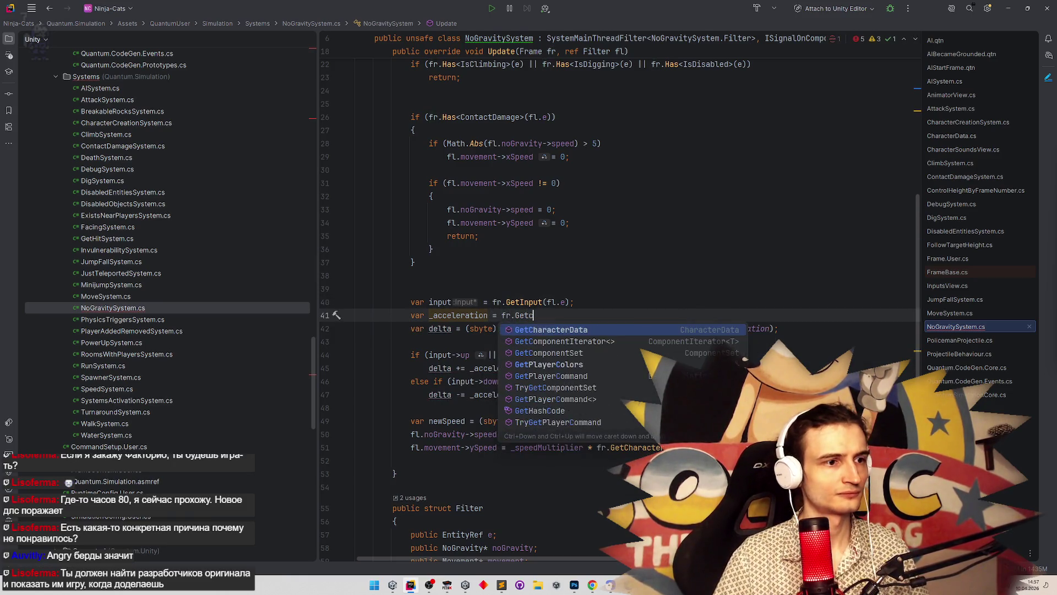
key(Tab)
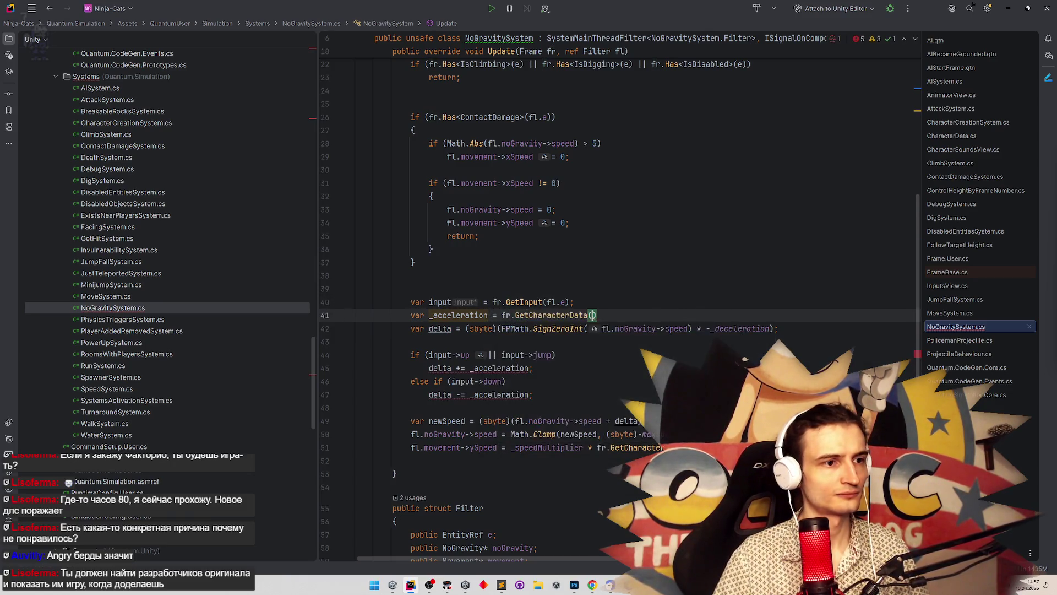
key(Left)
text(.h)
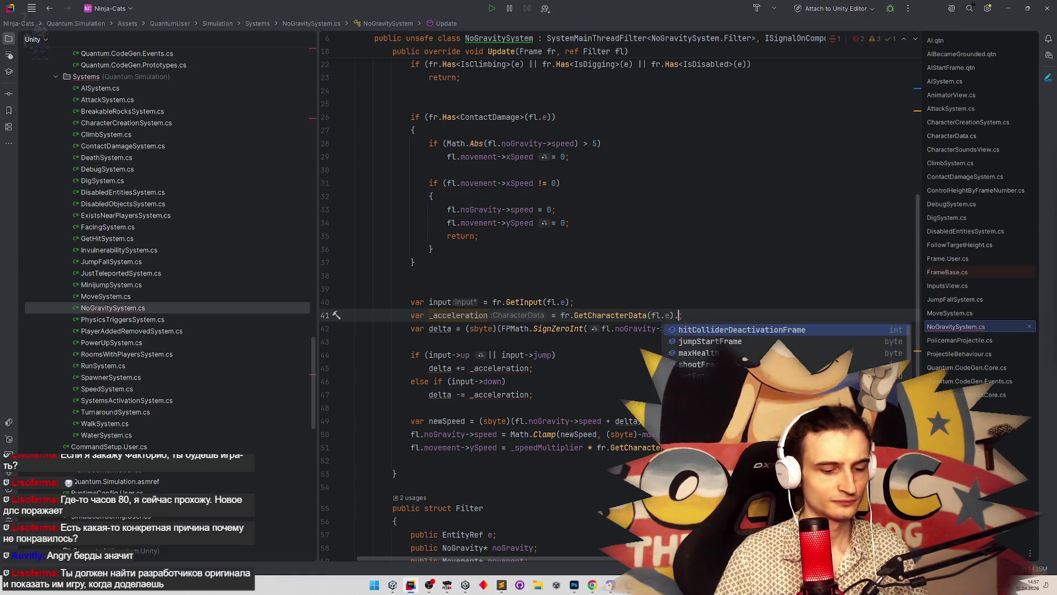
key(Down)
key(Down)
key(Return)
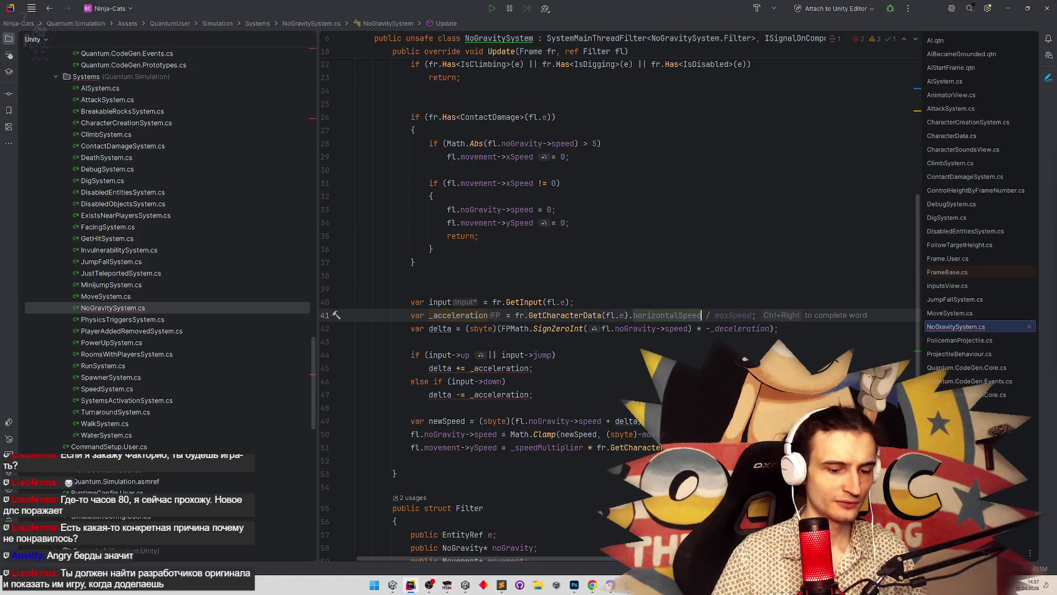
text(*)
text( 4;)
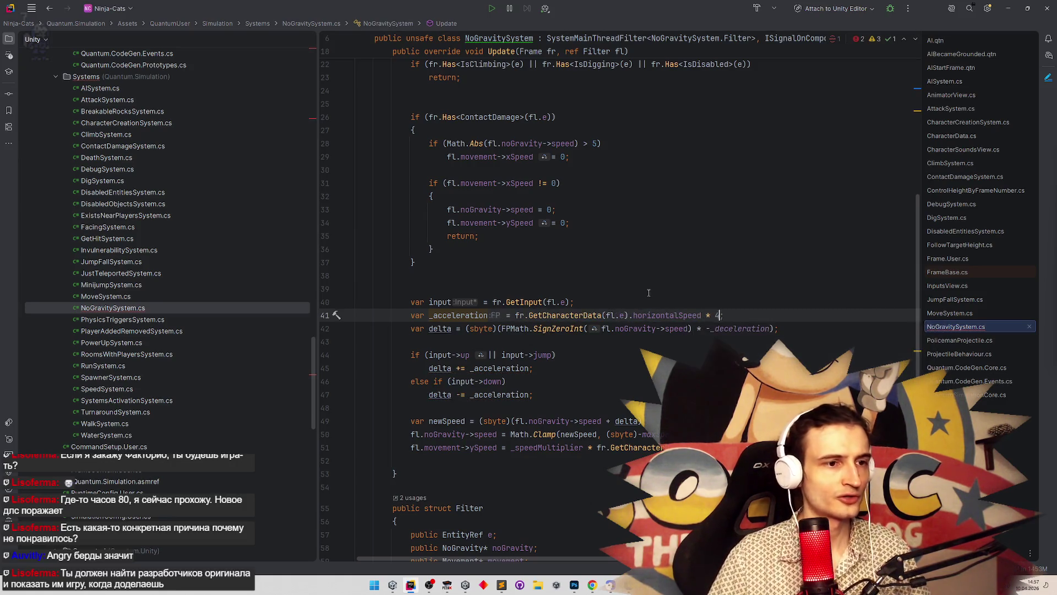
Step: Wrap the acceleration expression in an (sbyte)FPMath.RoundToInt call
click(648, 292)
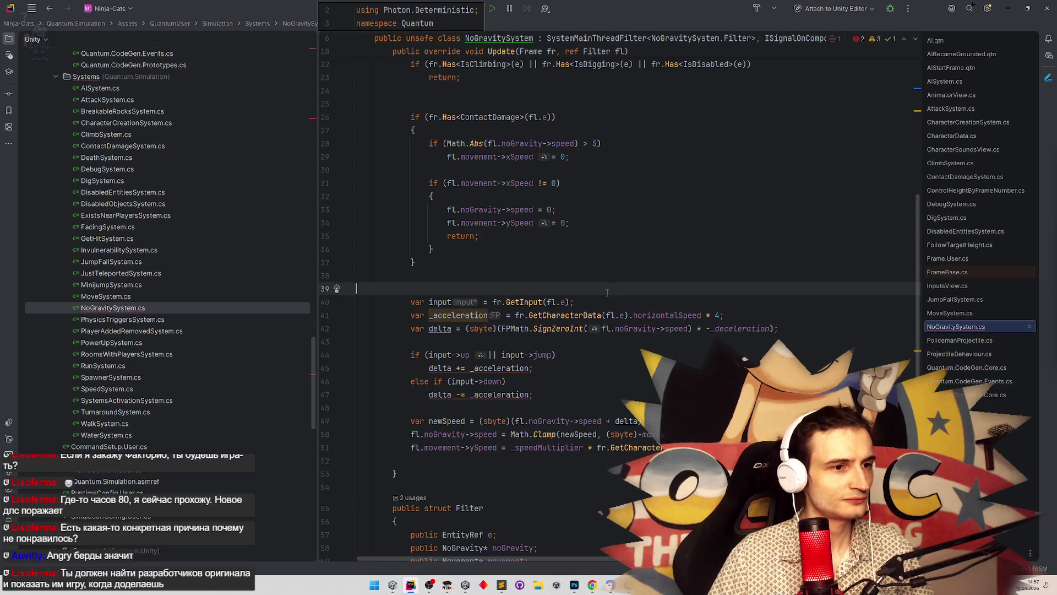
click(516, 315)
text(FPMA)
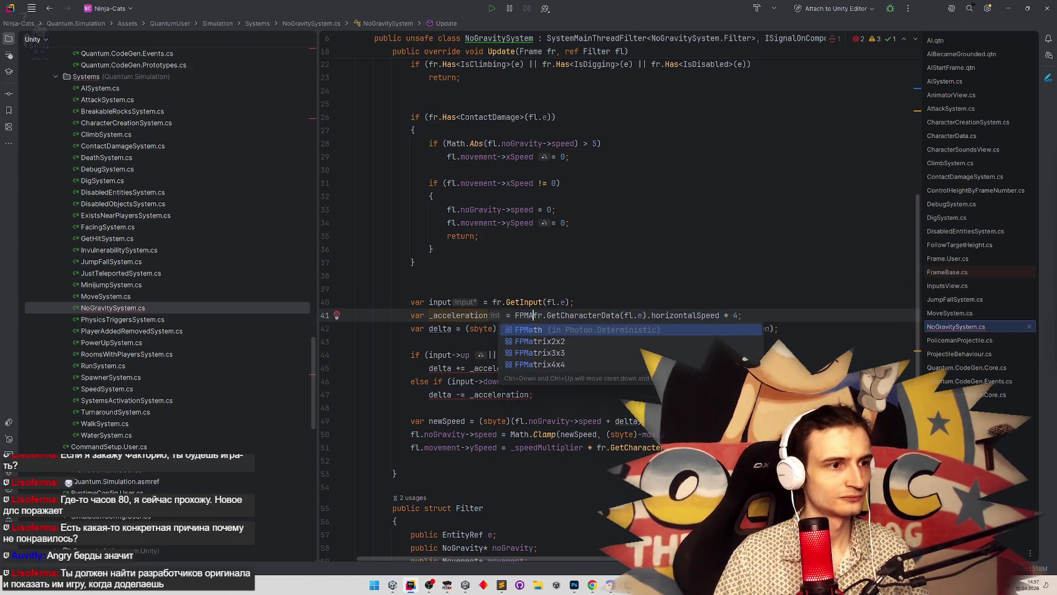
key(Return)
text(.Ro)
key(Return)
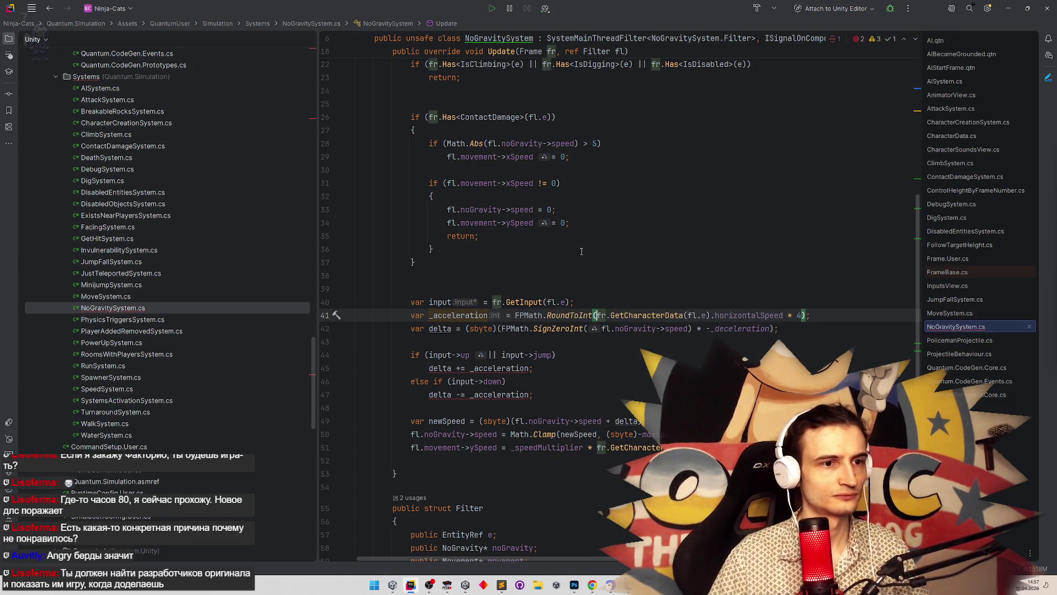
click(581, 260)
mouse_move(467, 318)
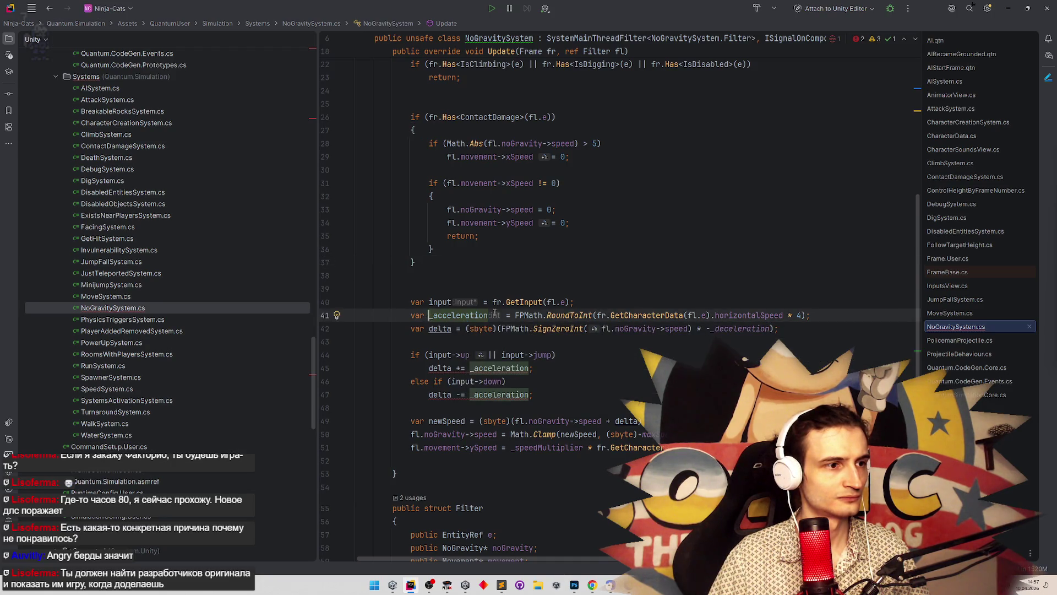
click(511, 315)
text((byte)
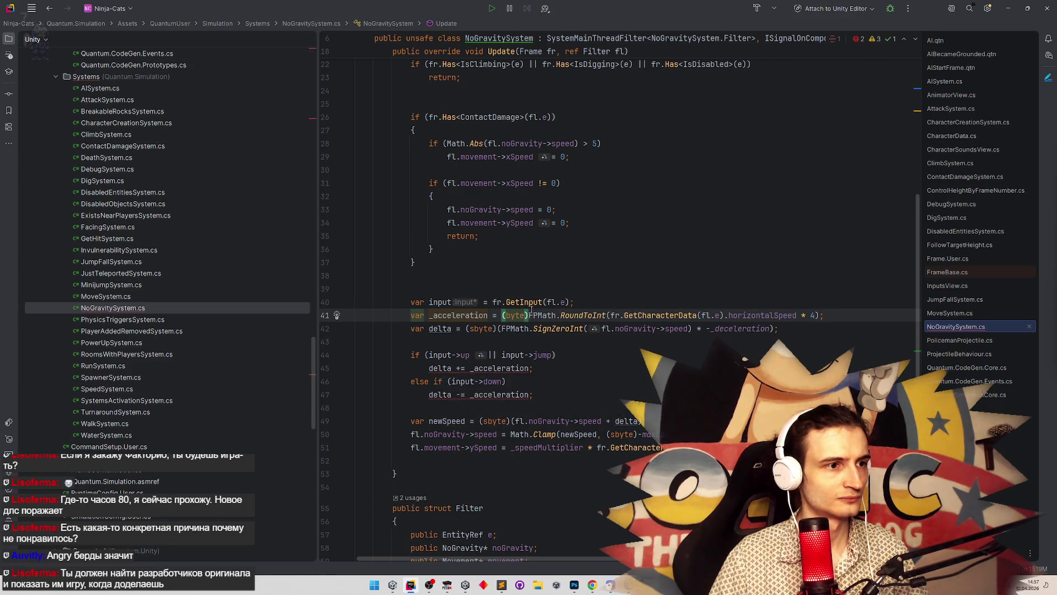
click(507, 315)
text(s)
click(532, 271)
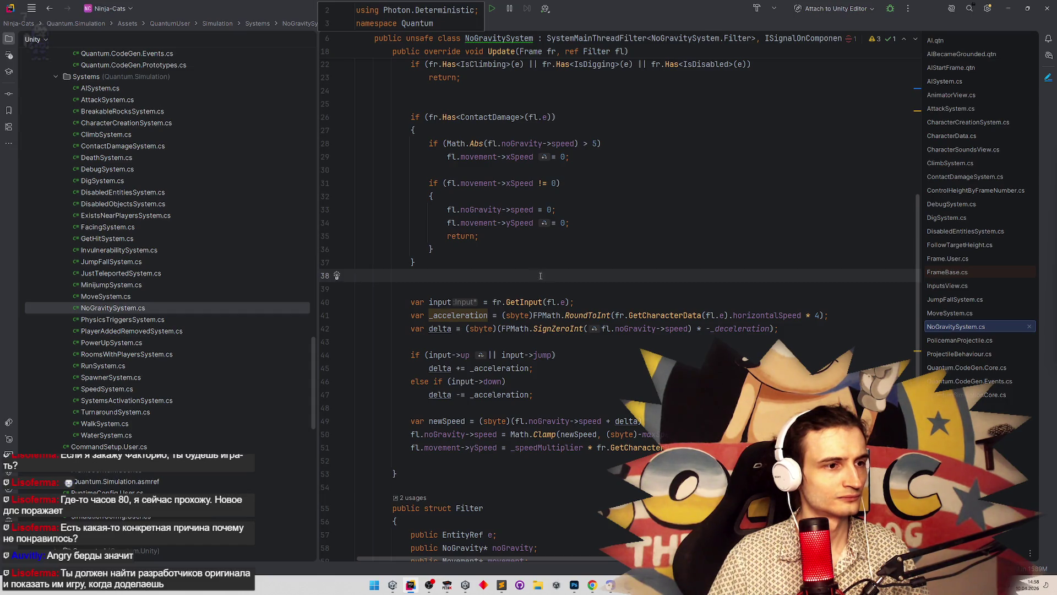
Step: Delete the old const _acceleration line and switch back to Unity
scroll(569, 164, up, 7)
click(549, 152)
key(ctrl+y)
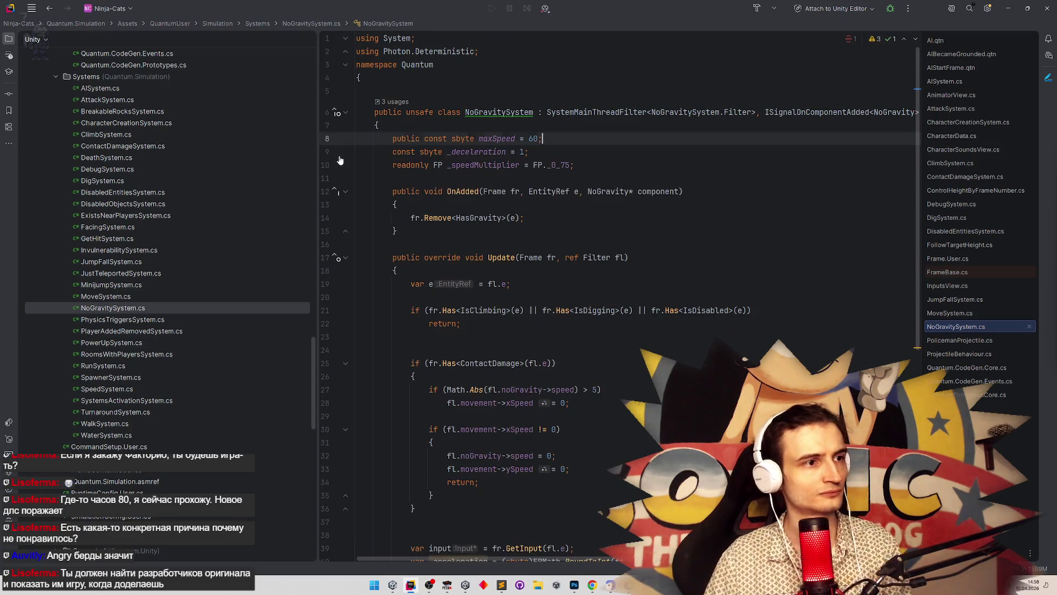
click(644, 225)
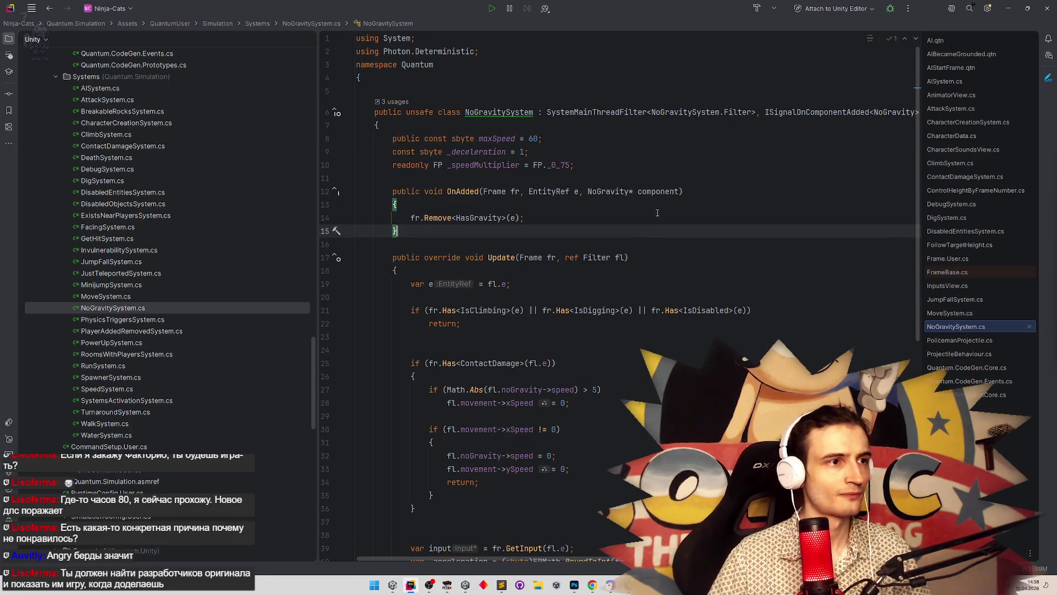
key(alt+Tab)
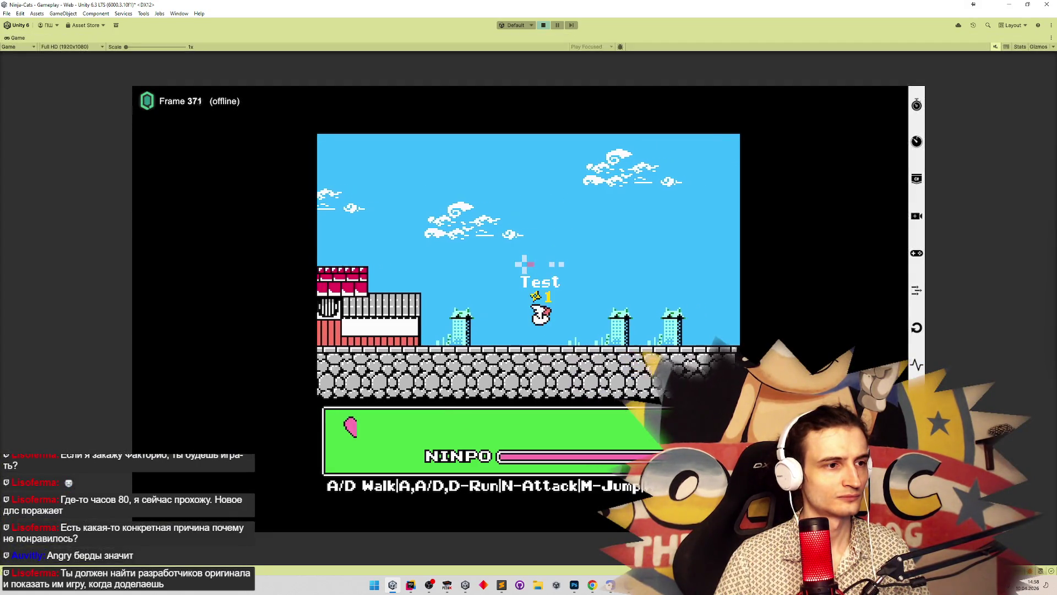
Step: Run and jump the ninja left and right, toggling the maximized Game view
key(d)
key(m)
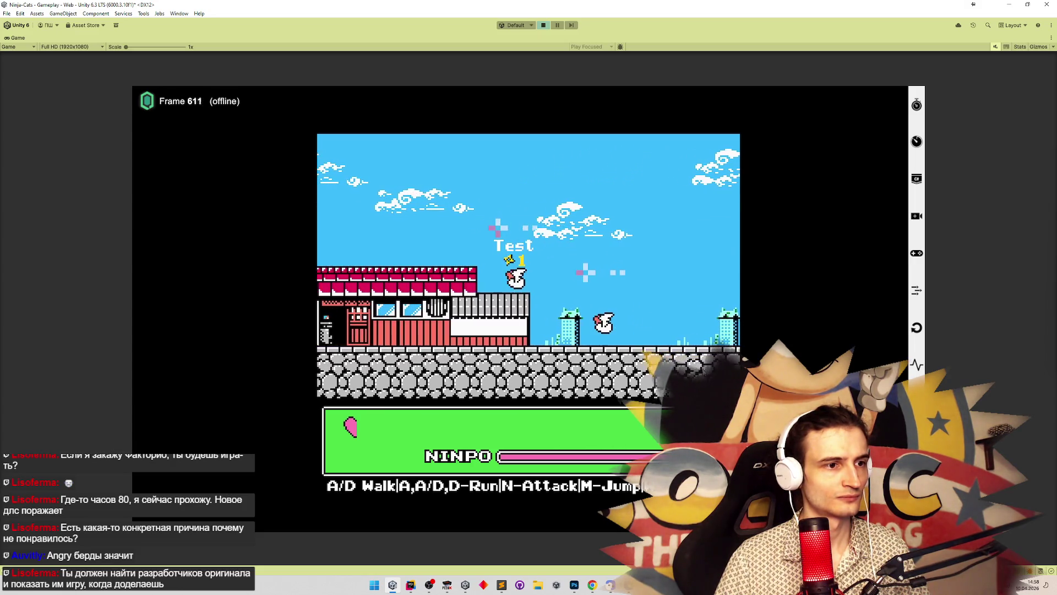
key(a)
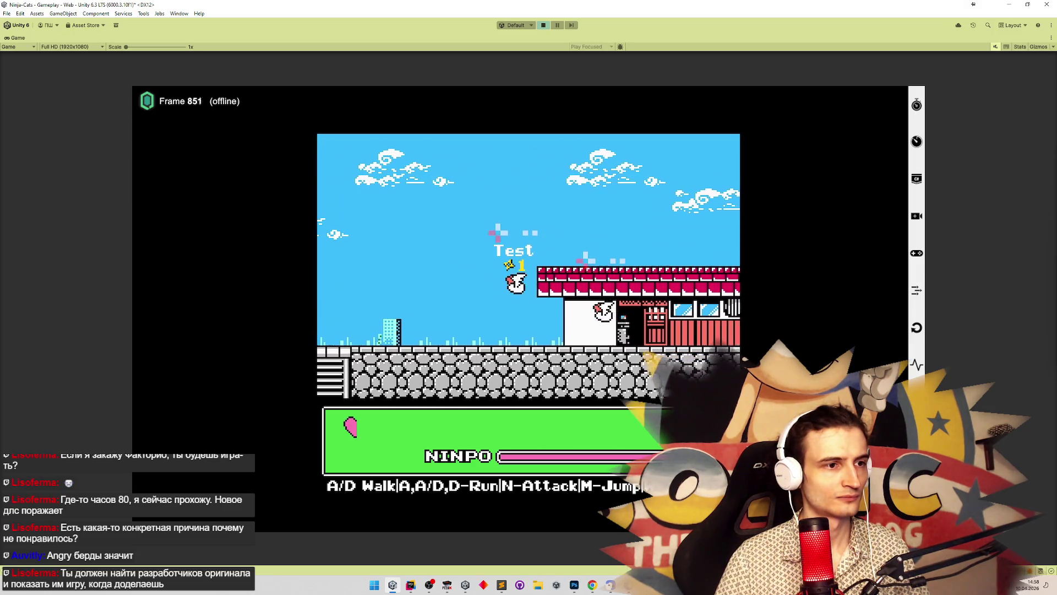
key(shift+space)
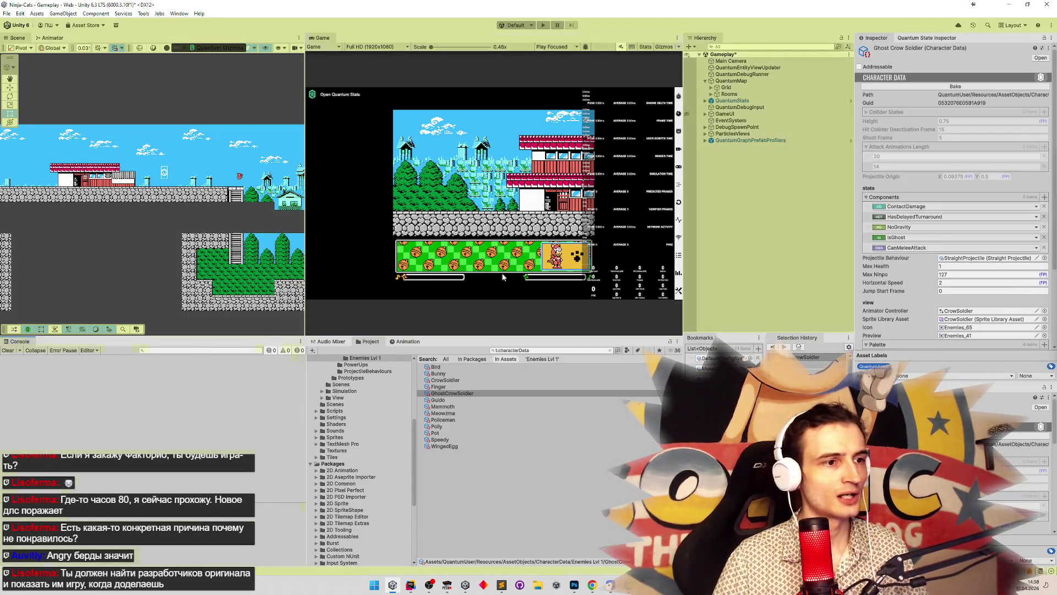
key(shift+space)
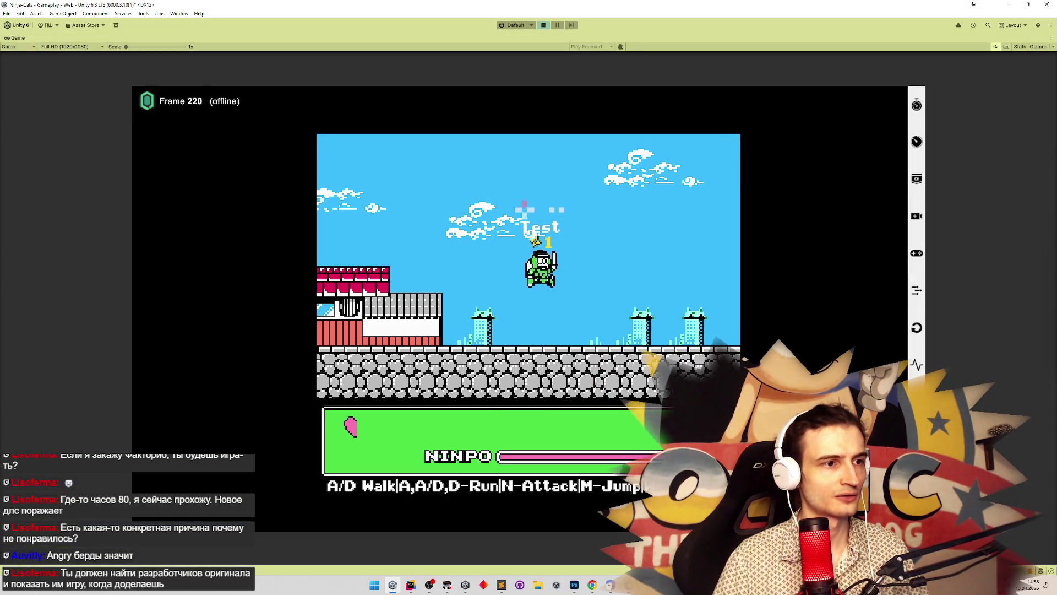
key(d)
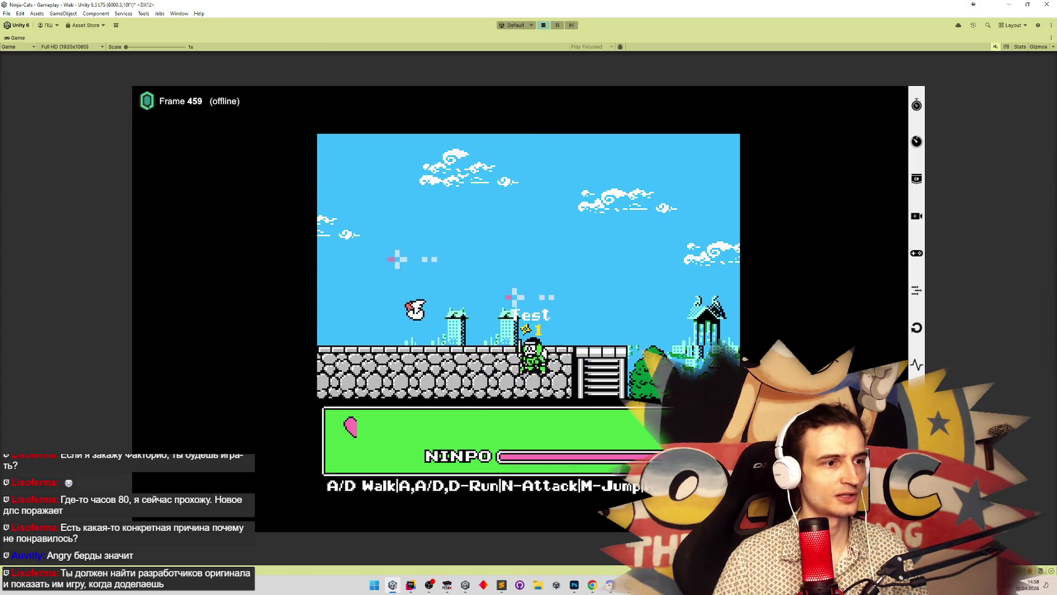
key(a)
key(m)
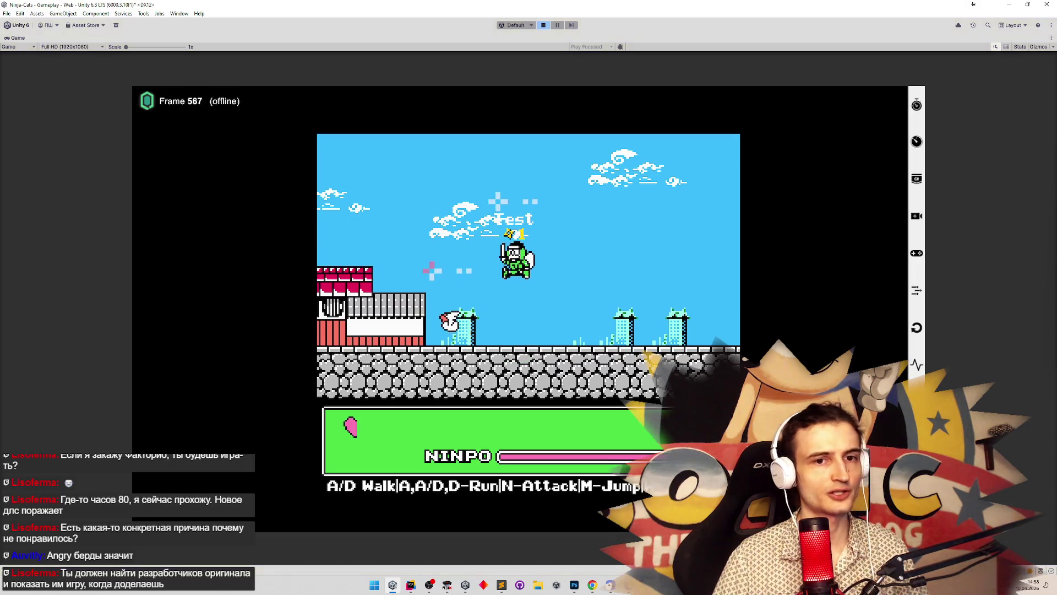
Step: Stop the play-test and clear the Console log
key(ctrl+p)
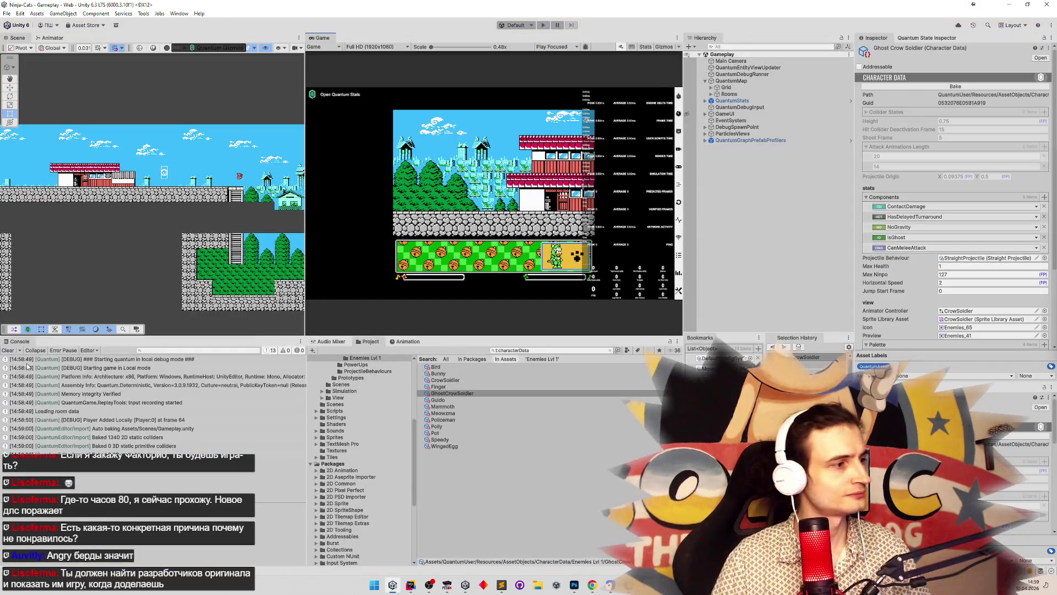
click(10, 351)
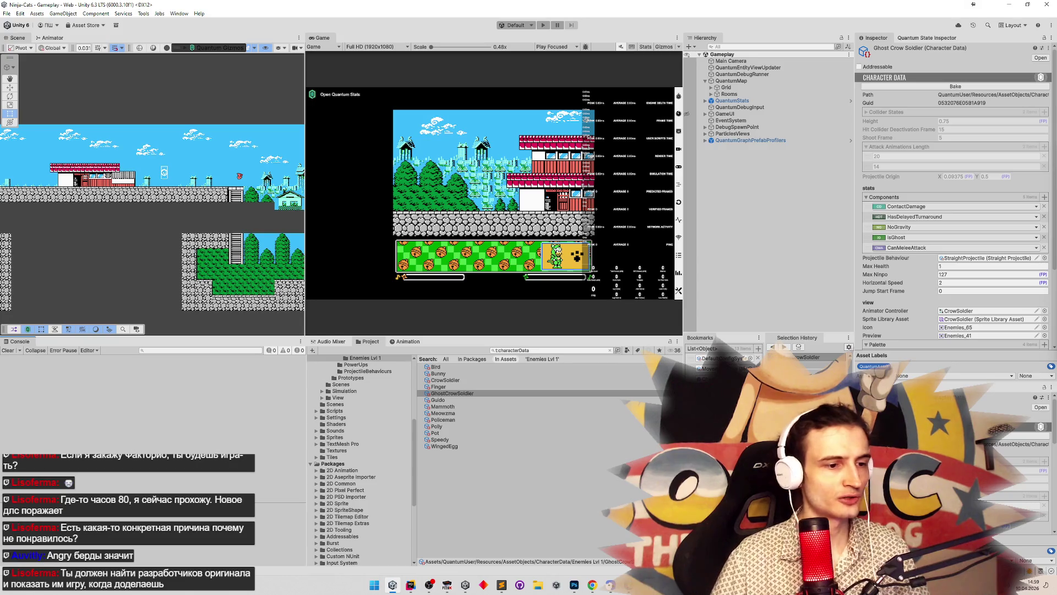
key(super)
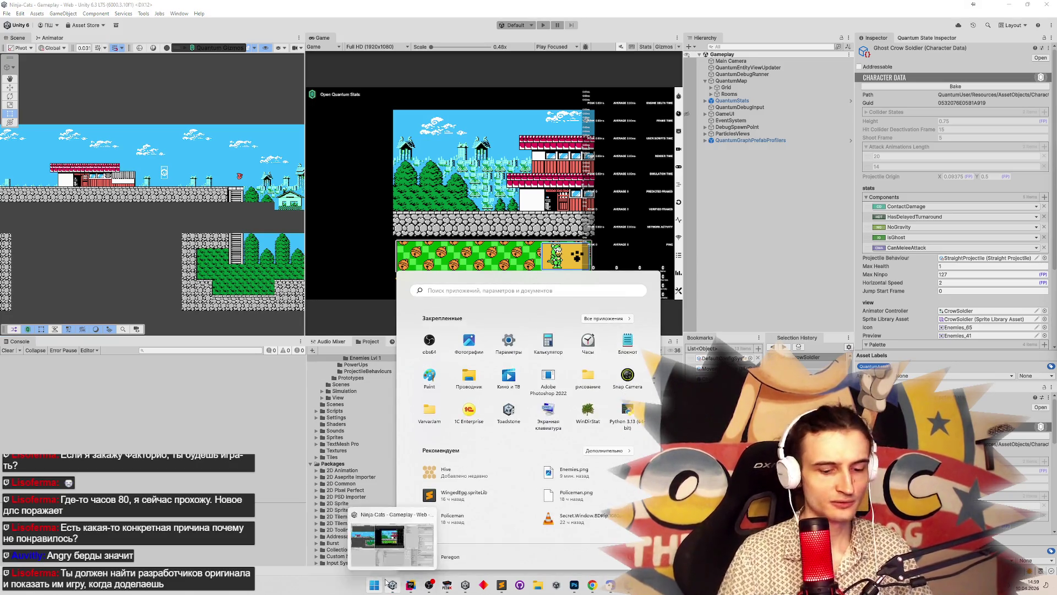
Step: Launch Paint and freehand a wavy path with a downward hook and digits beneath
text(pain)
key(Return)
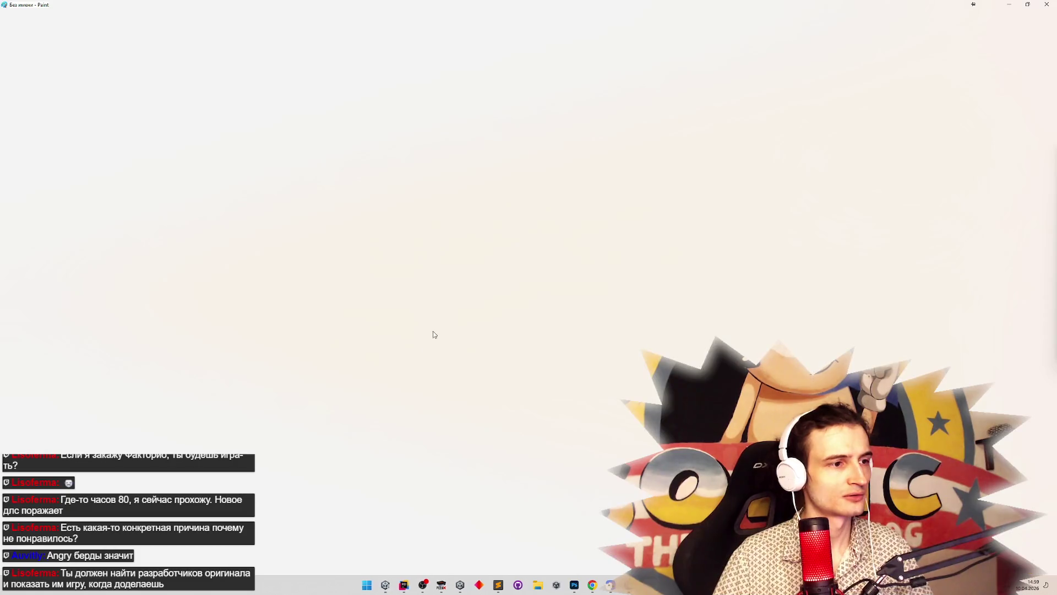
mouse_move(403, 223)
mouse_down()
mouse_move(445, 245)
mouse_move(523, 226)
mouse_move(647, 248)
mouse_up()
click(423, 223)
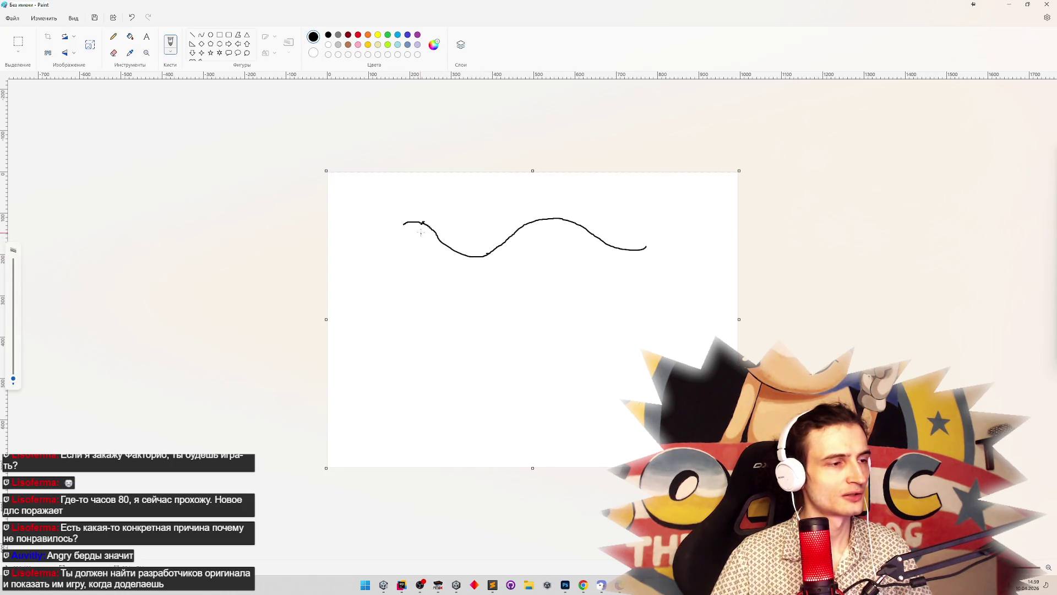
mouse_move(421, 233)
mouse_down()
mouse_move(448, 295)
mouse_move(473, 273)
mouse_up()
mouse_move(428, 322)
mouse_down()
mouse_move(418, 334)
mouse_move(431, 335)
mouse_up()
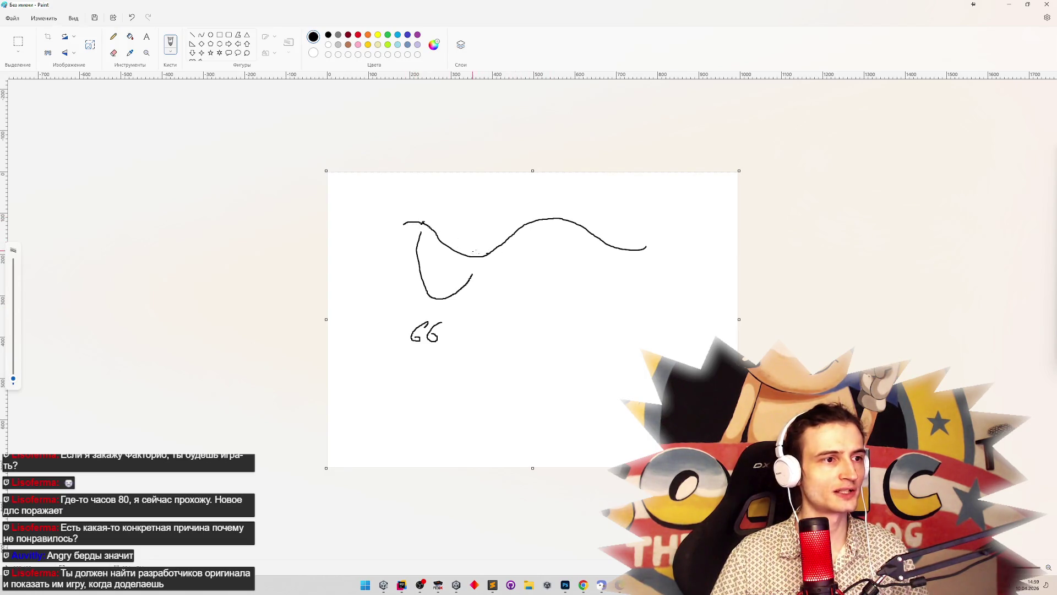
mouse_move(482, 256)
mouse_down()
mouse_move(517, 226)
mouse_move(557, 220)
mouse_up()
mouse_move(447, 389)
mouse_down()
mouse_move(451, 406)
mouse_move(500, 393)
mouse_move(499, 404)
mouse_up()
key(alt+Tab)
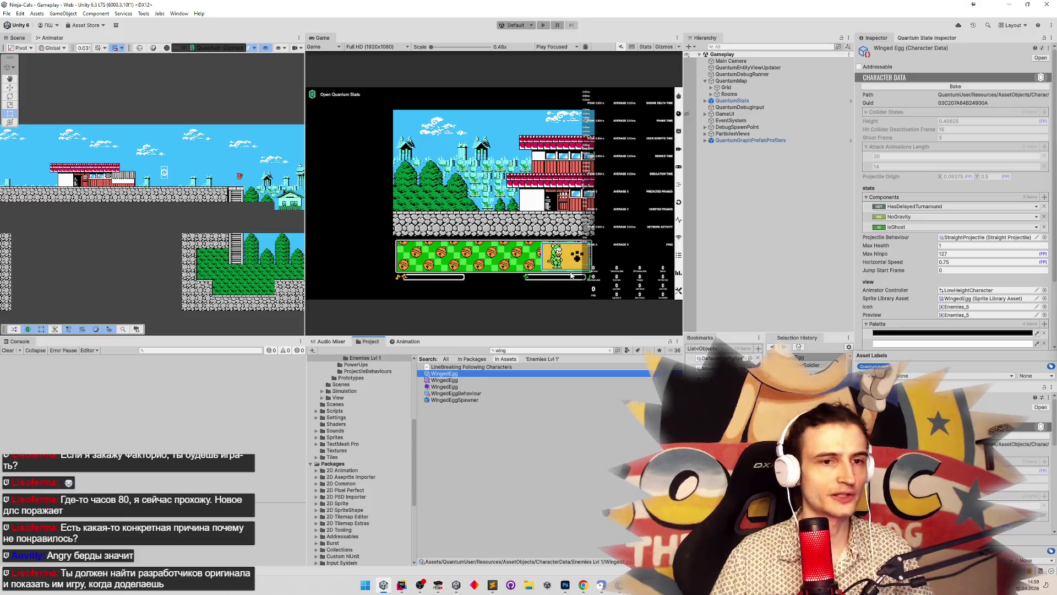
Step: Search the Project for 'wav' and select WaveControlHeight to show its frames
click(515, 350)
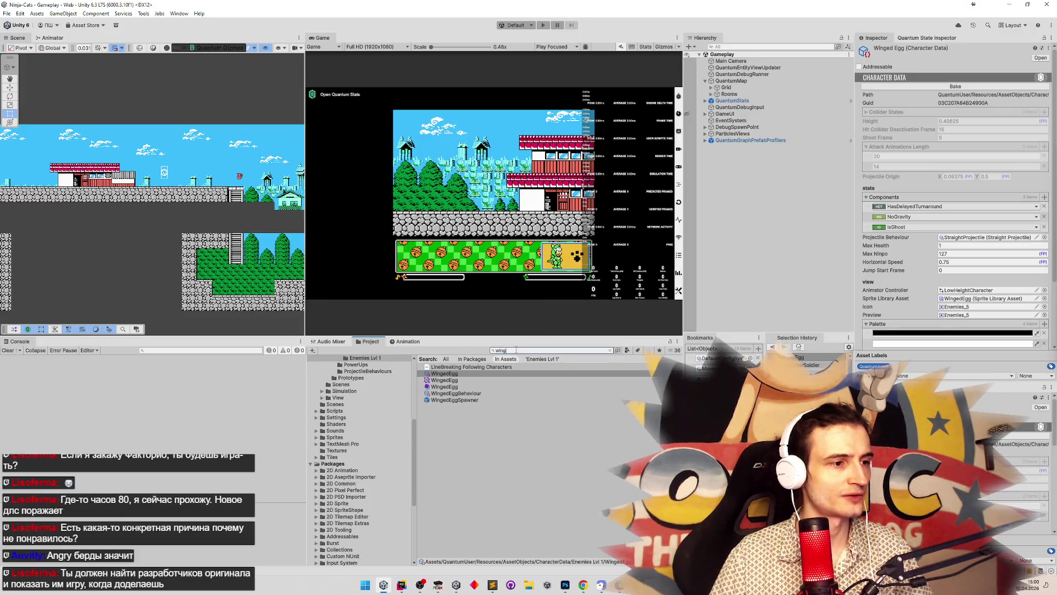
key(ctrl+a)
text(wav)
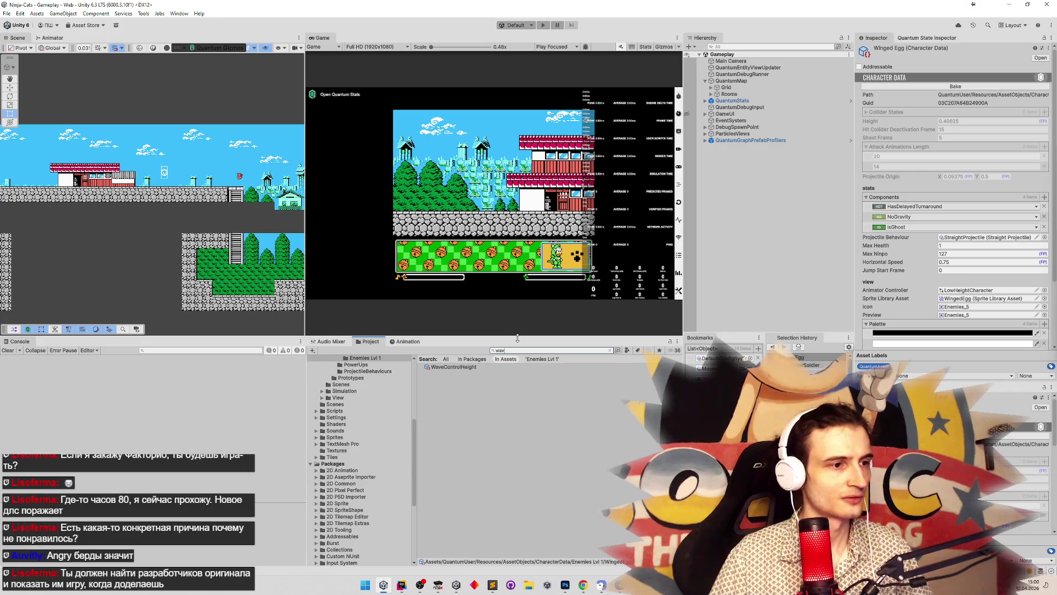
click(494, 367)
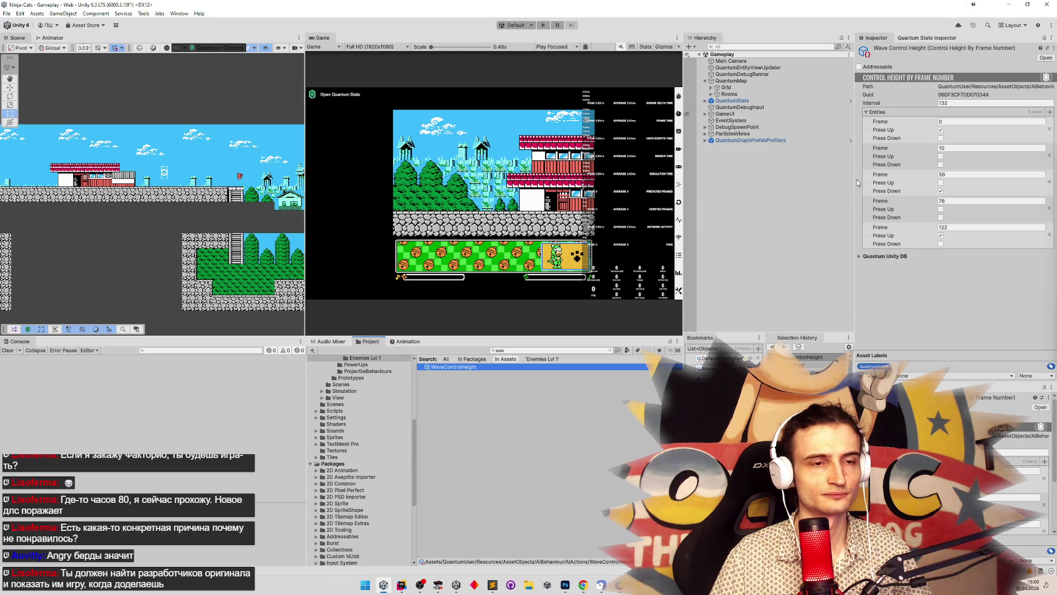
click(492, 584)
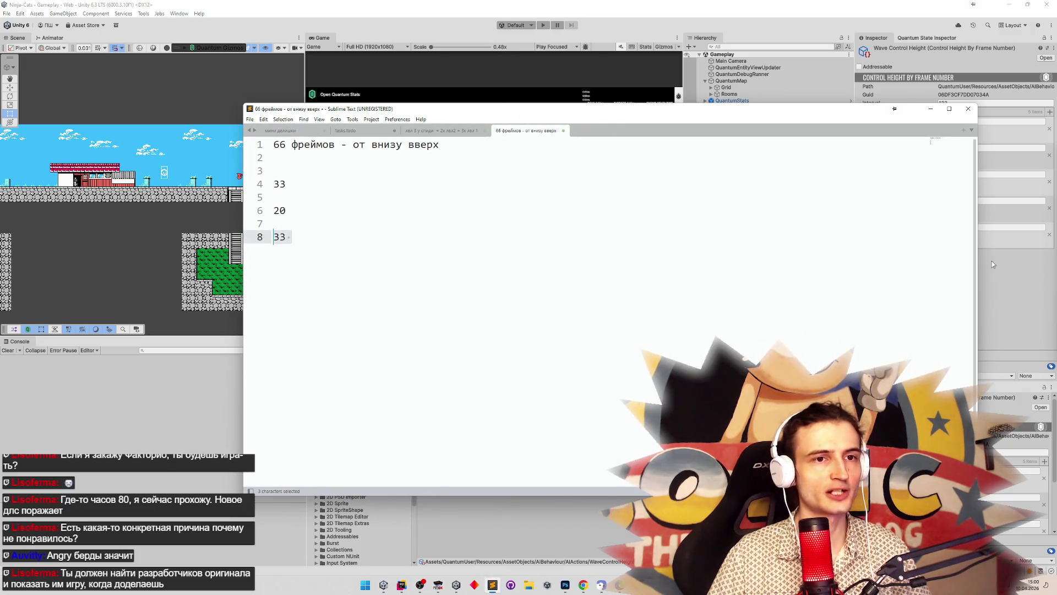
Step: Revise the Sublime timing note to 33, 30 and 36, then return to Unity
mouse_move(978, 264)
mouse_down()
mouse_move(869, 284)
mouse_move(756, 284)
mouse_up()
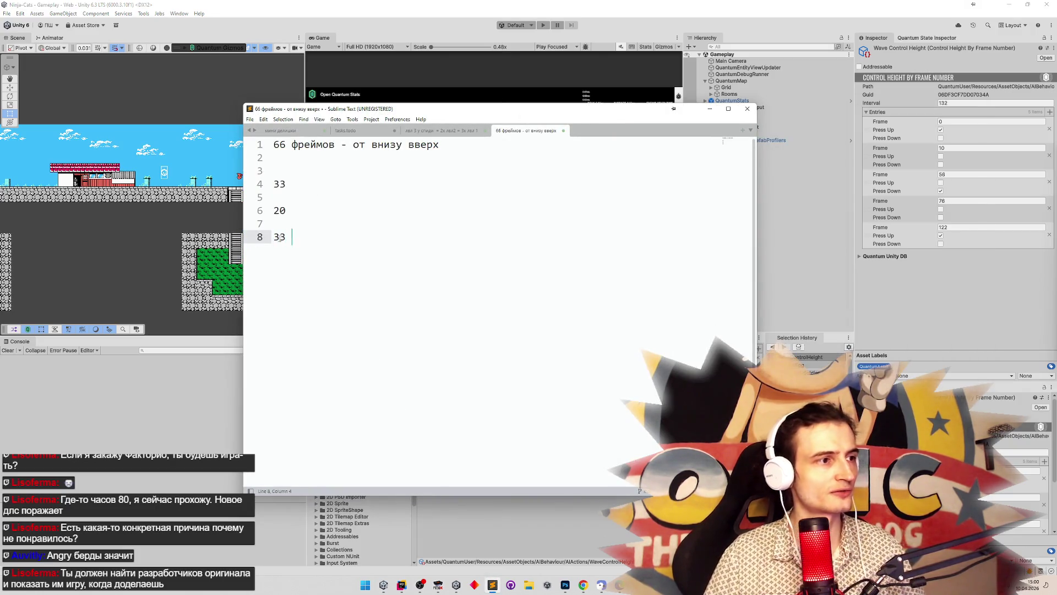
text(46)
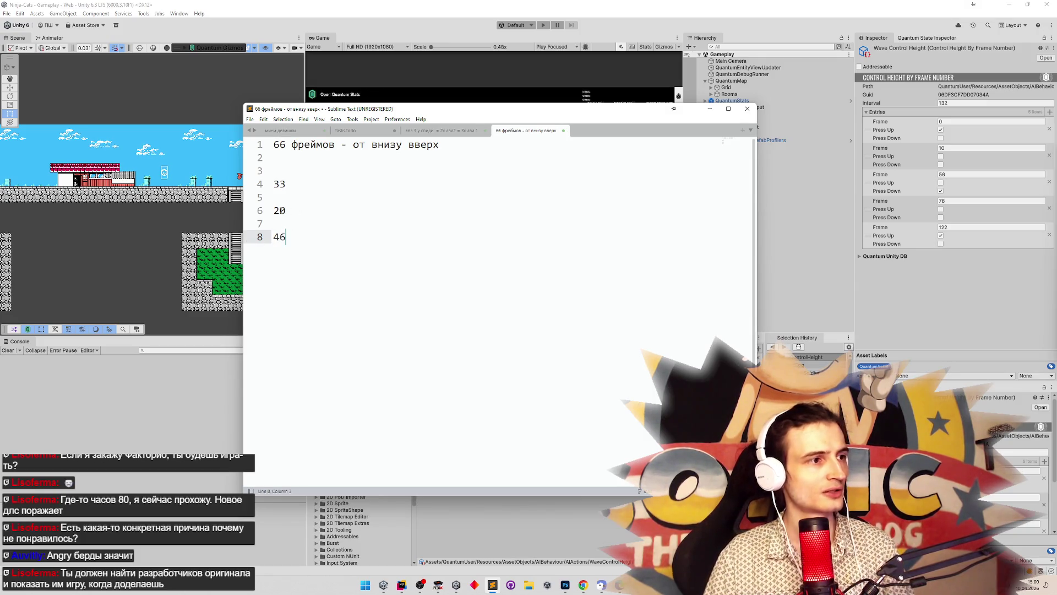
click(280, 210)
key(BackSpace)
text(3)
key(End)
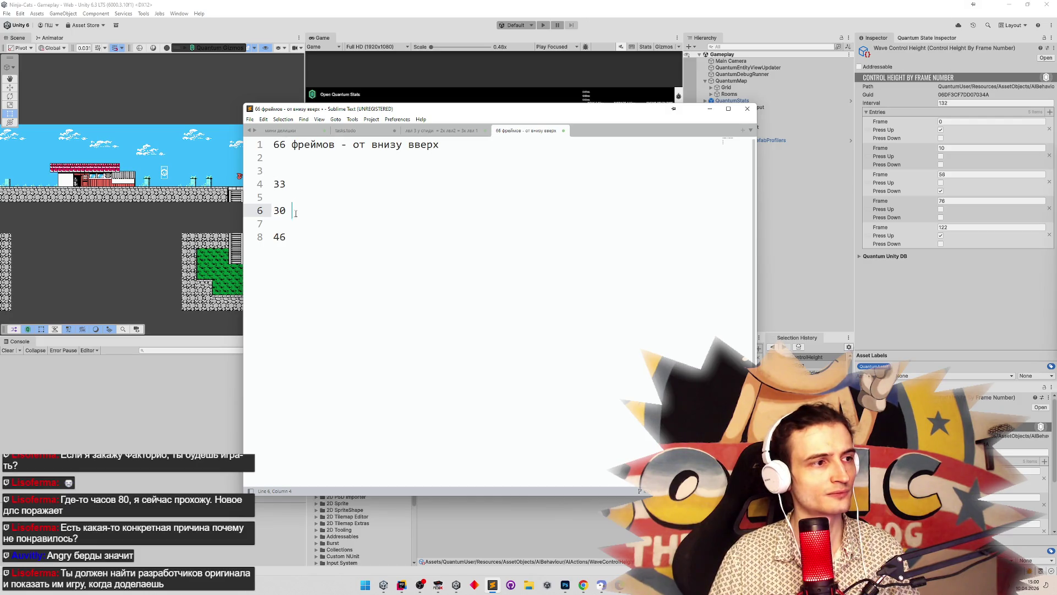
double_click(280, 237)
text(36)
click(363, 195)
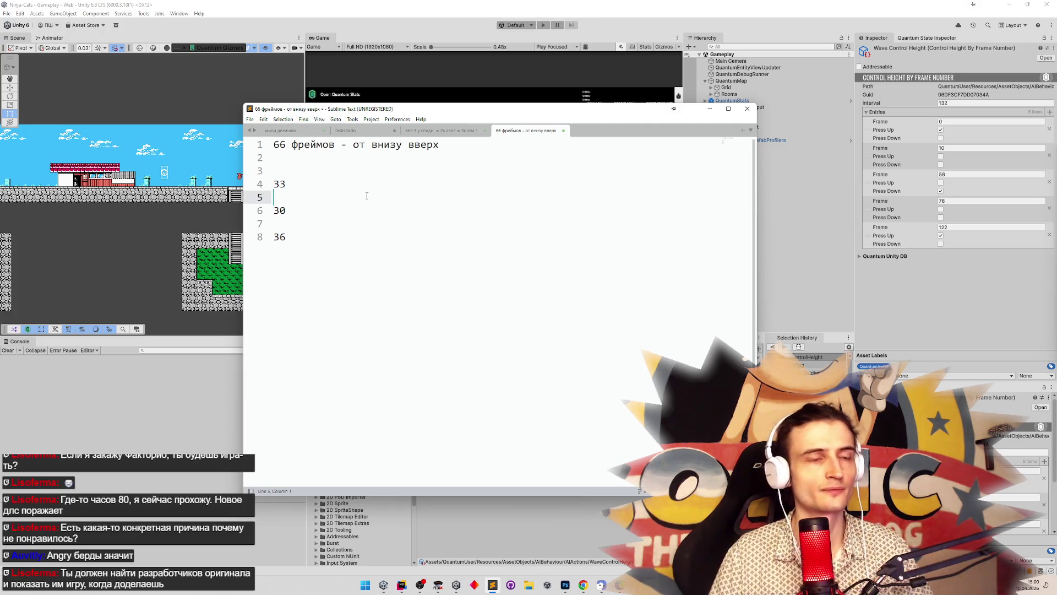
click(941, 147)
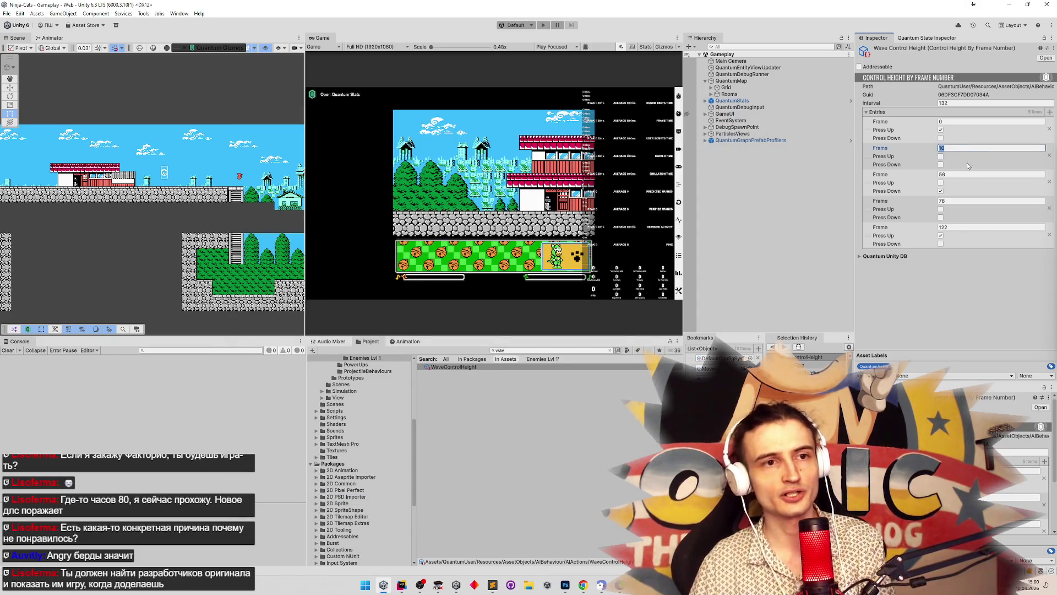
Step: Retime the second to fifth Frame entries to 15, 51, 81 and 117, then enter Play mode
text(26)
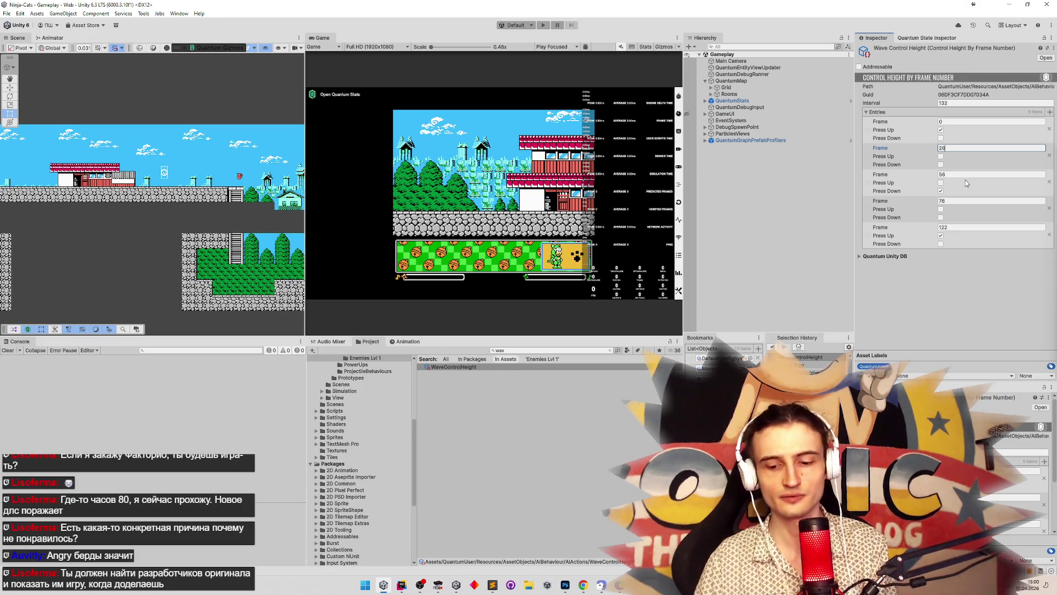
text(15)
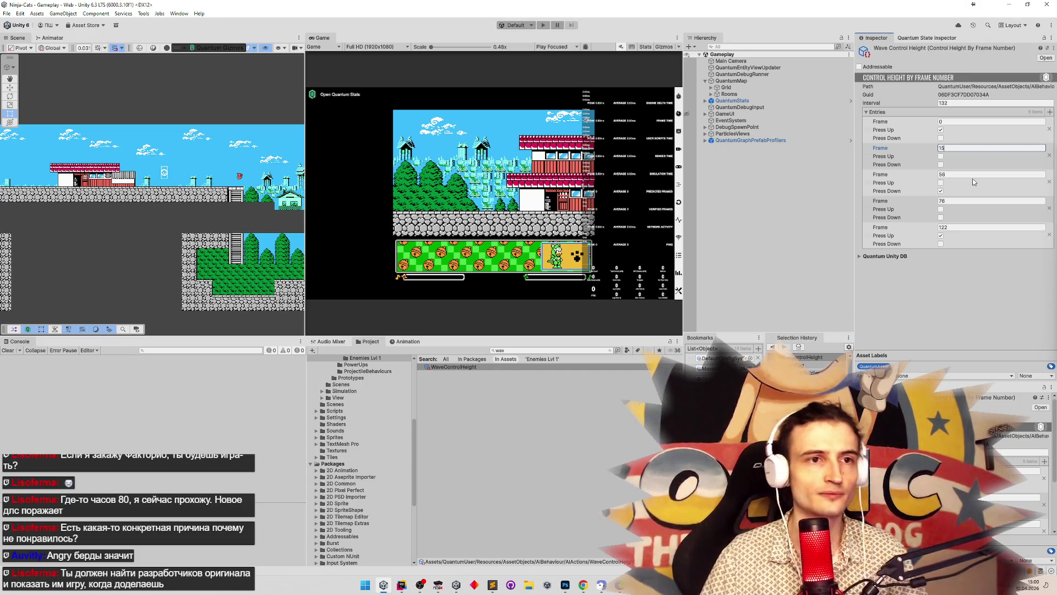
click(978, 174)
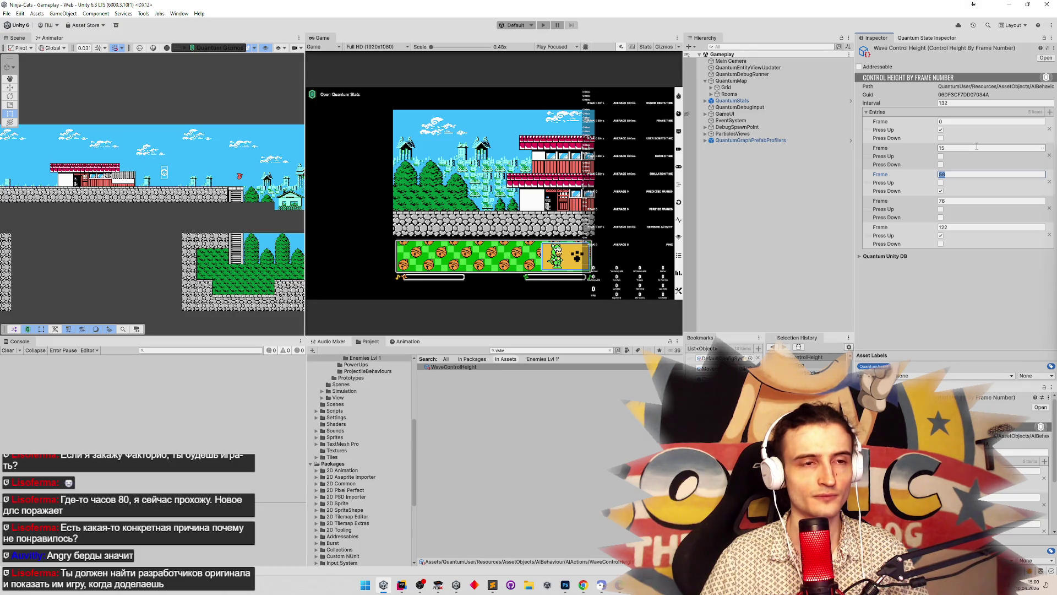
text(51)
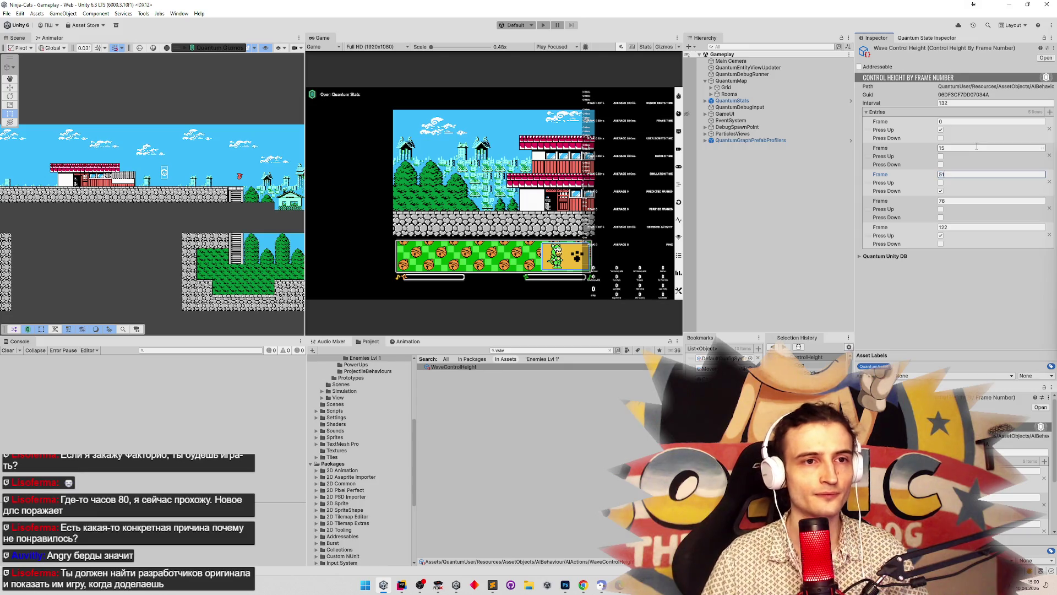
click(954, 200)
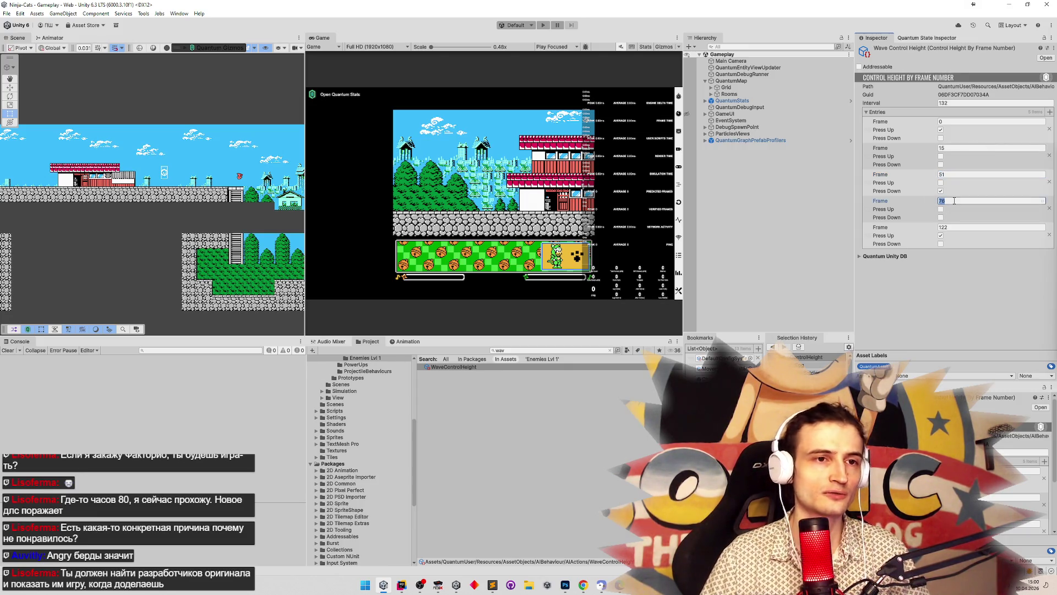
text(81)
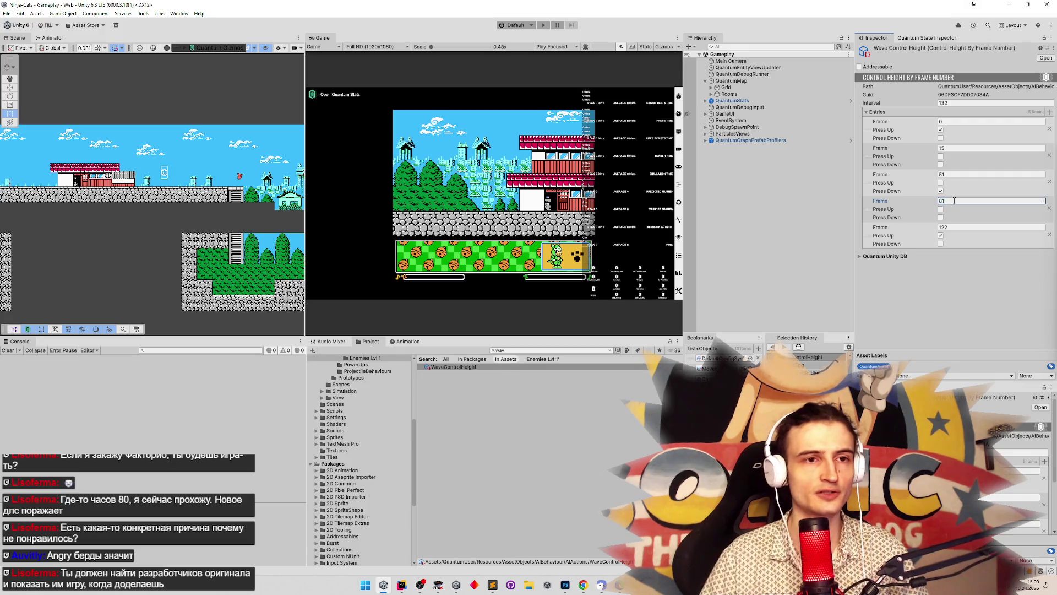
click(959, 226)
text(117)
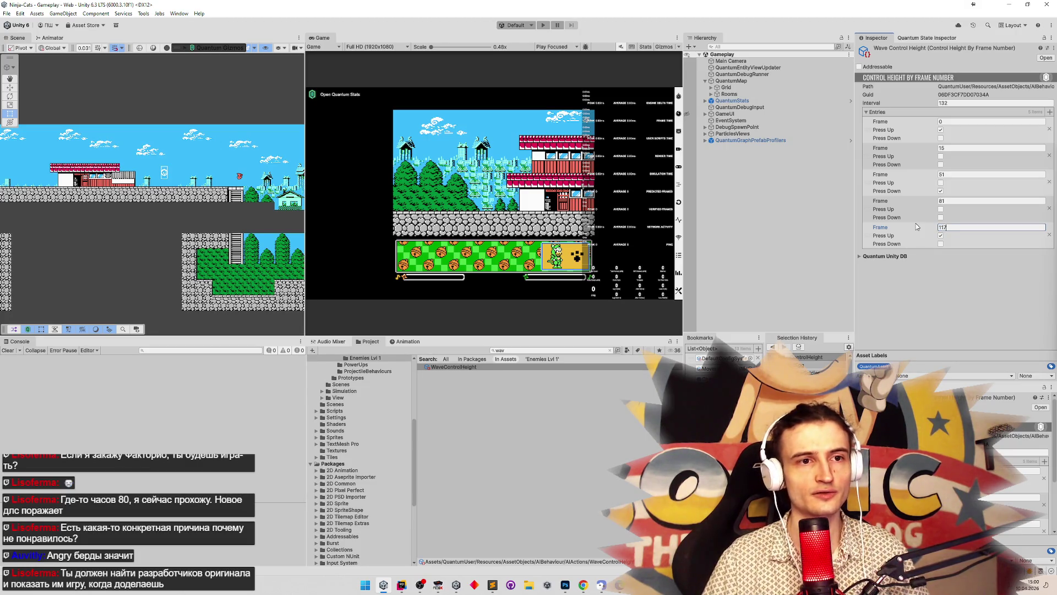
click(944, 279)
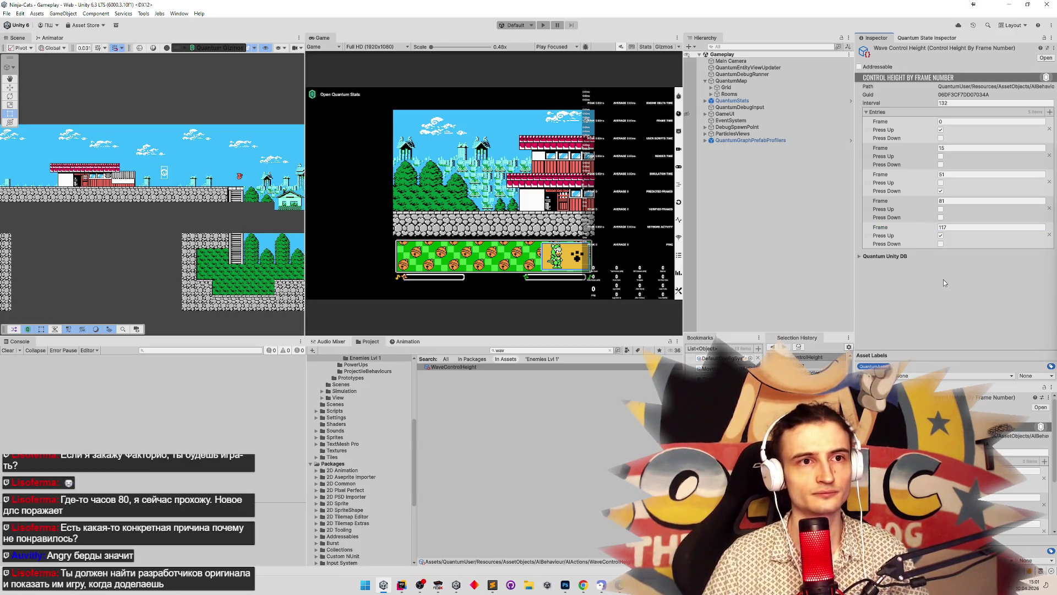
key(ctrl+p)
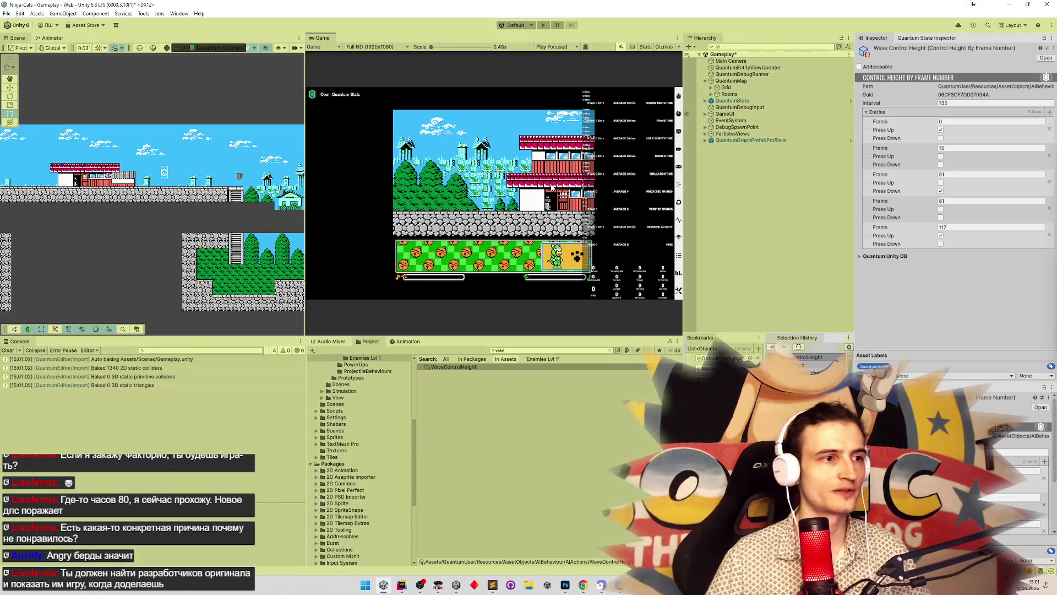
Step: Watch the enemy wave motion in the maximized Game view, then exit Play mode
key(shift+space)
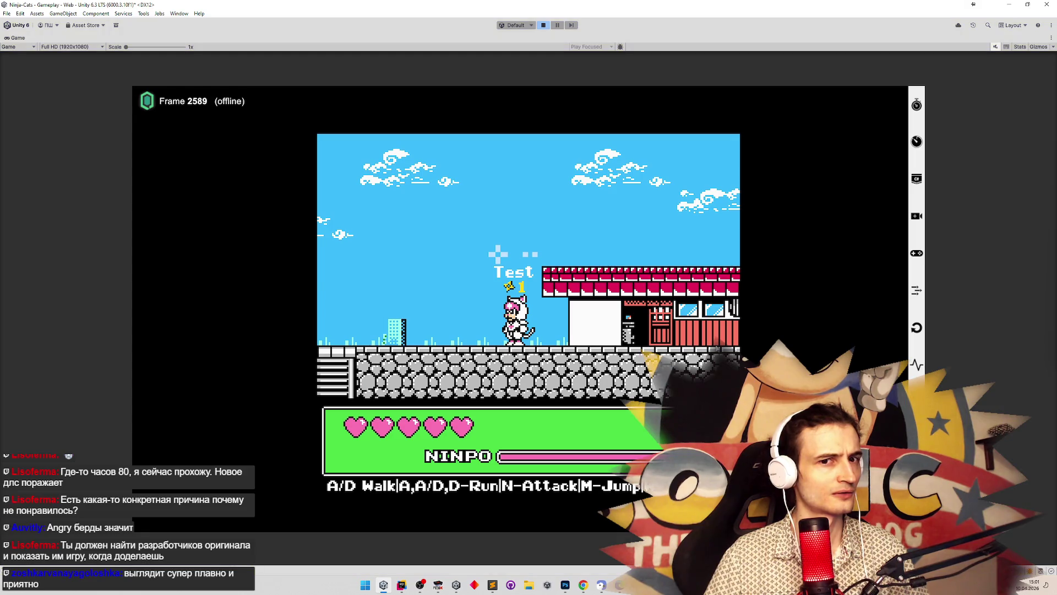
key(ctrl+p)
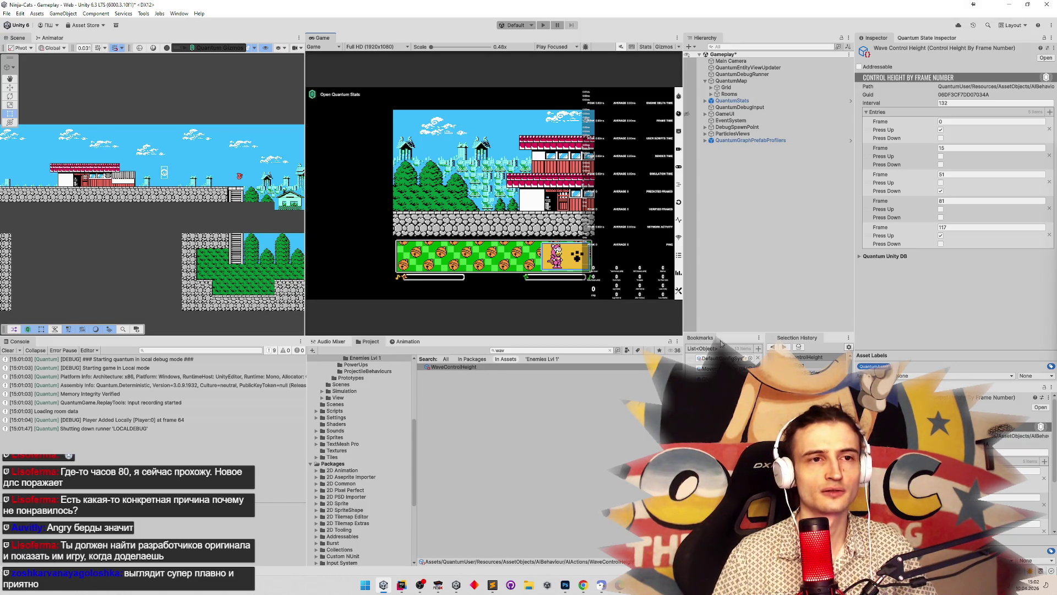
Step: After checking the notes, set the Frame fields to 30, 66 and 98 and save
key(alt+Tab)
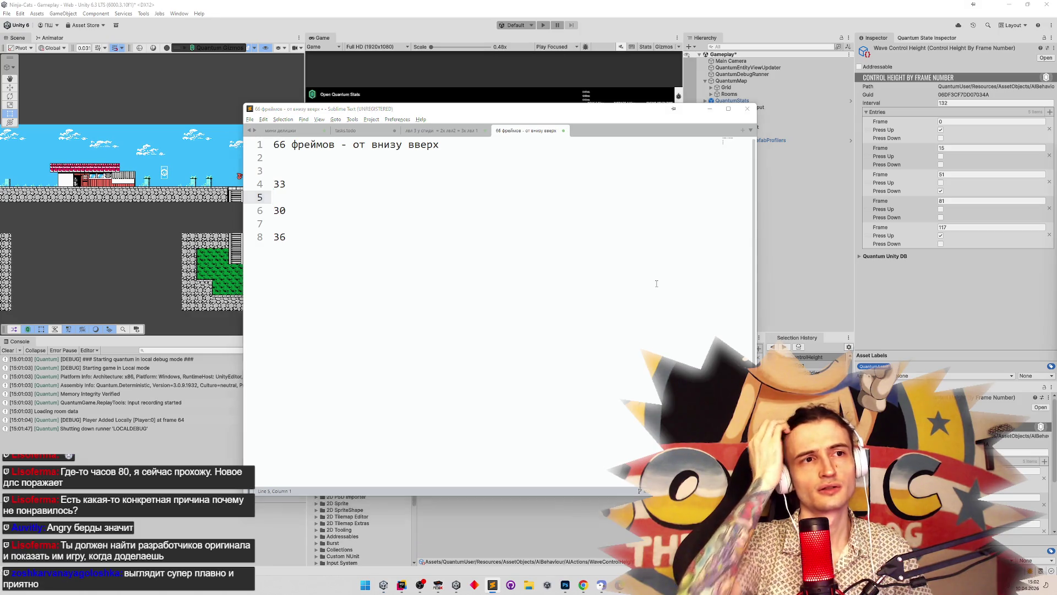
key(alt+Tab)
click(946, 121)
click(954, 147)
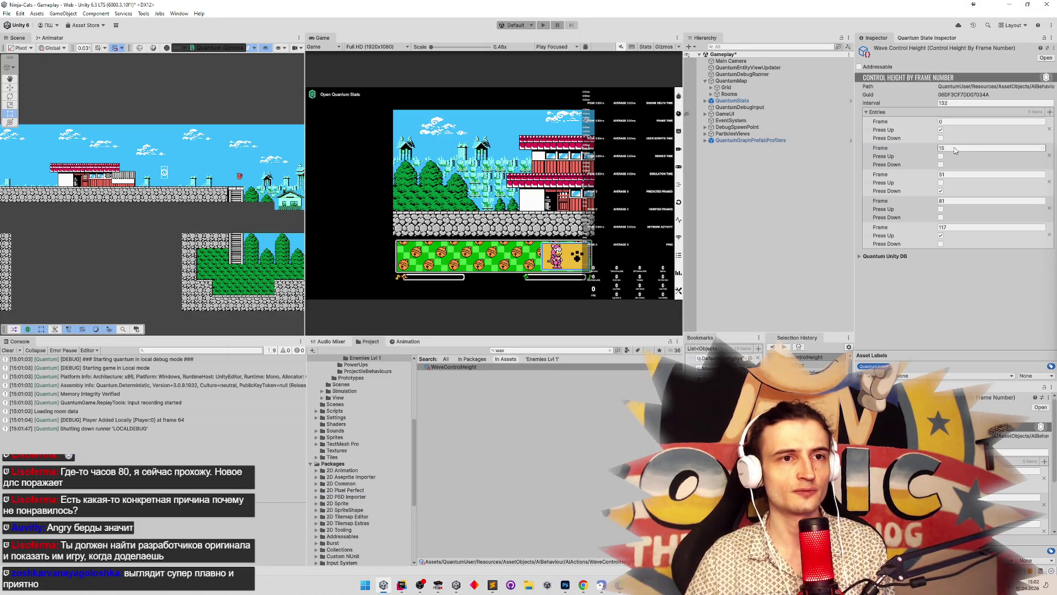
text(30)
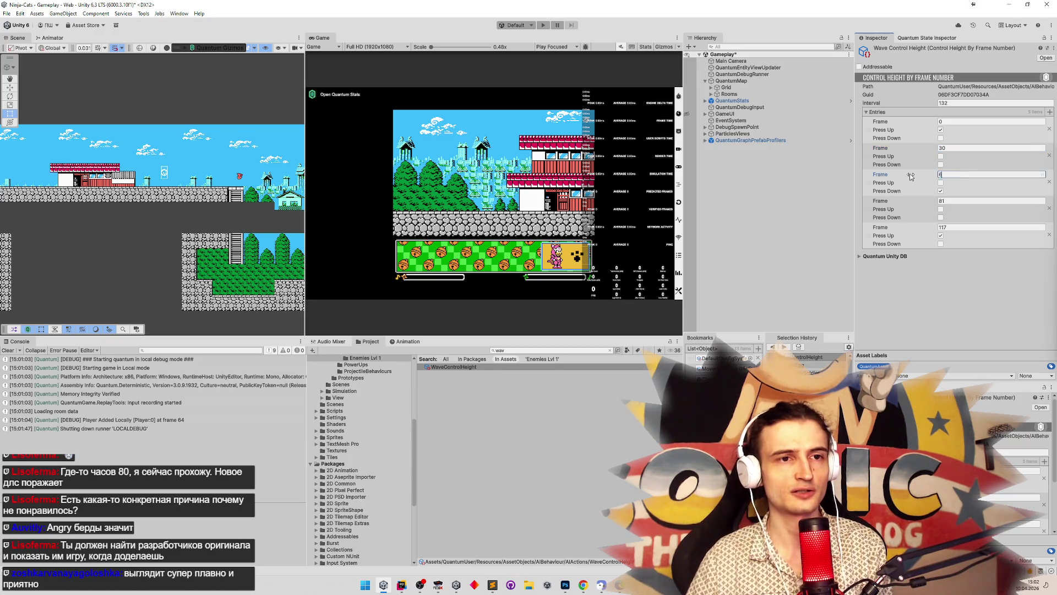
text(6)
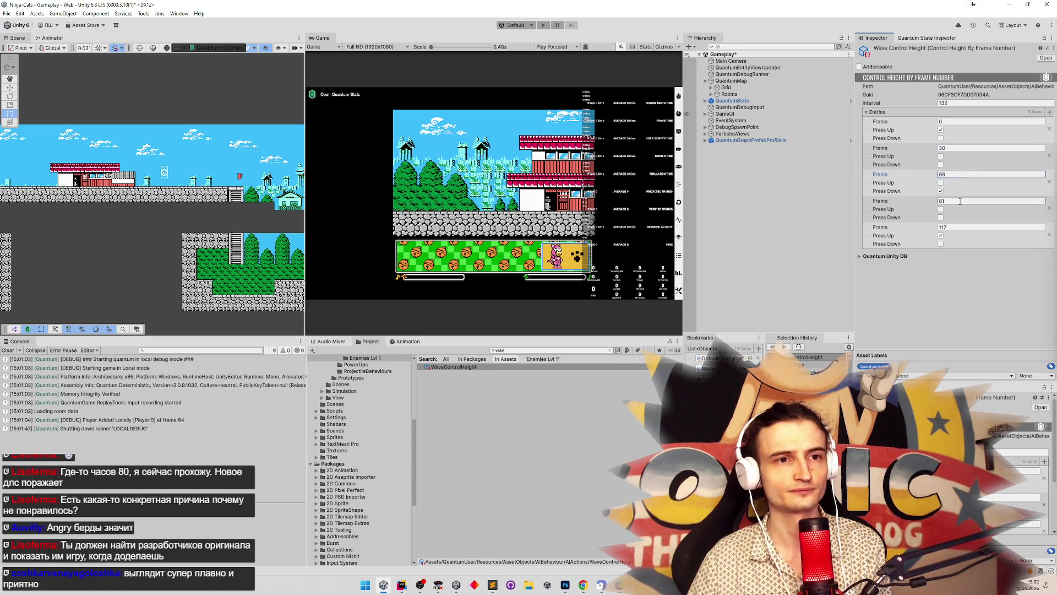
click(960, 201)
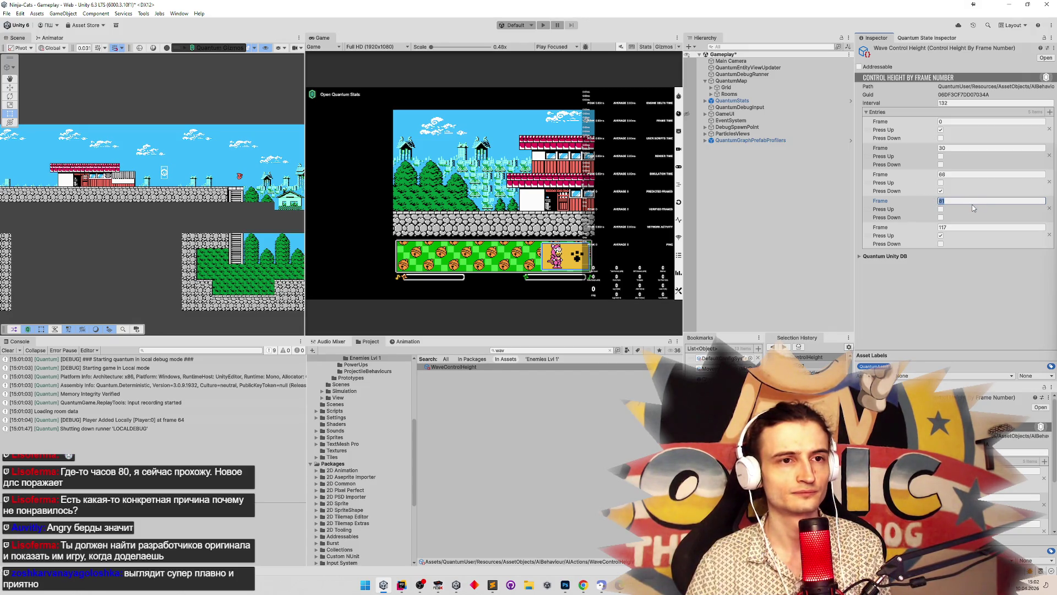
text(98)
click(959, 227)
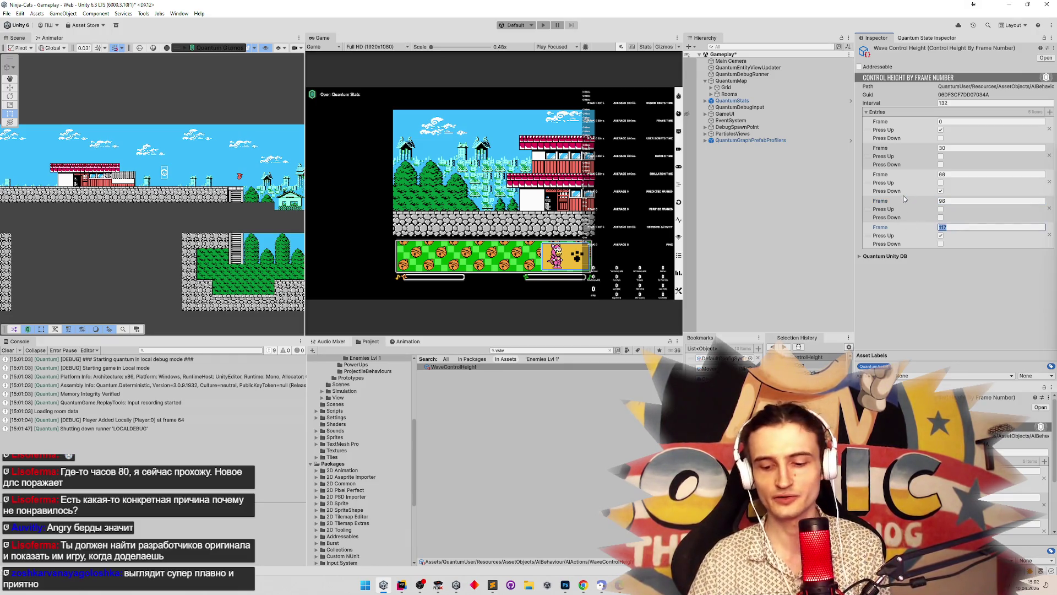
text(126+)
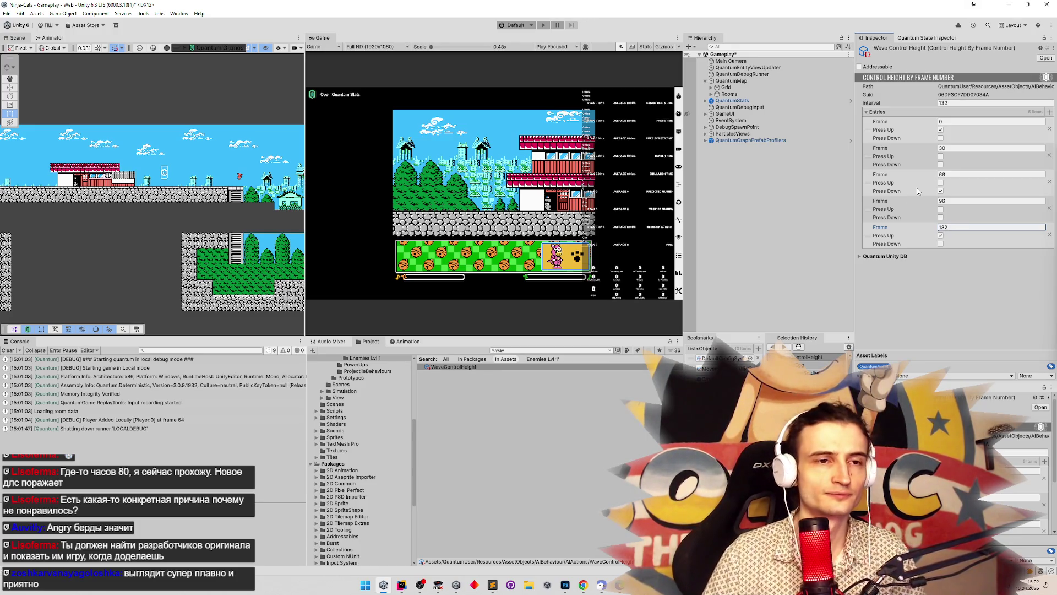
key(ctrl+s)
Step: Delete the fifth frame entry and play-test with the Game view maximized
click(1049, 235)
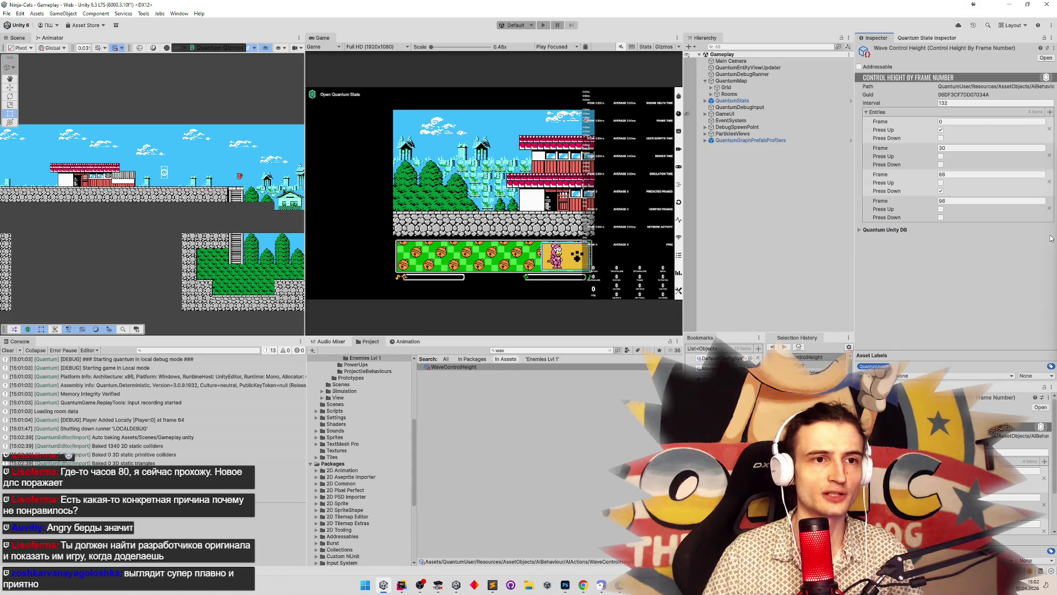
click(490, 212)
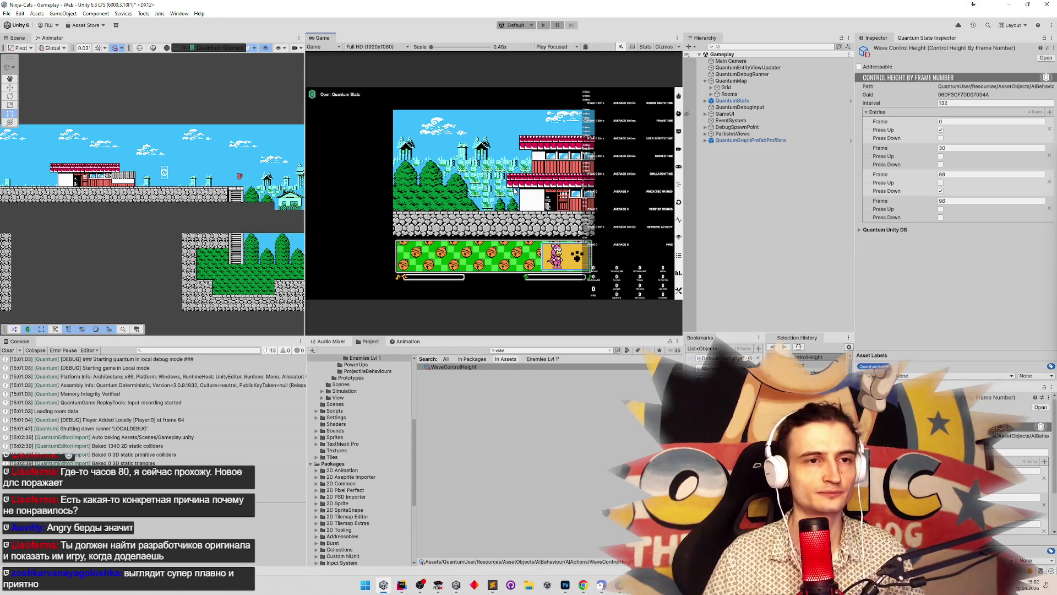
key(ctrl+p)
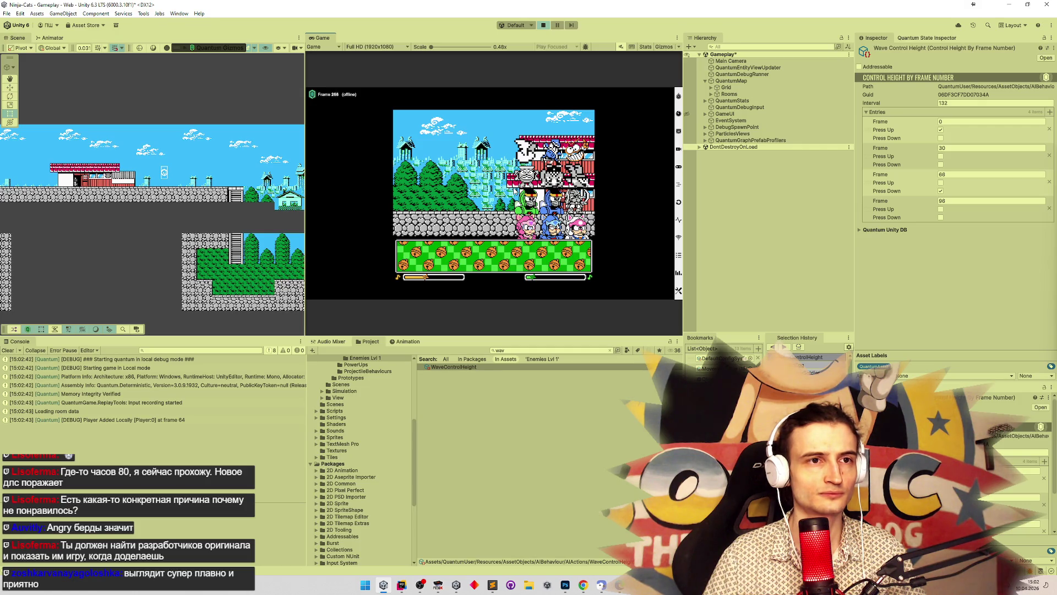
key(shift+space)
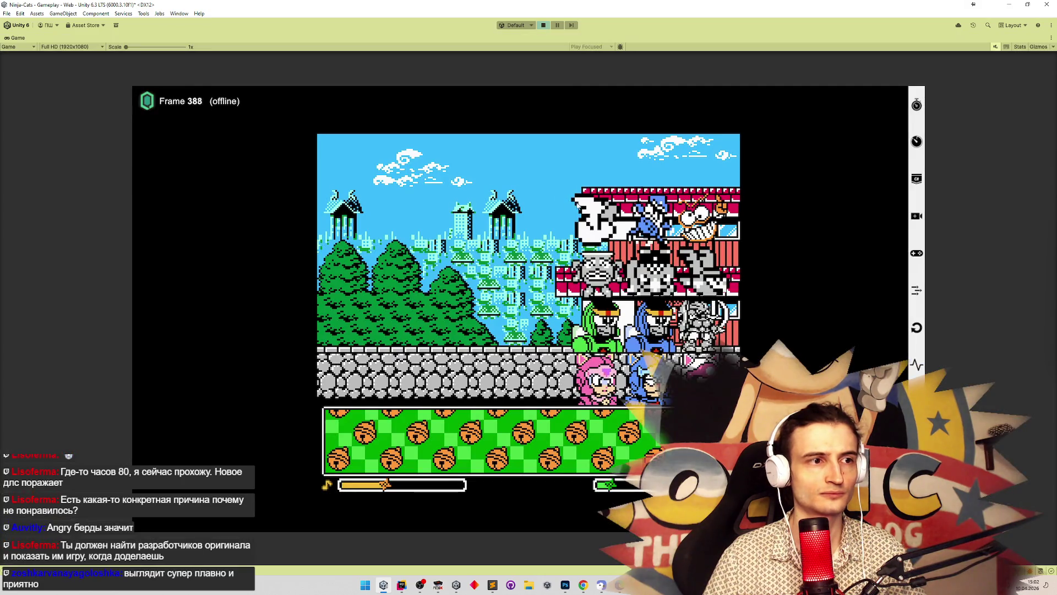
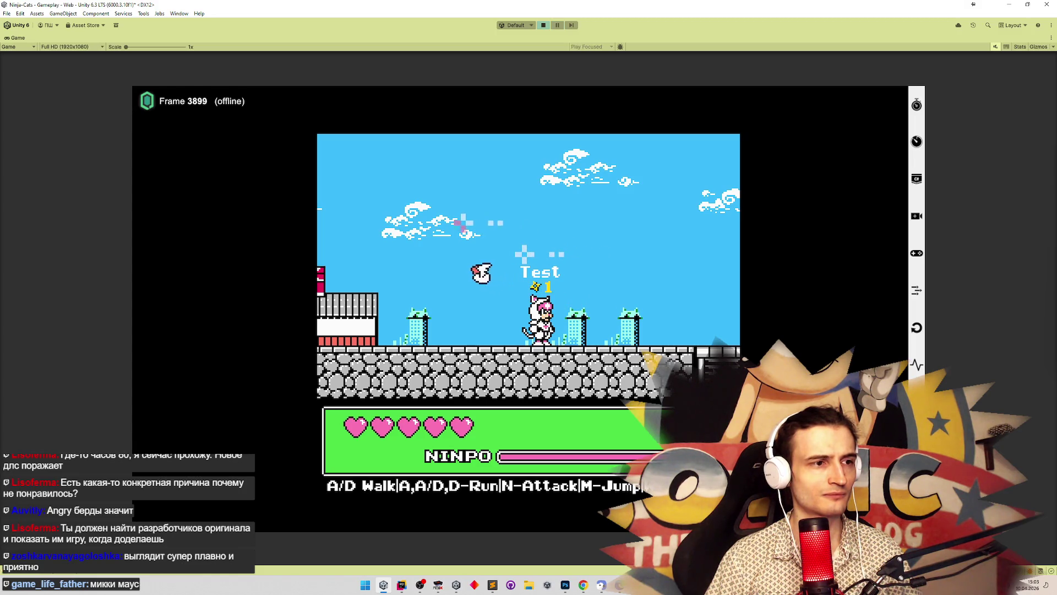
Step: Run the ninja left past the red-roofed building following the bird, then exit Play mode
key(a)
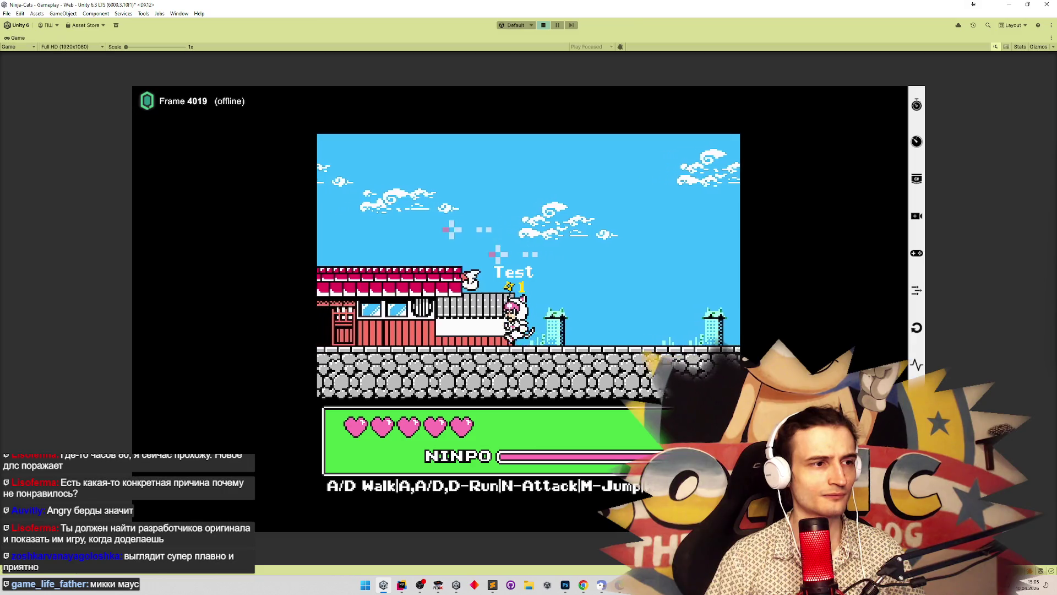
key(a)
key(a)
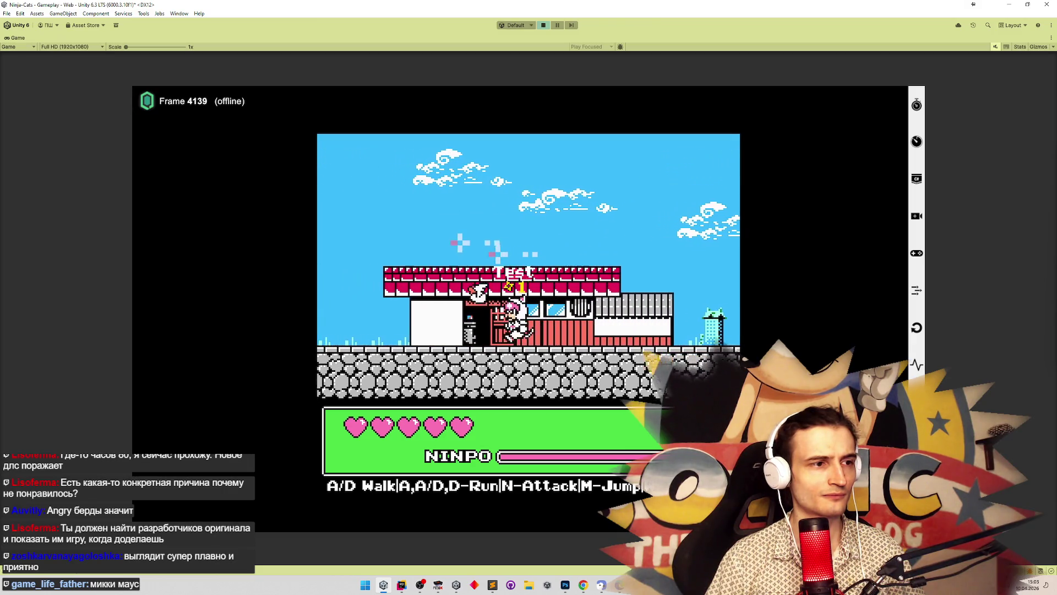
key(a)
key(a)
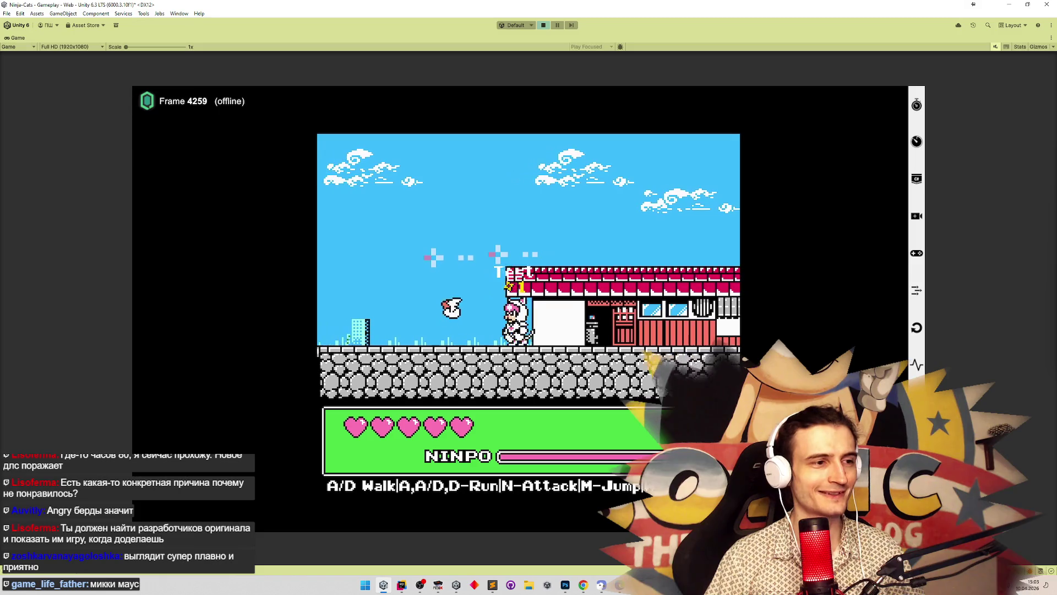
key(a)
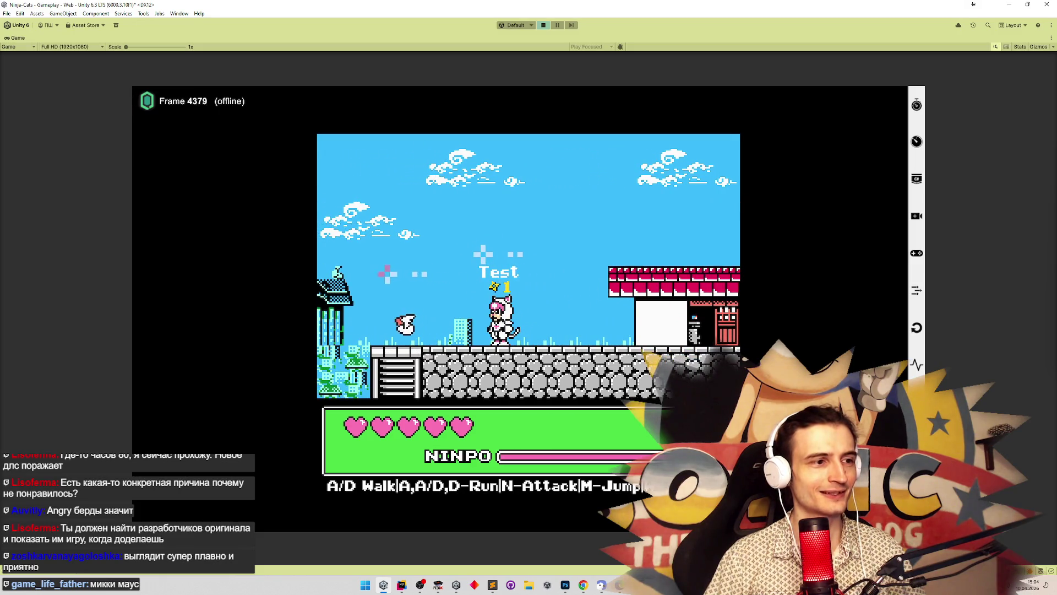
key(ctrl+p)
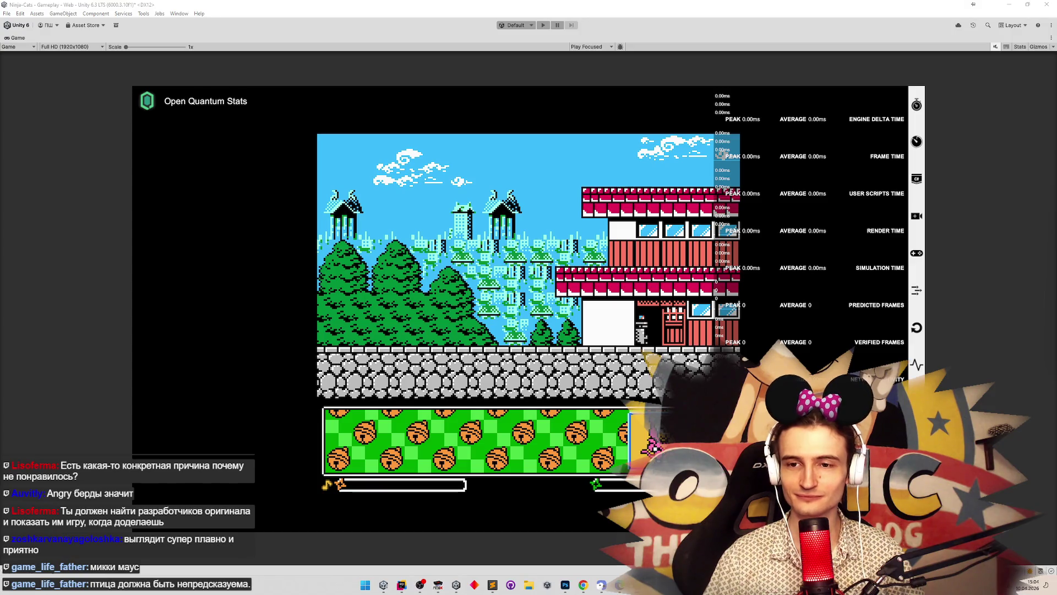
Step: Try Mickey lenses in Snap Camera until the classic Mickey Mouse lens is on the webcam
key(alt+Tab)
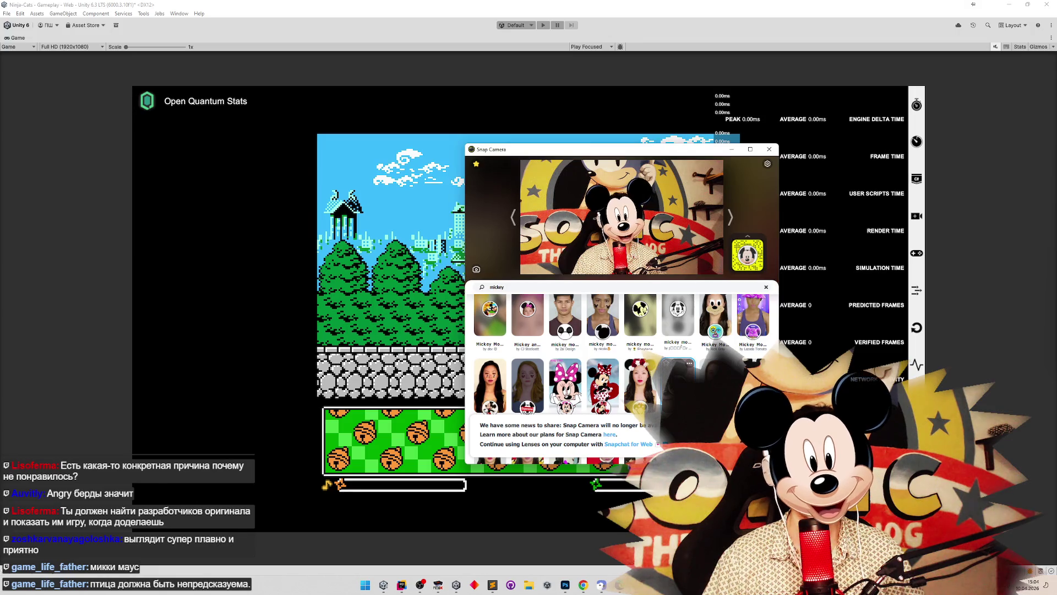
scroll(688, 366, down, 1)
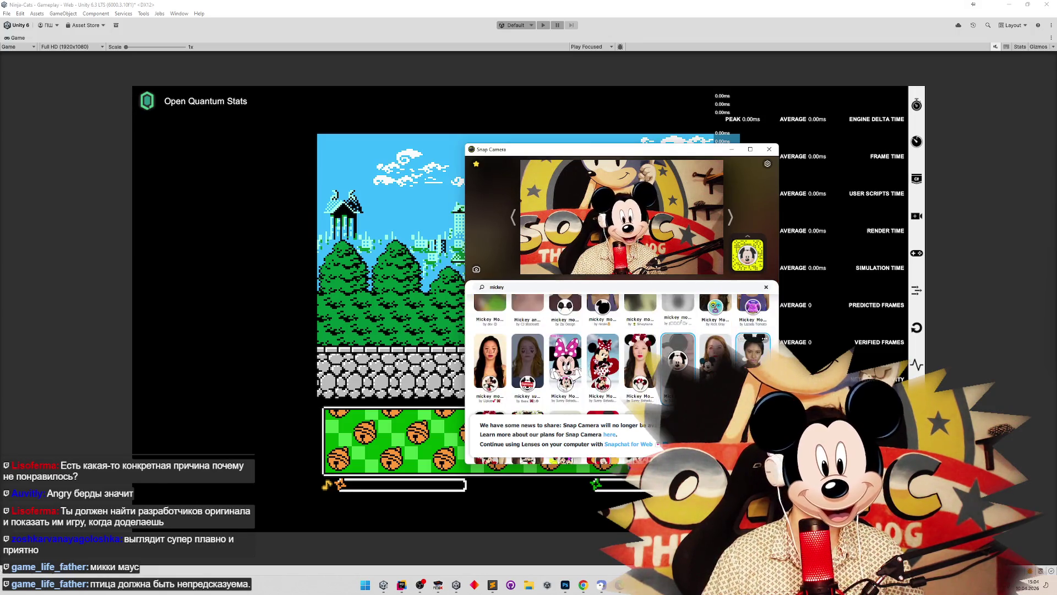
scroll(634, 358, down, 2)
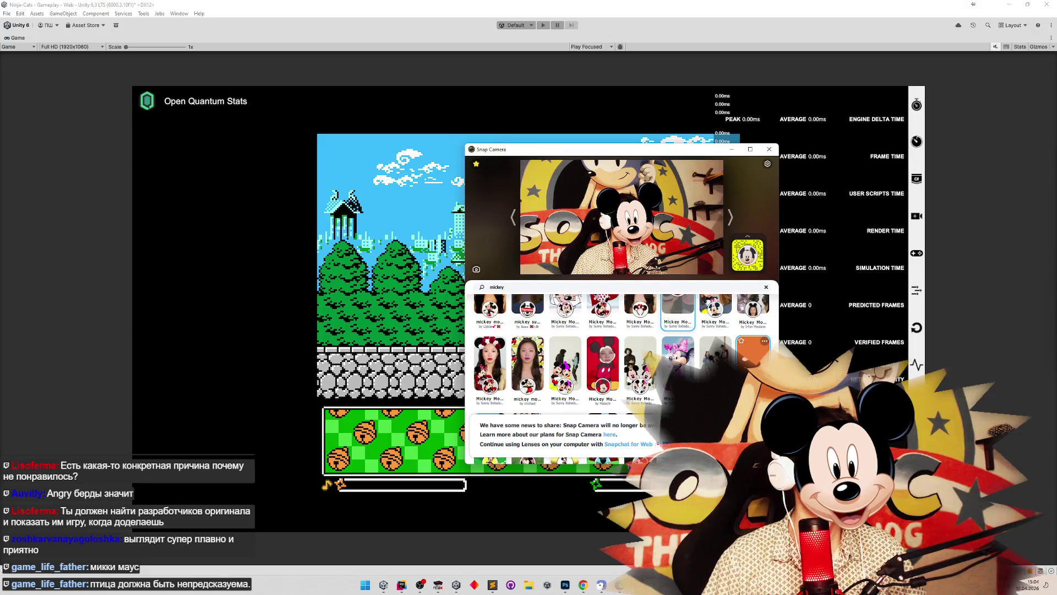
click(614, 361)
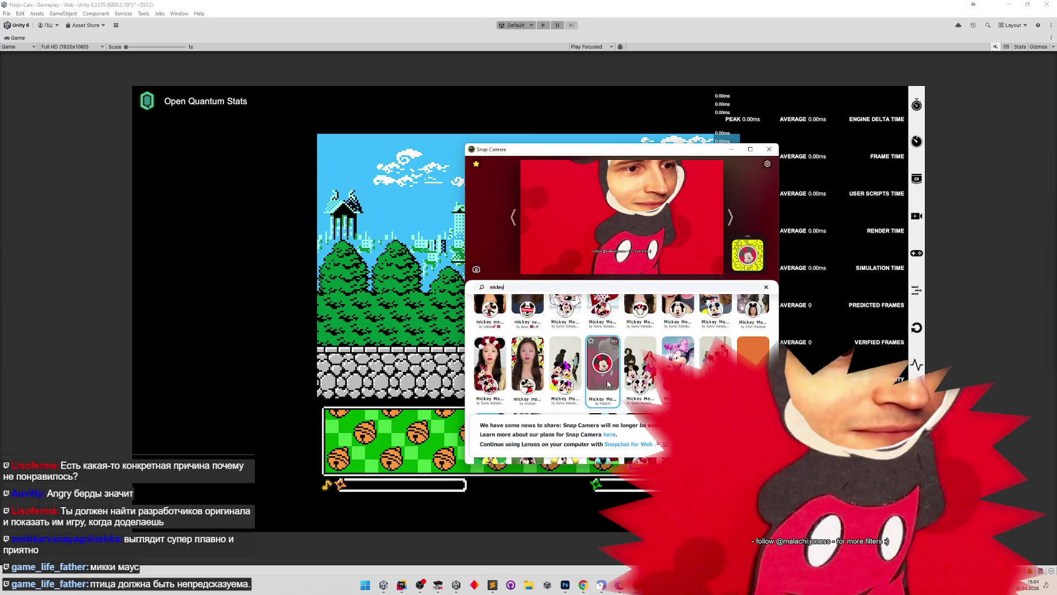
scroll(608, 384, down, 1)
click(609, 384)
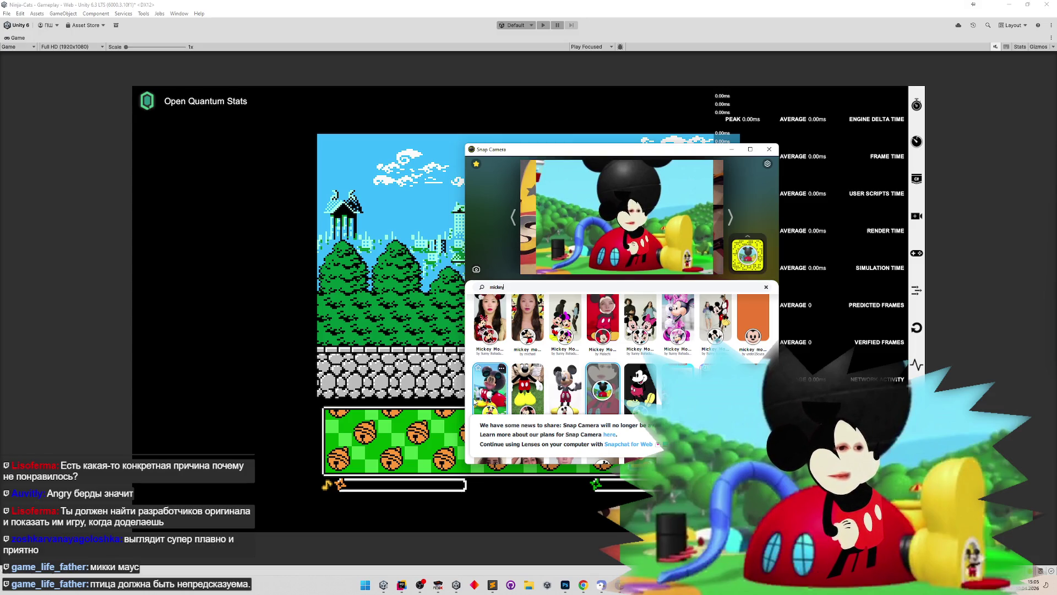
click(490, 388)
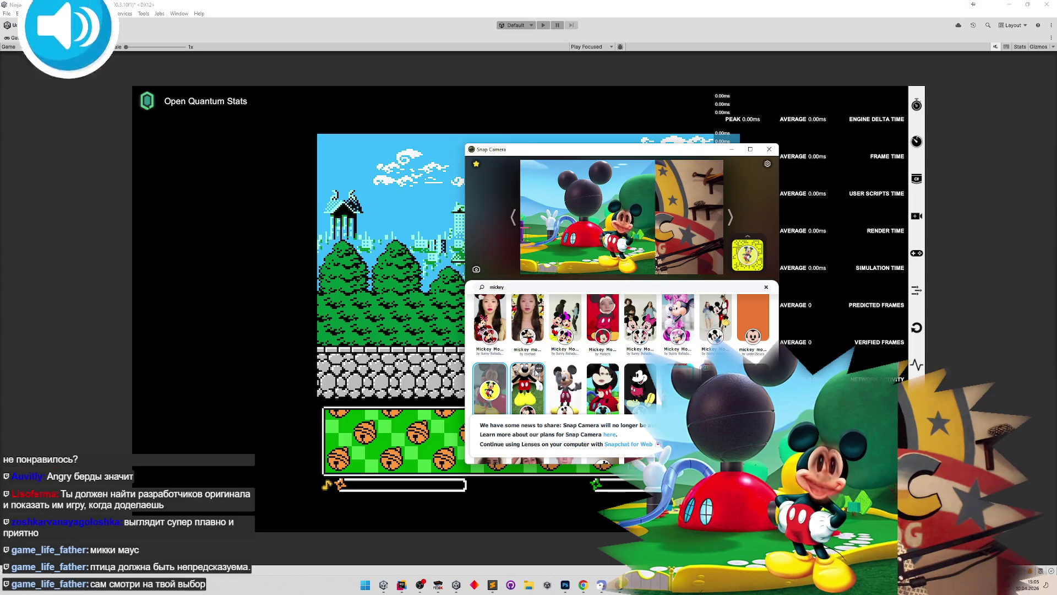
Step: Close the lens window, restore Unity's full editor layout and clear the Console
click(772, 154)
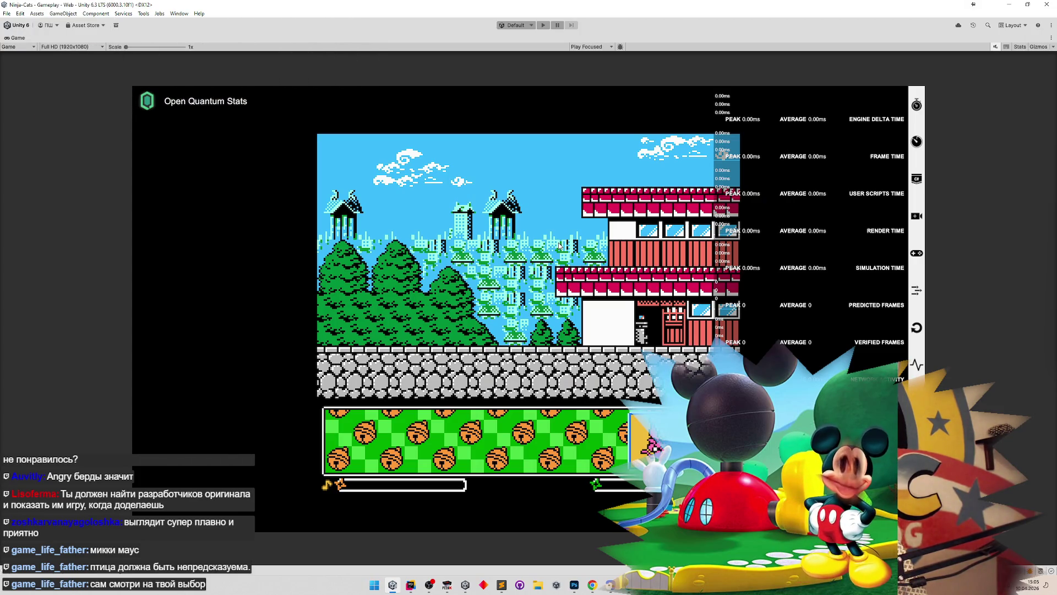
click(501, 585)
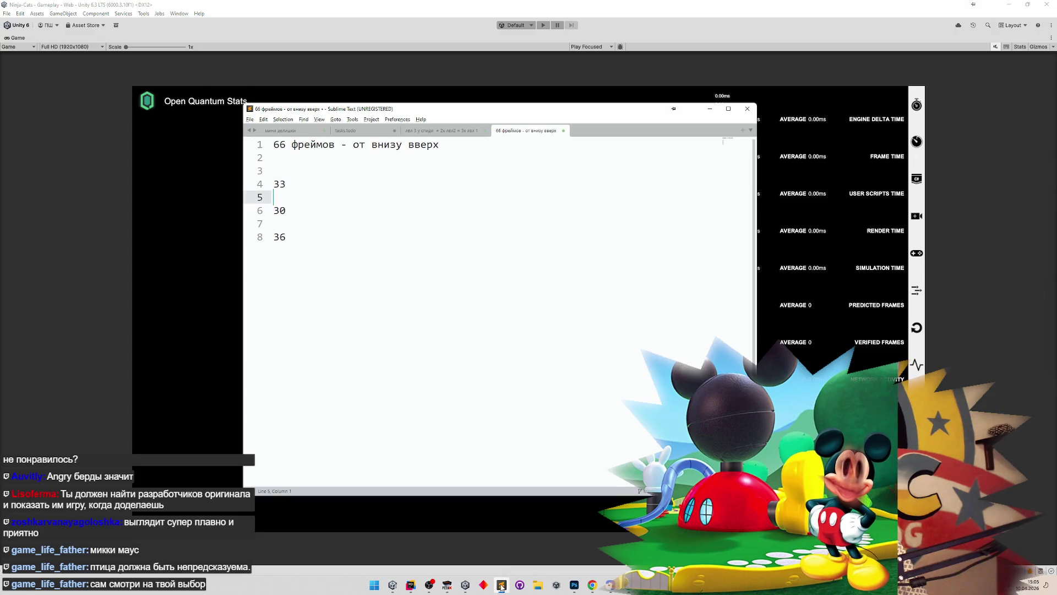
click(501, 587)
key(shift+space)
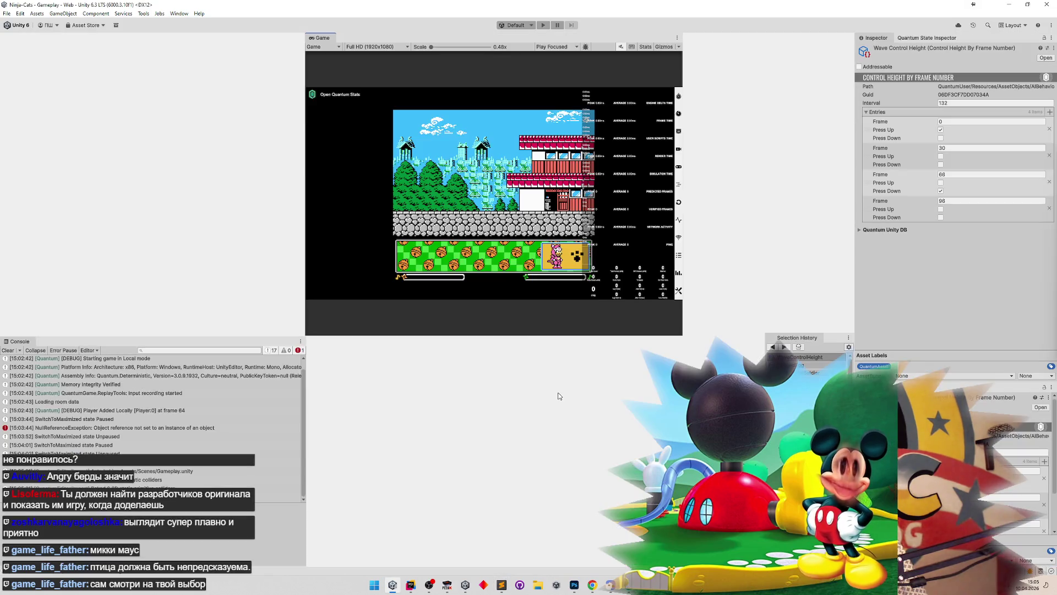
click(5, 352)
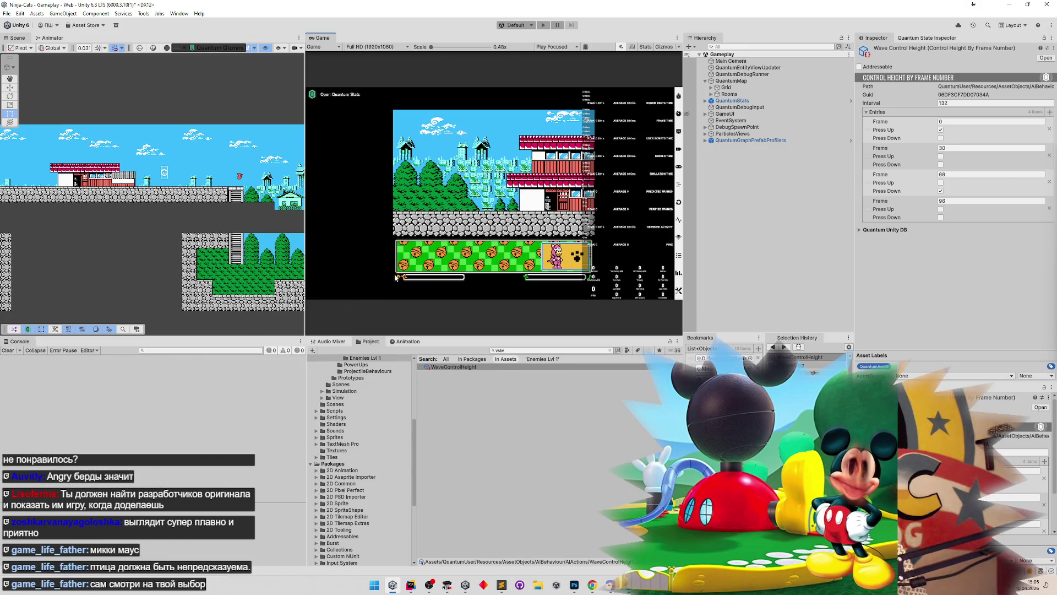
Step: Playtest the level, walking the ninja left and right to follow the birds, then stop the game
key(ctrl+p)
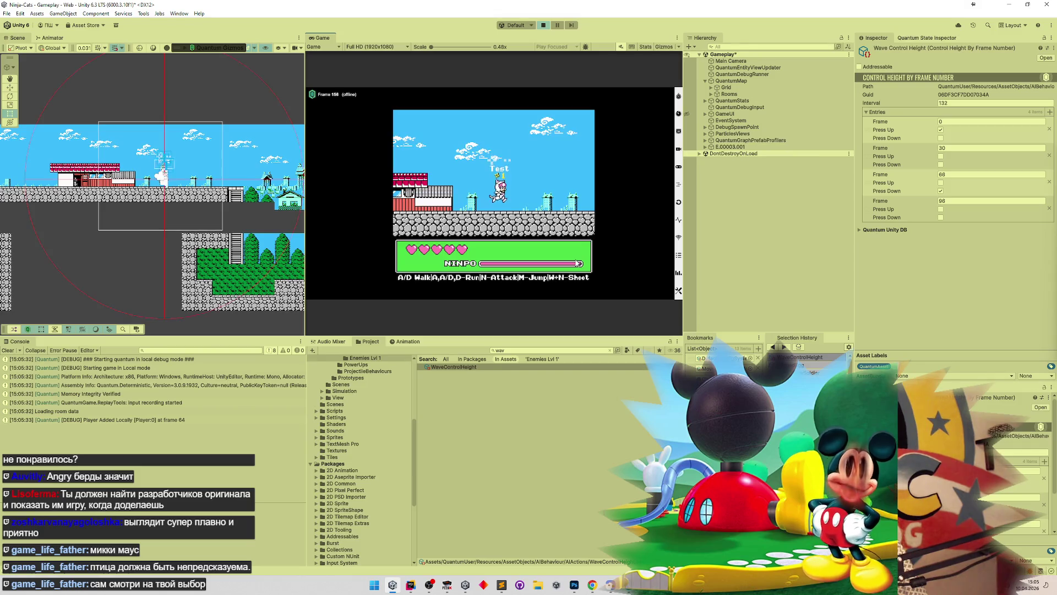
key(d)
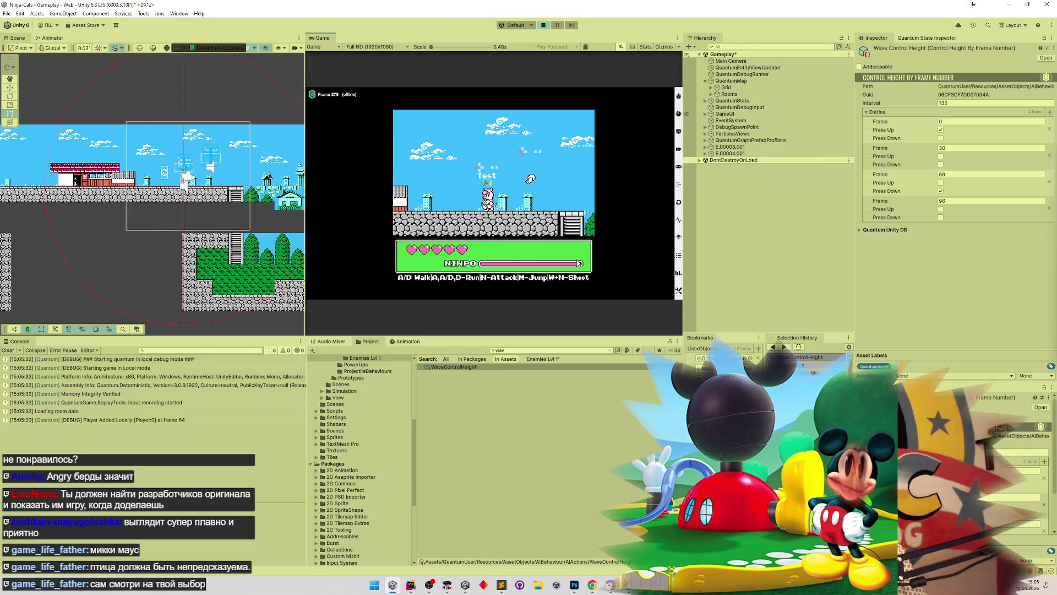
key(a)
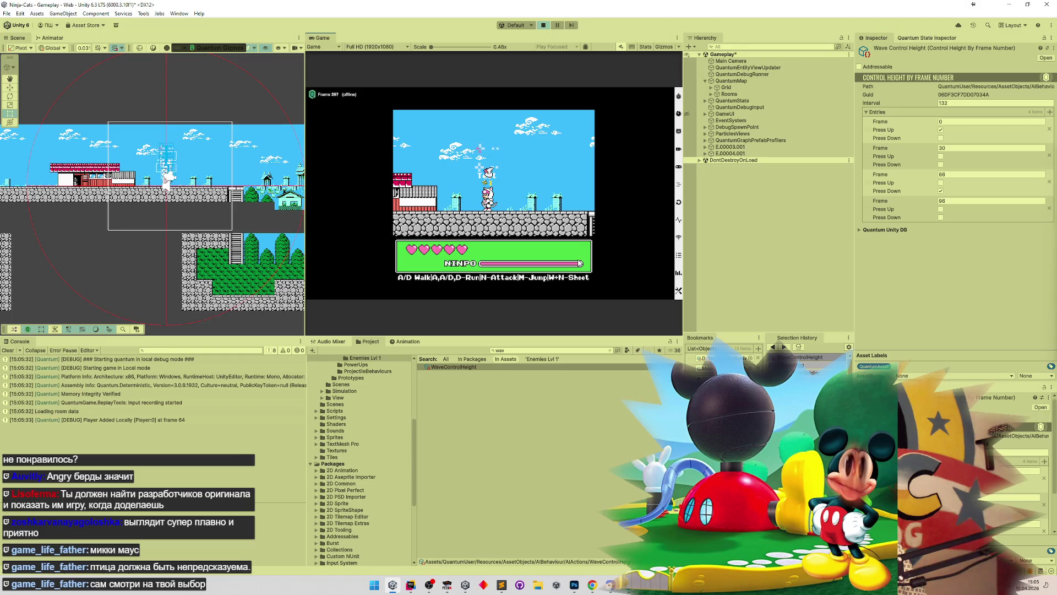
key(a)
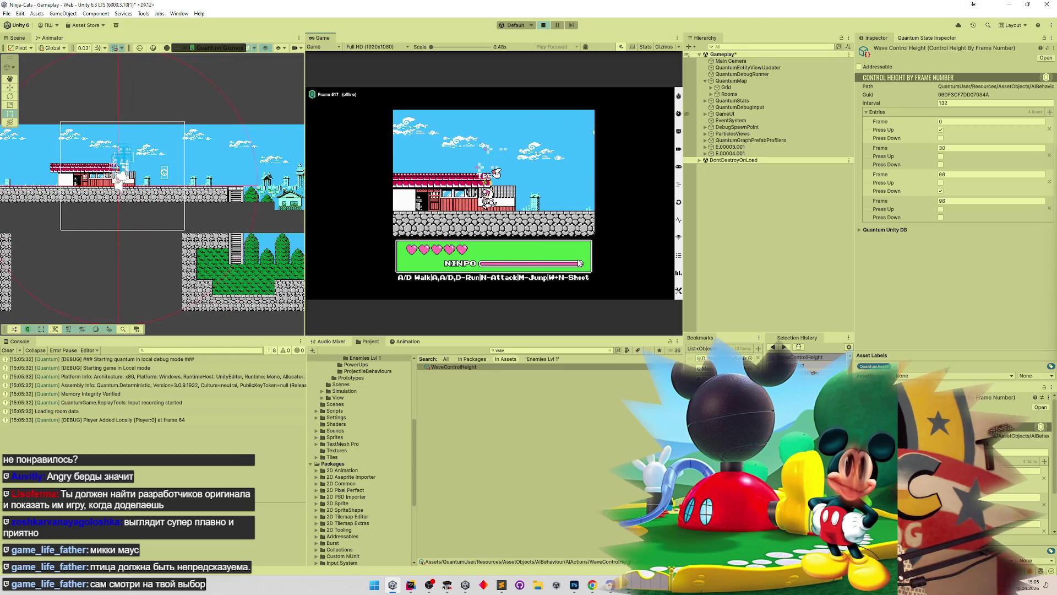
key(a)
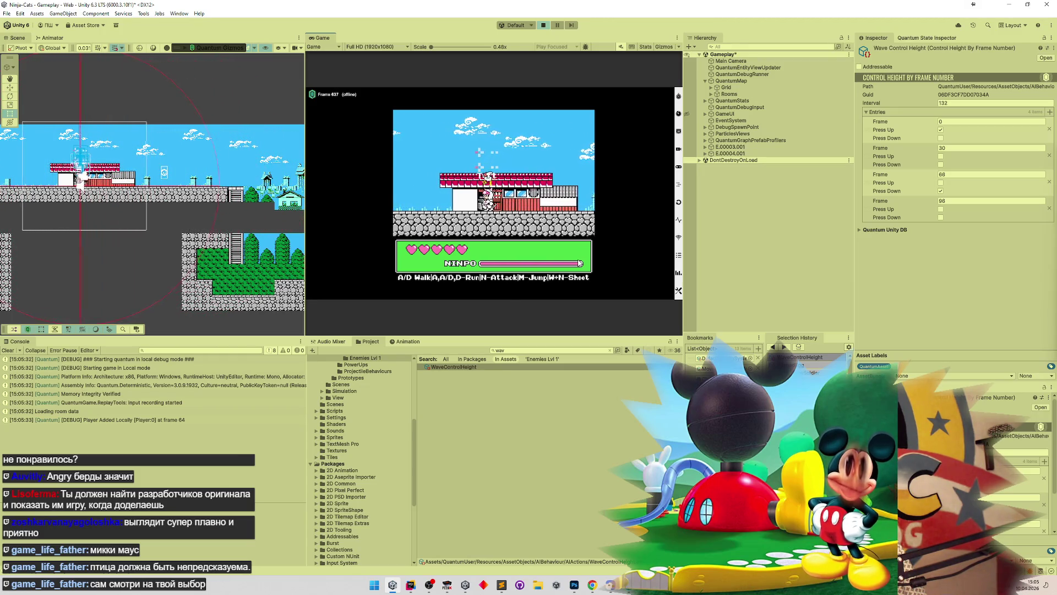
key(a)
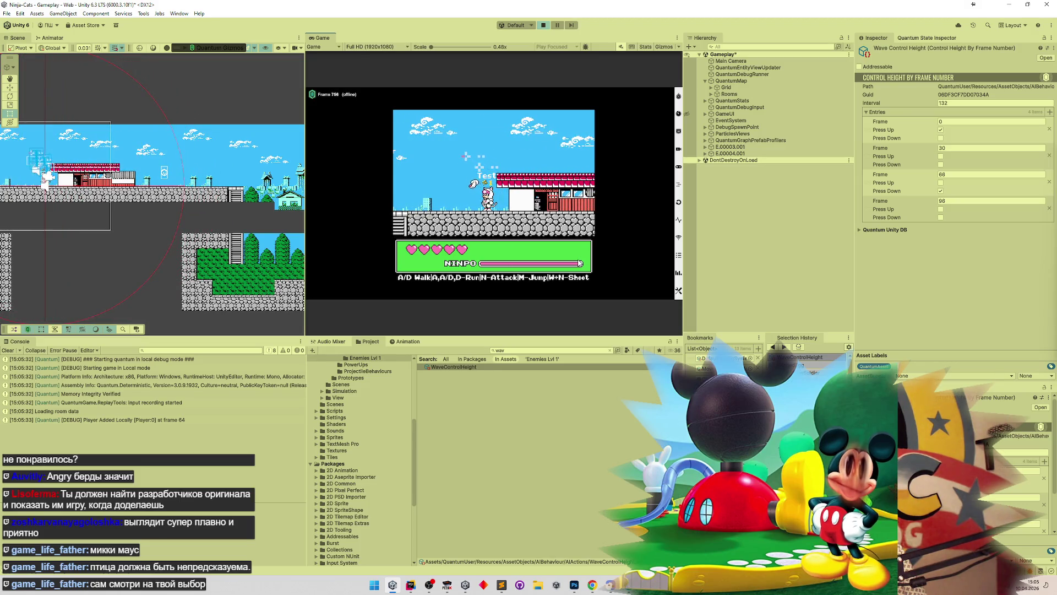
key(a)
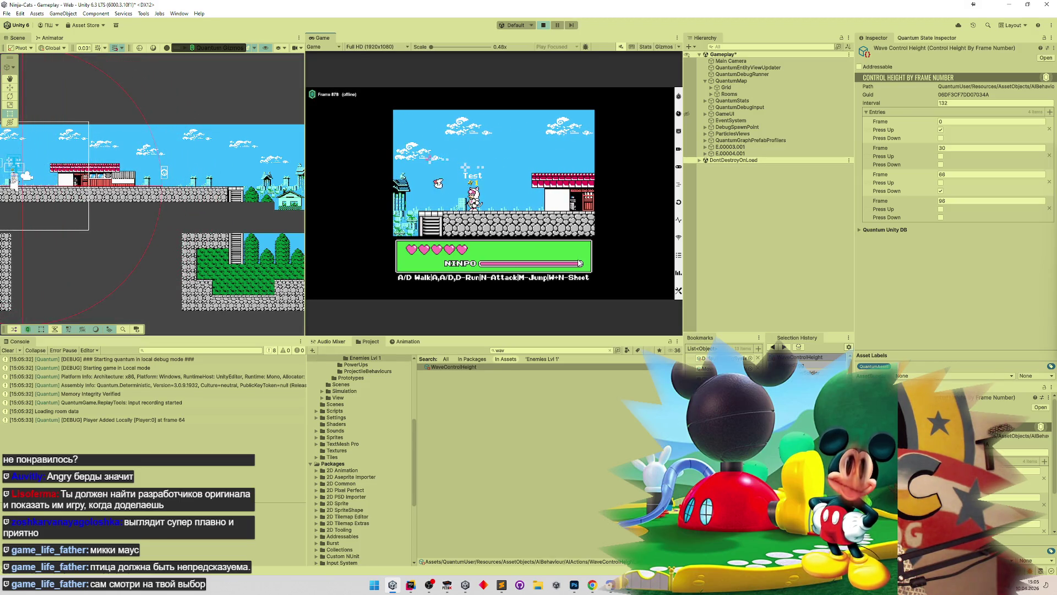
key(d)
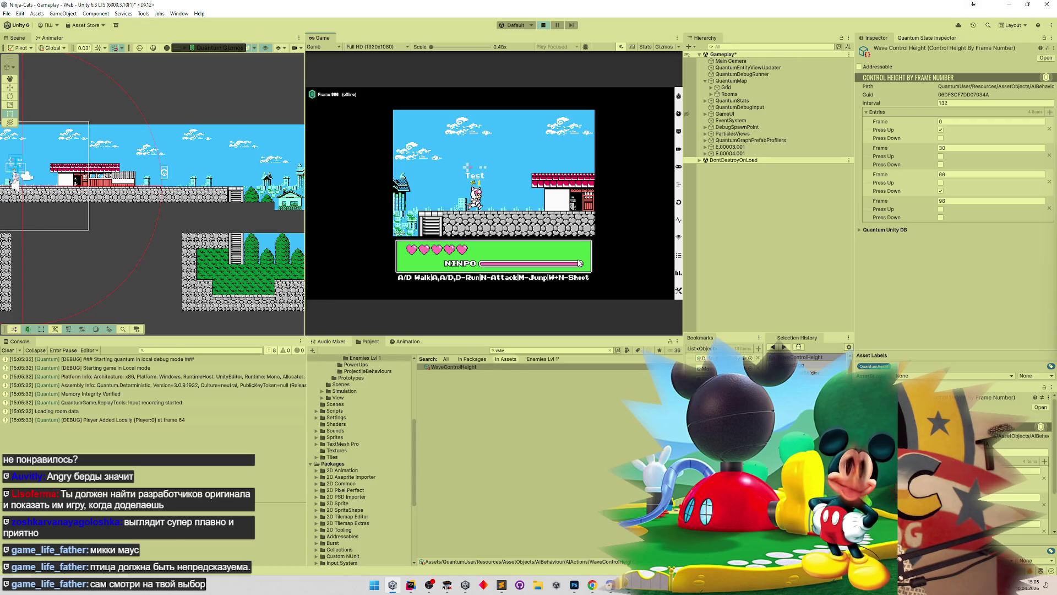
key(d)
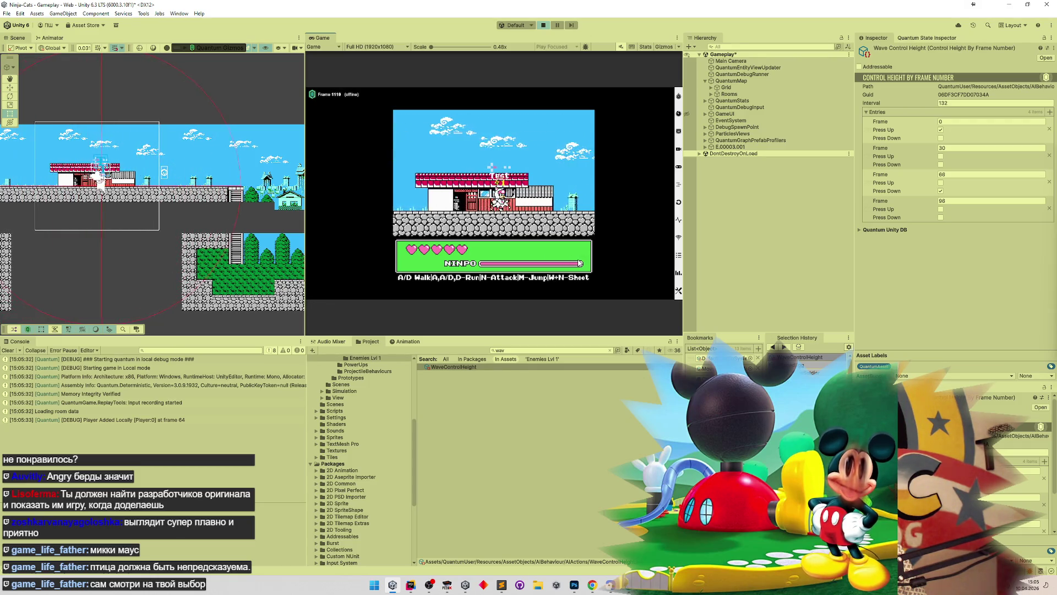
key(d)
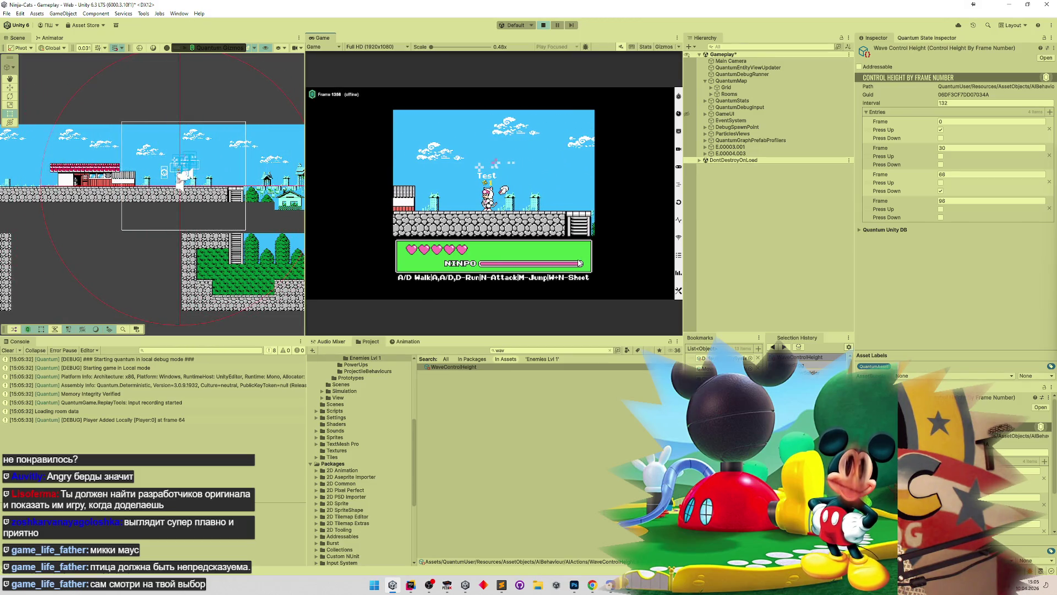
key(a)
key(a)
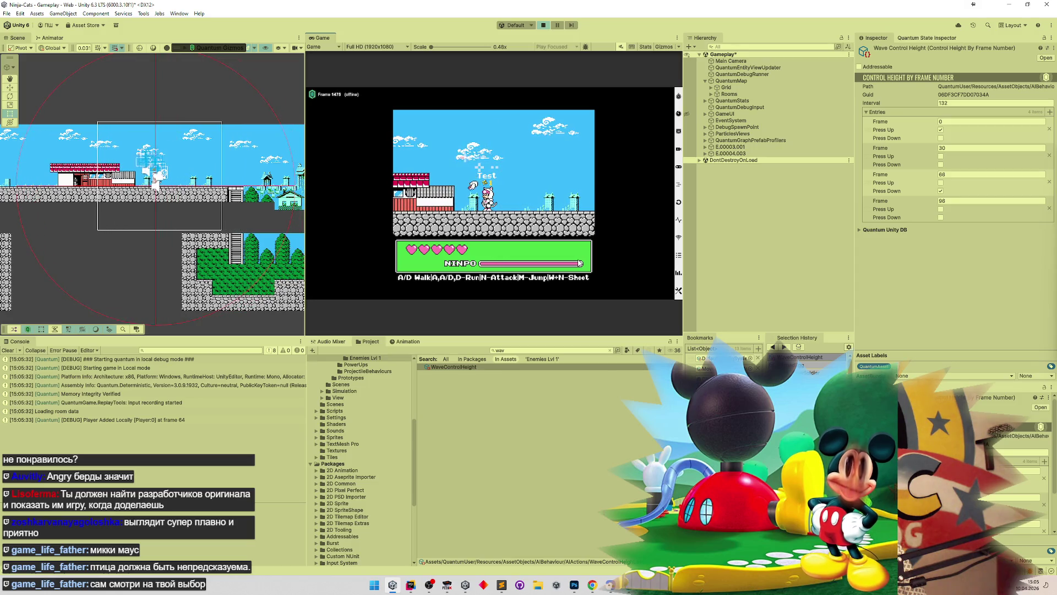
key(a)
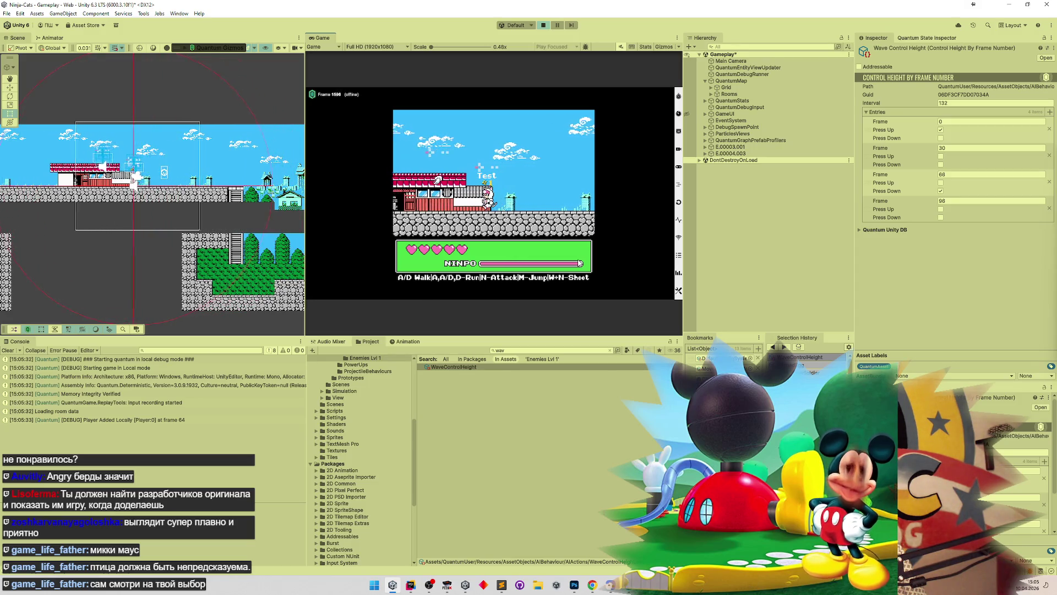
key(a)
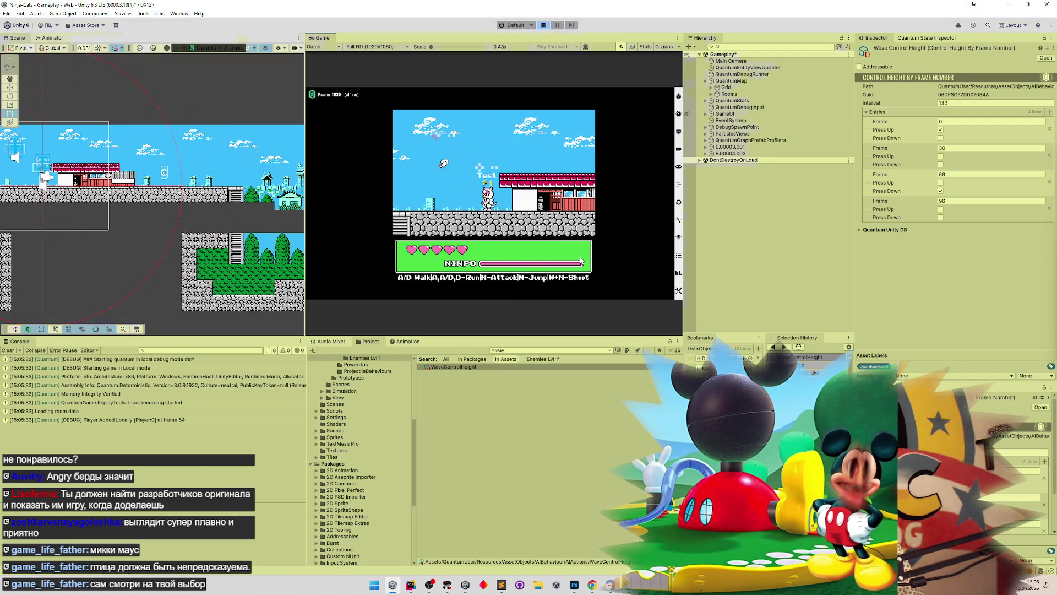
key(ctrl+p)
Step: Review the level-speed notes in Sublime Text, then bring Rider forward
click(502, 586)
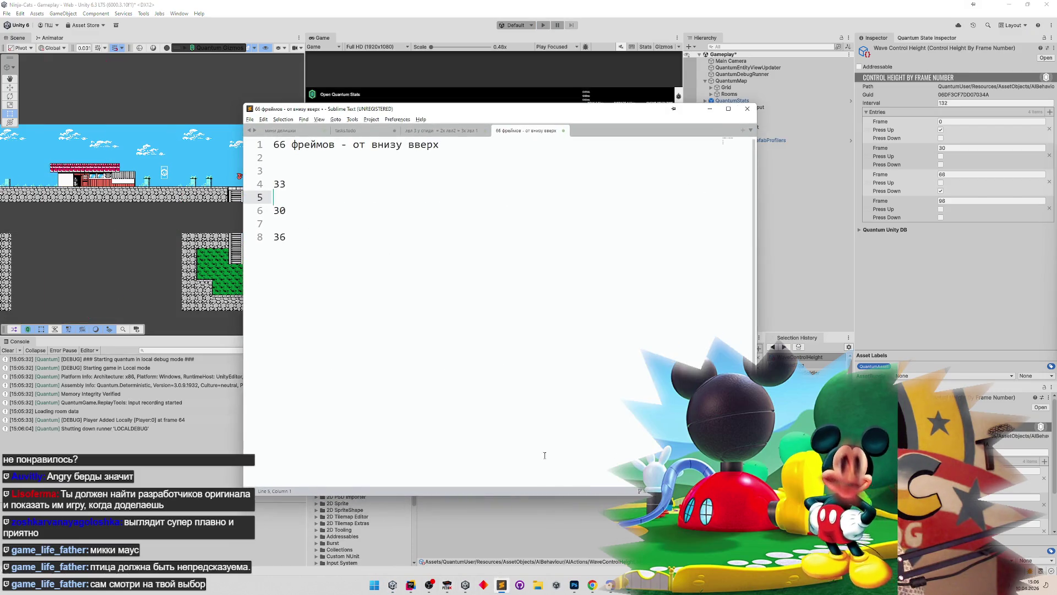
click(467, 133)
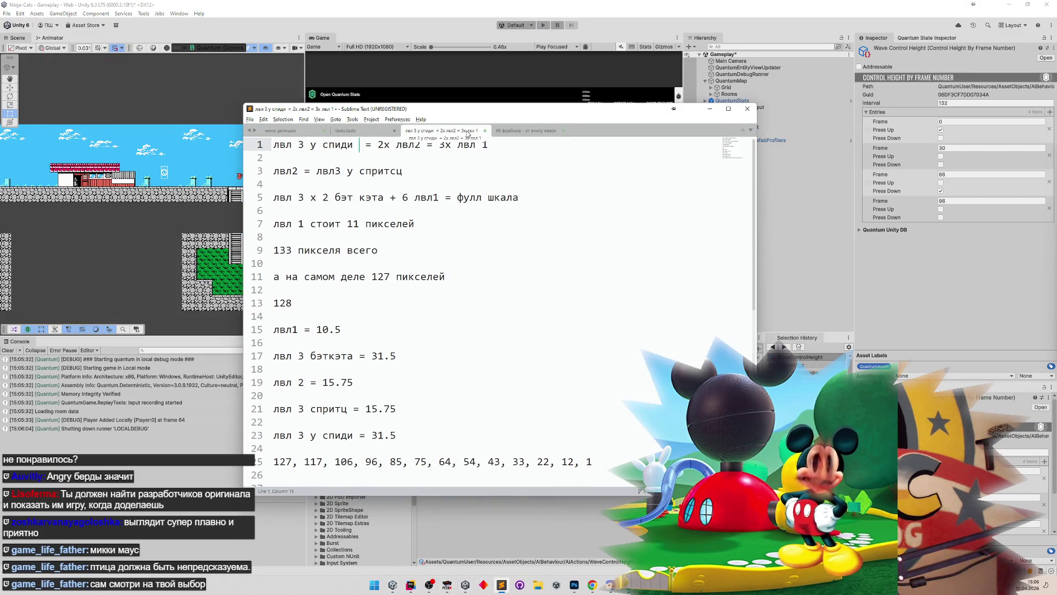
click(411, 586)
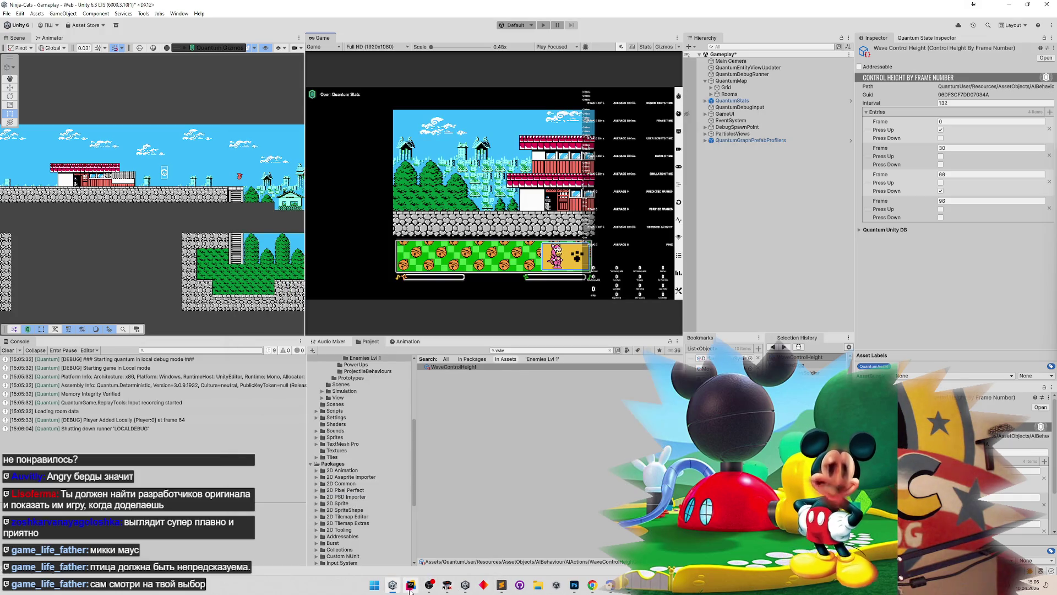
click(410, 587)
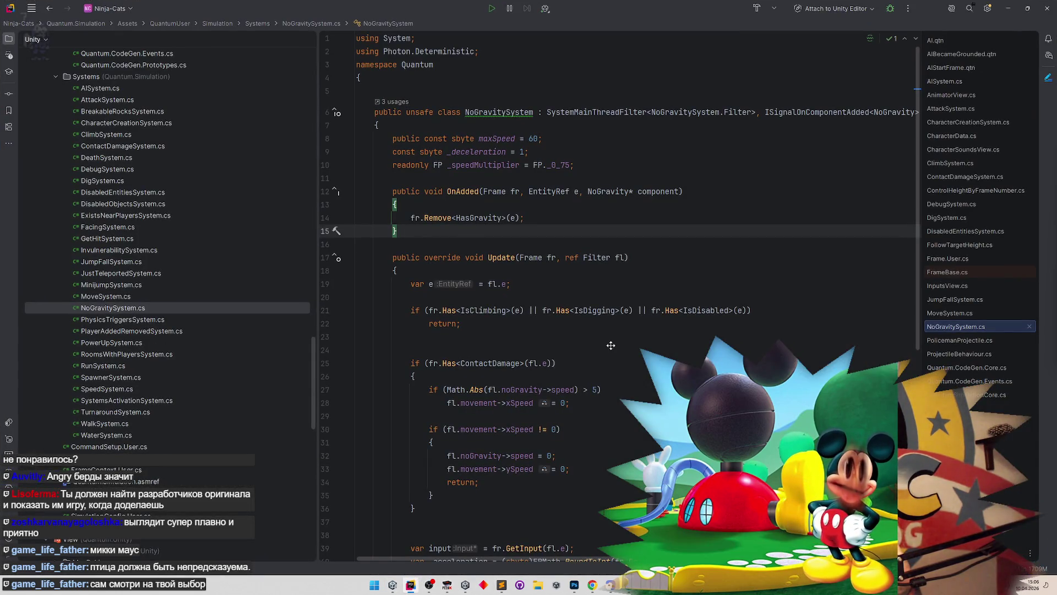
Step: Open ControlHeightByFrameNumber.cs and go to the empty line before the input updates
scroll(606, 341, down, 7)
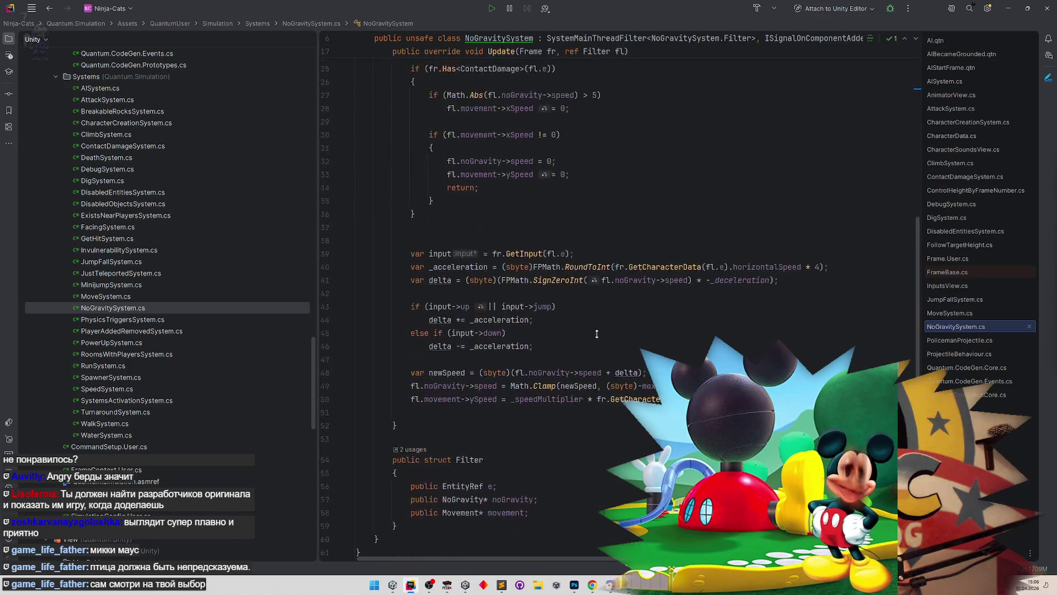
scroll(348, 268, up, 1)
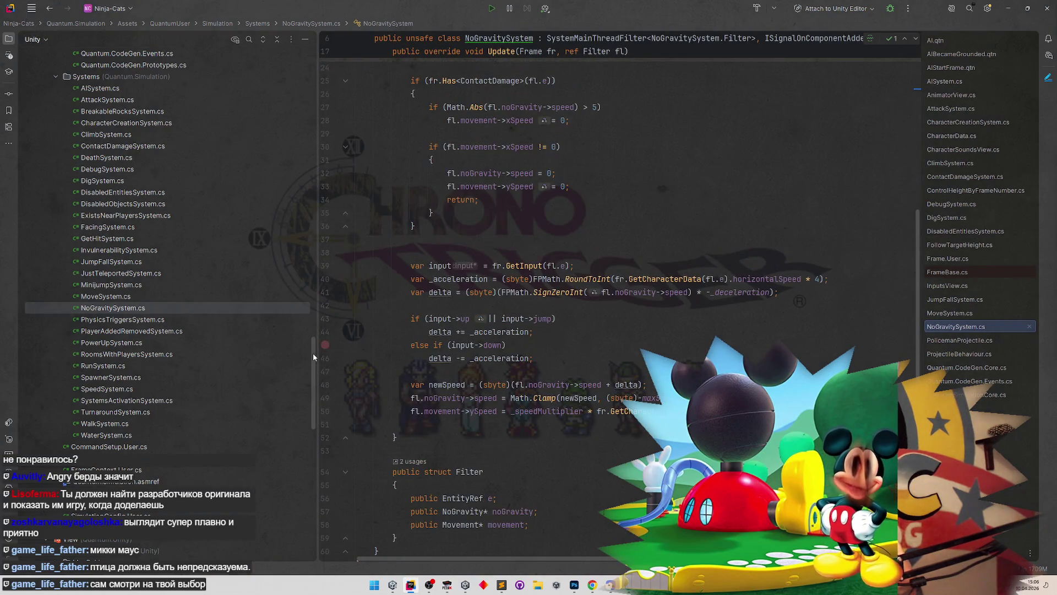
mouse_move(312, 352)
mouse_down()
mouse_move(316, 223)
mouse_move(338, 146)
mouse_up()
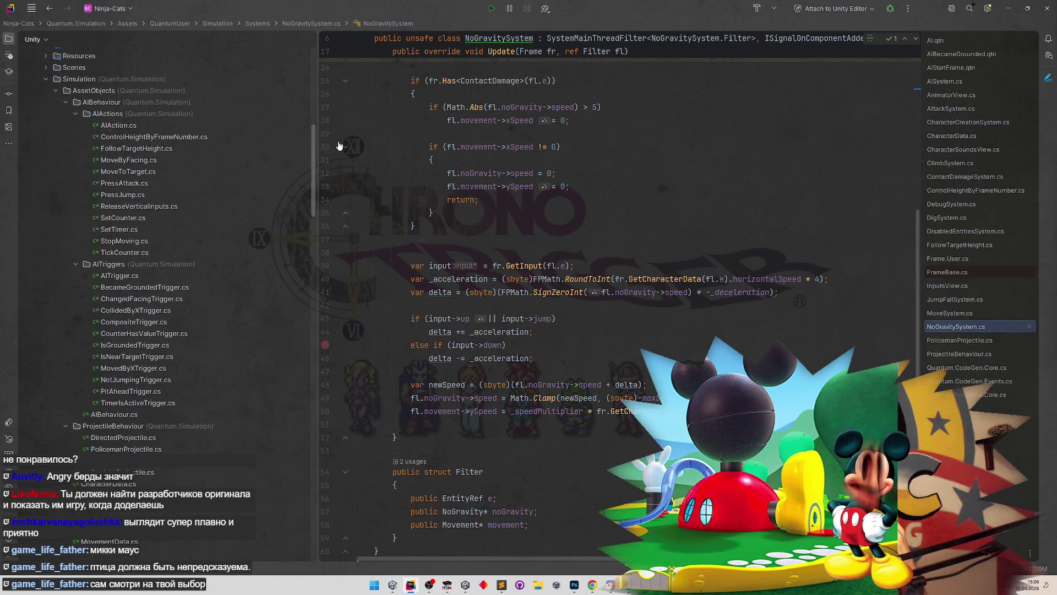
double_click(243, 138)
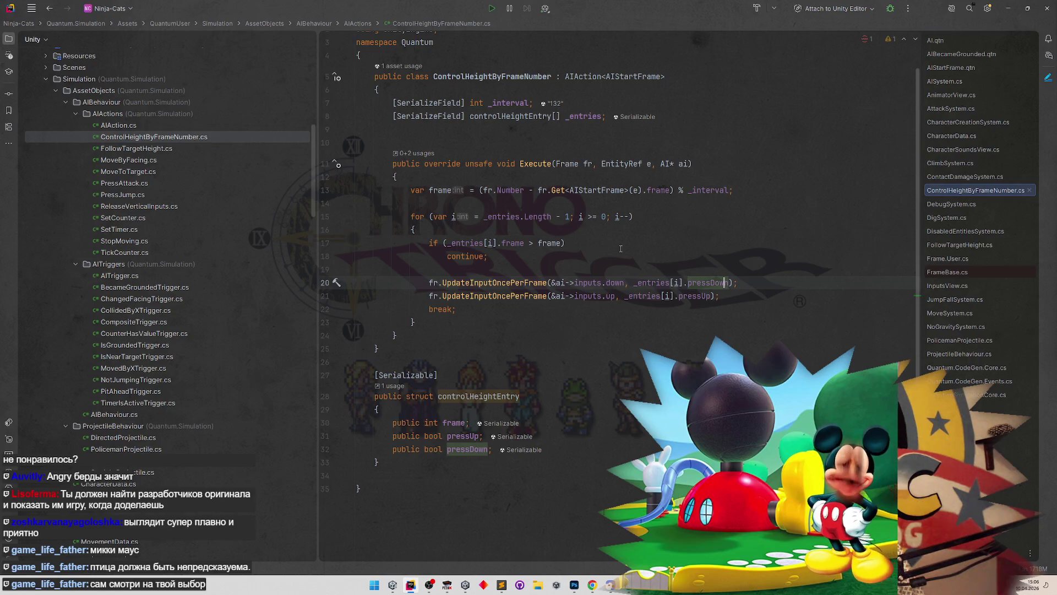
click(478, 190)
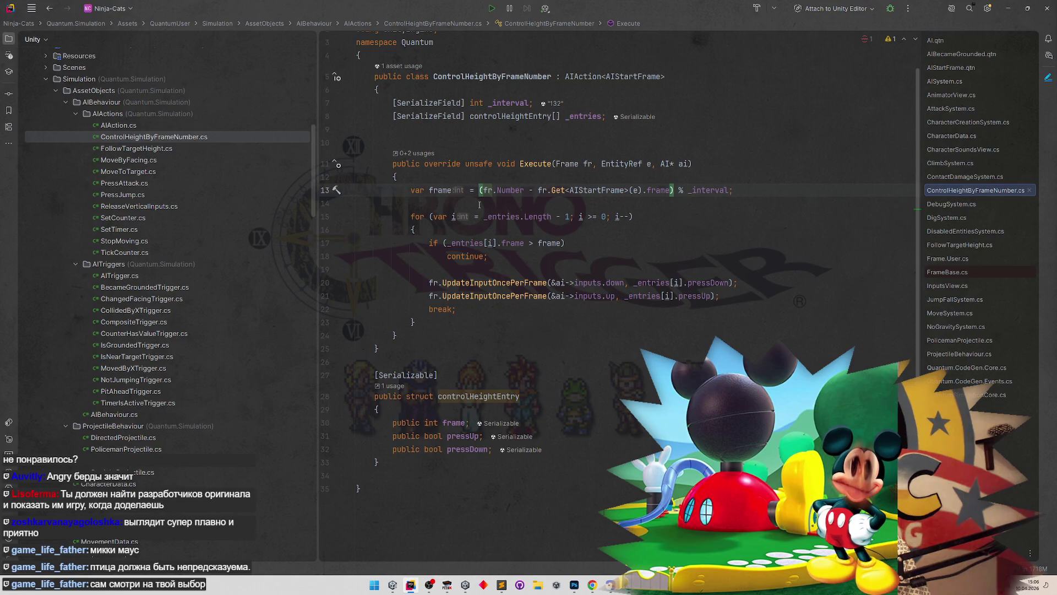
click(512, 265)
Step: Start a Debug.Log call with an interpolated string on a new line
key(Return)
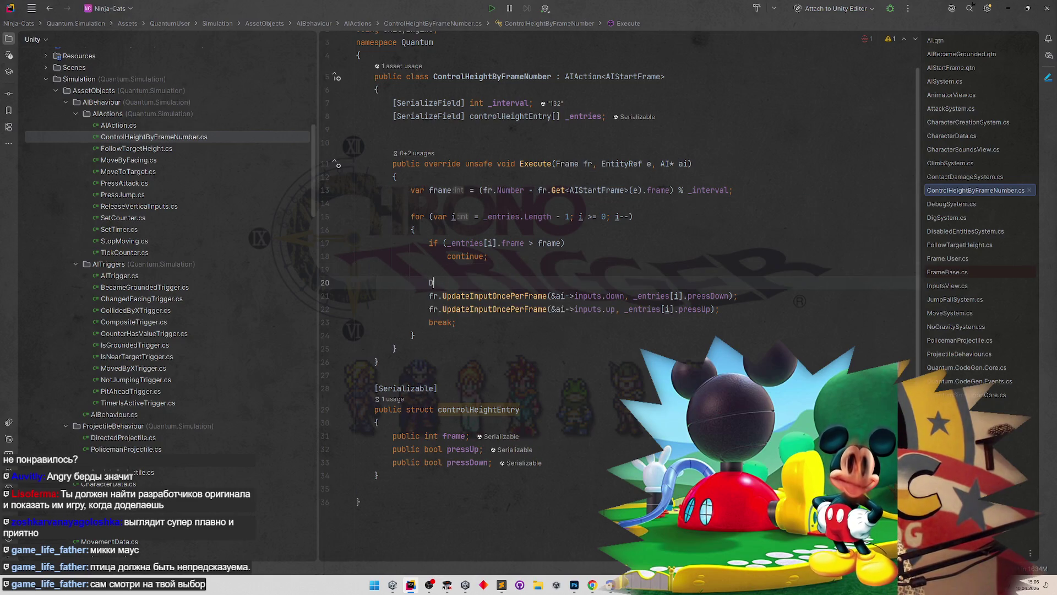
text(Debug.L)
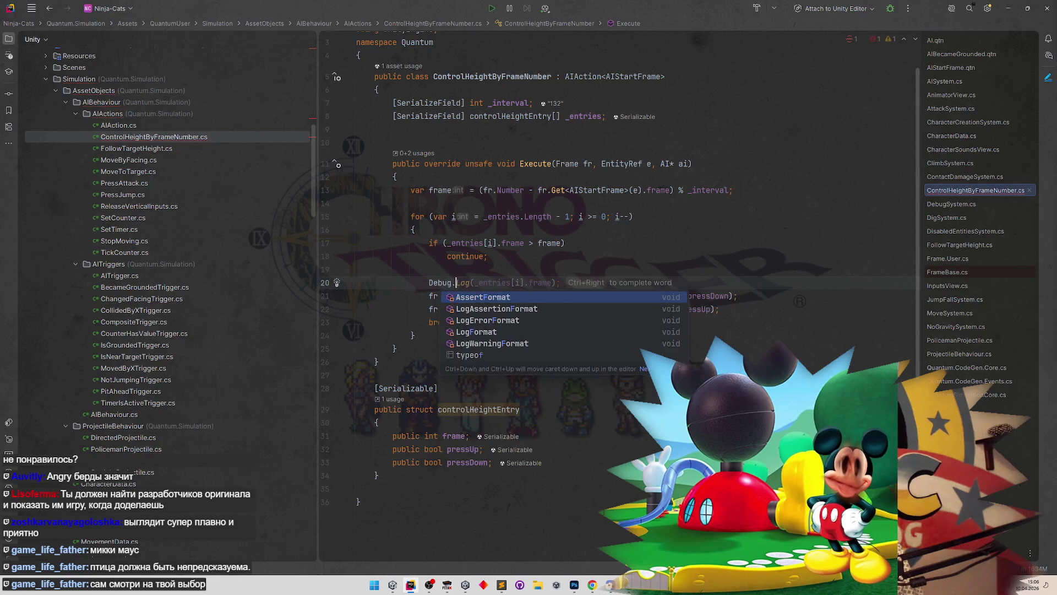
key(Escape)
key(BackSpace)
key(BackSpace)
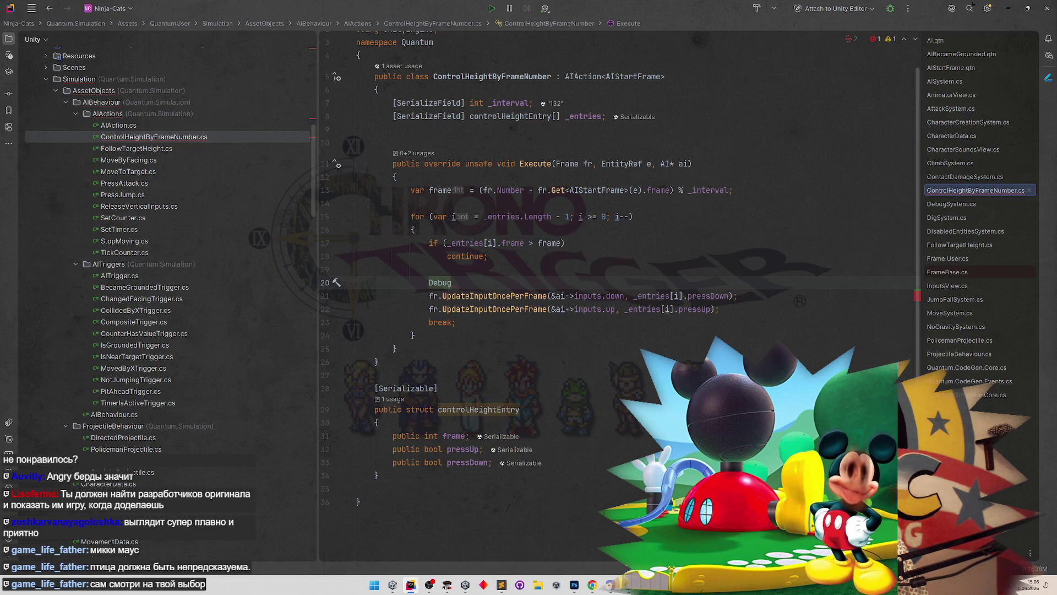
text(.Log)
key(Return)
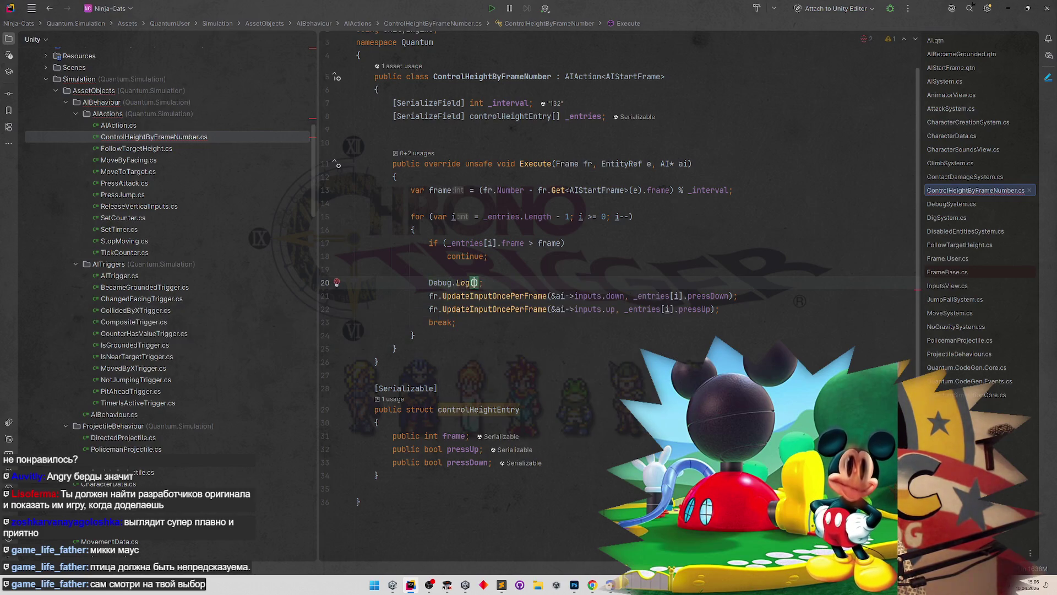
text(")
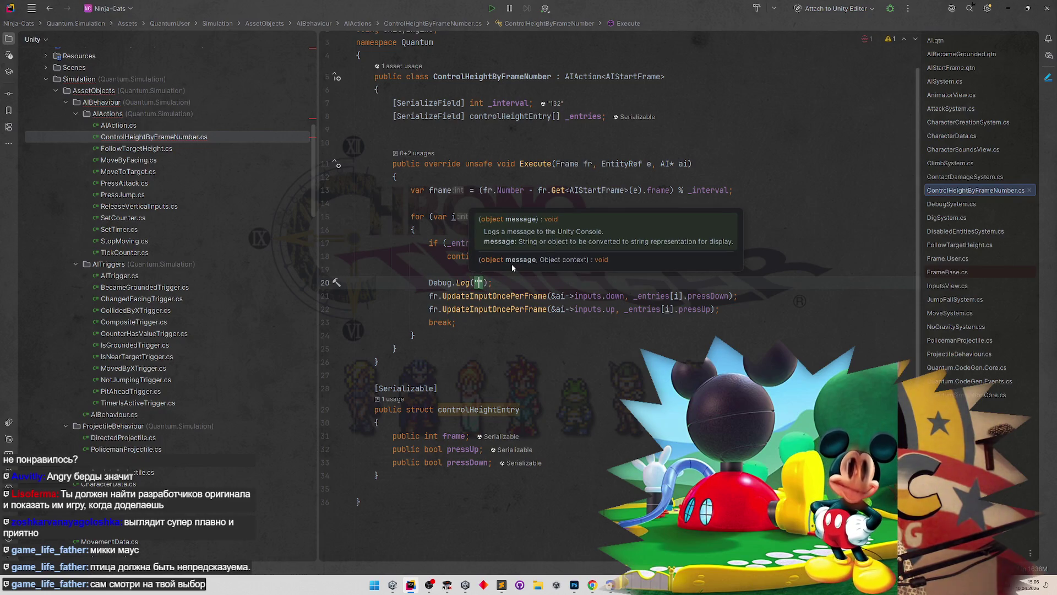
key(Left)
text($)
key(Right)
Step: Fill the log message with frame {frame}, down pressDown and up pressUp, then return to Unity
text(fra)
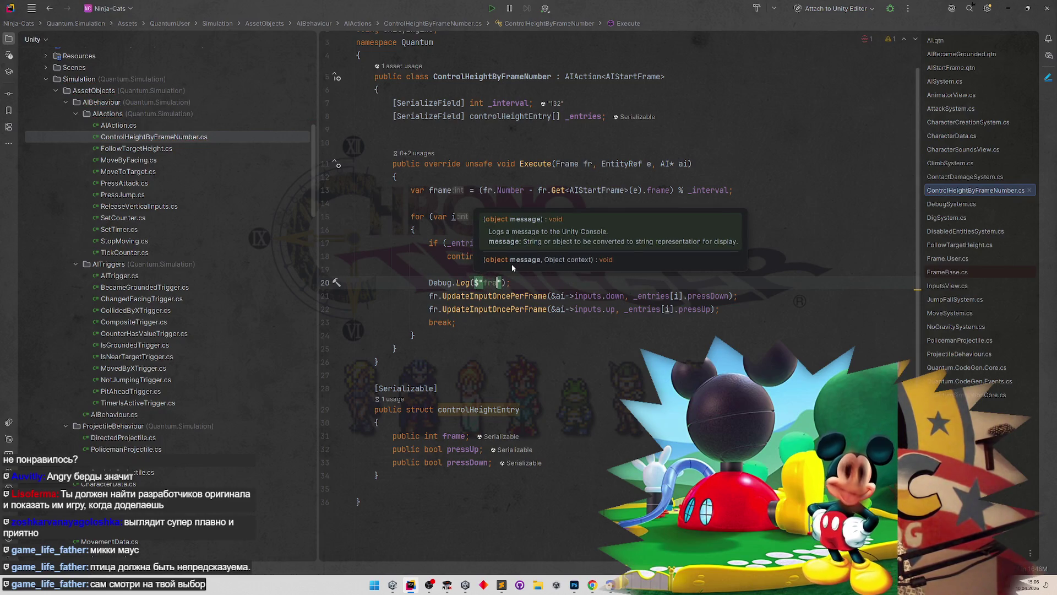
text(me)
double_click(446, 191)
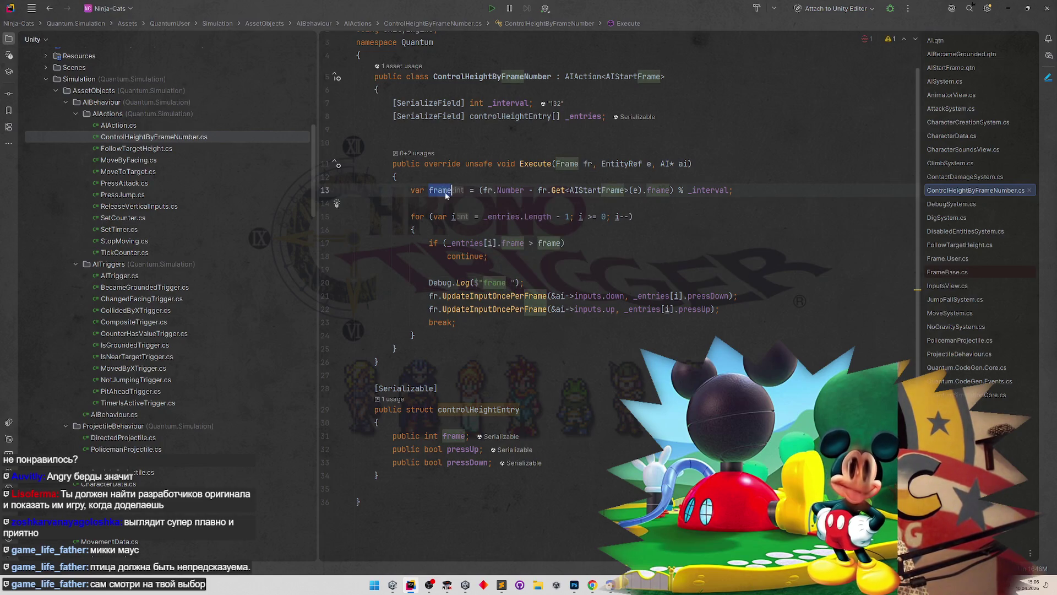
click(510, 283)
text({frame})
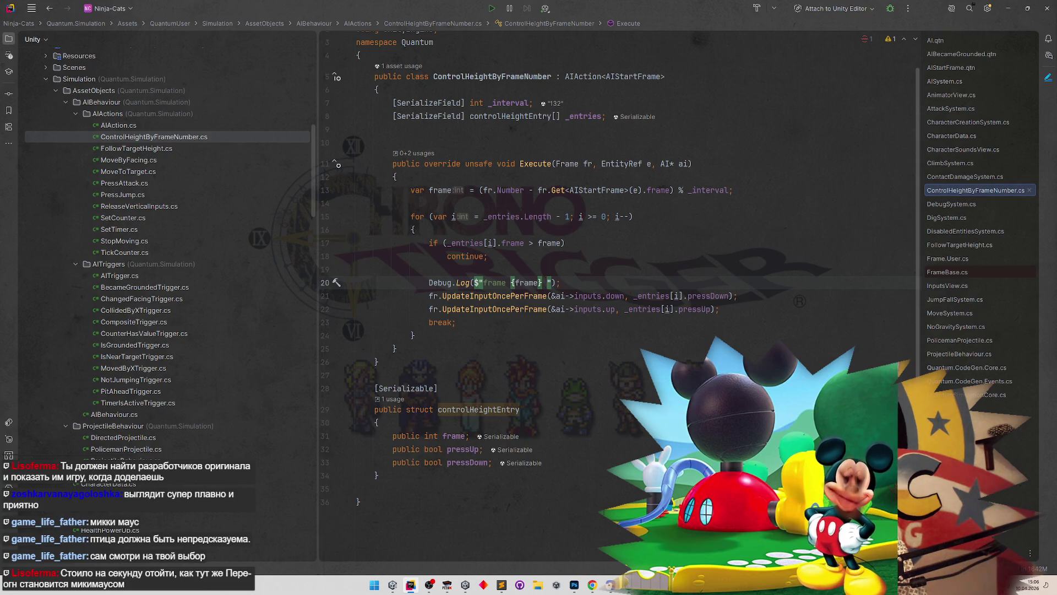
text(down {)
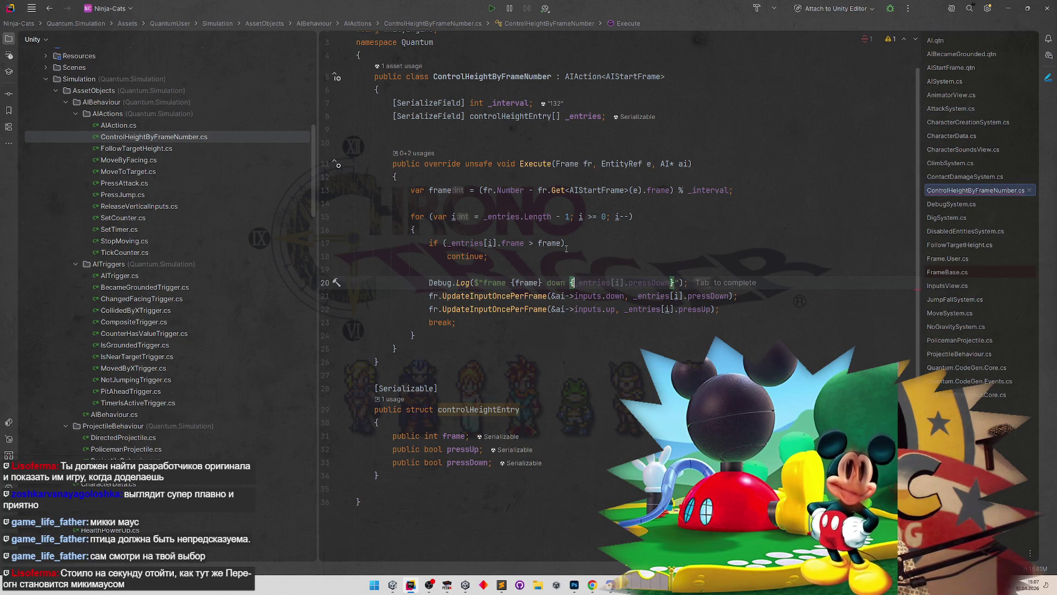
key(Tab)
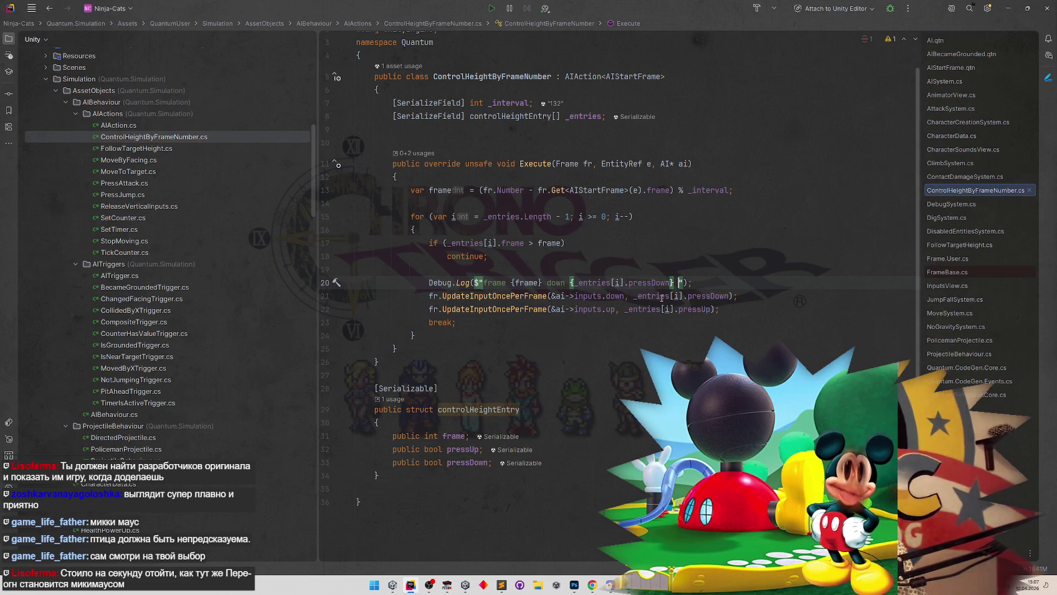
text(up)
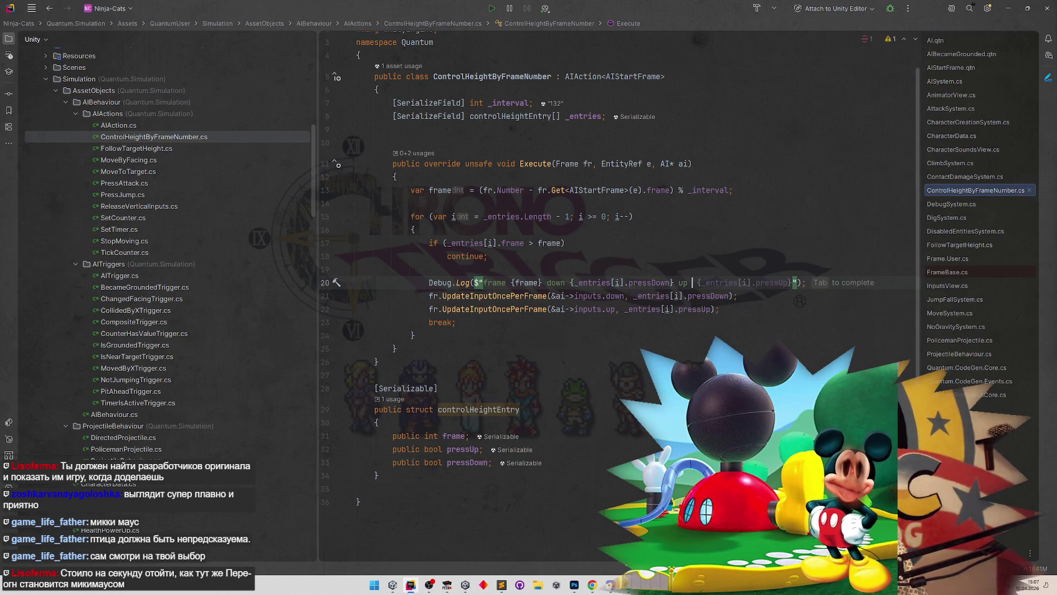
key(Tab)
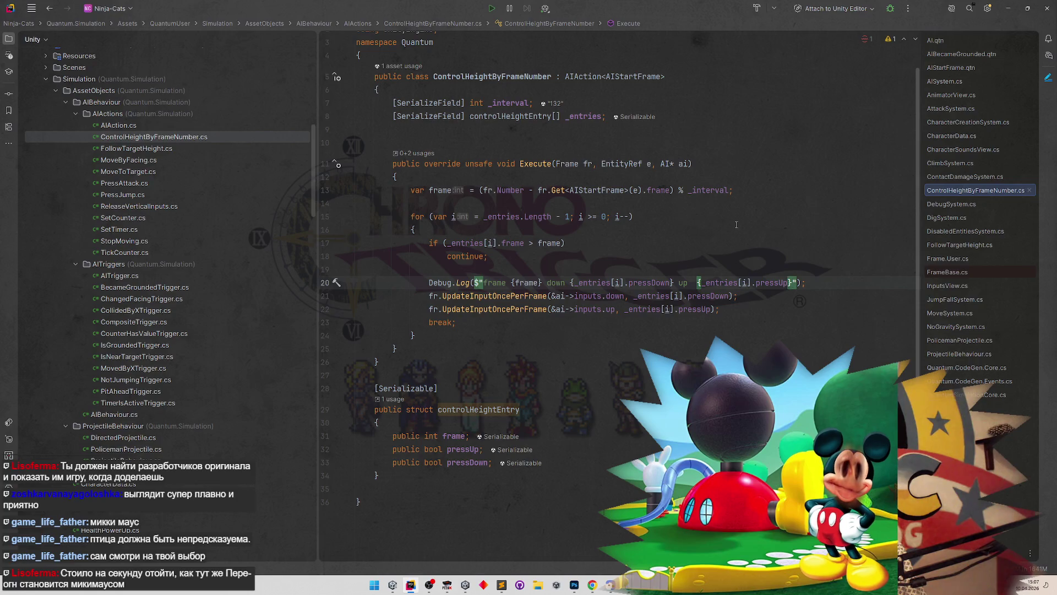
key(alt+Tab)
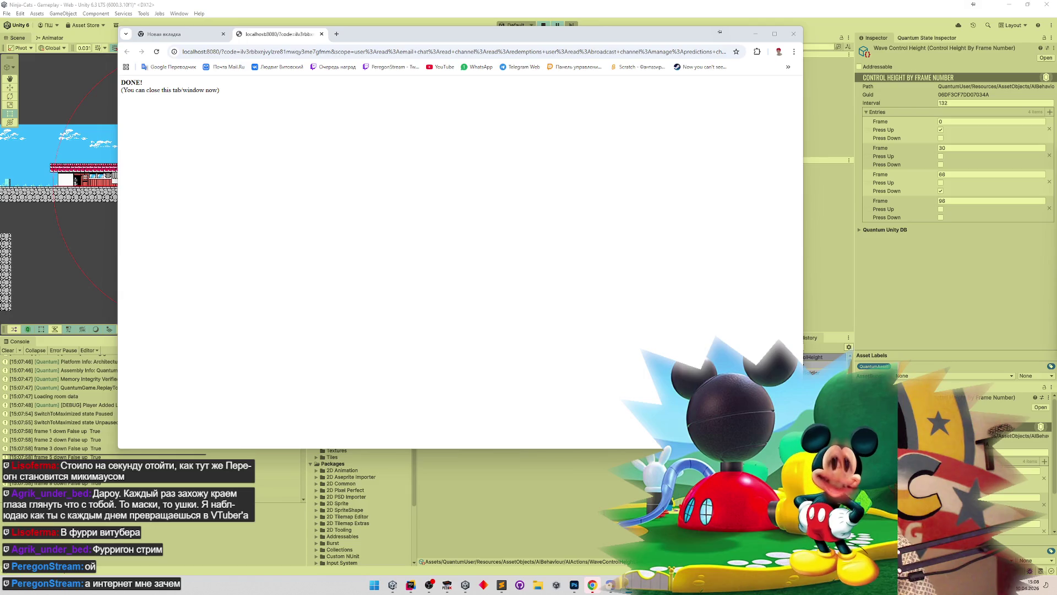
Step: Close the localhost tab and open YouTube's live streaming page, pausing the stream preview
click(321, 35)
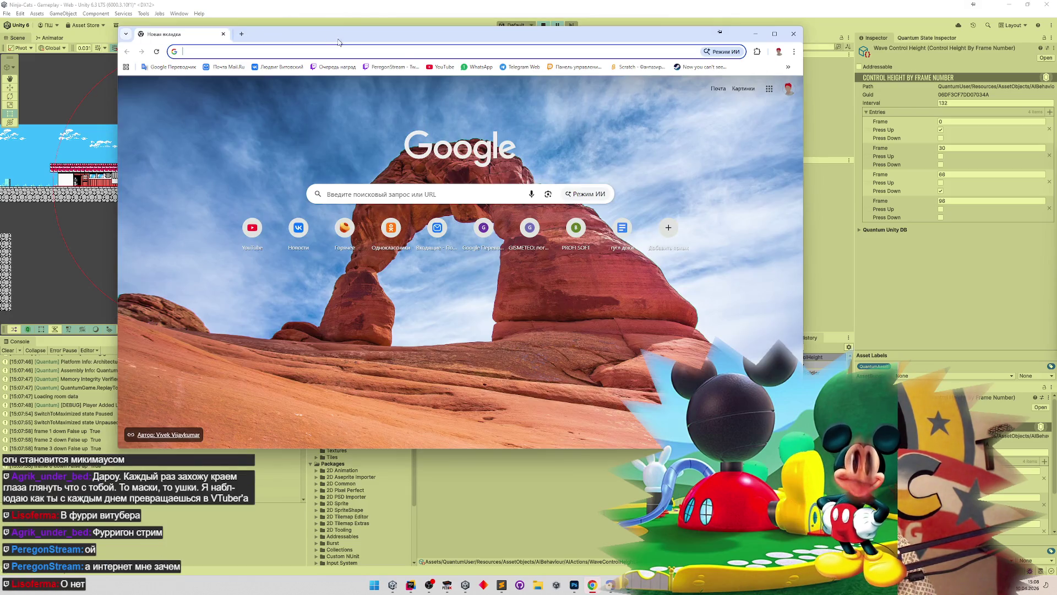
click(258, 35)
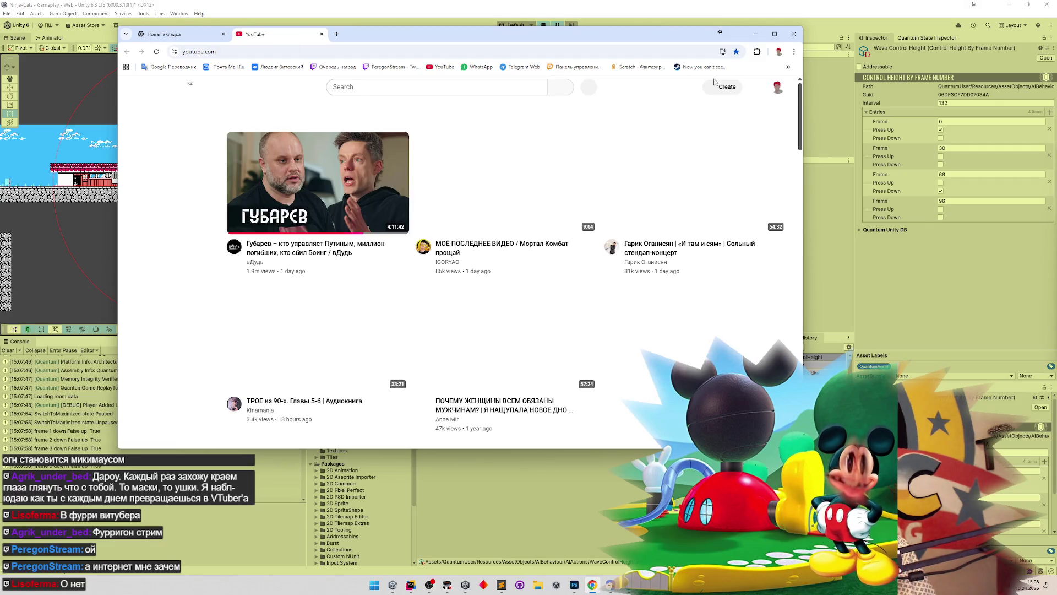
click(721, 87)
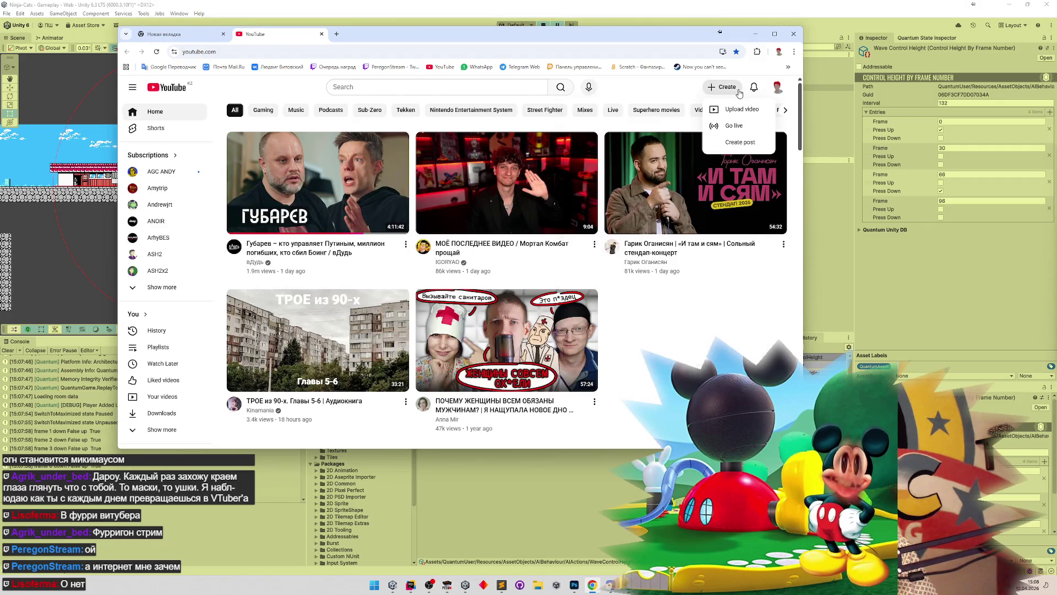
click(722, 123)
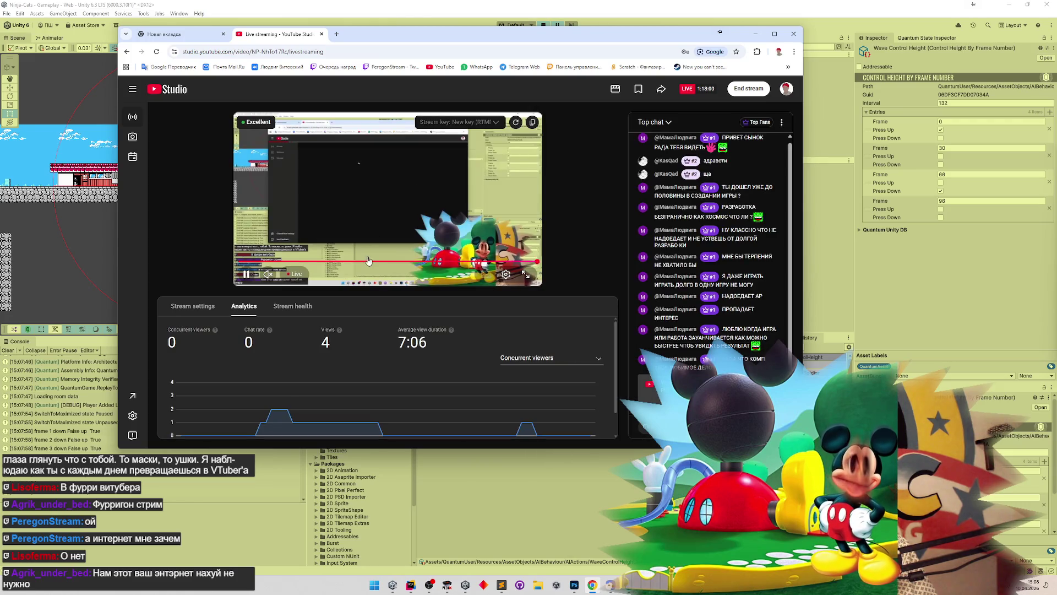
click(364, 220)
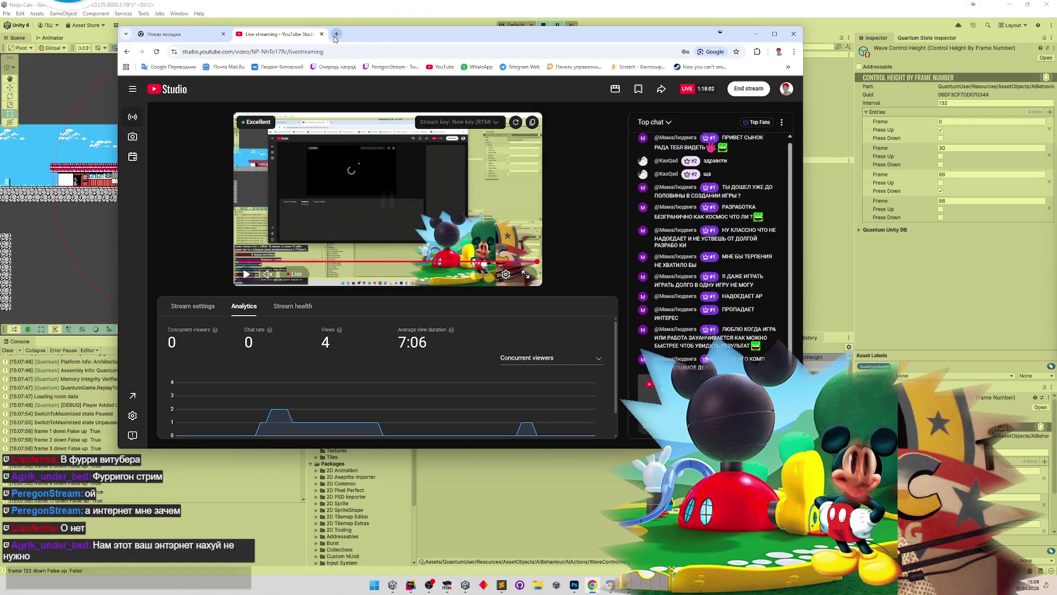
Step: Search for GoodGame, open the streamer's channel page, then close that tab and minimize Chrome
click(335, 34)
text(googleфу)
key(Return)
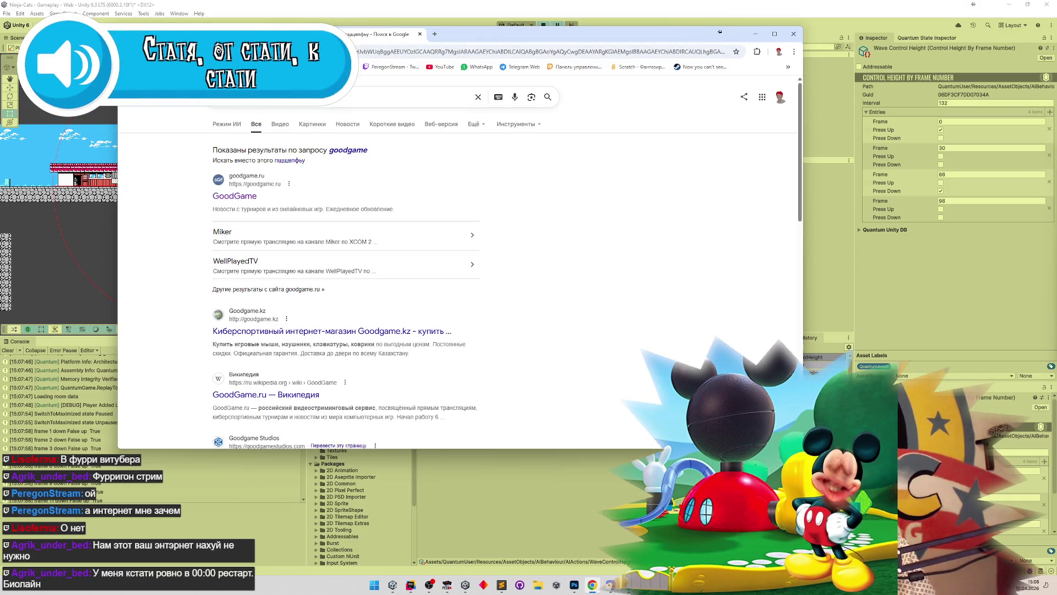
click(235, 195)
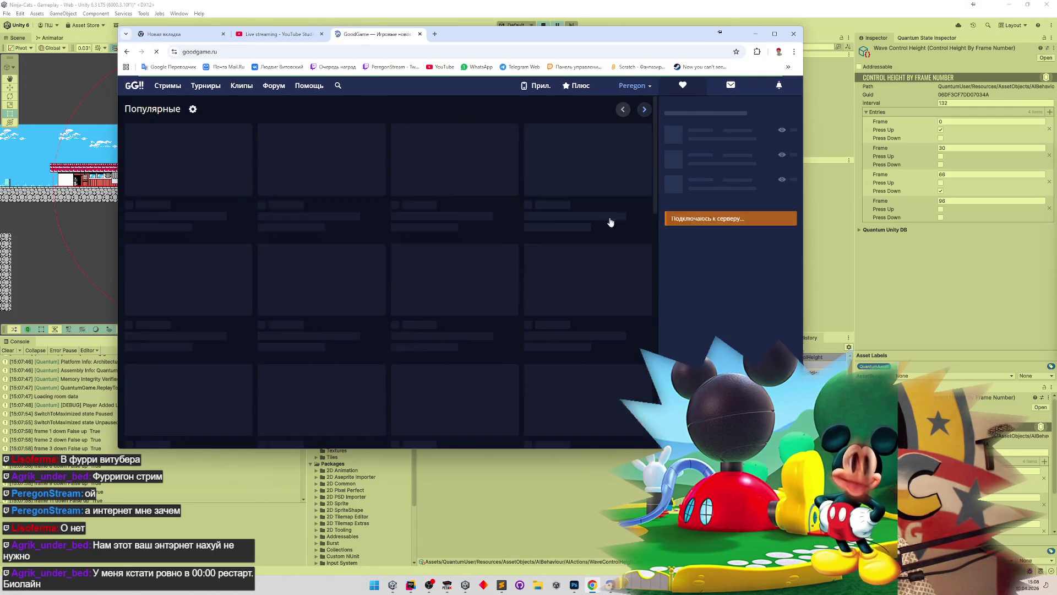
click(633, 86)
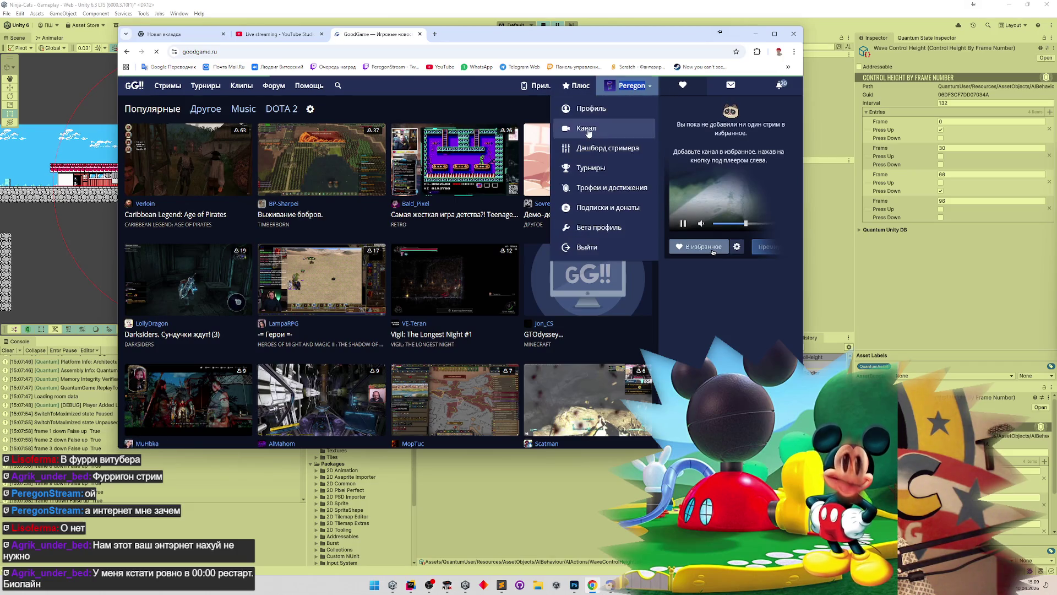
click(587, 128)
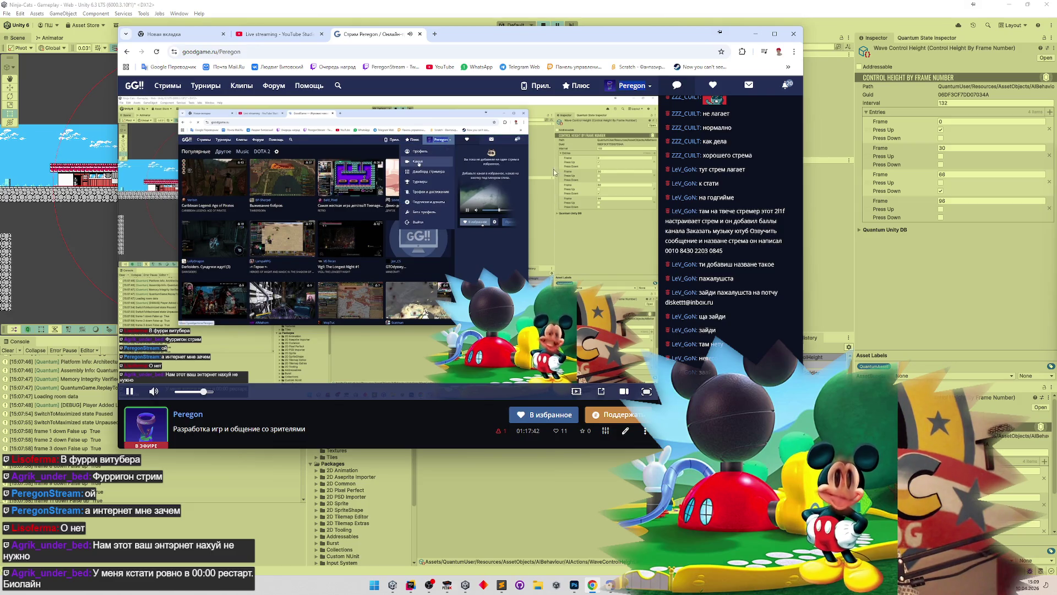
click(419, 34)
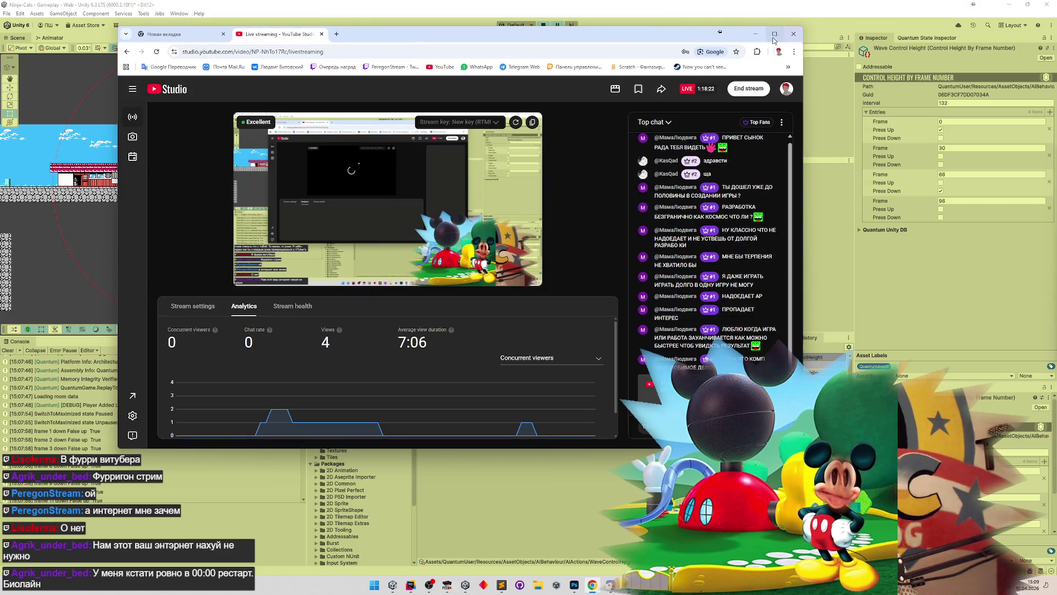
click(756, 34)
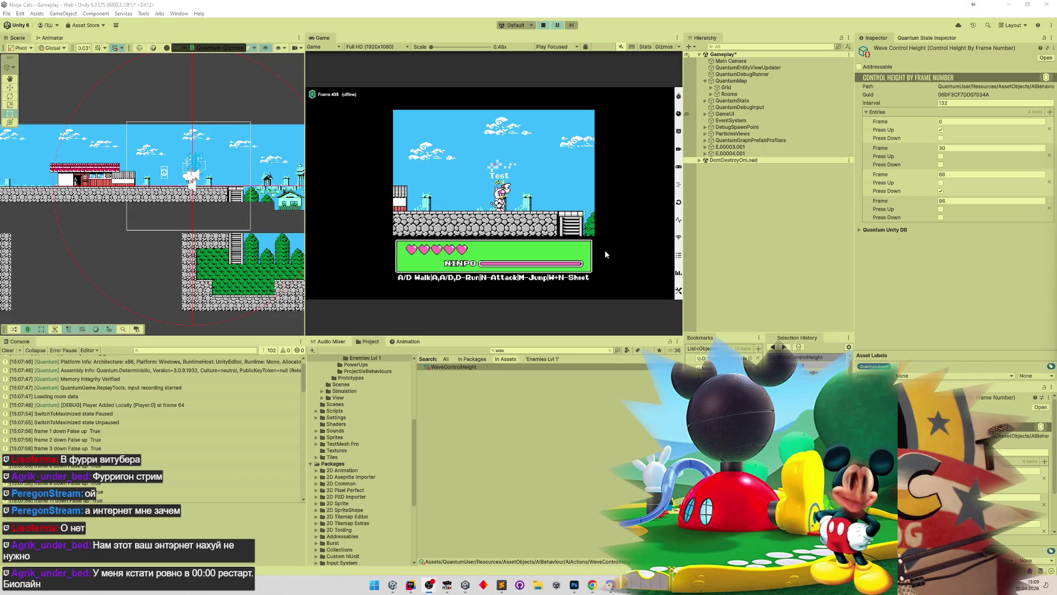
Step: Start the game, pause it and inspect the Console's per-frame down/up log entries
scroll(298, 402, down, 15)
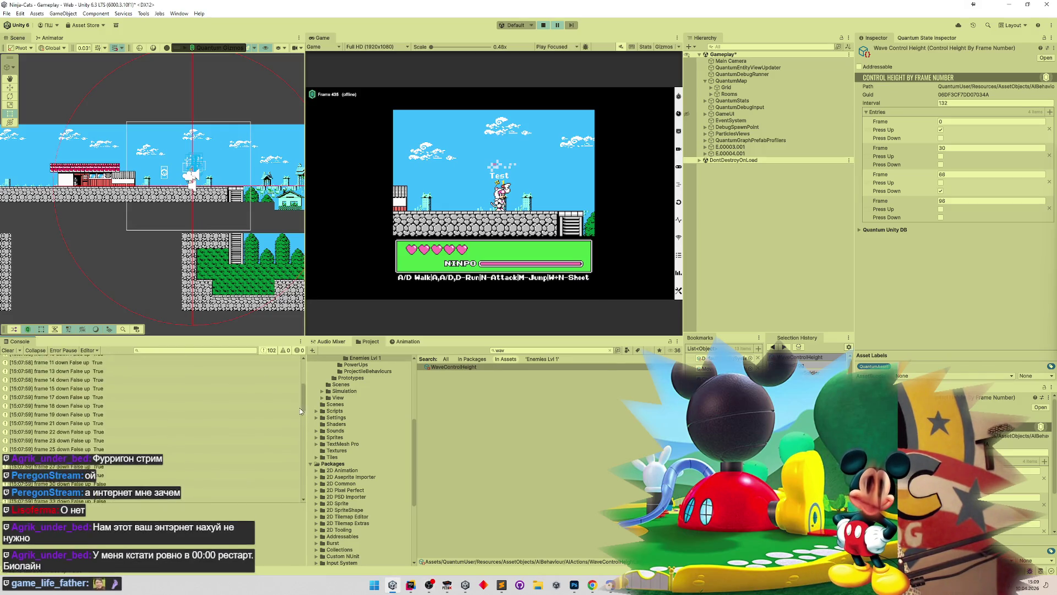
scroll(292, 419, up, 15)
scroll(287, 397, down, 15)
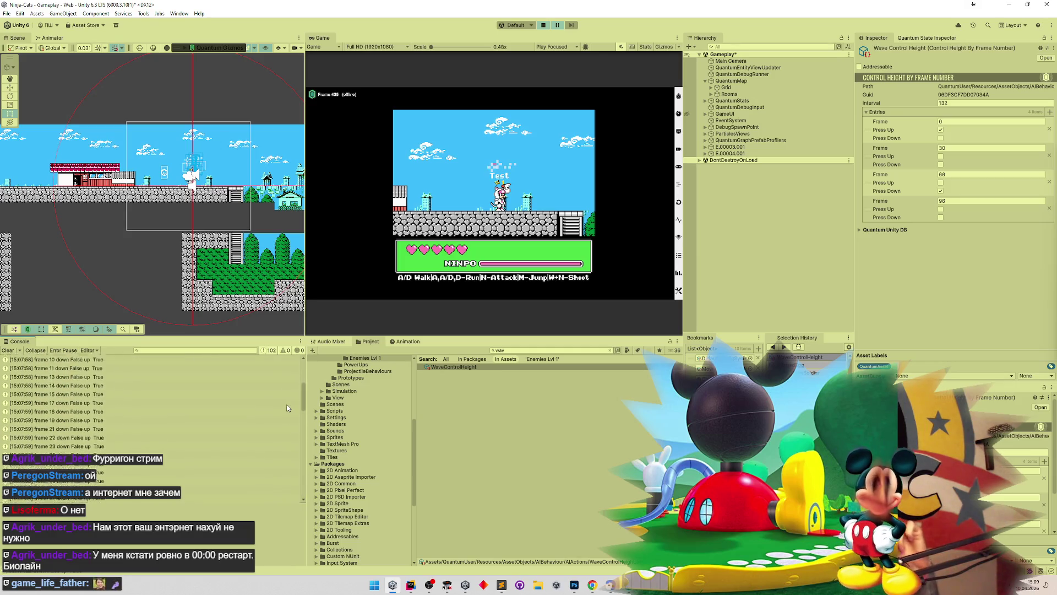
scroll(269, 486, down, 8)
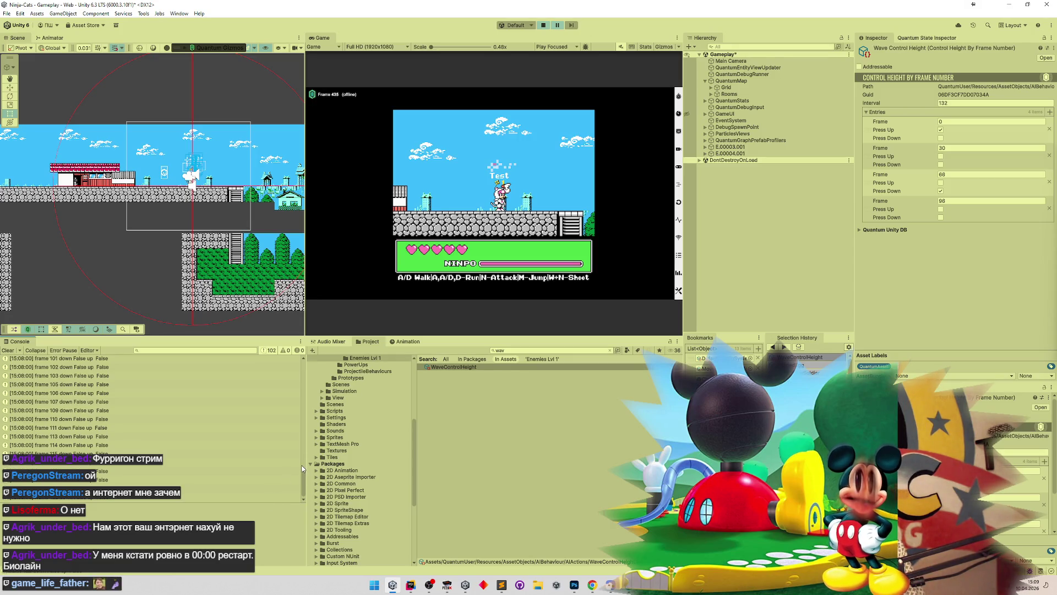
click(543, 24)
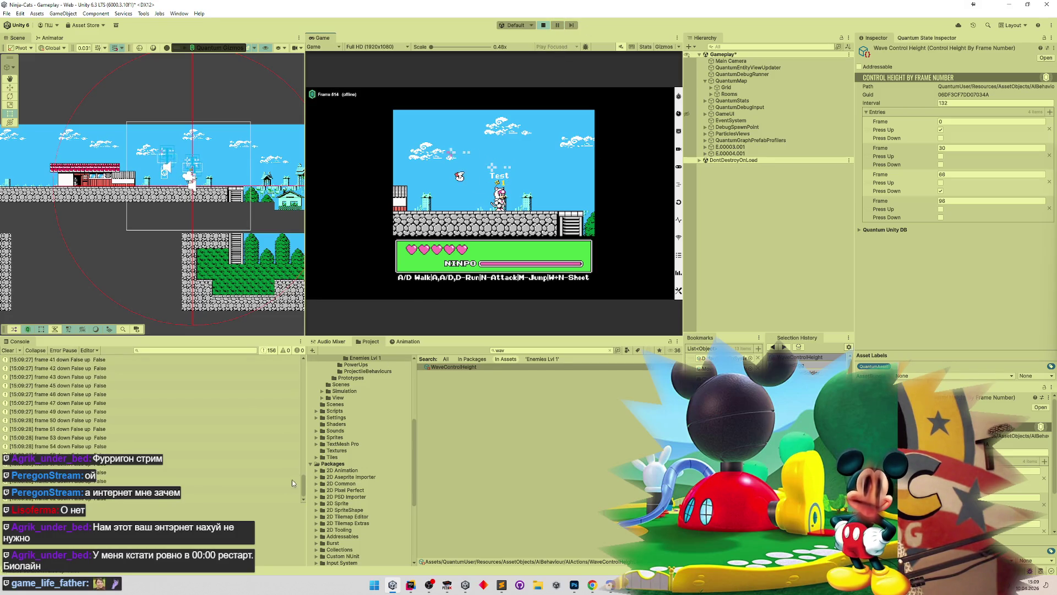
key(ctrl+shift+p)
mouse_move(305, 490)
mouse_down()
mouse_move(314, 352)
mouse_move(295, 424)
mouse_up()
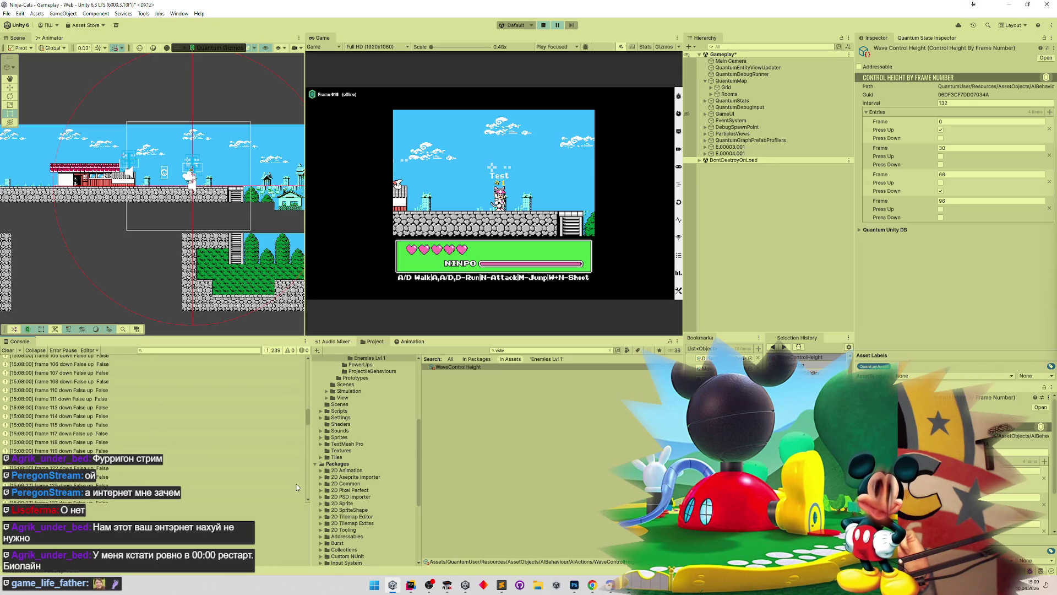
click(307, 501)
click(307, 502)
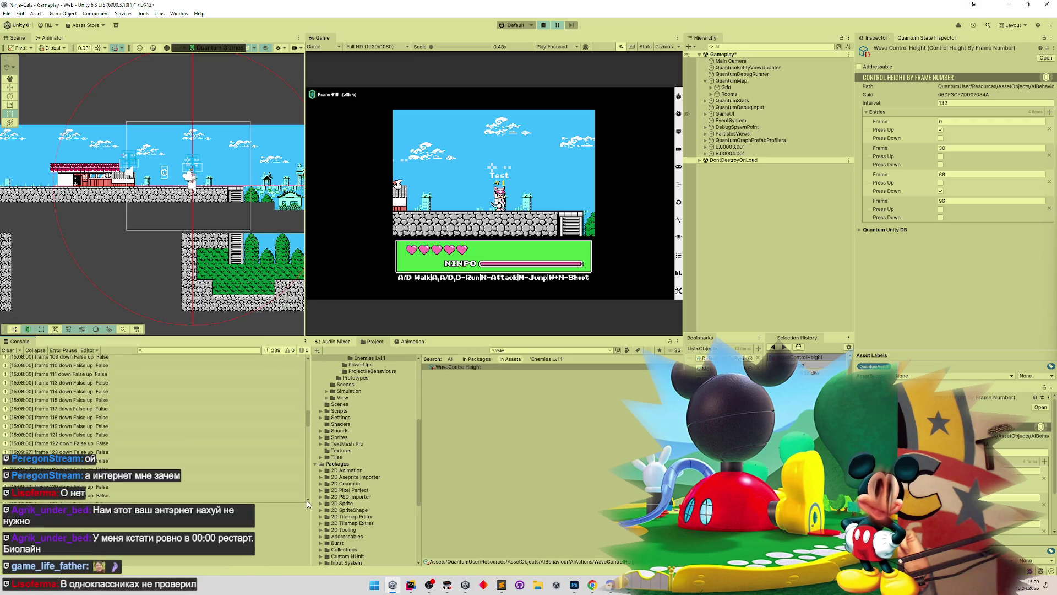
click(307, 502)
click(307, 502)
click(307, 502)
click(307, 503)
scroll(309, 426, up, 1)
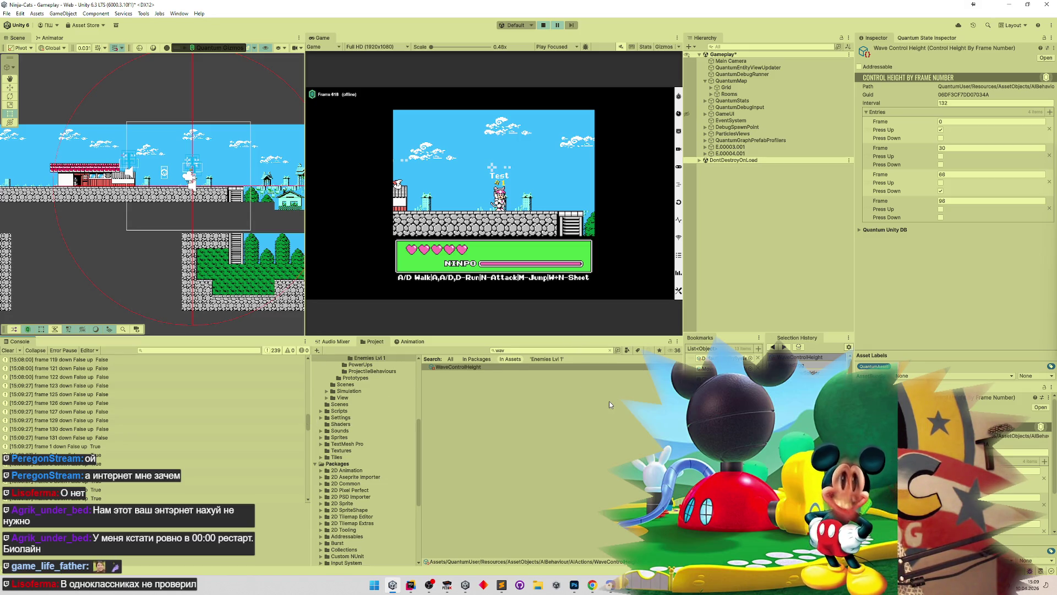
Step: Replay the level, enlarge the Console, stop play mode and clear the log
key(ctrl+p)
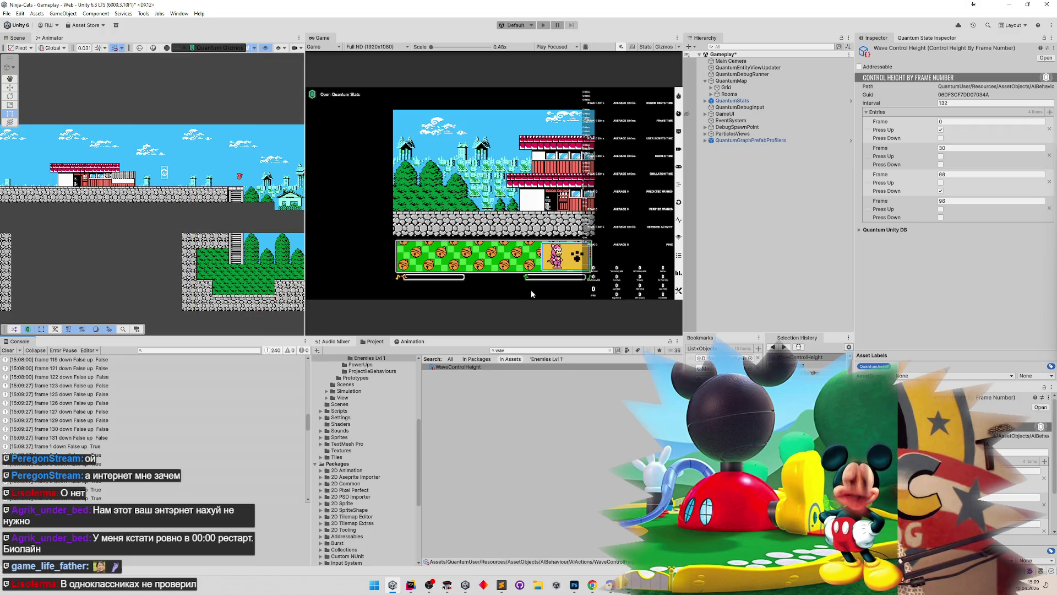
key(ctrl+p)
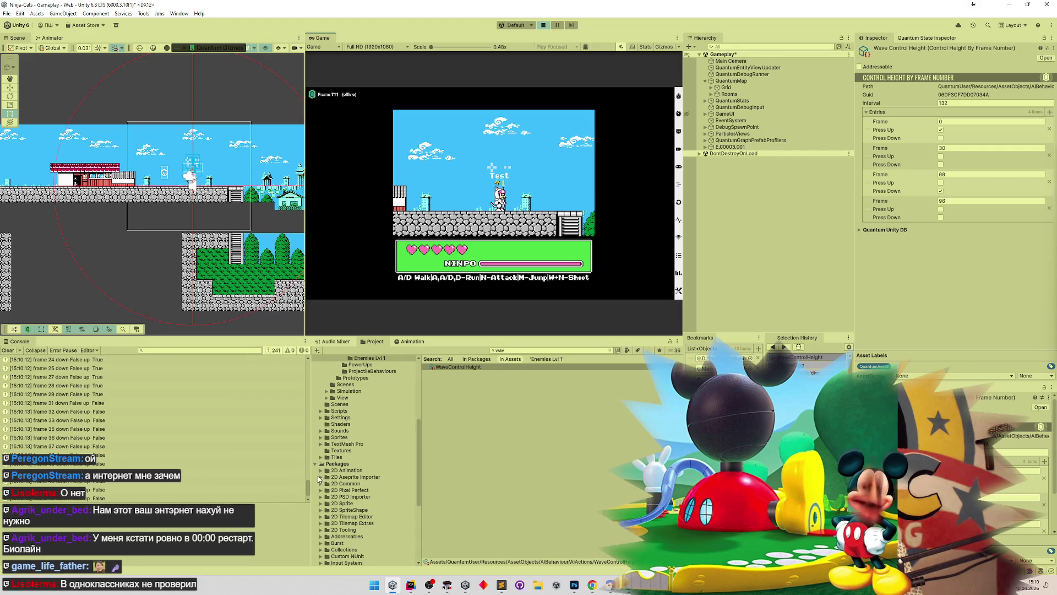
drag(307, 491, 324, 348)
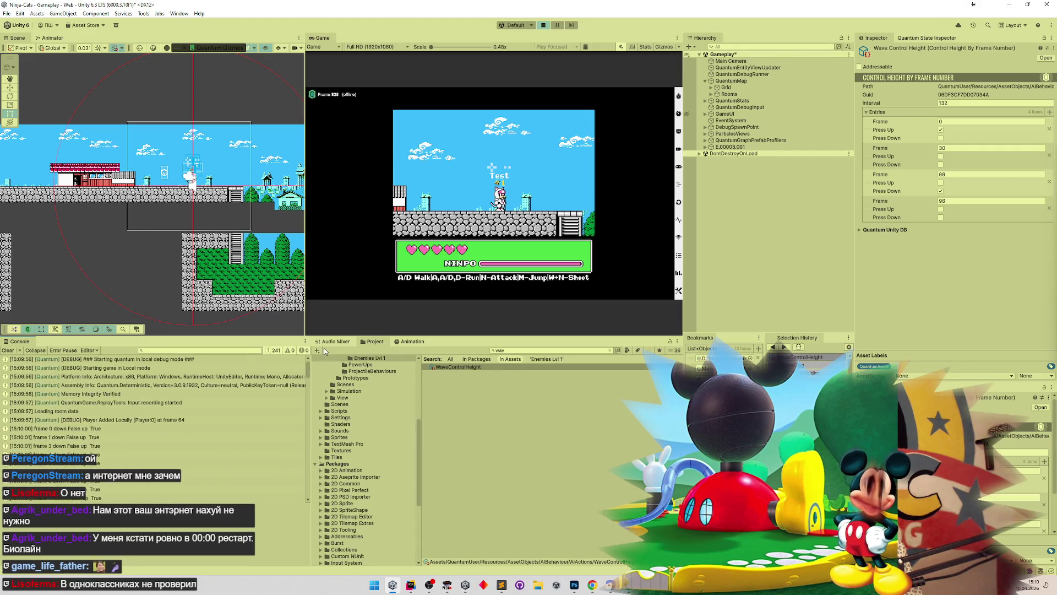
key(ctrl+p)
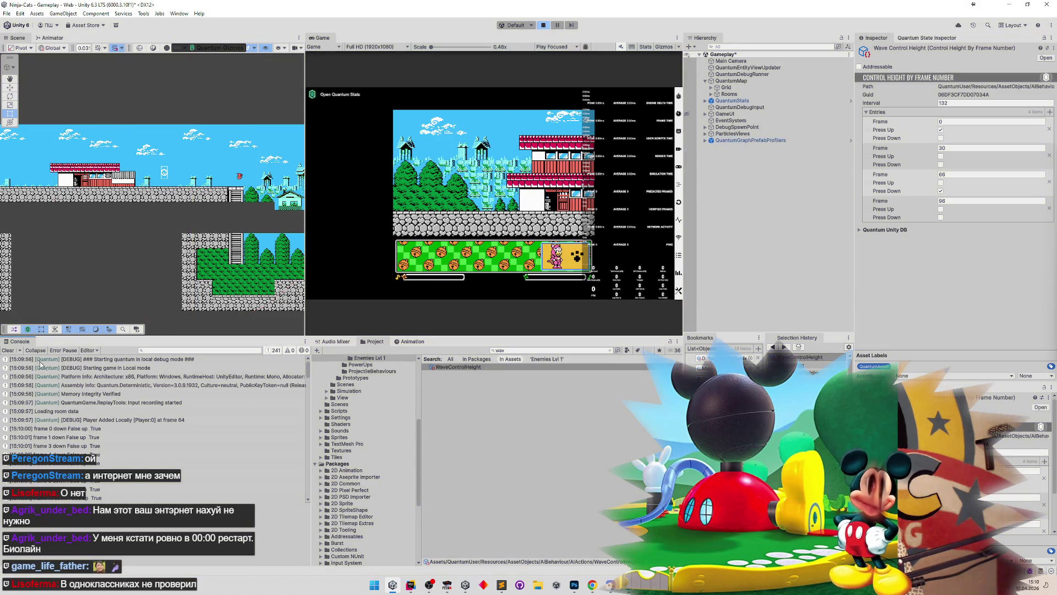
click(7, 350)
key(alt+Tab)
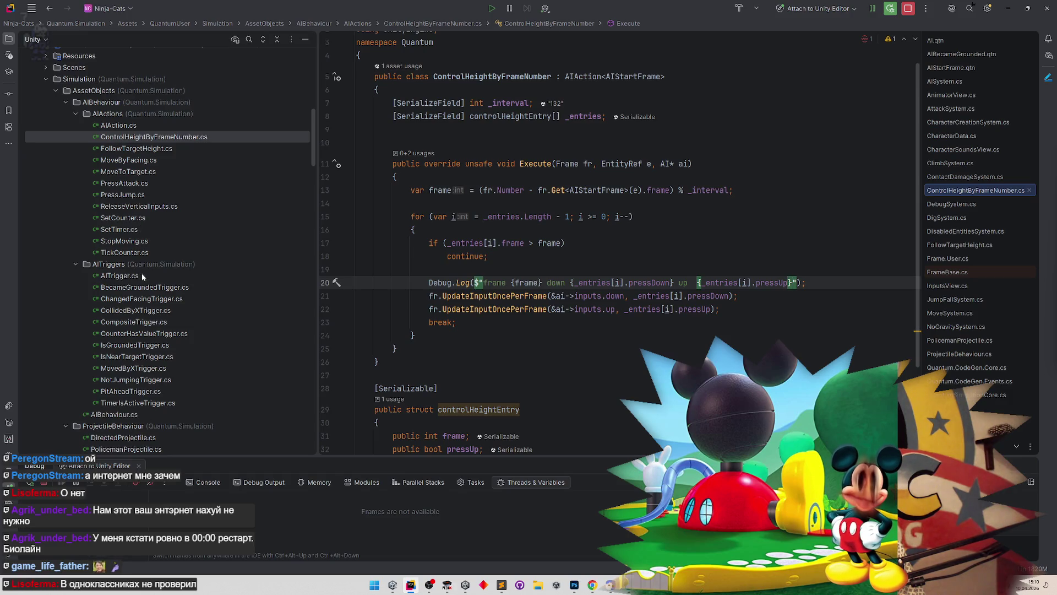
Step: Inspect the AIStartFrame component definition, then return to ControlHeightByFrameNumber.cs
key(ctrl+b)
text(фшыеф)
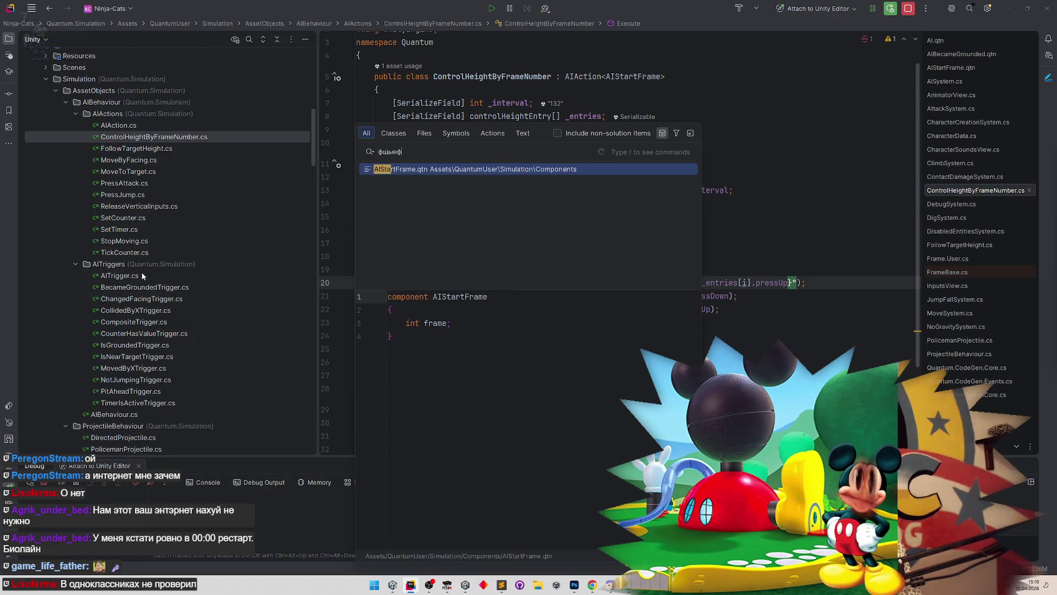
key(Return)
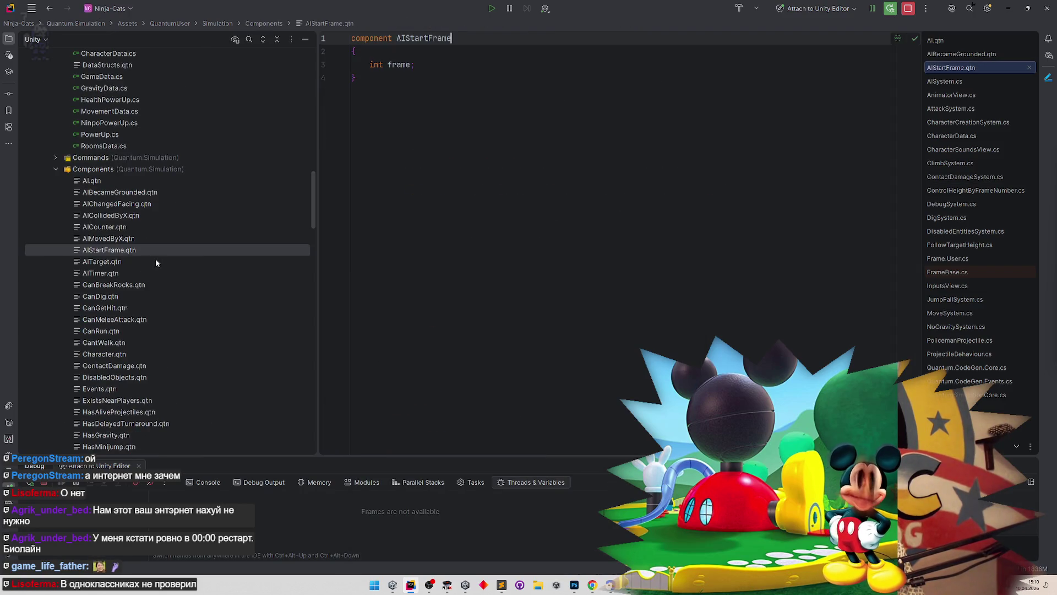
key(ctrl+alt+Left)
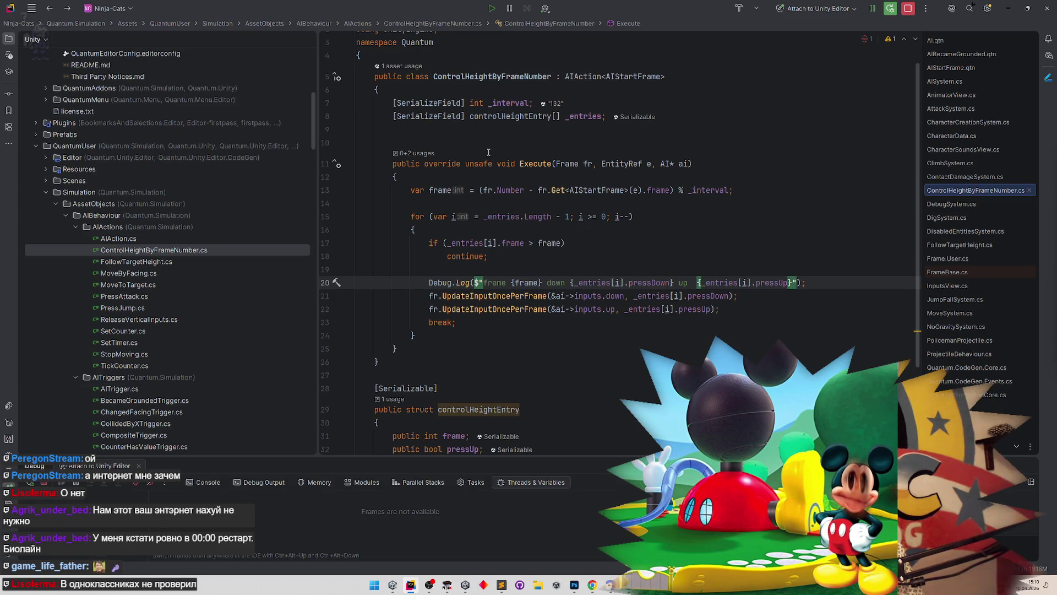
click(200, 256)
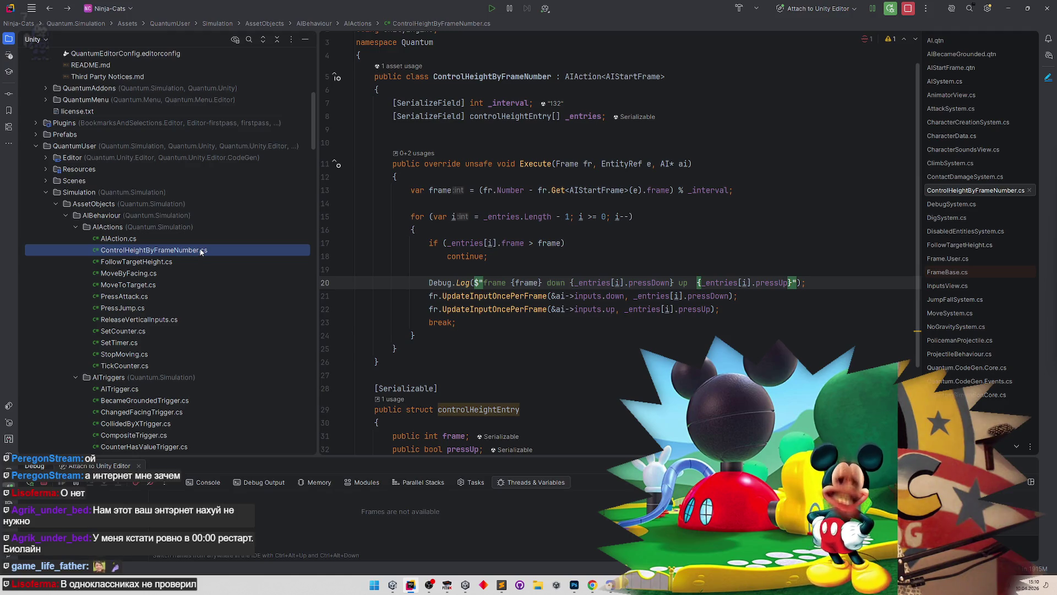
scroll(200, 251, up, 1)
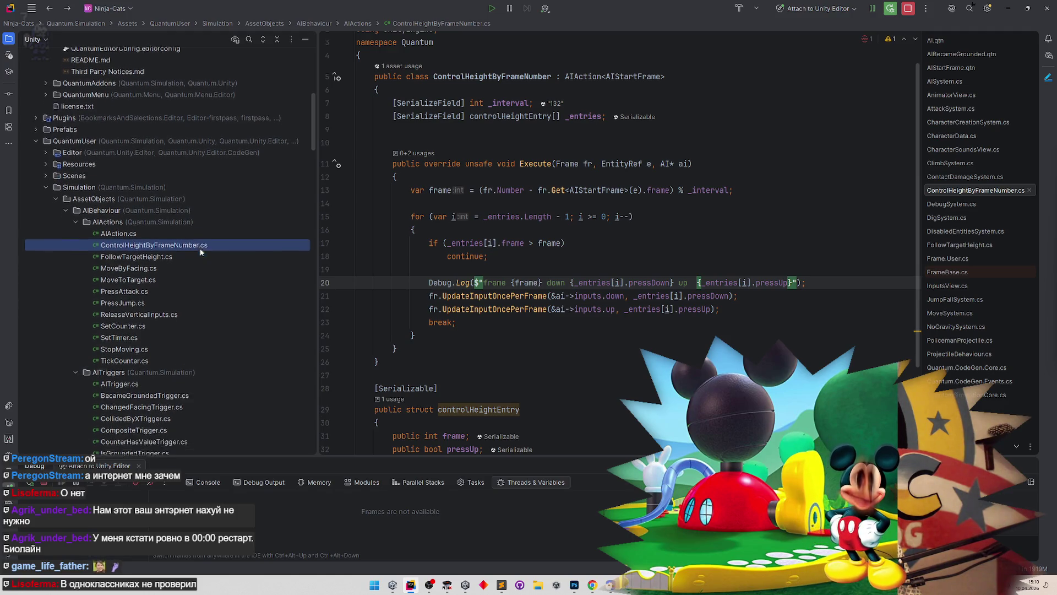
scroll(200, 251, down, 2)
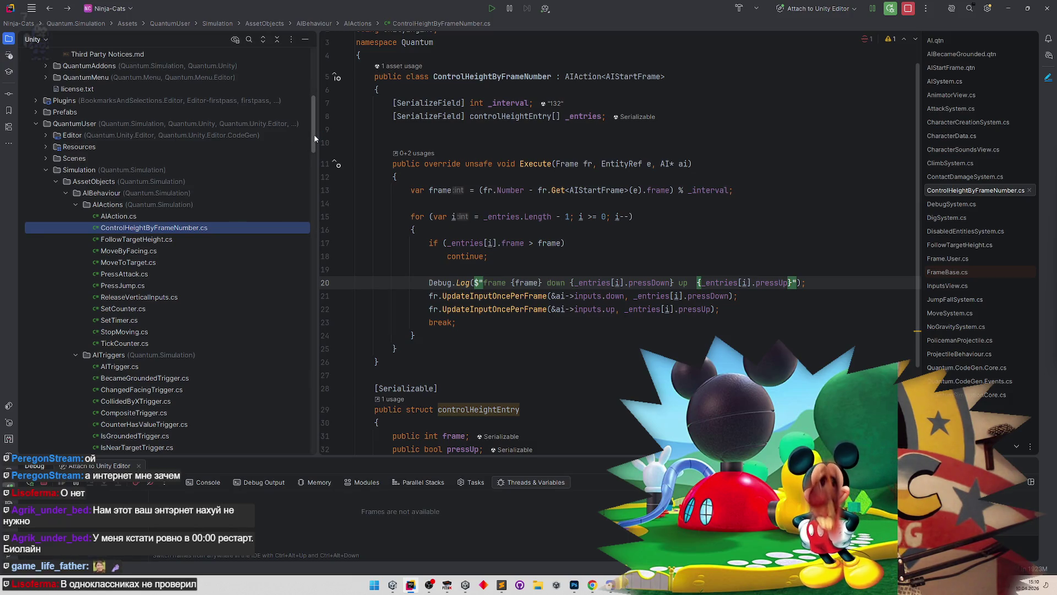
drag(314, 138, 309, 158)
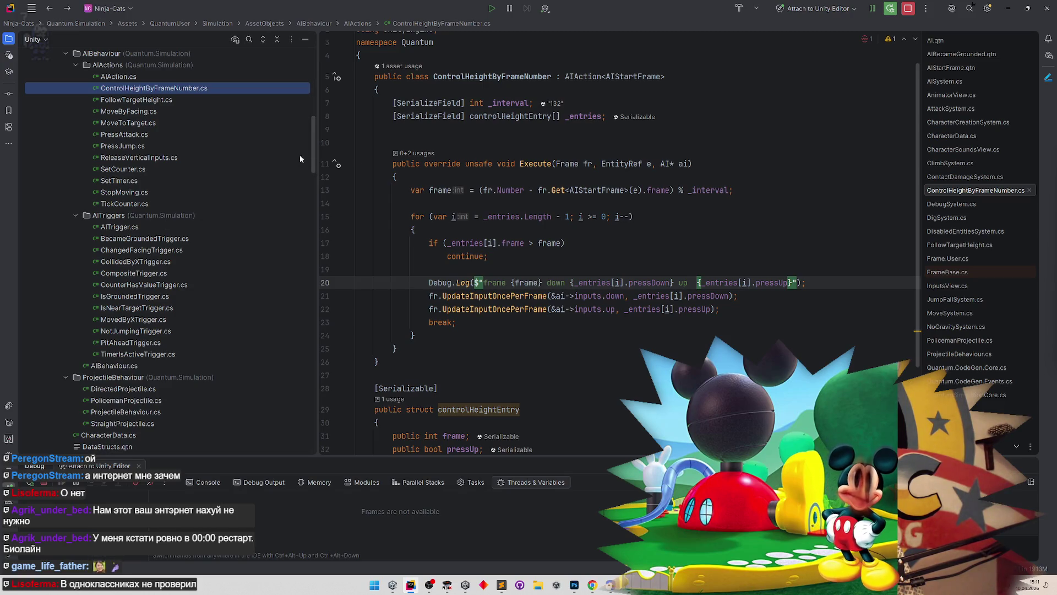
scroll(303, 176, down, 10)
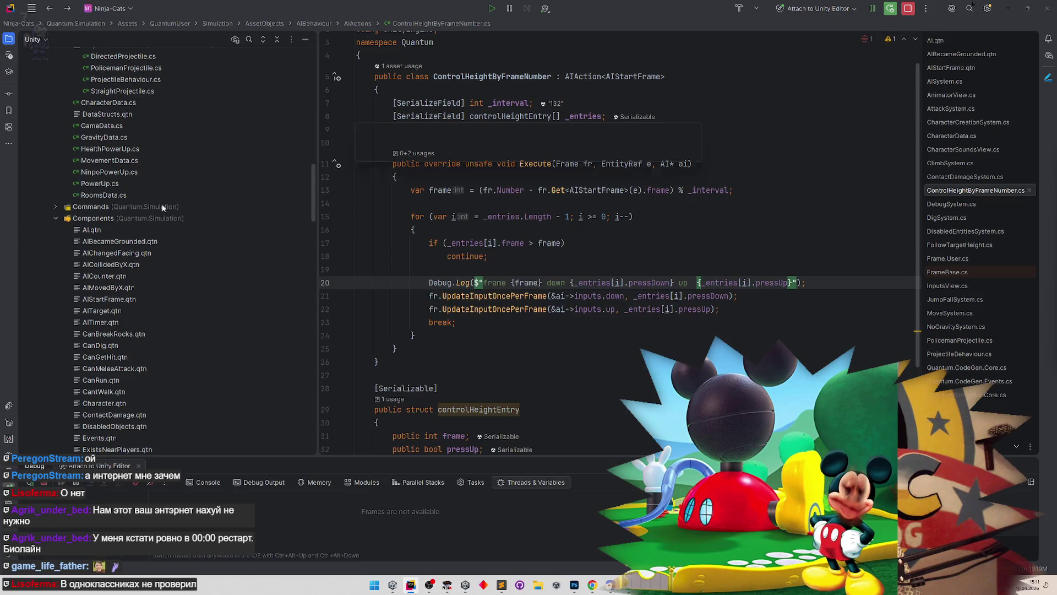
Step: In AISystem.cs, change the grounded frame to fr.Number - 1 and switch back to Unity
key(shift)
key(shift)
text(AISystem.Filter)
key(Return)
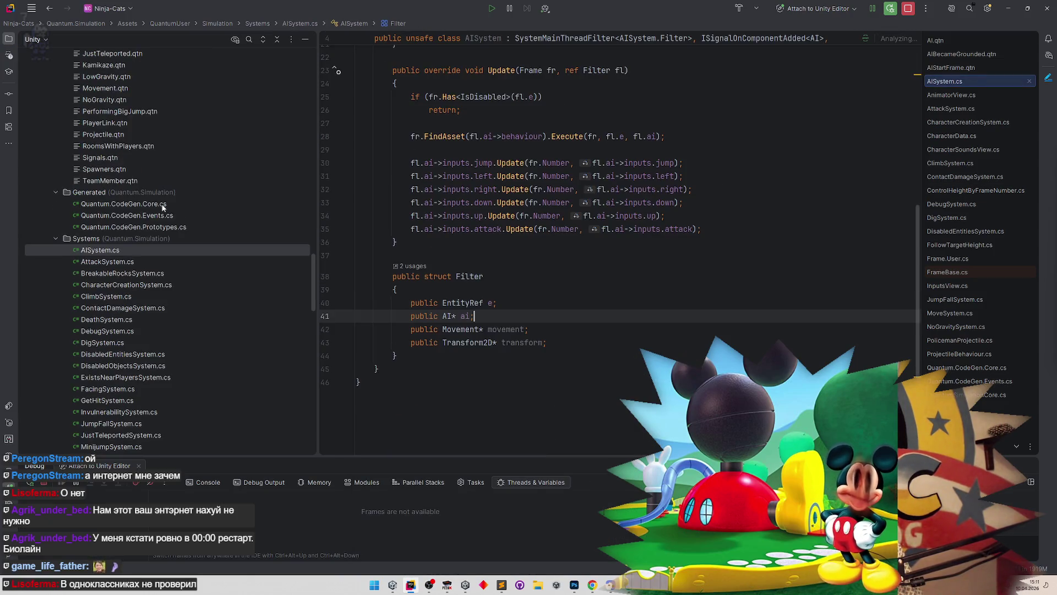
scroll(315, 267, down, 1)
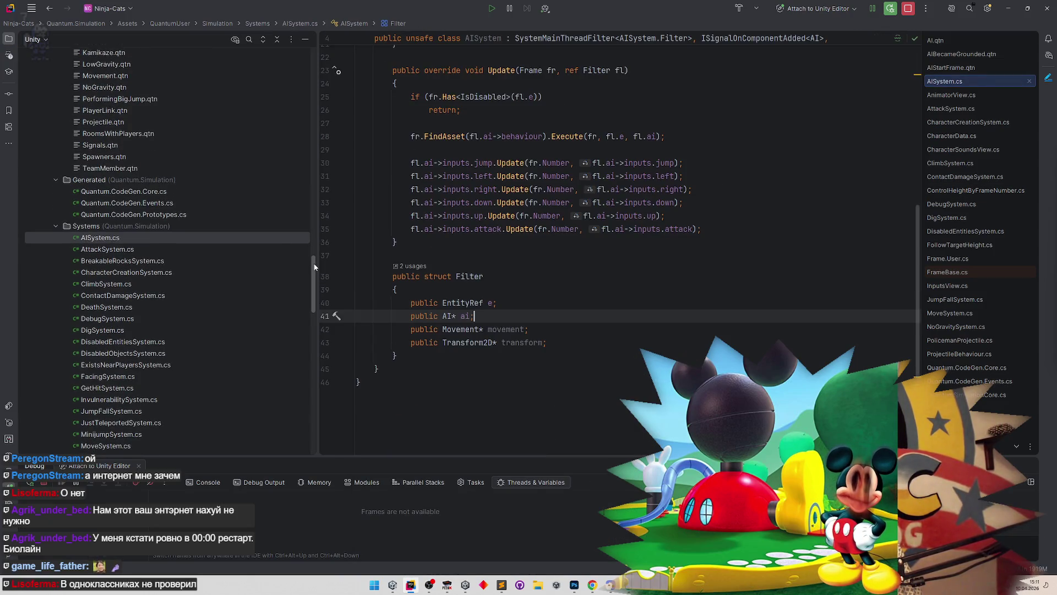
scroll(316, 264, up, 1)
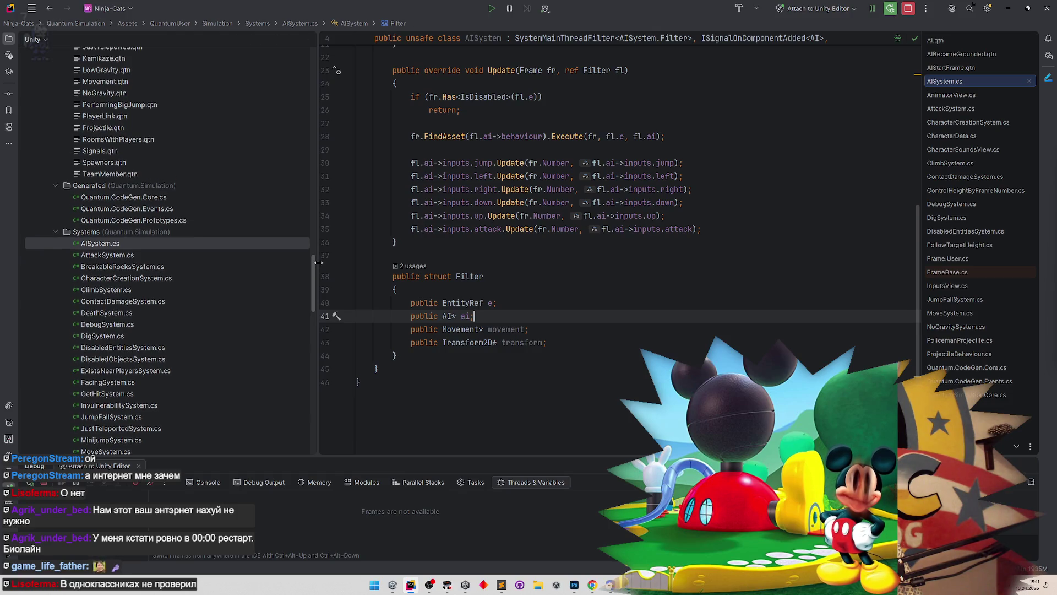
click(141, 244)
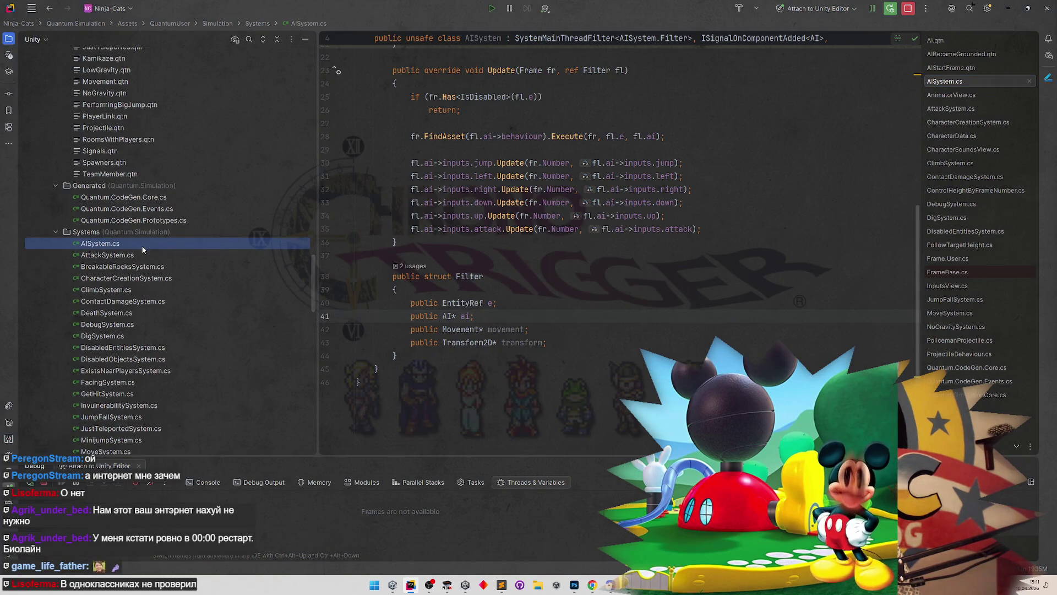
scroll(476, 292, up, 5)
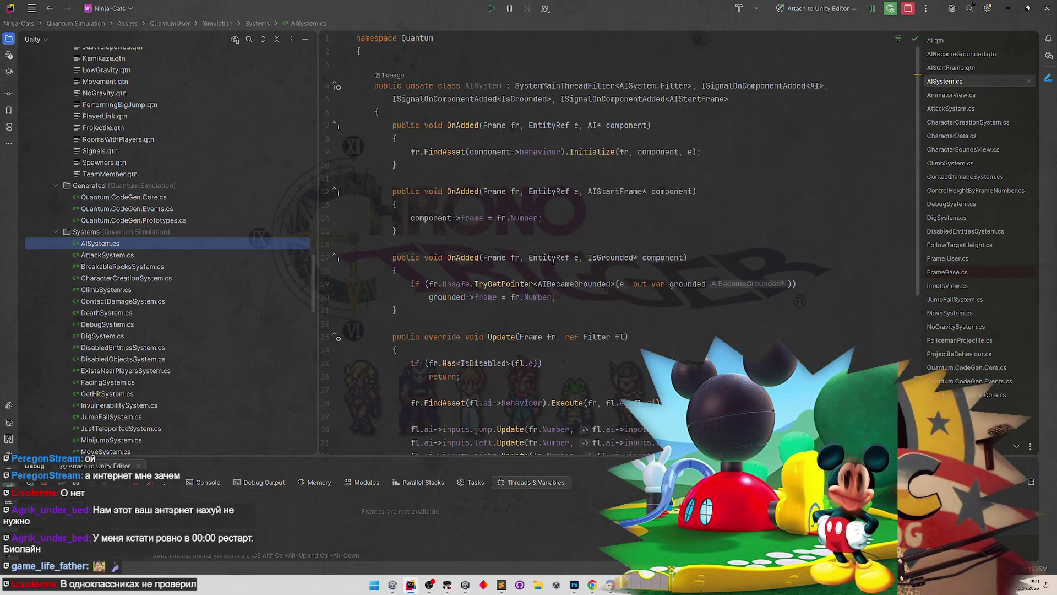
click(555, 297)
text(- 1)
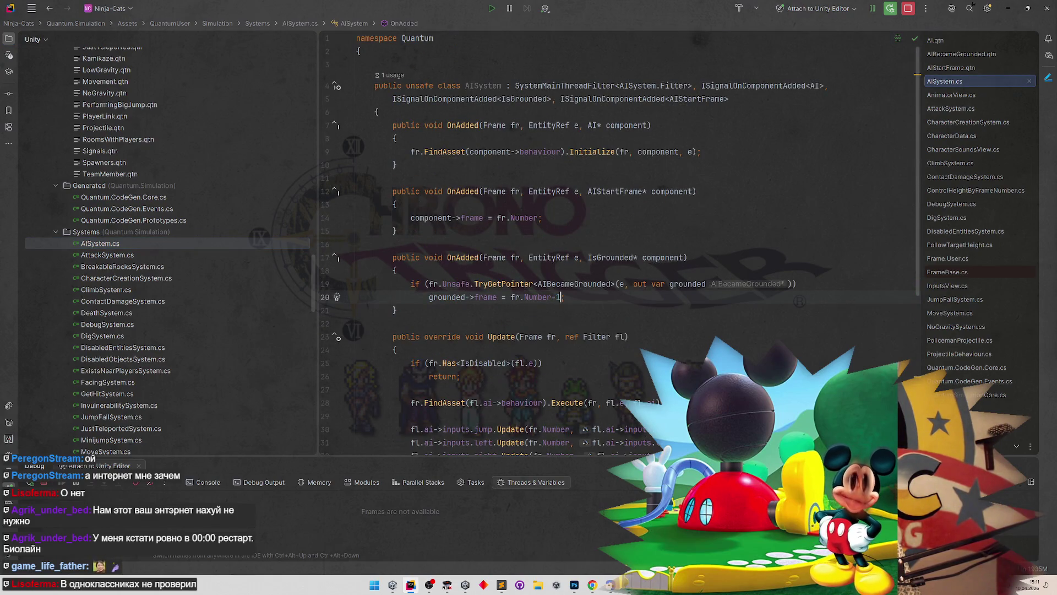
key(alt+Tab)
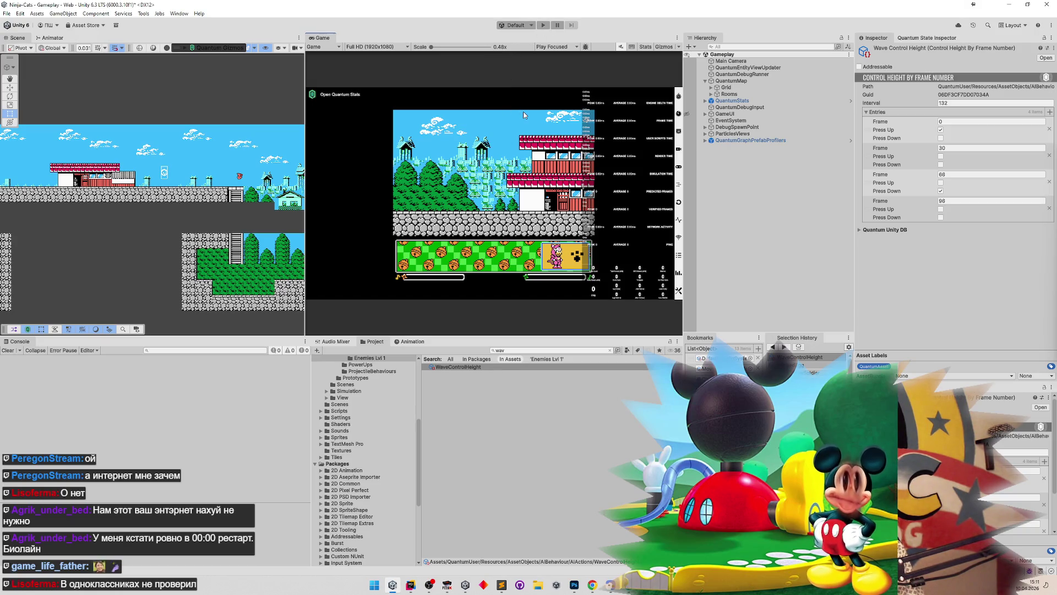
Step: Start the game and walk the cat left, then right past the red building and back
key(ctrl+p)
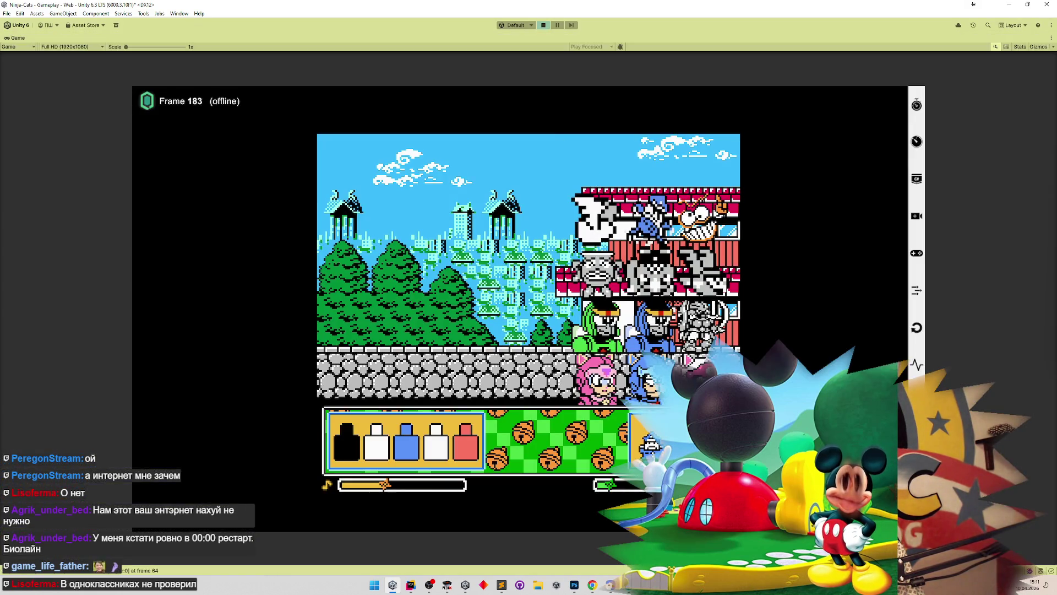
key(a)
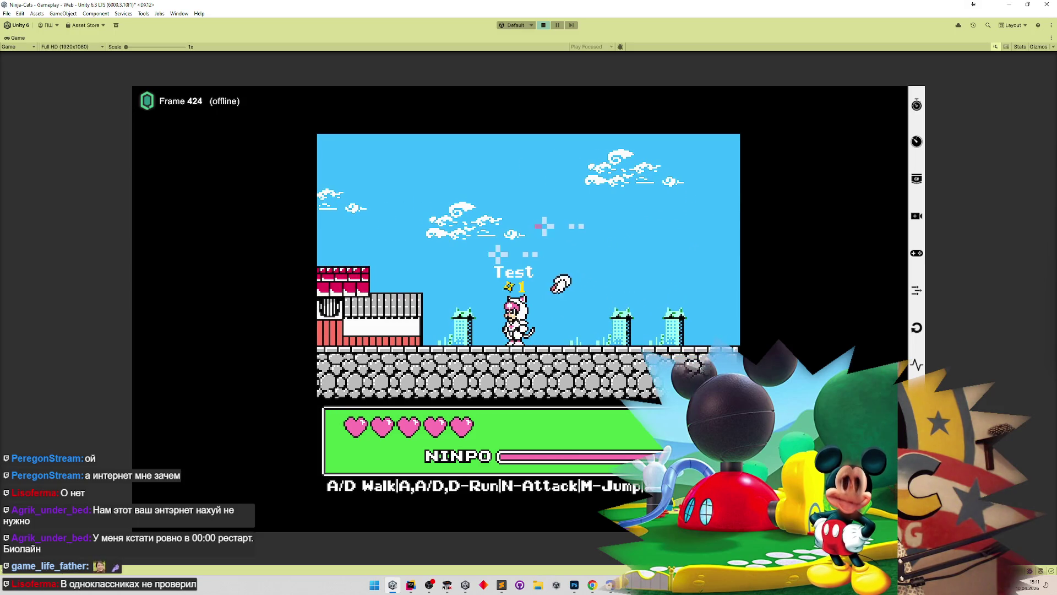
key(a)
key(a)
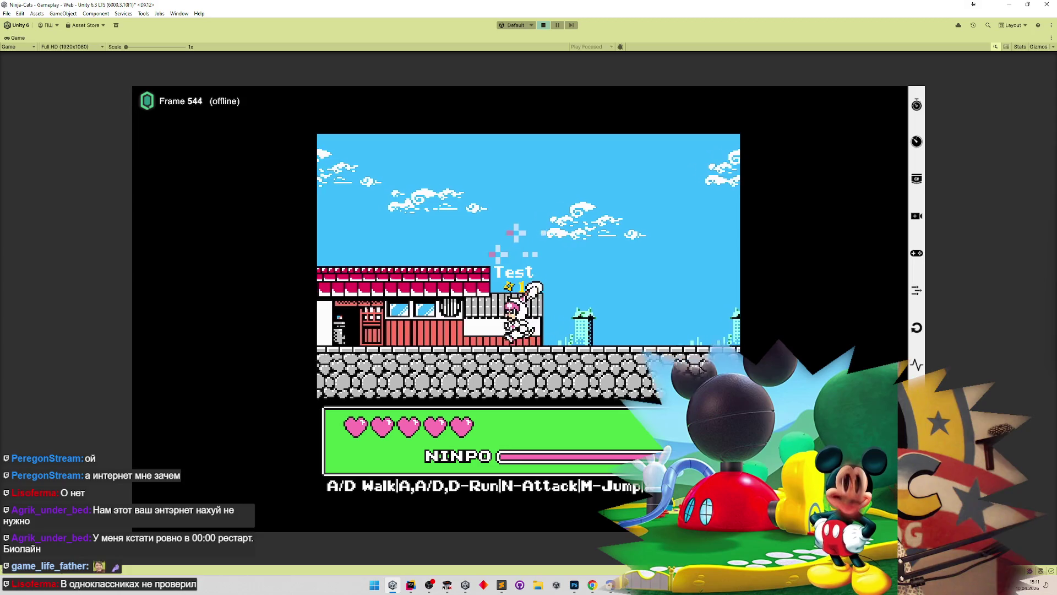
key(a)
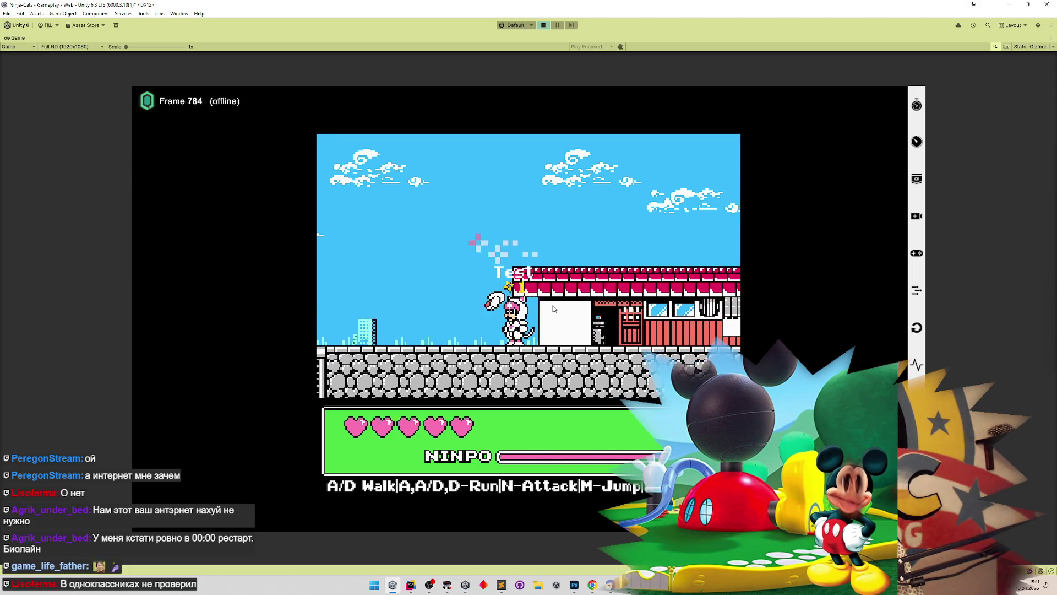
key(a)
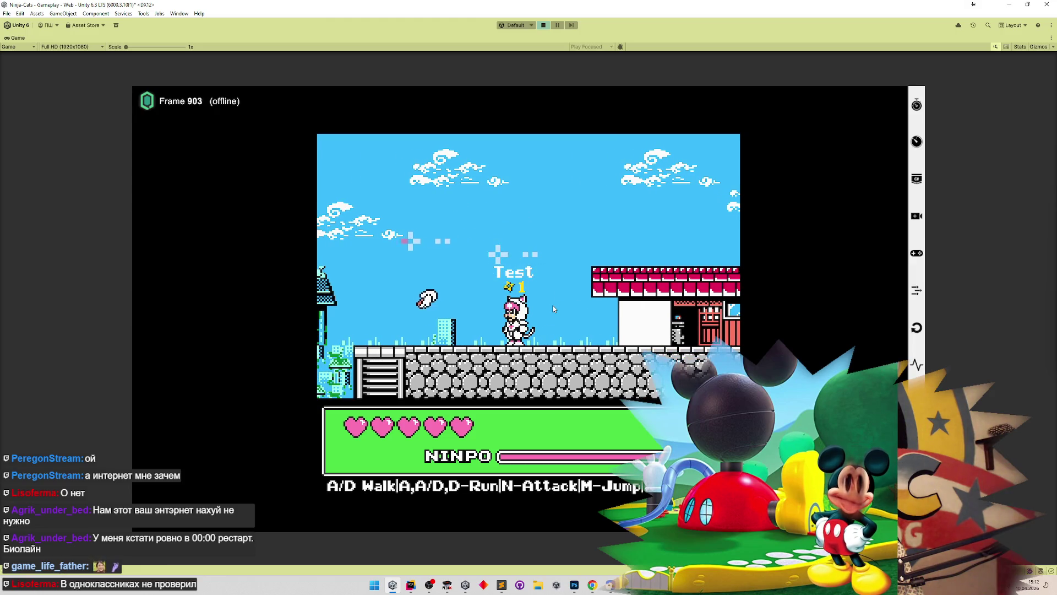
key(a)
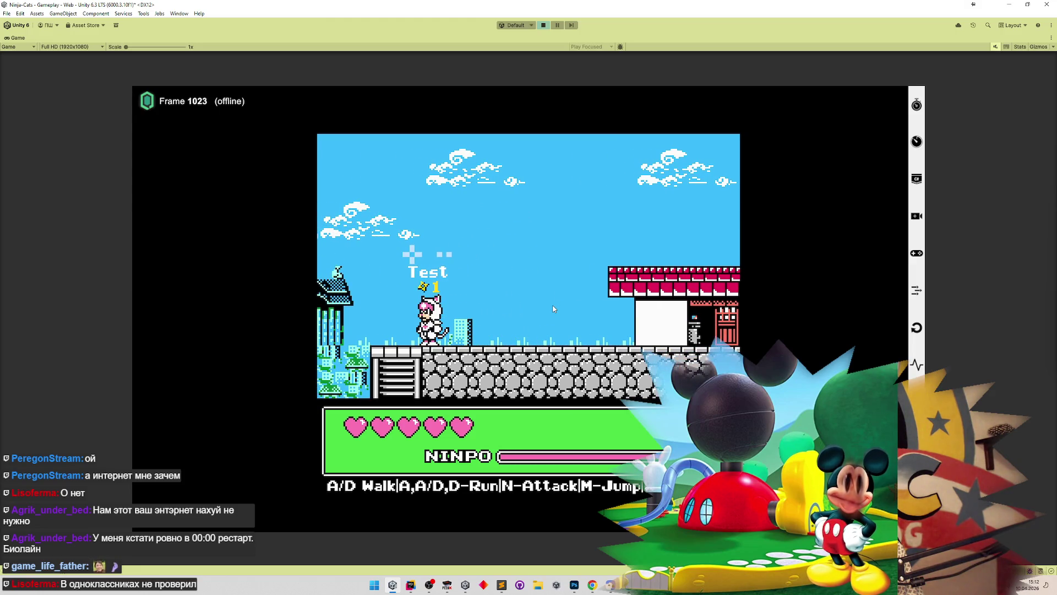
key(d)
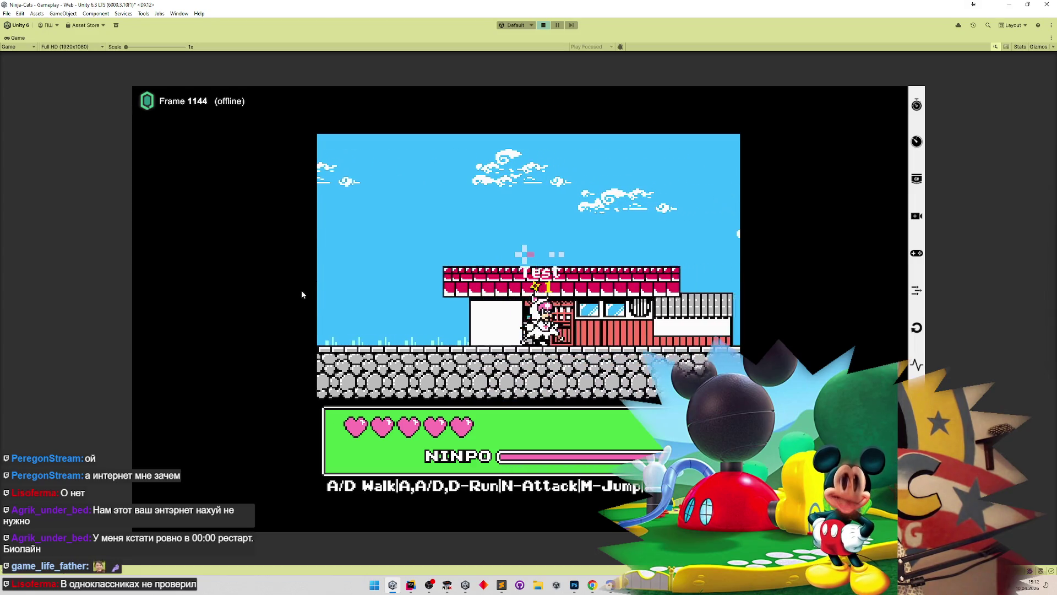
key(d)
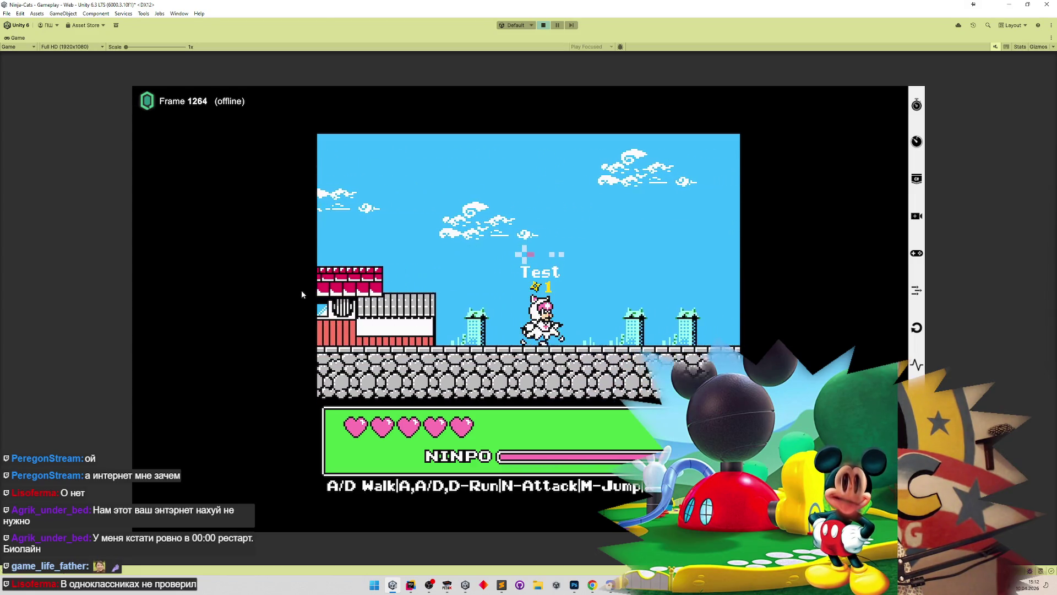
key(a)
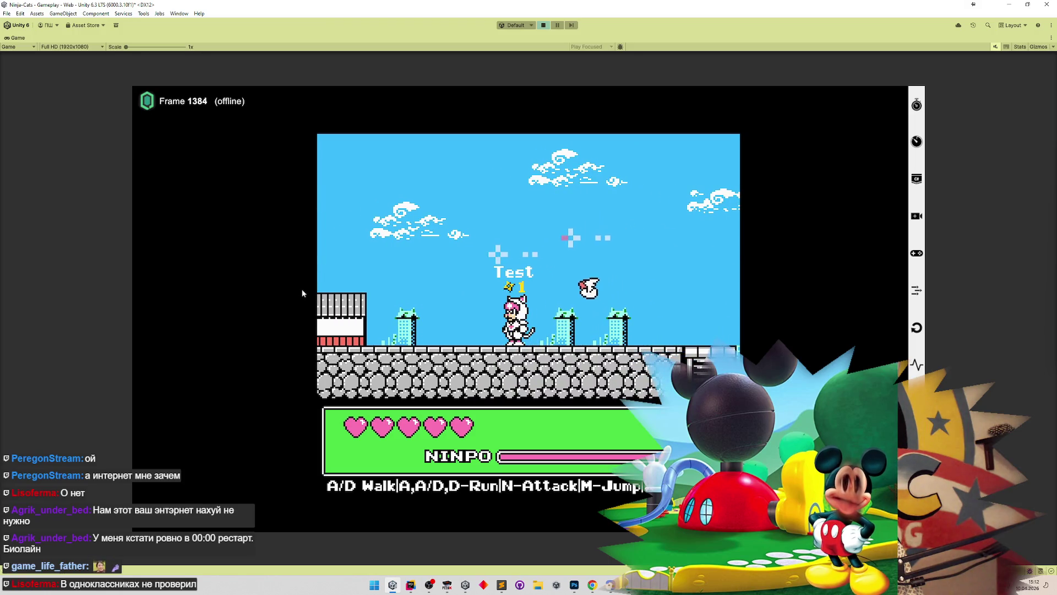
key(a)
key(a)
key(a)
key(a)
key(a)
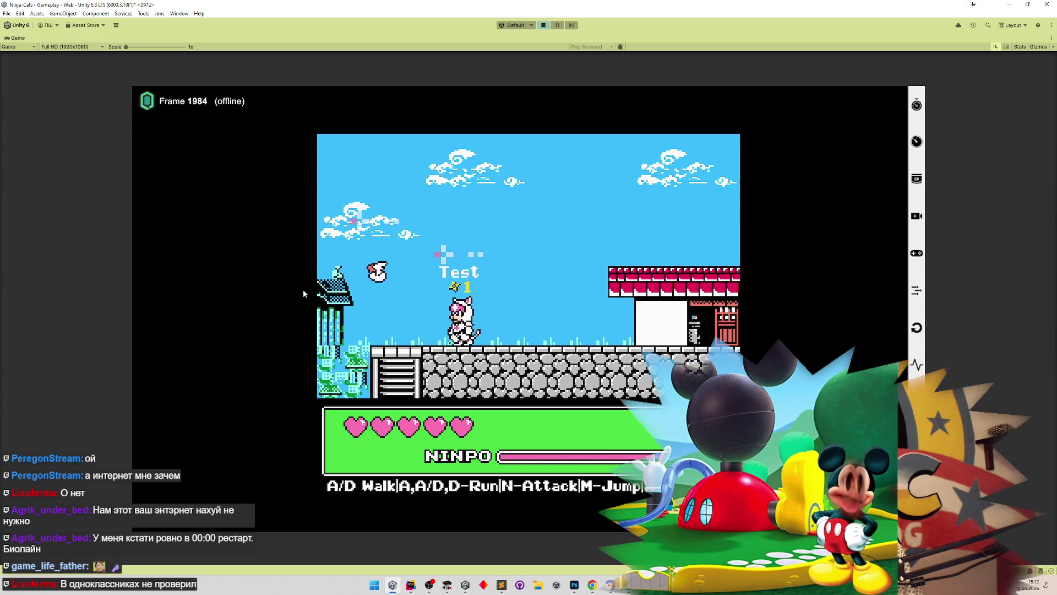
Step: Run the cat right past the red building, then left toward the green tower, and restore the editor layout
key(d)
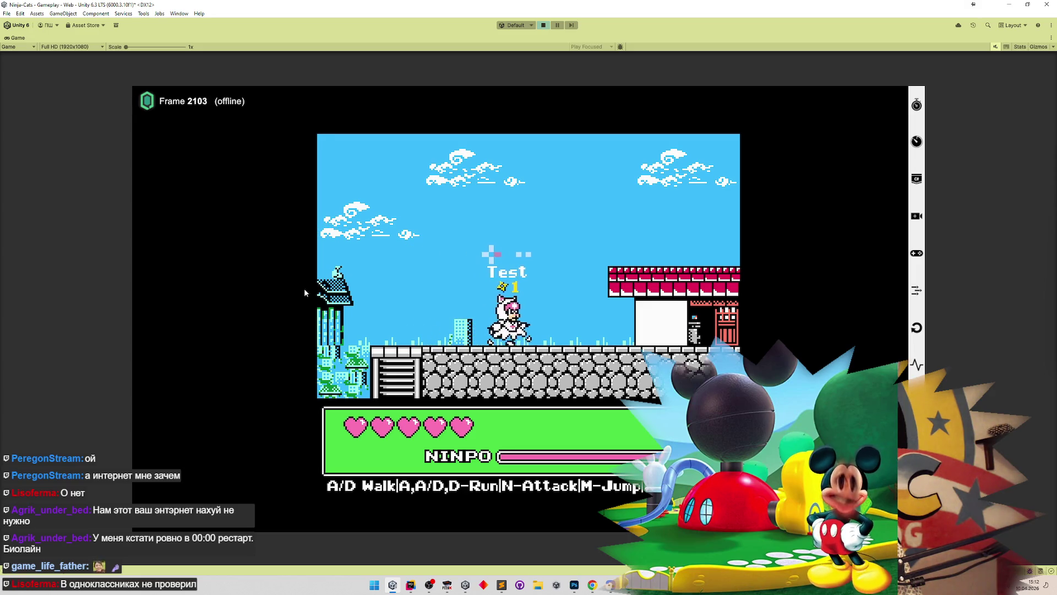
key(d)
key(d)
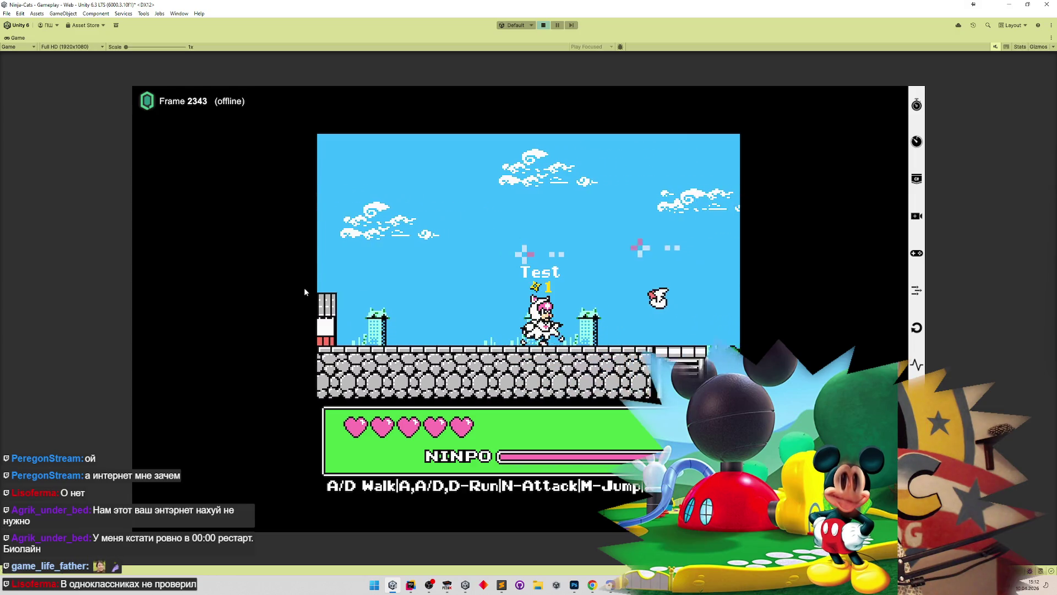
key(a)
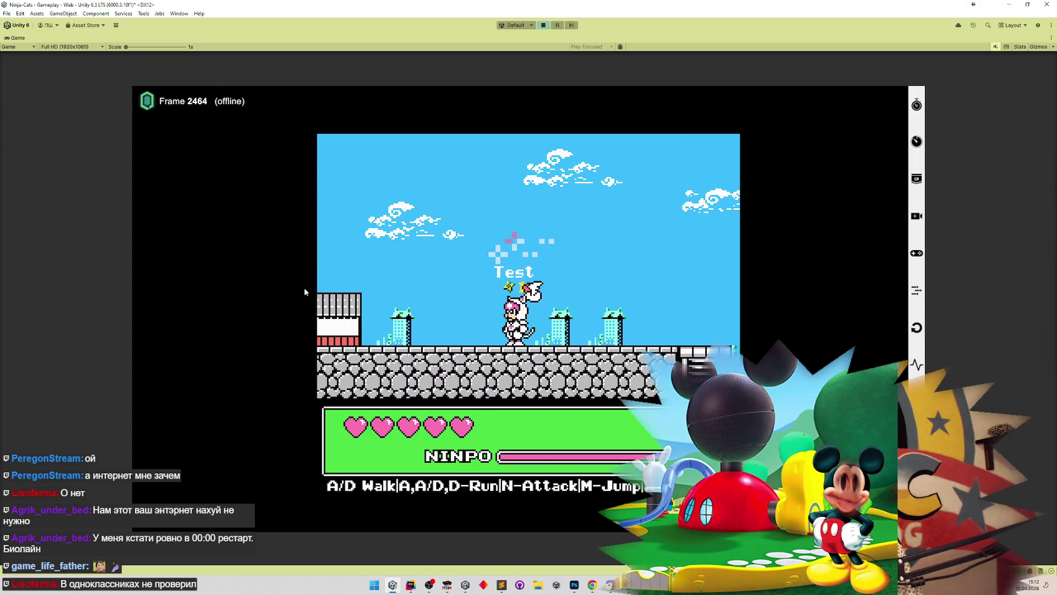
key(a)
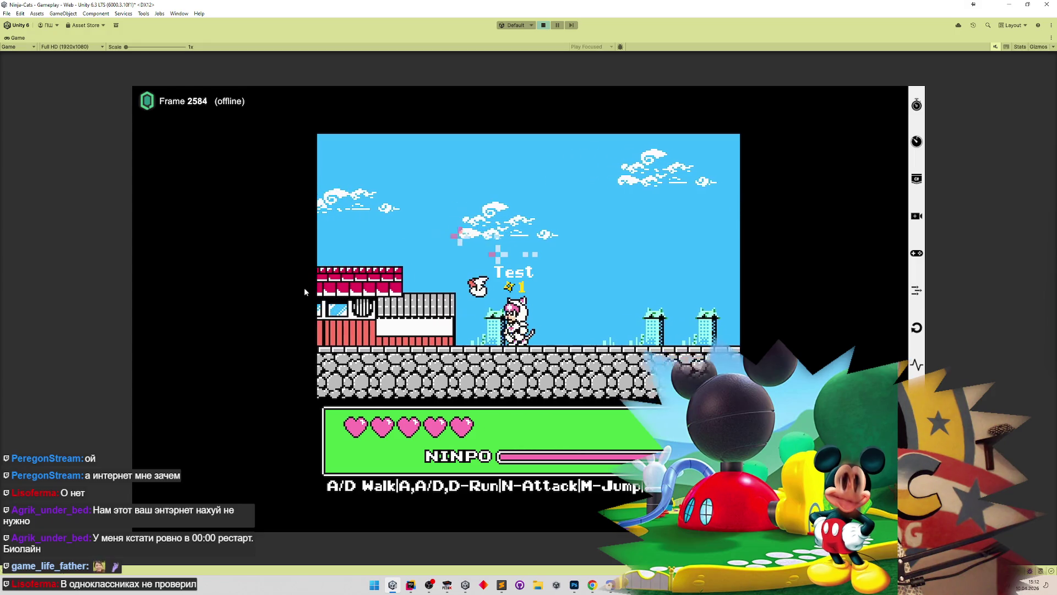
key(a)
key(a)
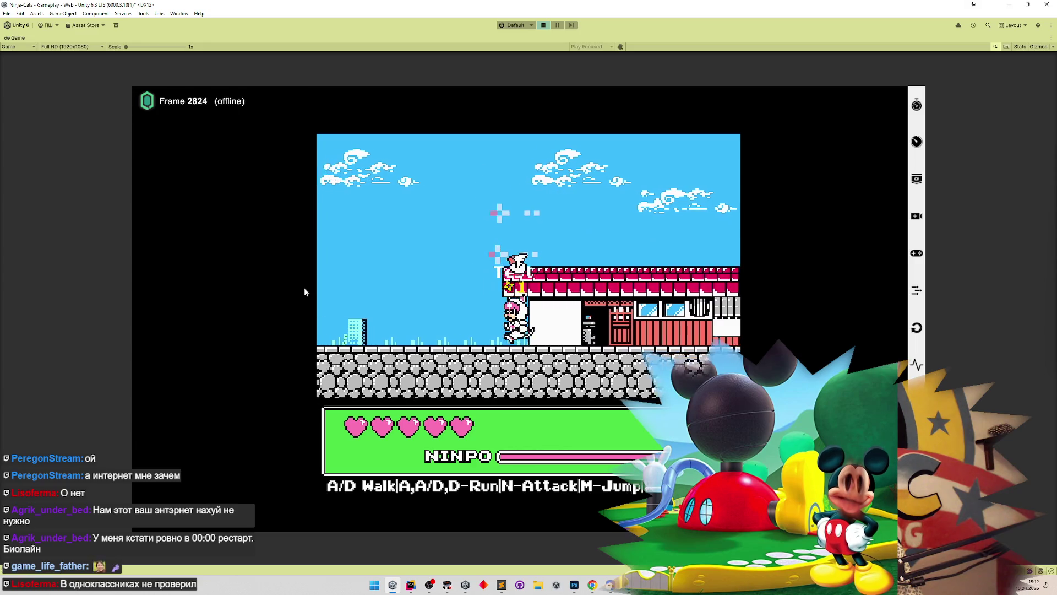
key(a)
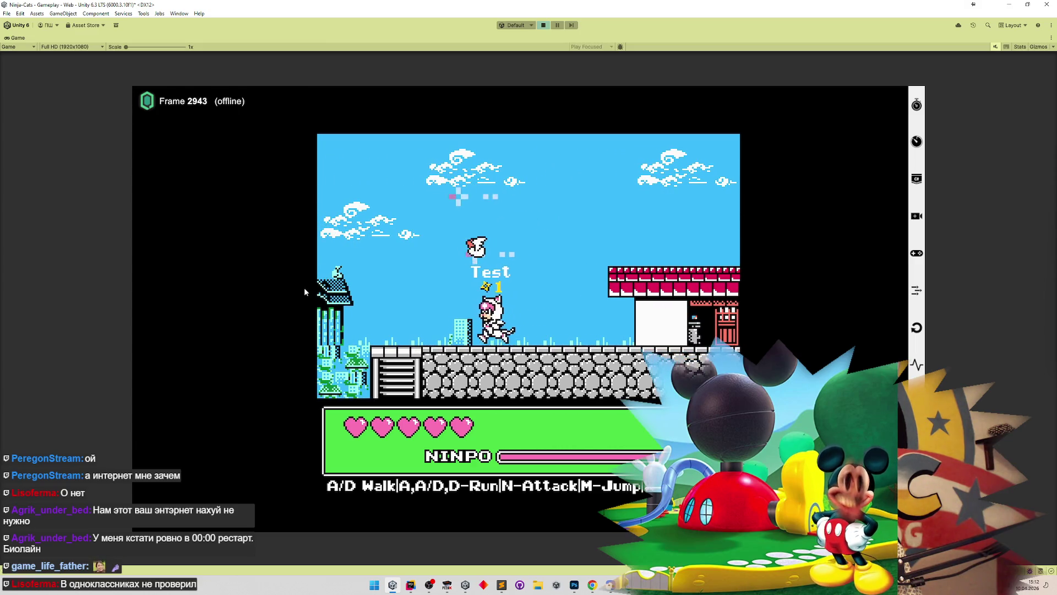
key(shift+space)
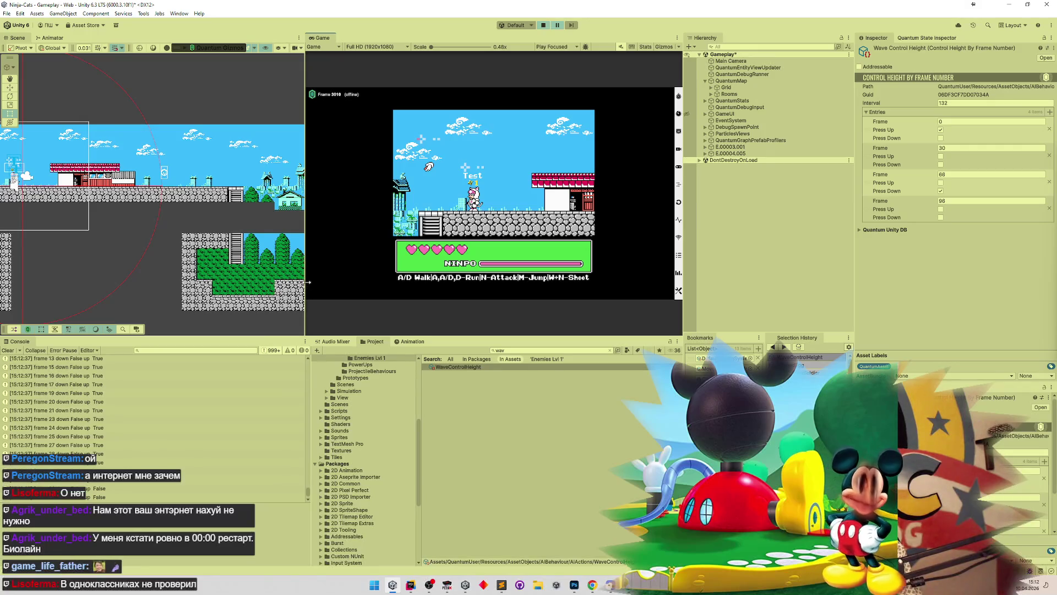
Step: Widen the Console, scroll through the 'frame N down/up' log entries, then maximize the Game view
drag(309, 493, 310, 454)
scroll(310, 464, up, 2)
scroll(309, 454, up, 2)
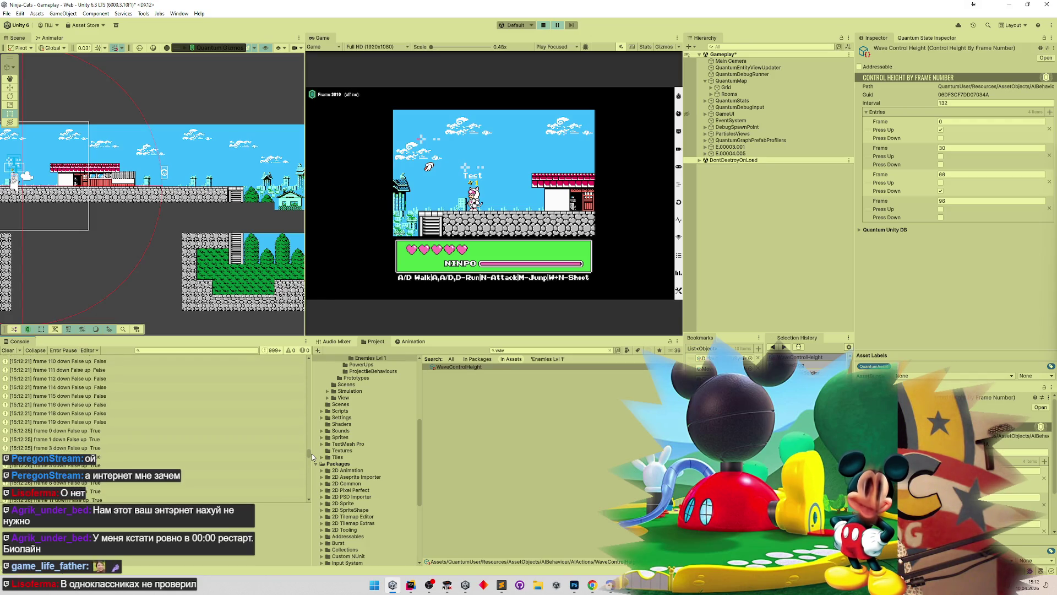
click(309, 497)
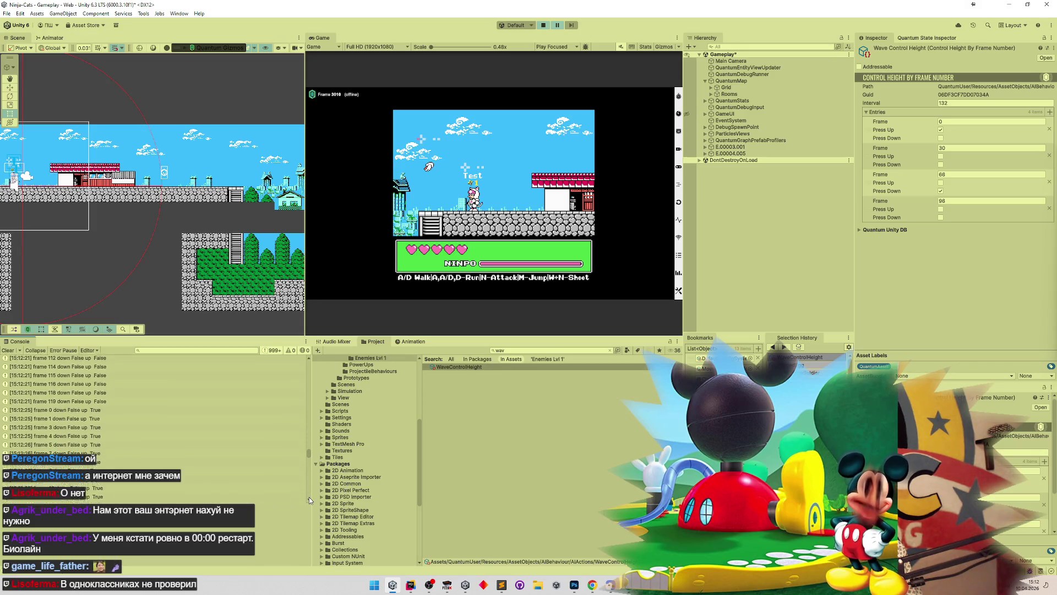
scroll(309, 497, down, 8)
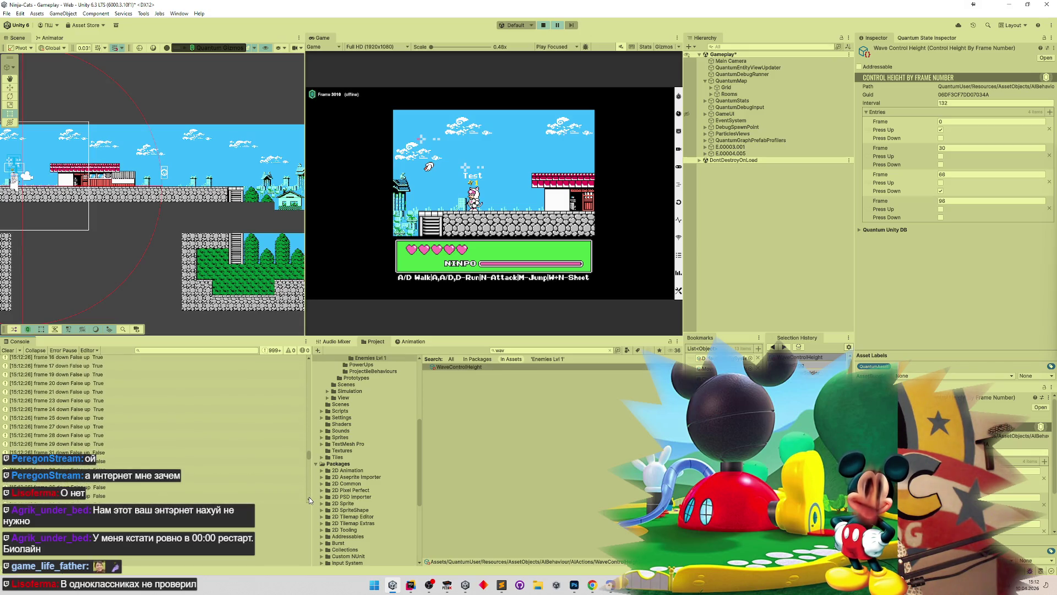
scroll(309, 496, down, 10)
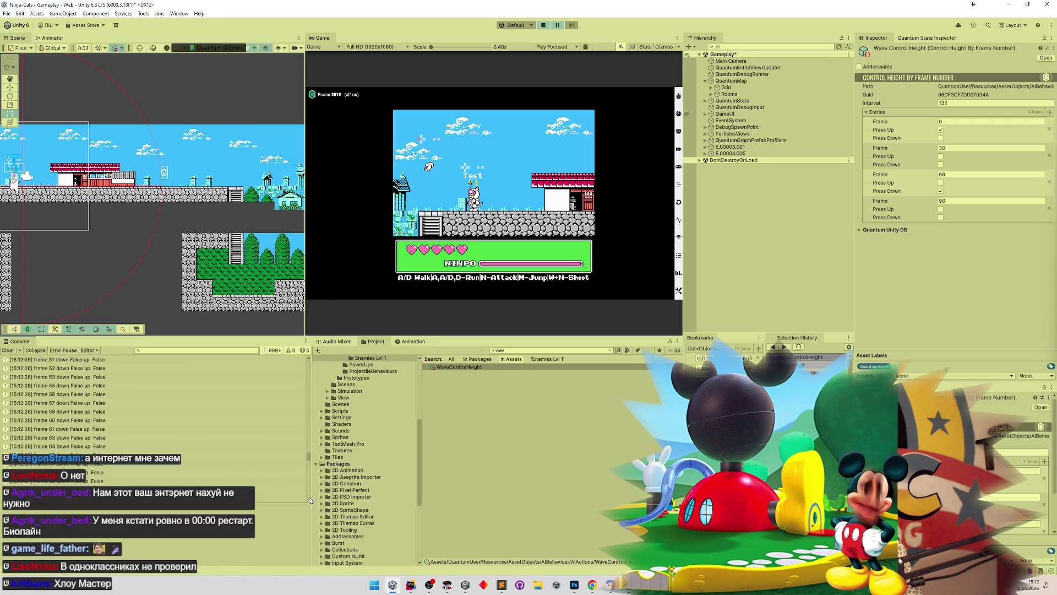
scroll(309, 497, down, 6)
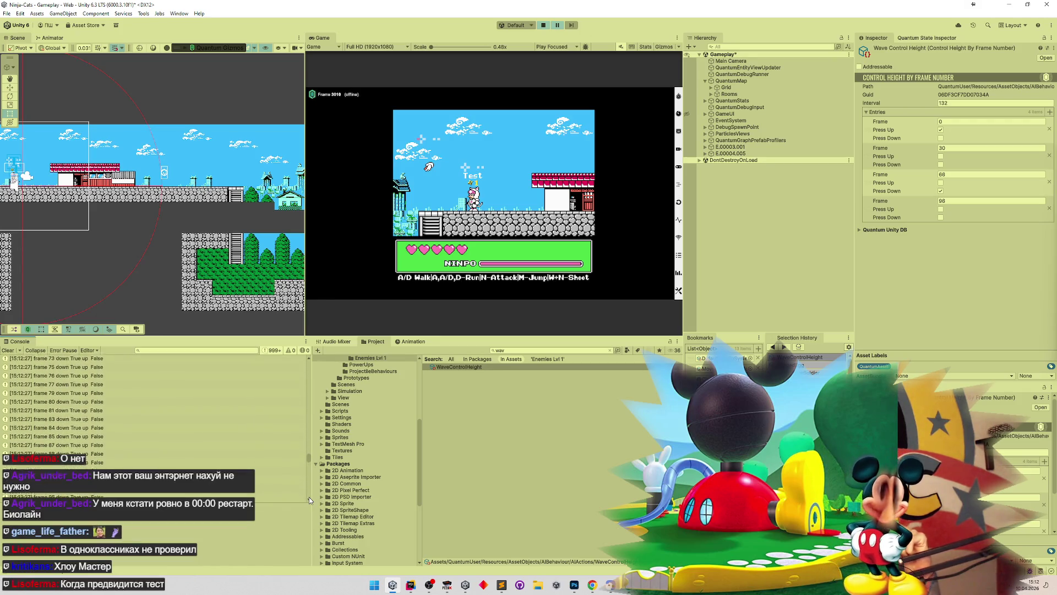
scroll(309, 497, down, 10)
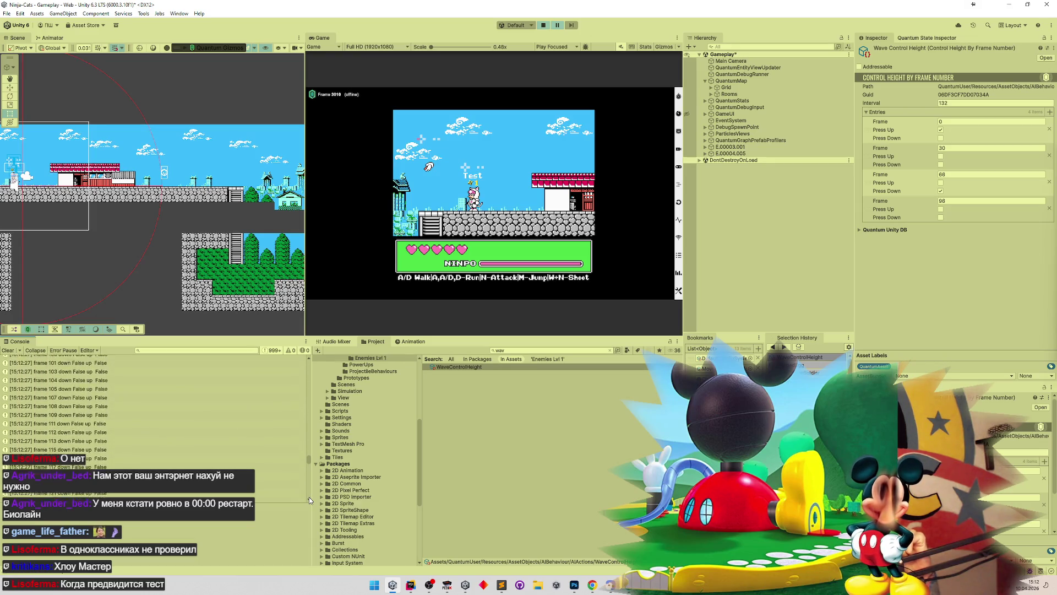
scroll(308, 497, down, 4)
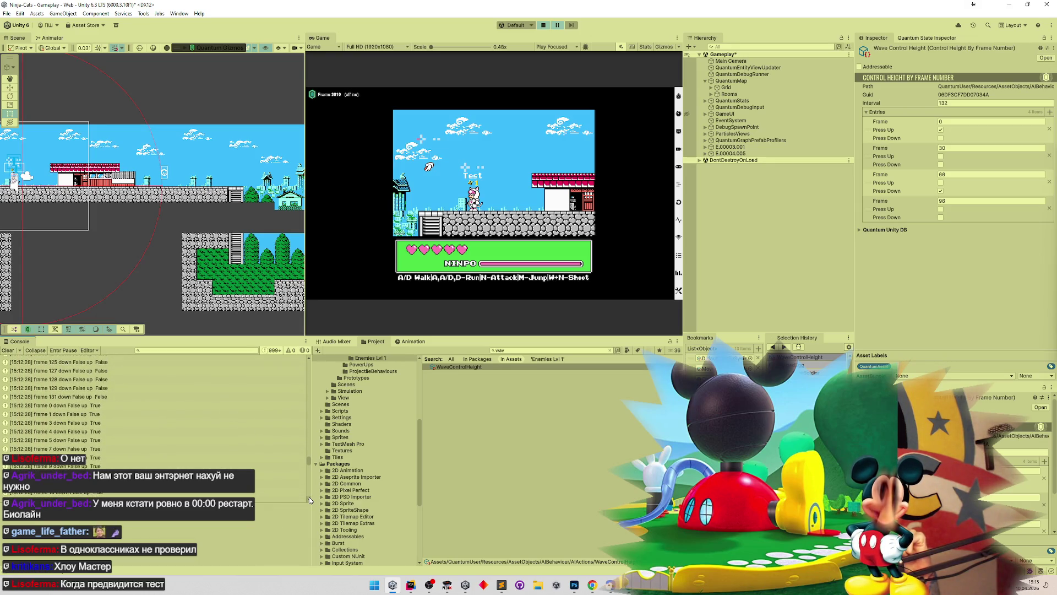
scroll(309, 496, down, 1)
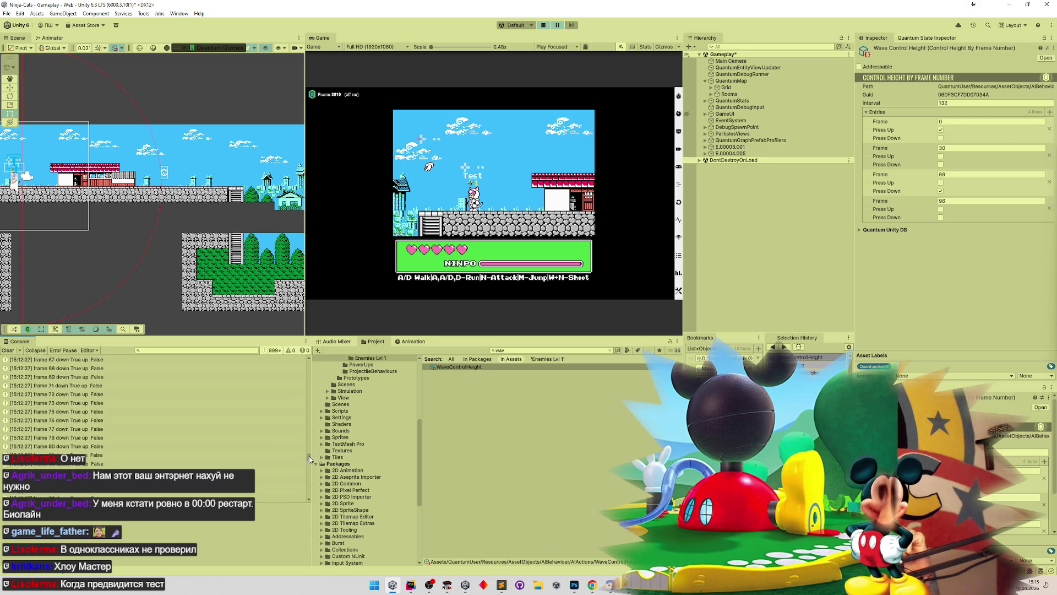
scroll(309, 424, down, 6)
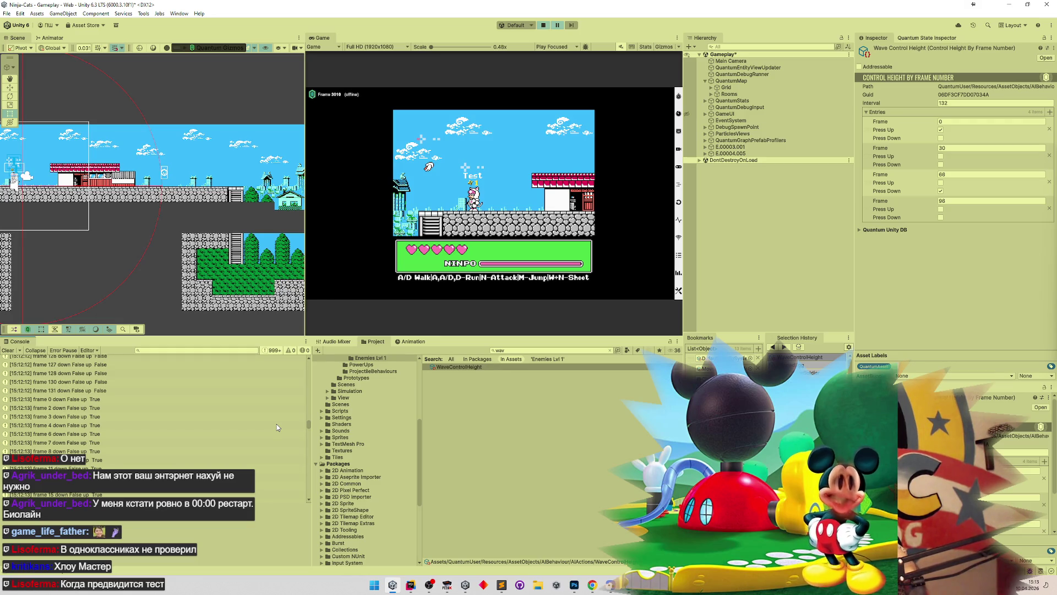
mouse_move(308, 419)
mouse_down()
mouse_move(301, 494)
mouse_move(303, 450)
mouse_up()
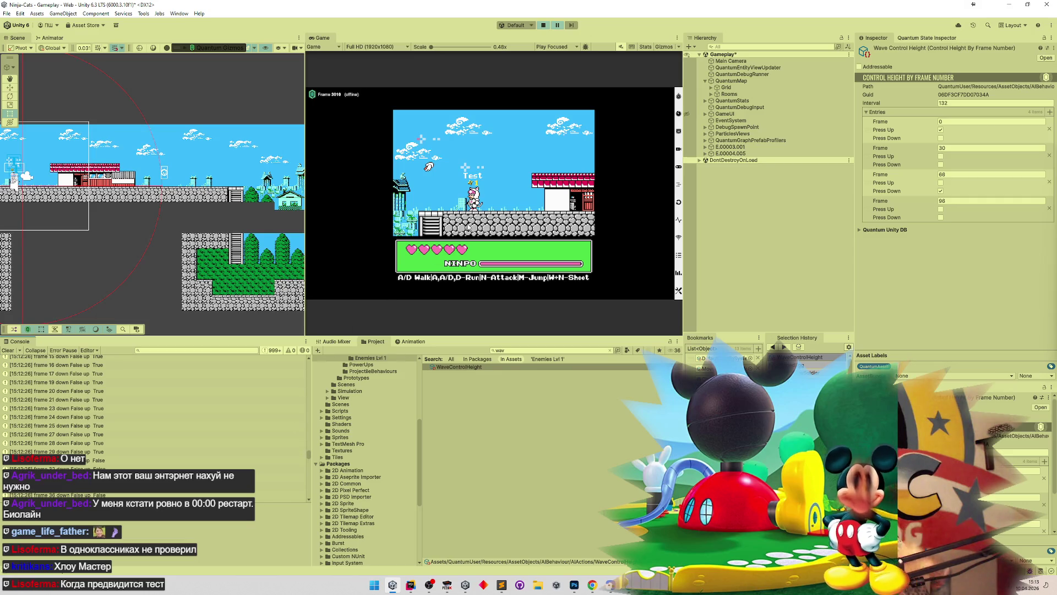
key(shift+space)
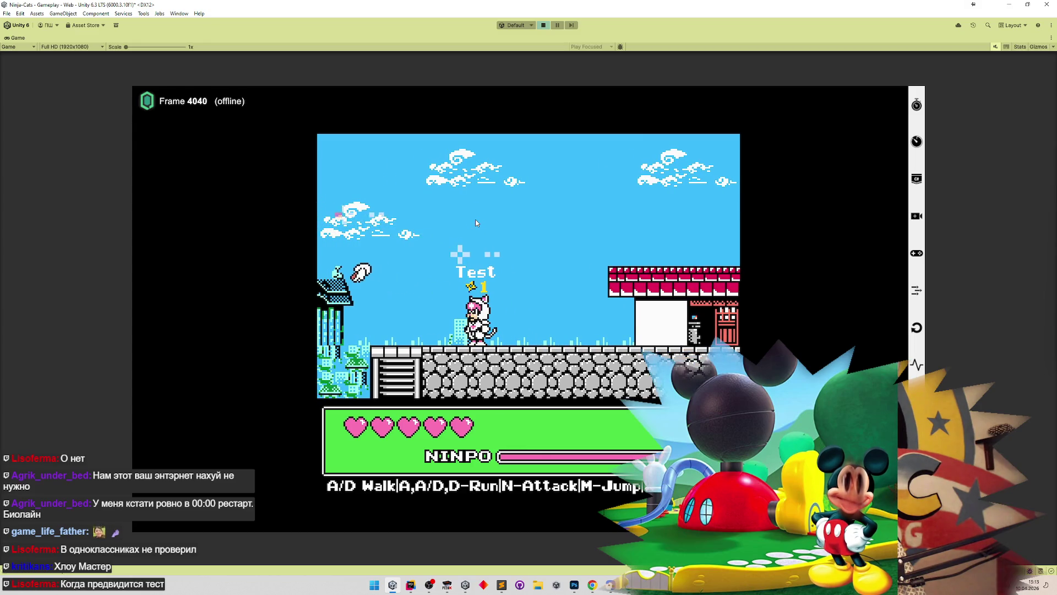
Step: Run the cat right and then left through the town past the houses, then stop Play mode
key(d)
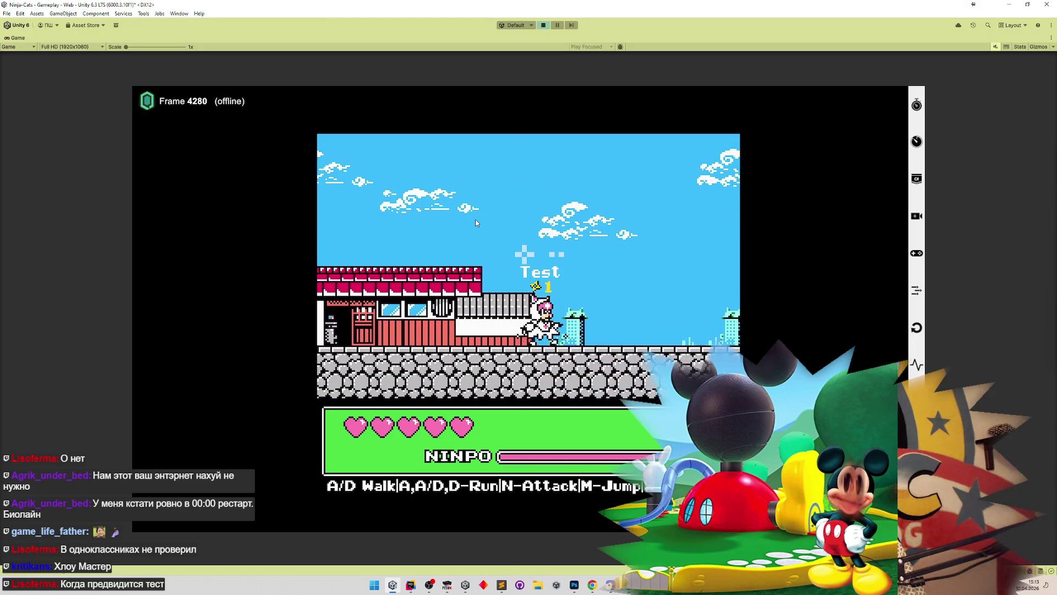
key(a)
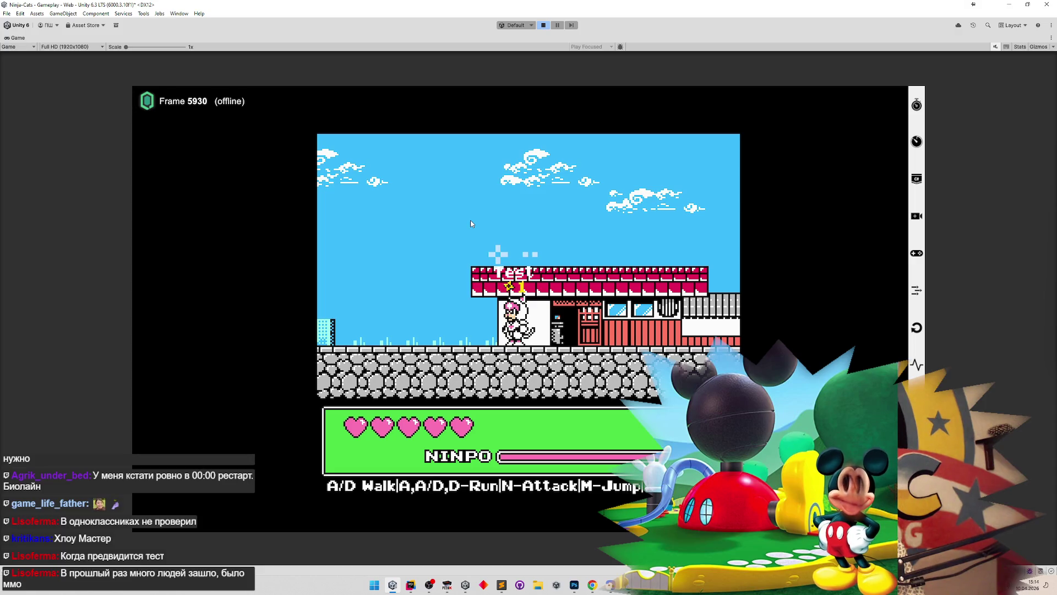
key(ctrl+p)
key(ctrl+p)
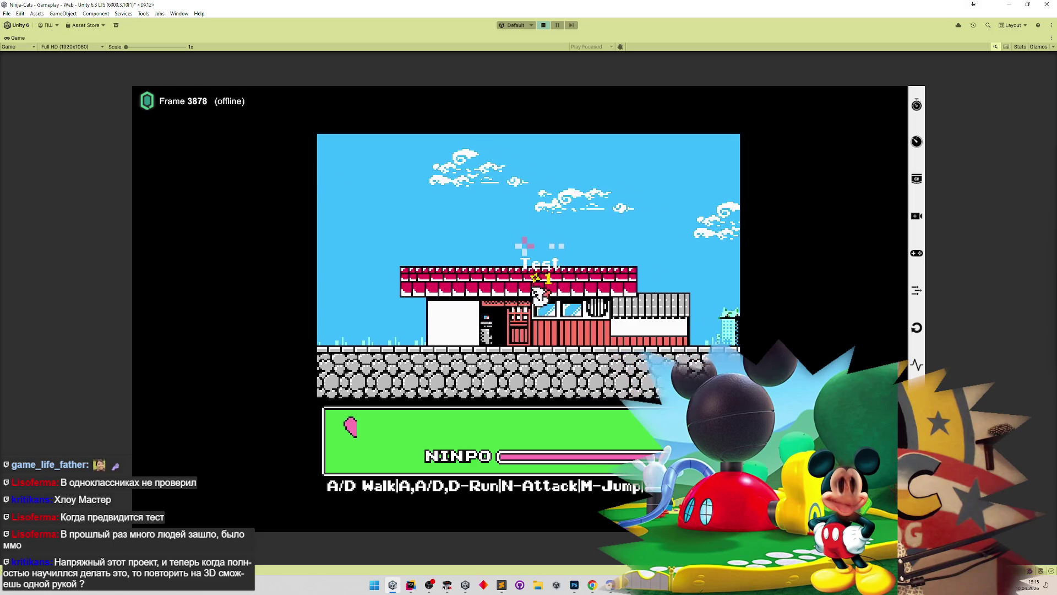
key(ctrl+p)
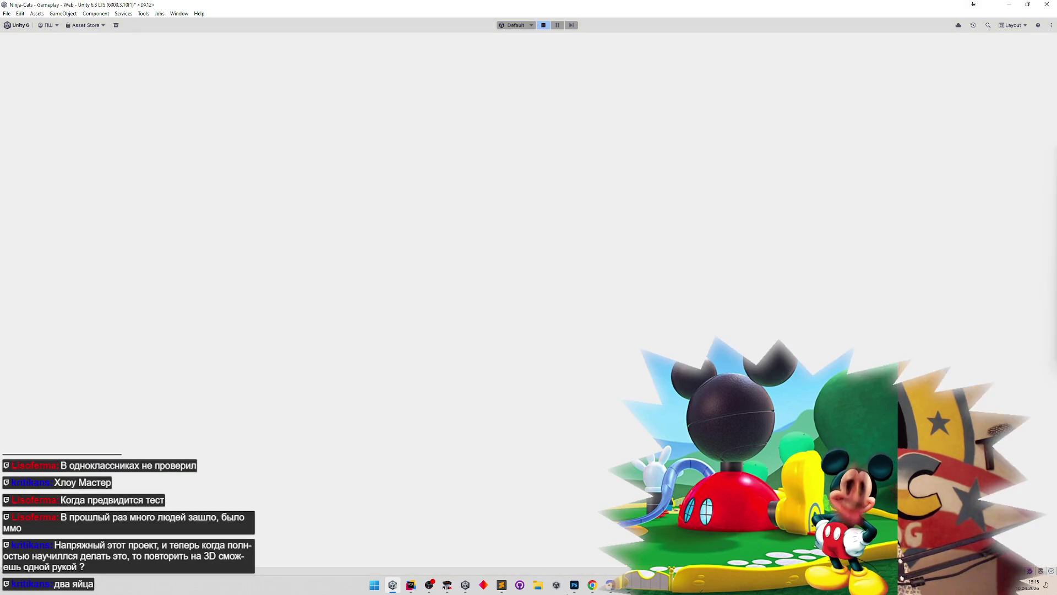
Step: Switch to Rider and scroll through AISystem.cs's OnAdded handlers and Update method
key(alt+Tab)
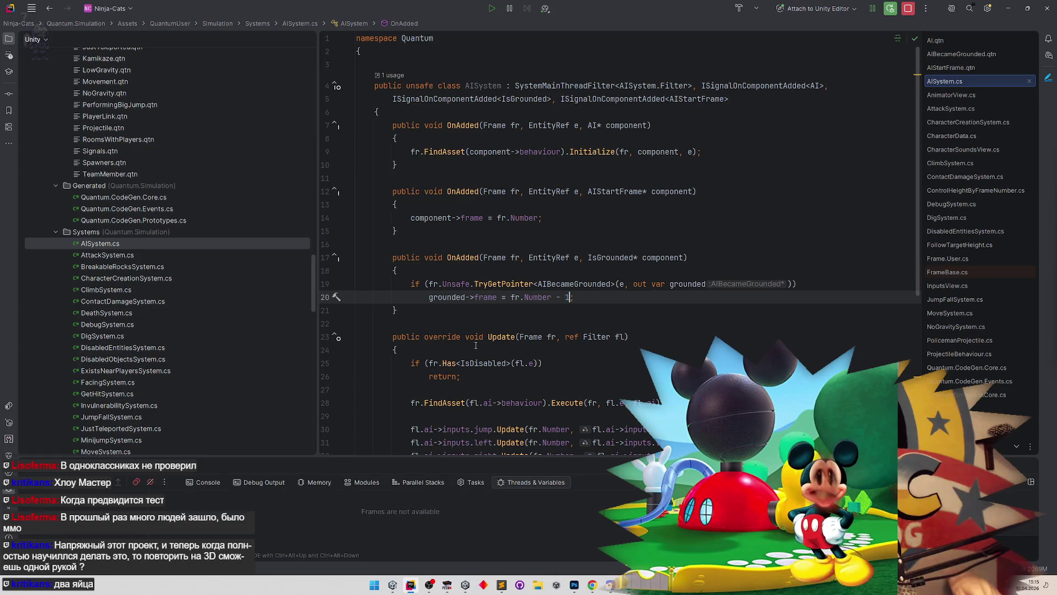
mouse_move(488, 340)
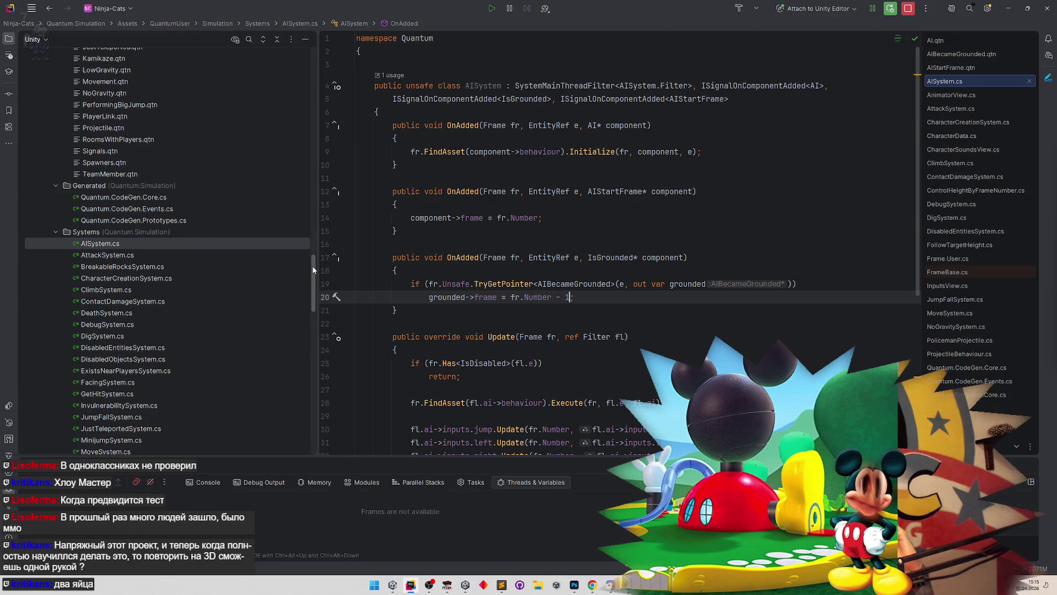
scroll(313, 268, up, 1)
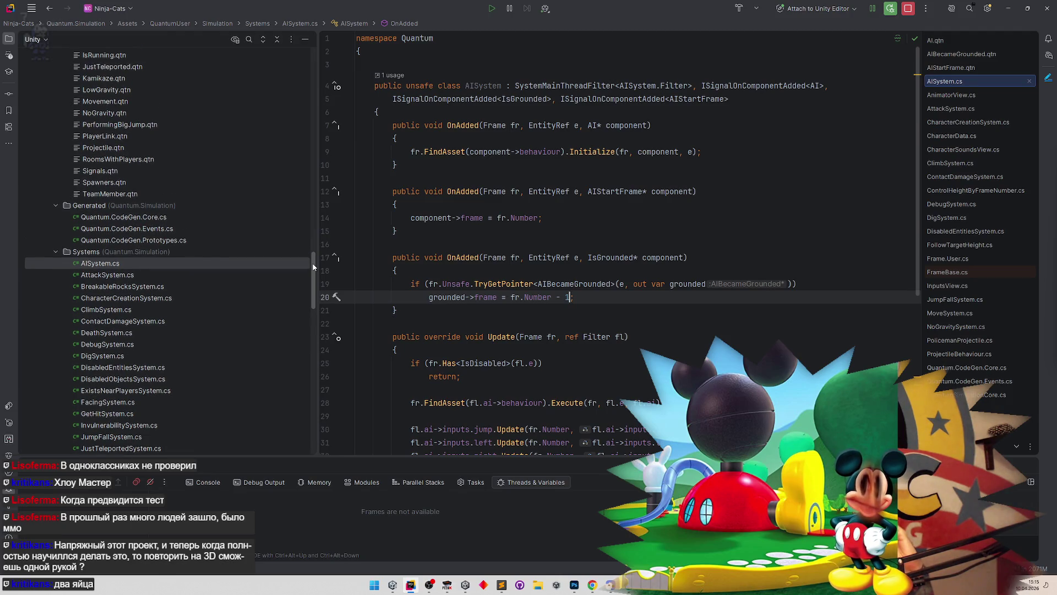
scroll(311, 269, down, 1)
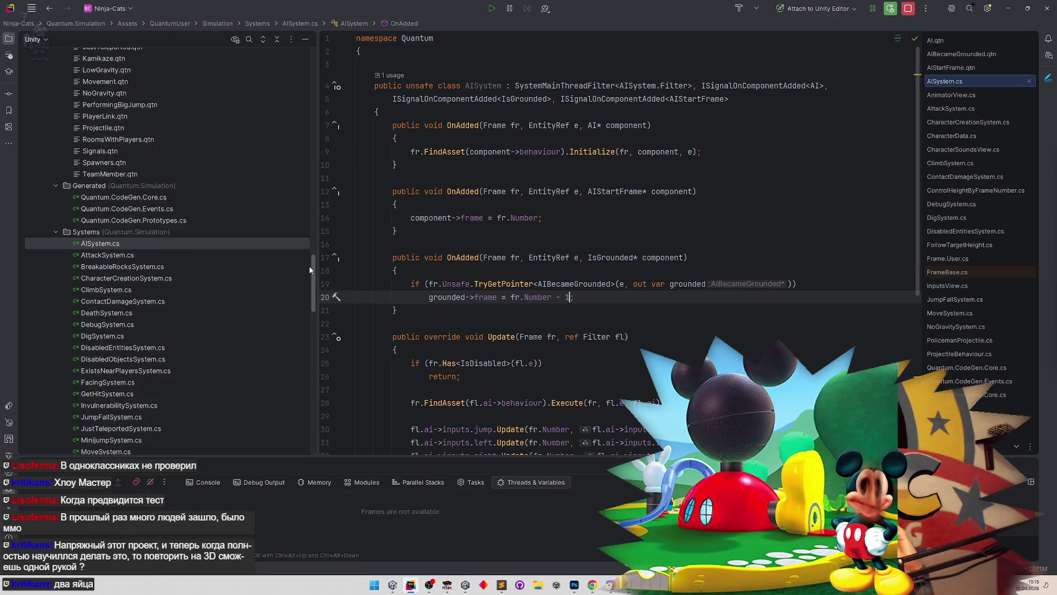
scroll(422, 319, down, 2)
scroll(421, 322, down, 2)
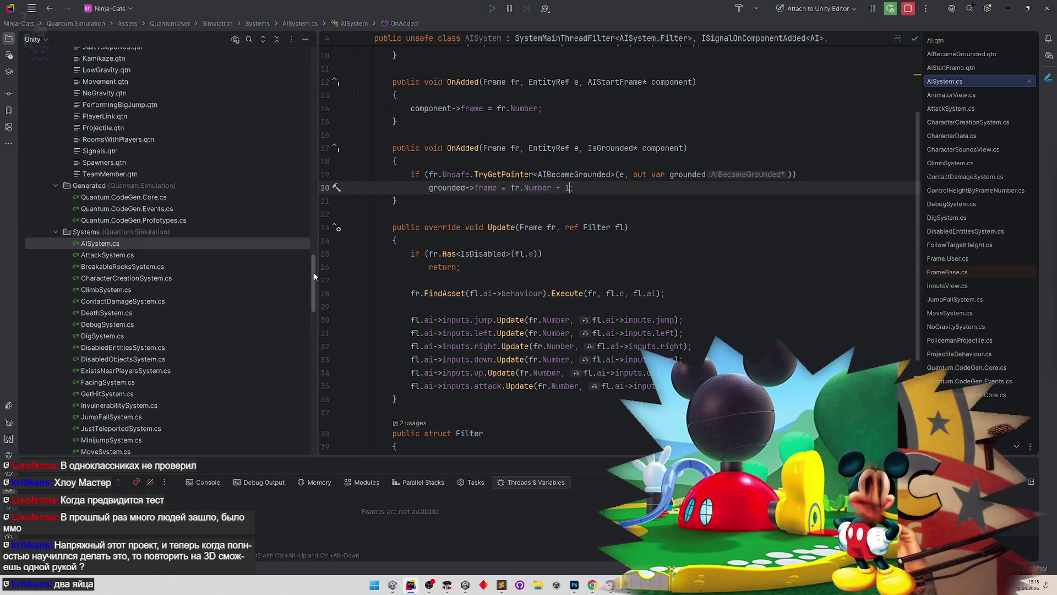
scroll(310, 305, down, 5)
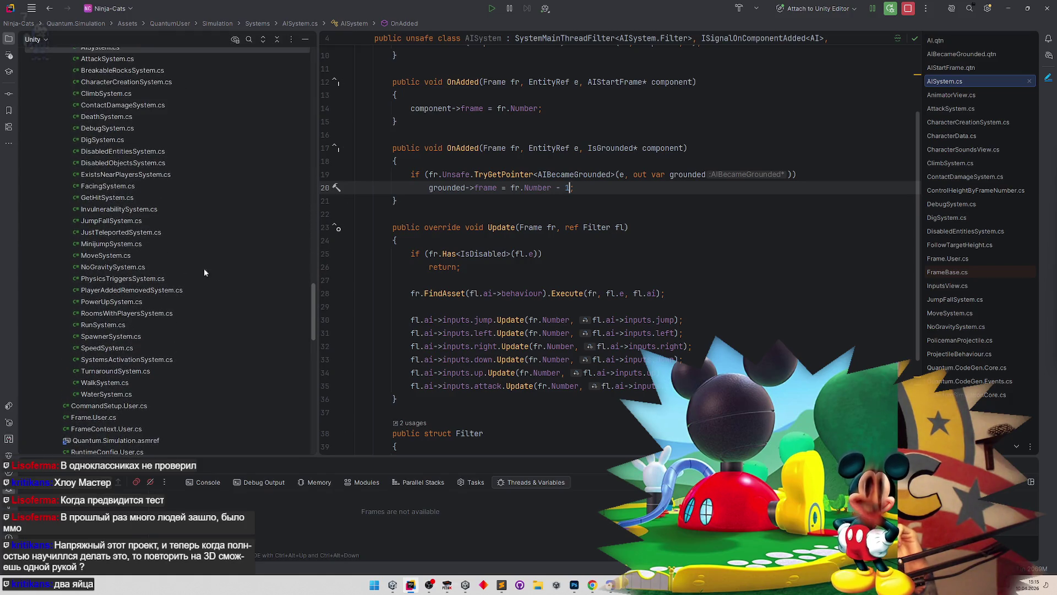
double_click(126, 268)
scroll(606, 341, up, 4)
scroll(618, 350, up, 1)
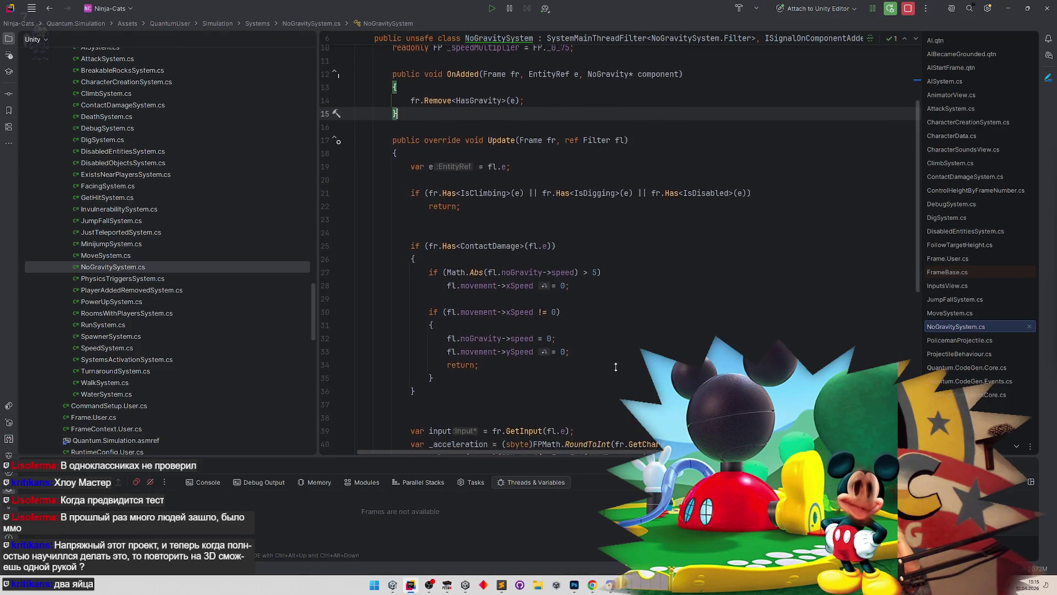
scroll(615, 366, down, 3)
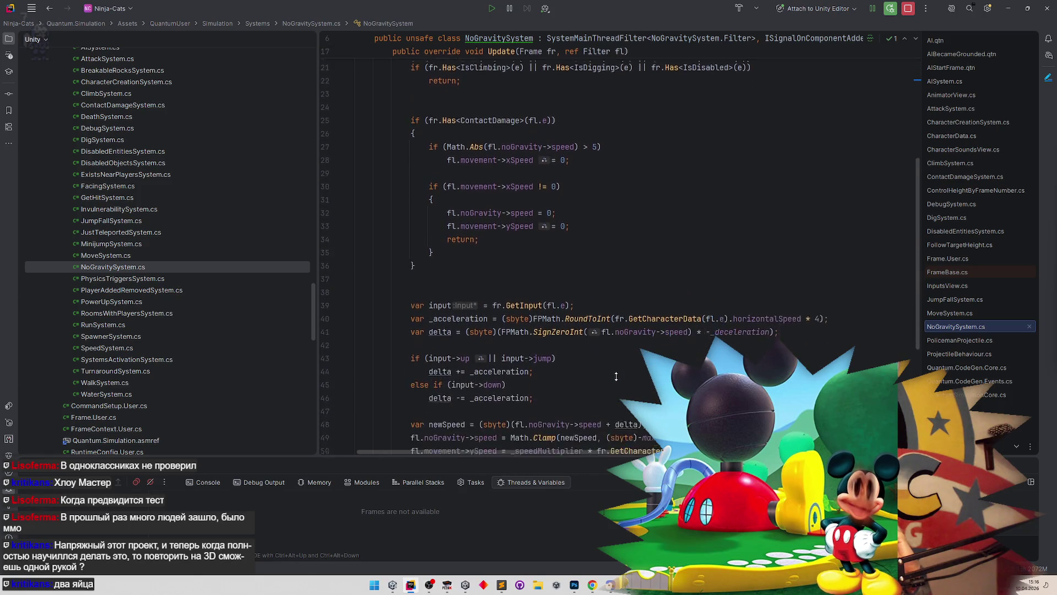
scroll(617, 366, down, 1)
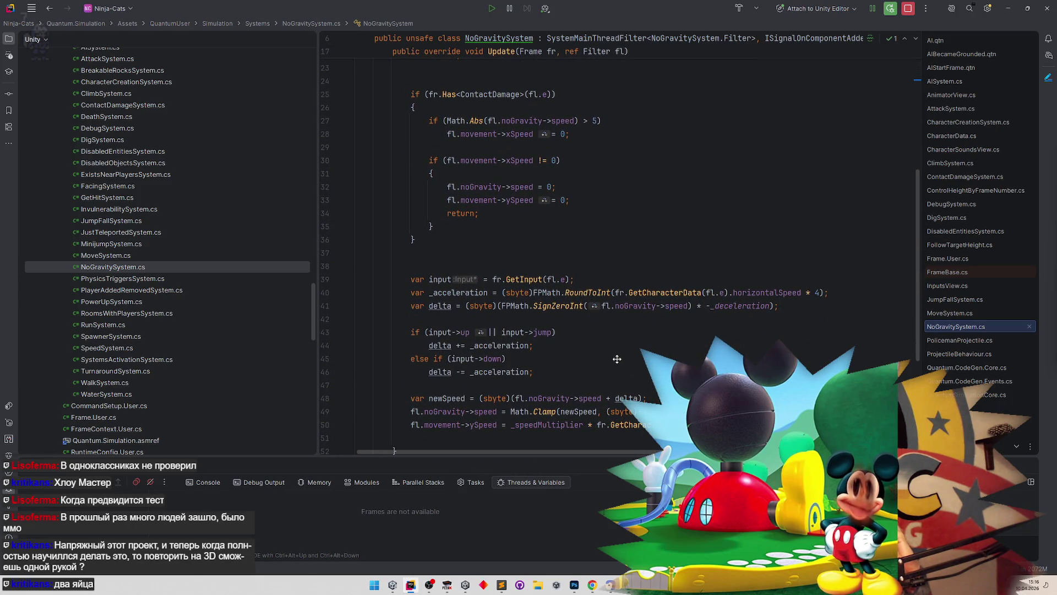
scroll(615, 363, down, 1)
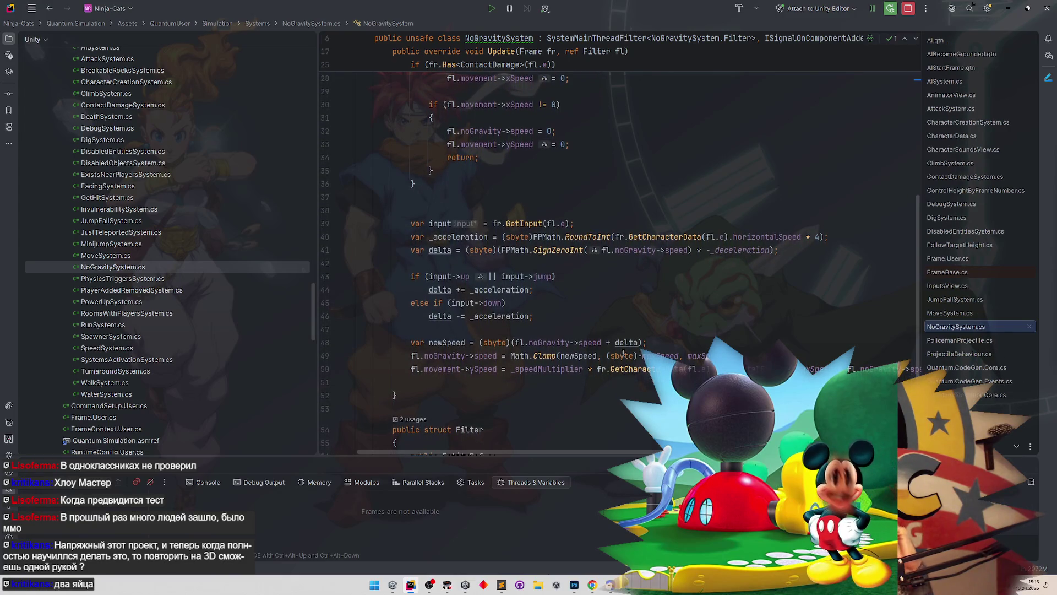
mouse_move(623, 353)
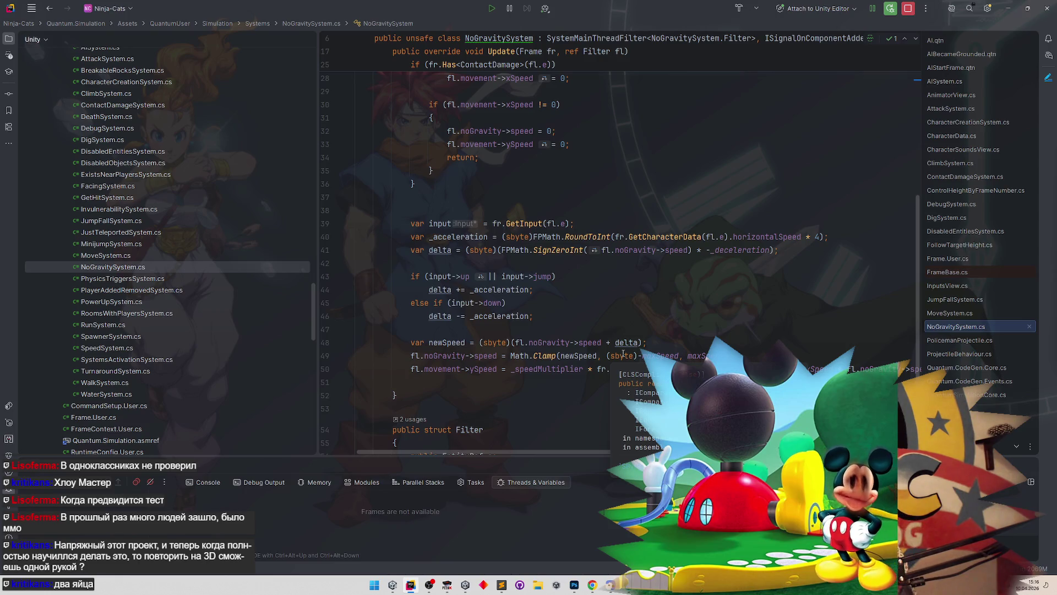
scroll(606, 448, right, 2)
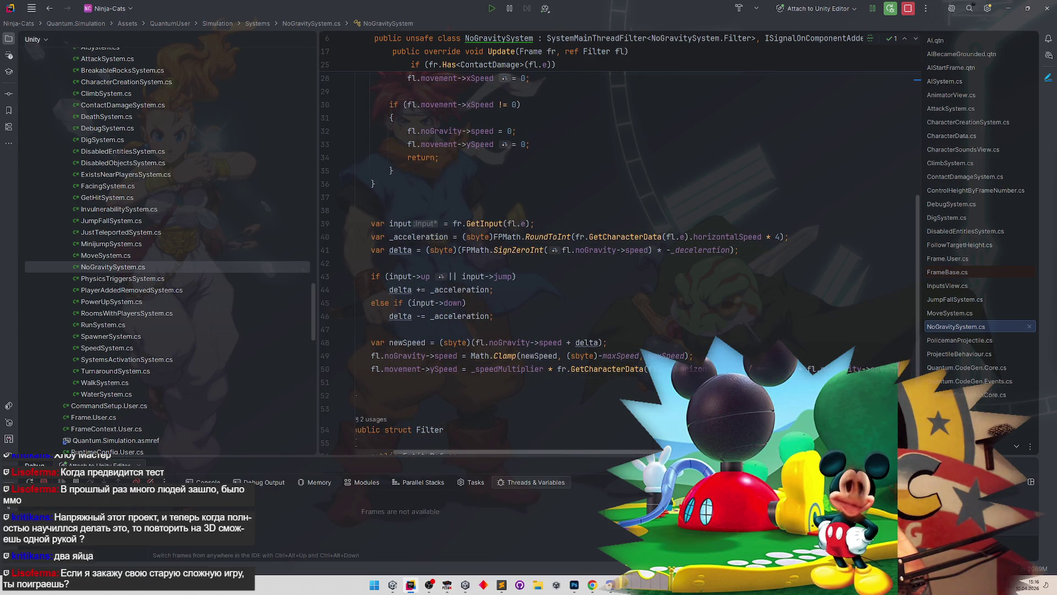
scroll(583, 333, up, 10)
scroll(609, 358, down, 4)
scroll(613, 369, down, 5)
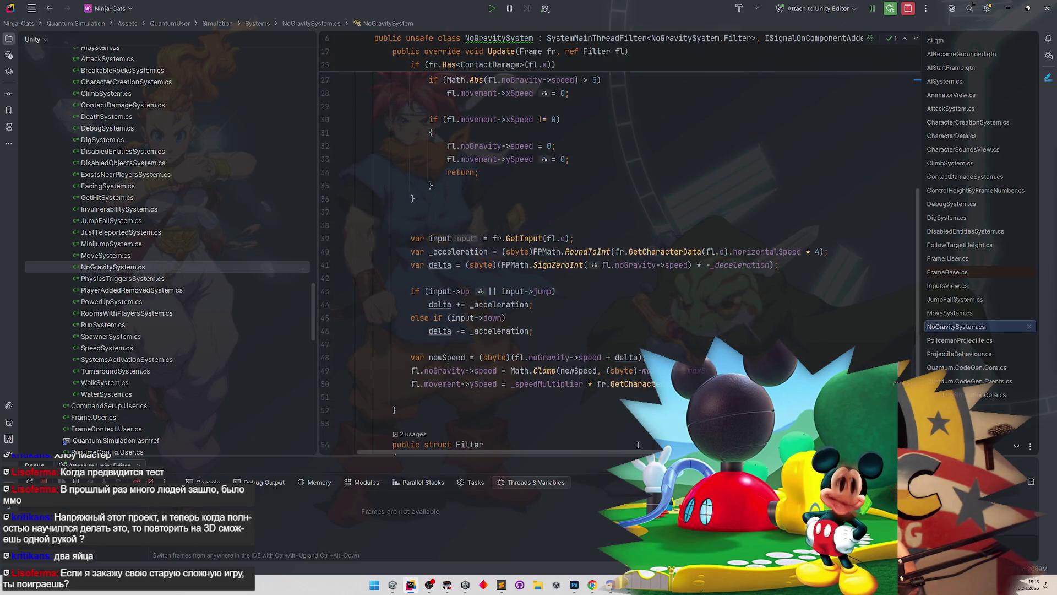
scroll(635, 448, right, 3)
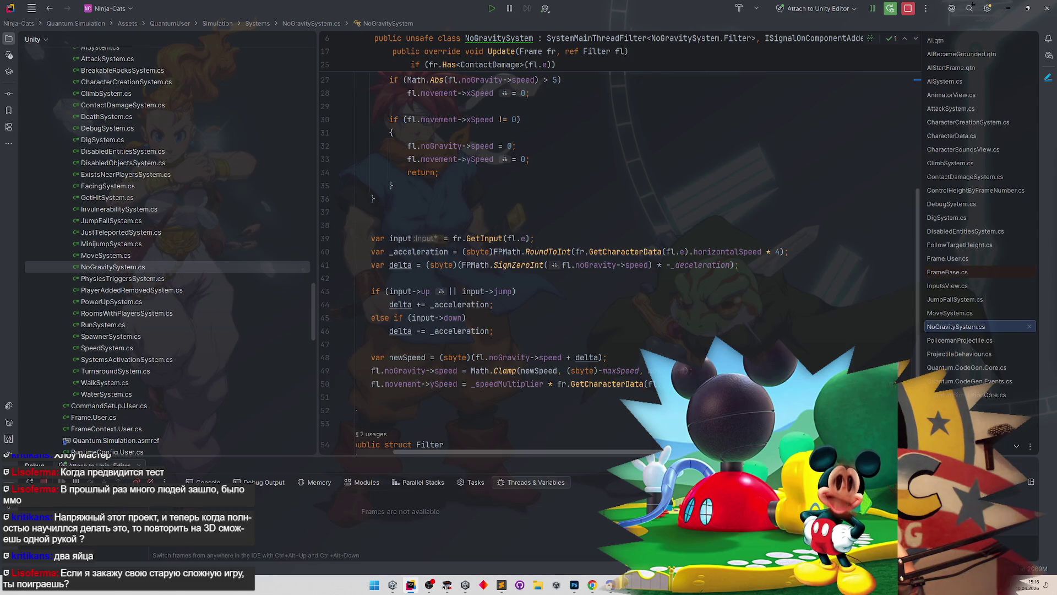
scroll(627, 439, left, 3)
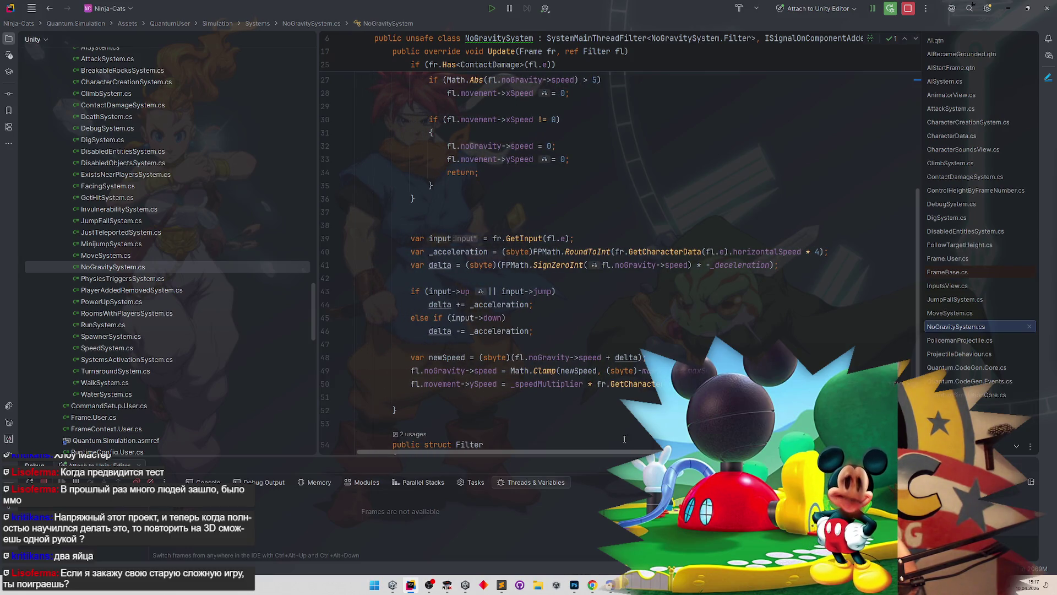
scroll(611, 437, right, 3)
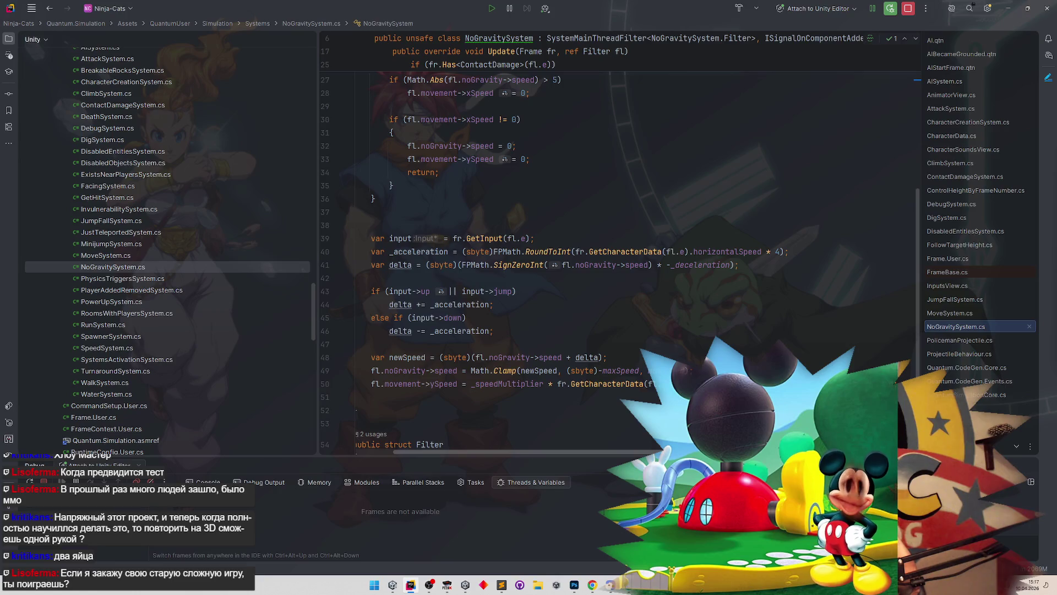
scroll(646, 446, left, 3)
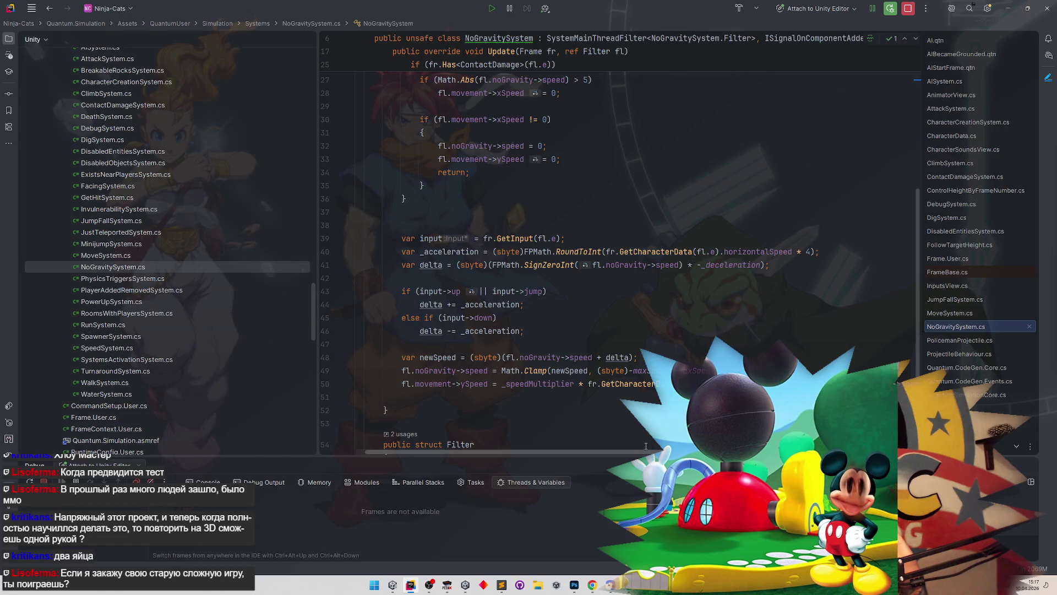
scroll(647, 443, right, 2)
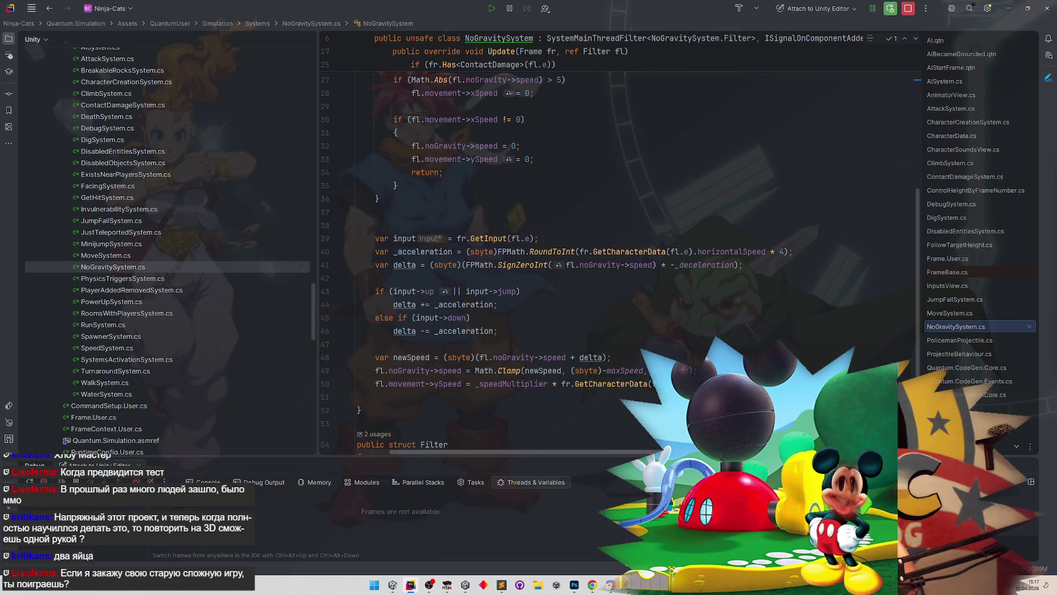
scroll(617, 435, left, 1)
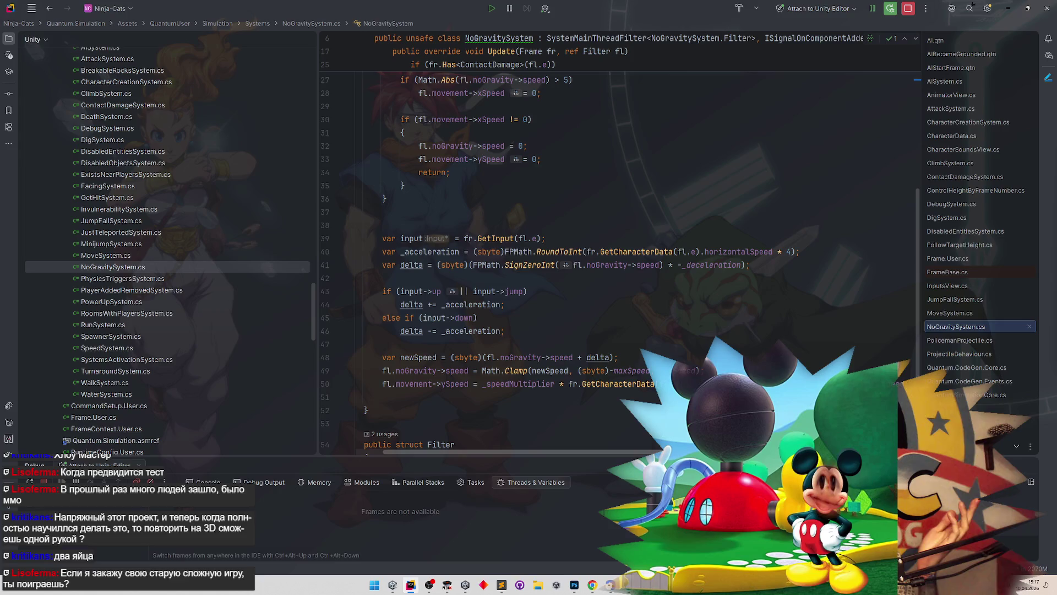
scroll(642, 442, left, 3)
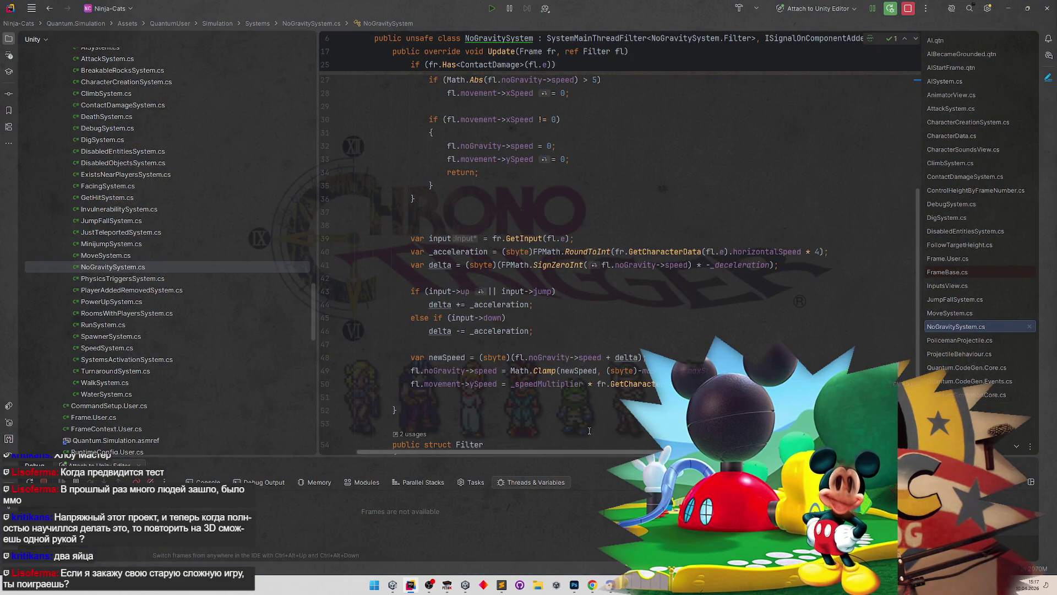
scroll(589, 432, right, 4)
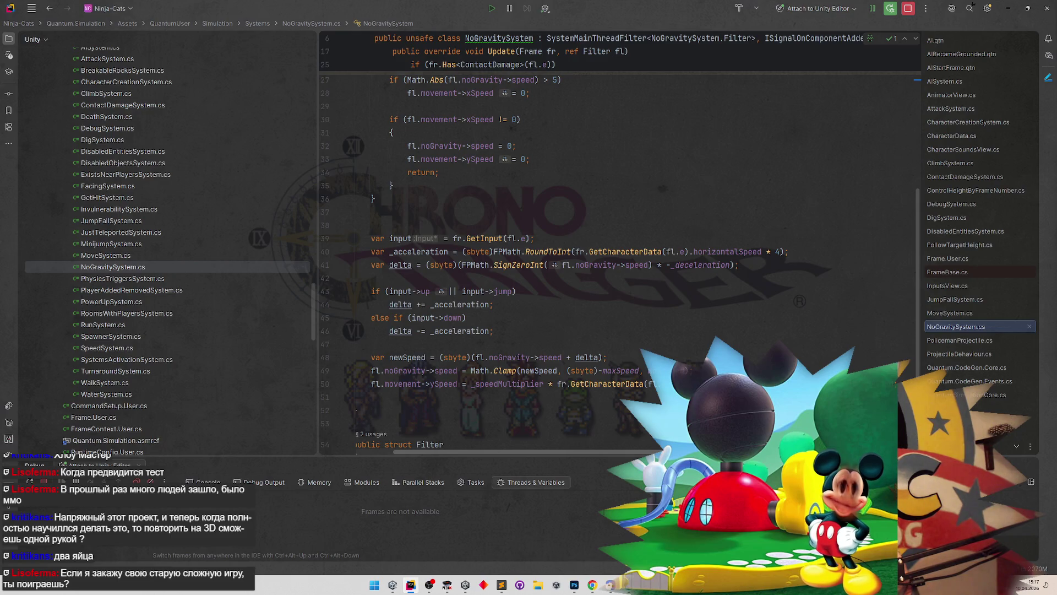
scroll(573, 264, left, 4)
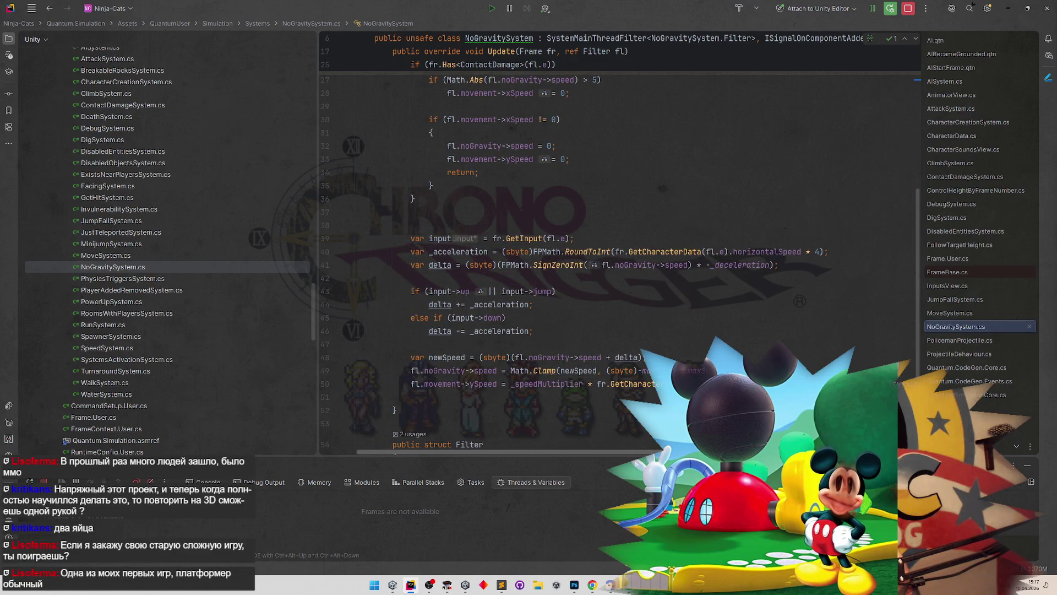
scroll(572, 264, right, 1)
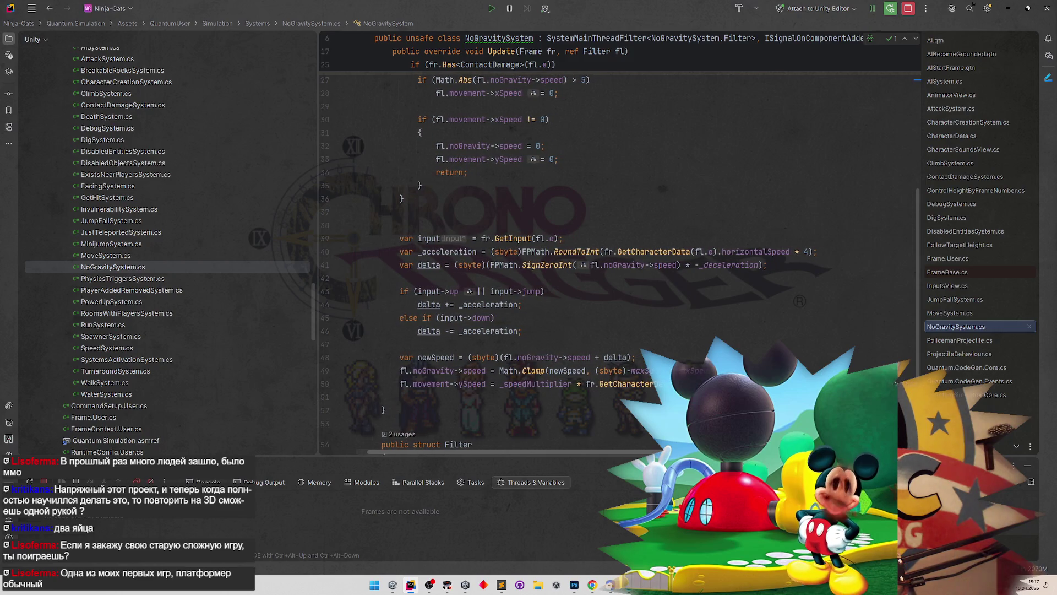
scroll(572, 264, right, 1)
scroll(573, 265, right, 1)
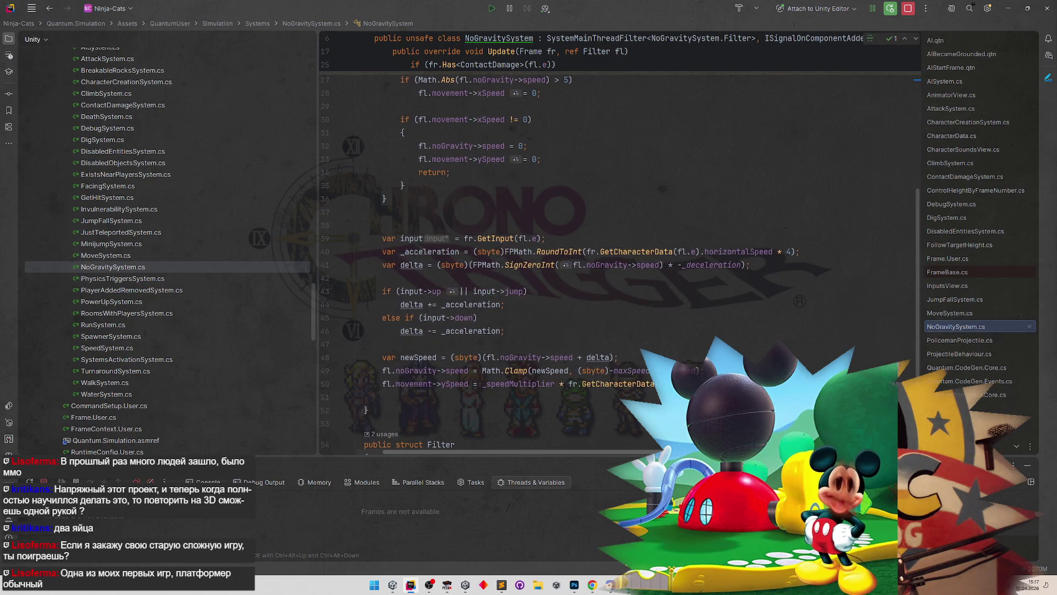
scroll(573, 265, left, 1)
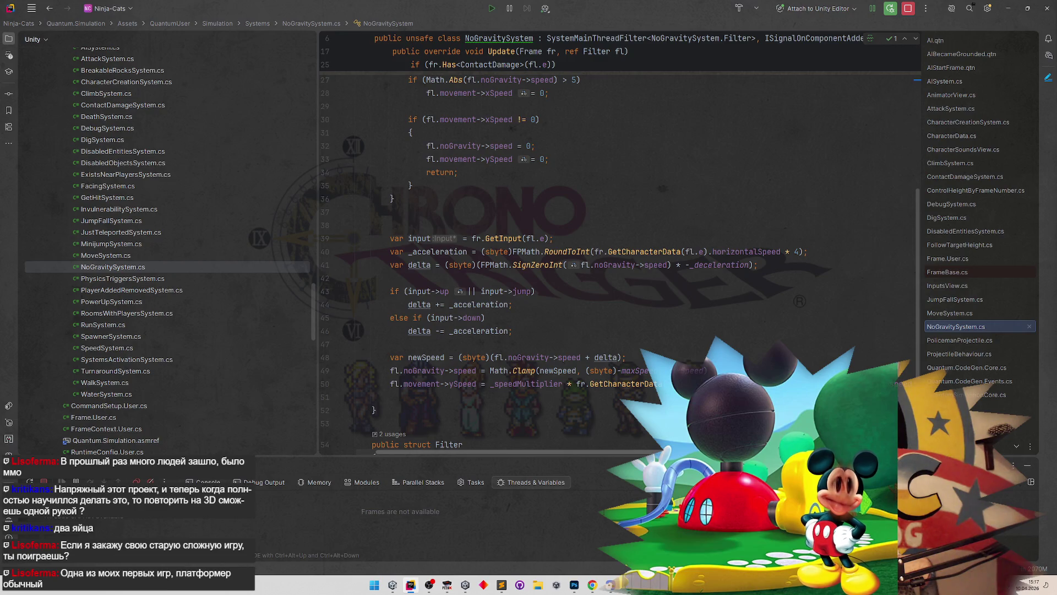
scroll(572, 265, right, 1)
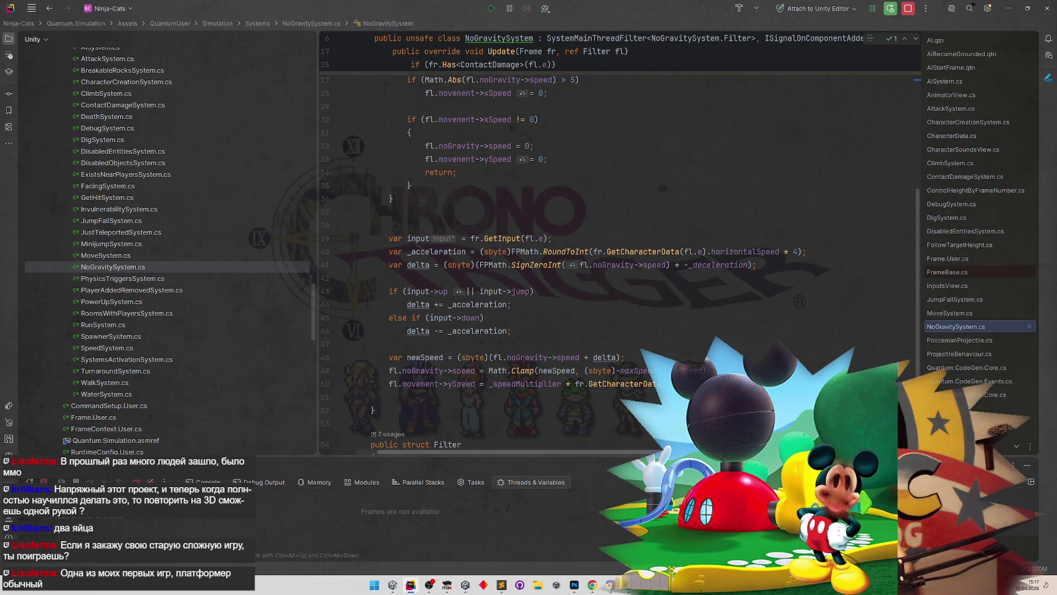
scroll(578, 264, right, 1)
scroll(605, 444, left, 3)
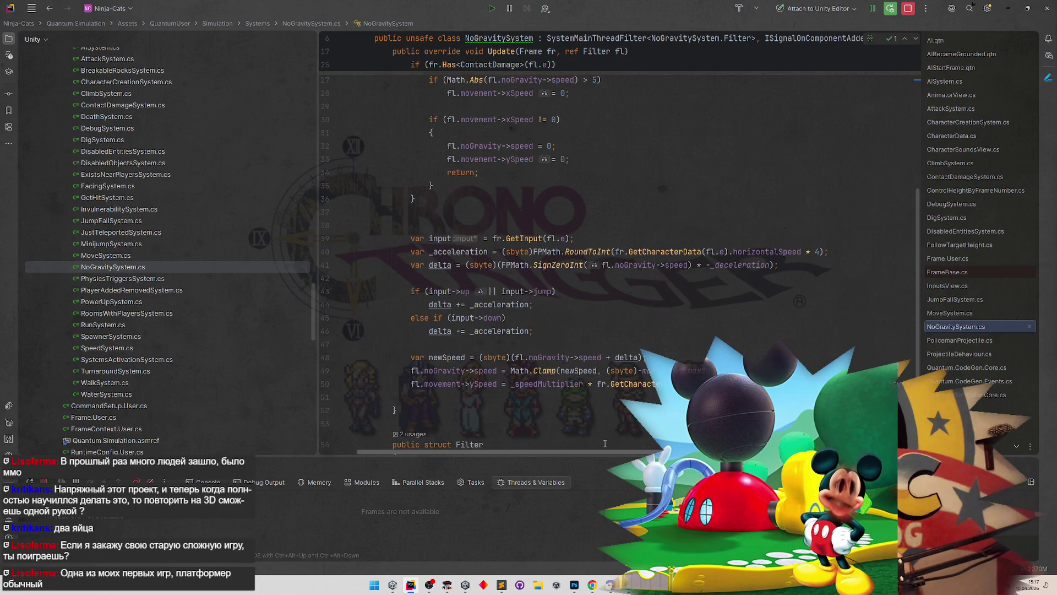
scroll(604, 444, right, 3)
scroll(605, 444, left, 1)
scroll(633, 452, left, 3)
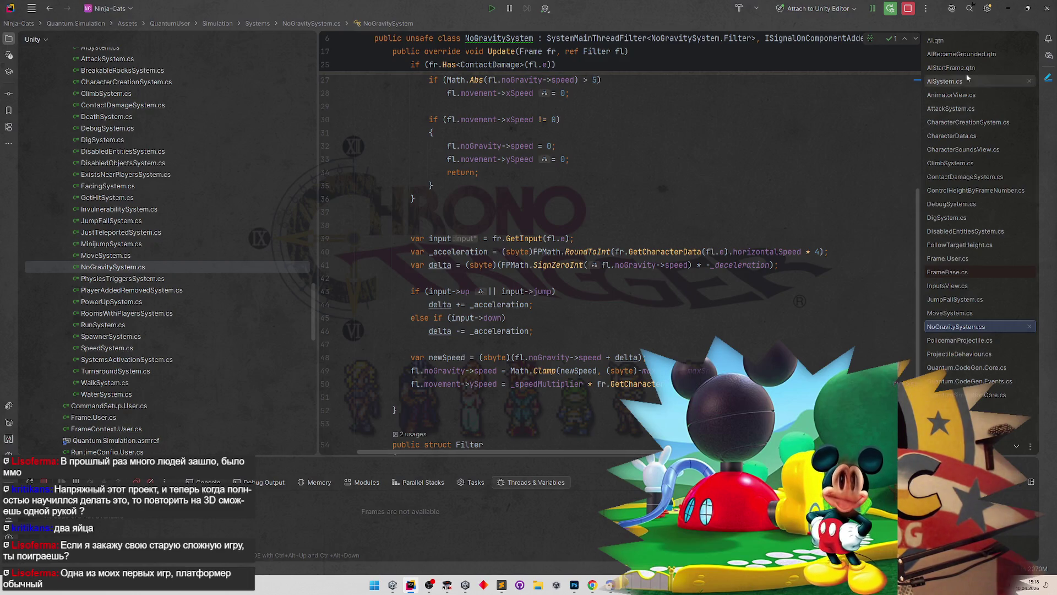
key(alt+Tab)
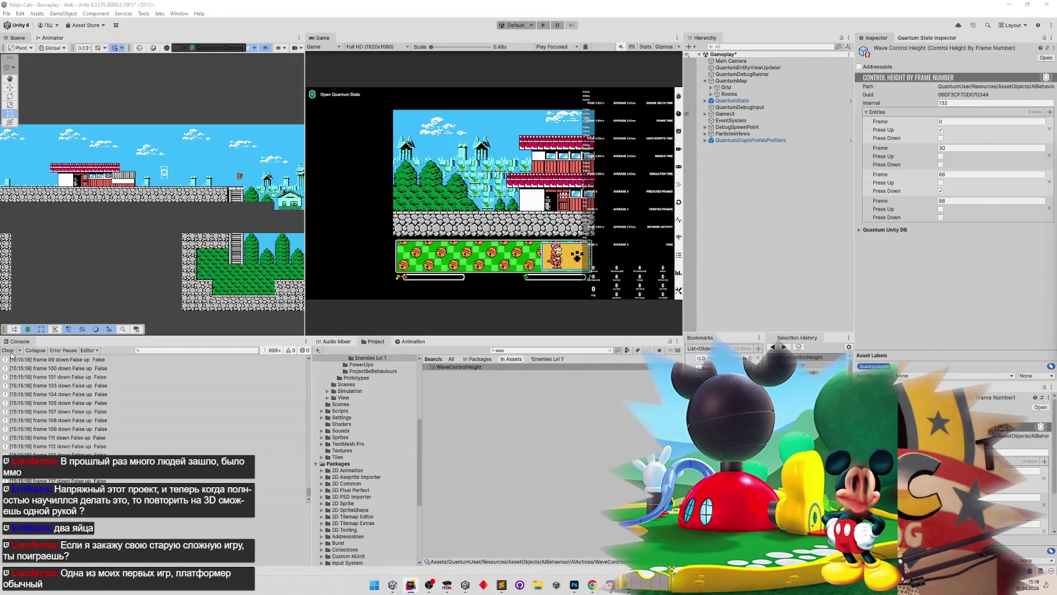
Step: Clear the Console, walk the cat left past the winged egg full-window, then stop and clear the log
click(7, 350)
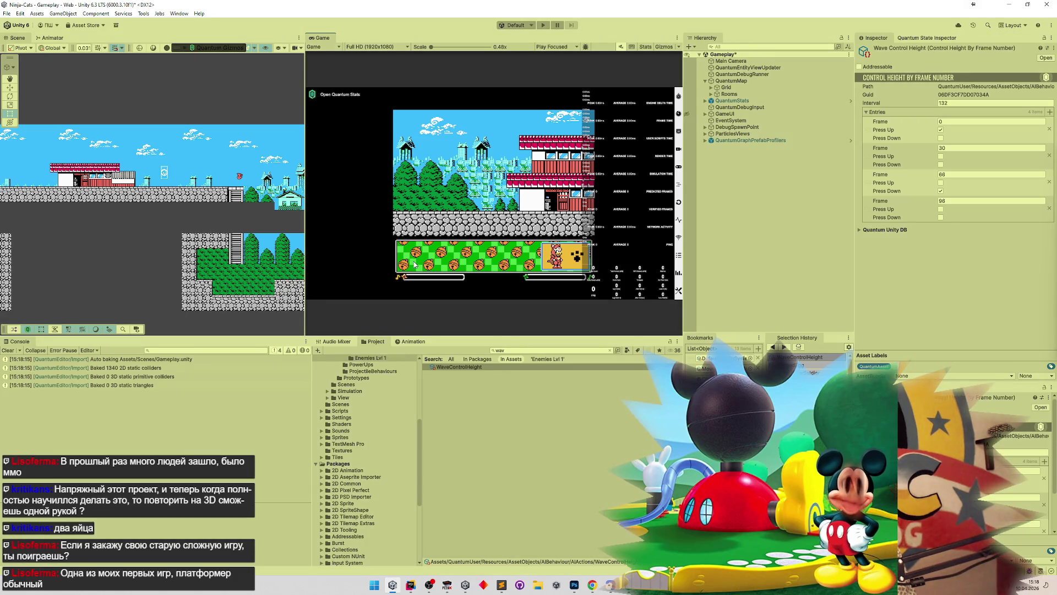
key(shift+space)
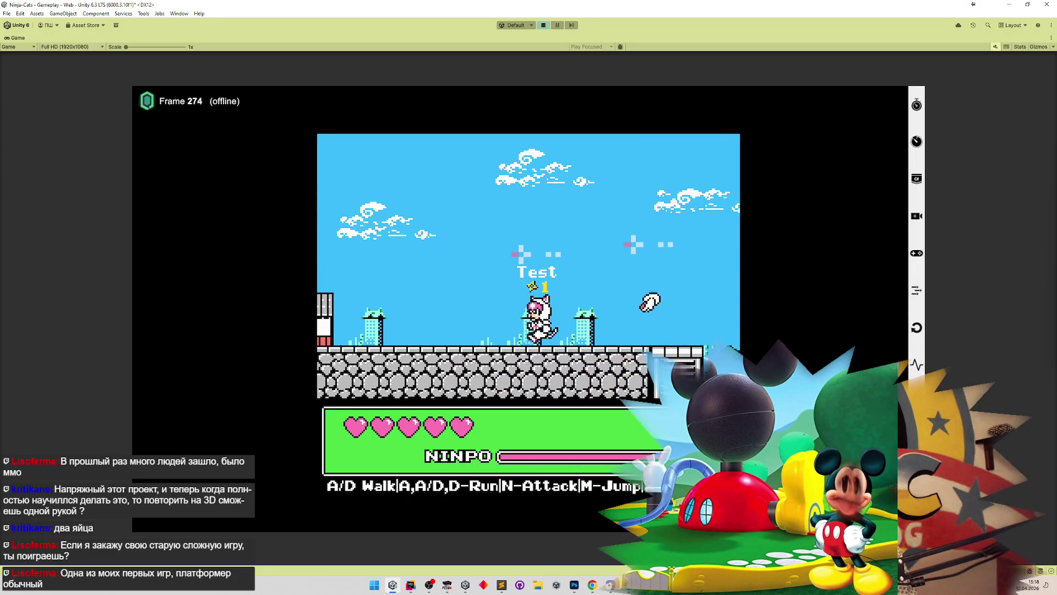
key(a)
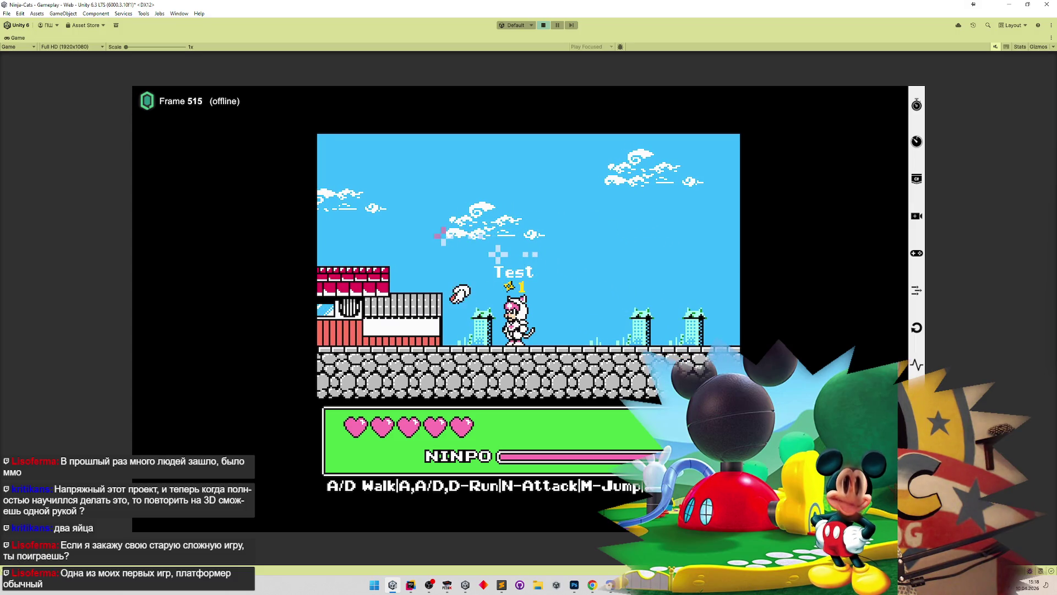
key(a)
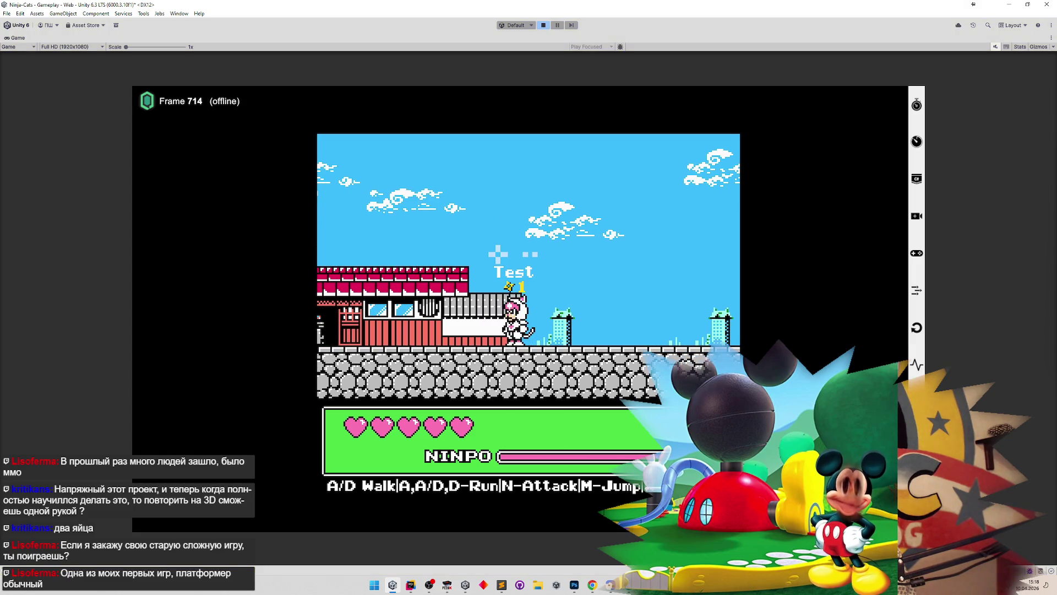
key(ctrl+p)
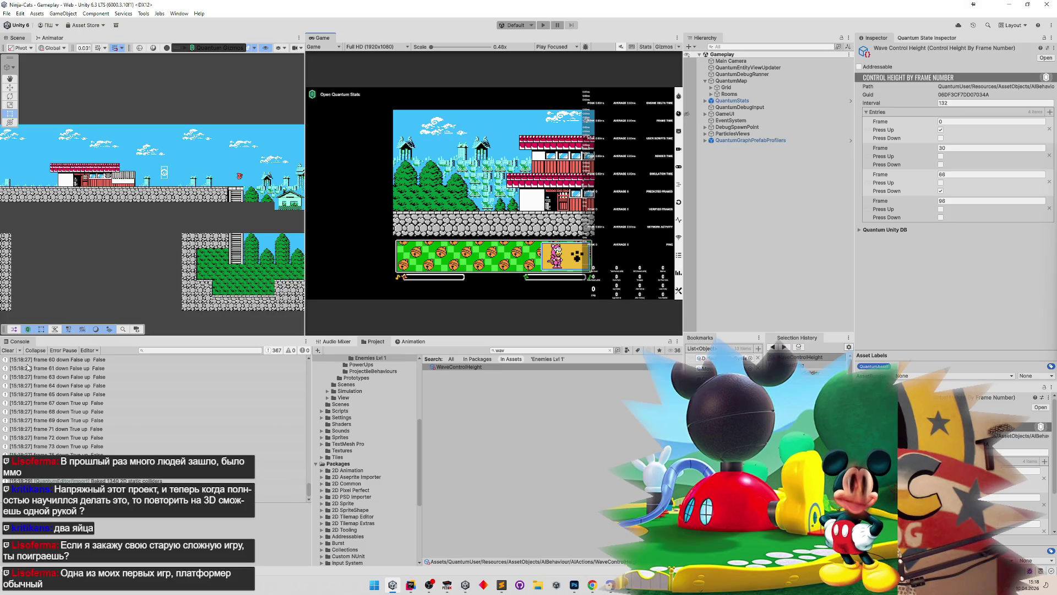
click(5, 351)
click(482, 375)
Step: Show WaveControlHeight's frame entries in the Inspector, then return to NoGravitySystem.cs in Rider
click(480, 367)
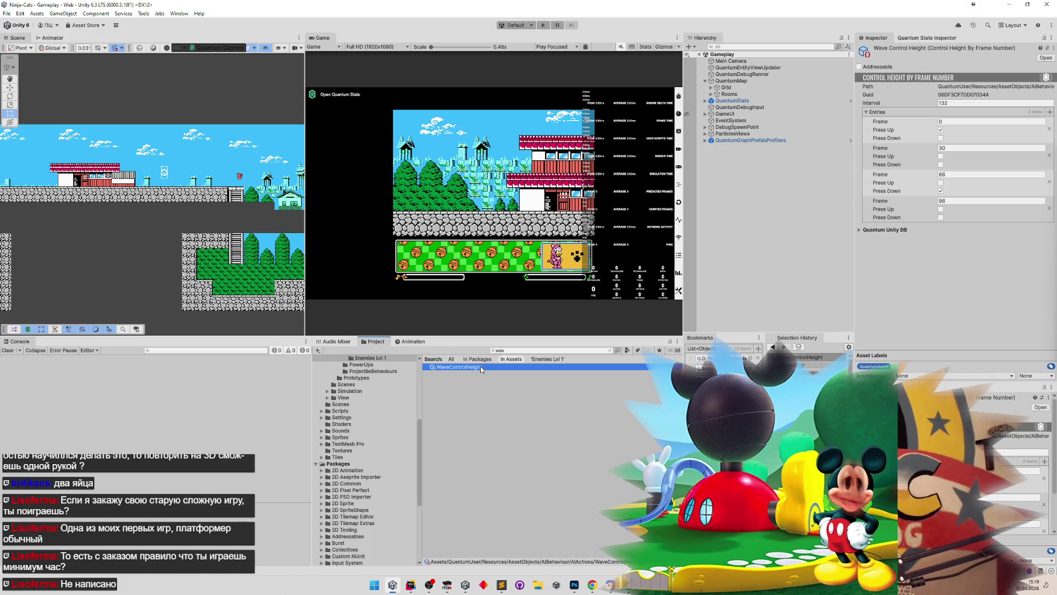
click(408, 584)
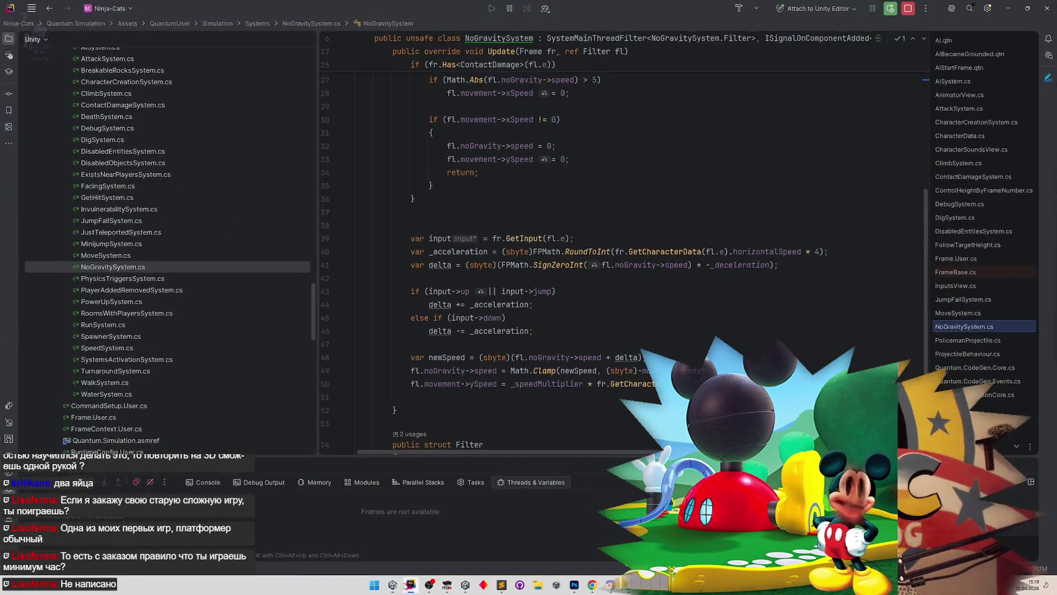
Step: Add a breakpoint on line 33 of NoGravitySystem.cs and scroll through the surrounding code
scroll(498, 357, up, 5)
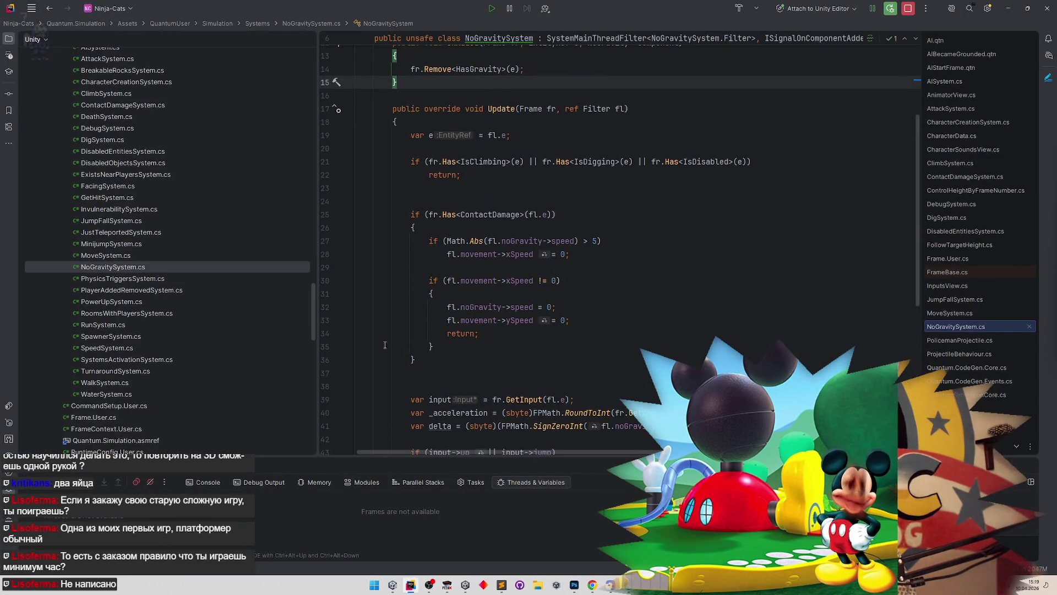
click(325, 328)
drag(313, 320, 331, 178)
scroll(201, 257, up, 3)
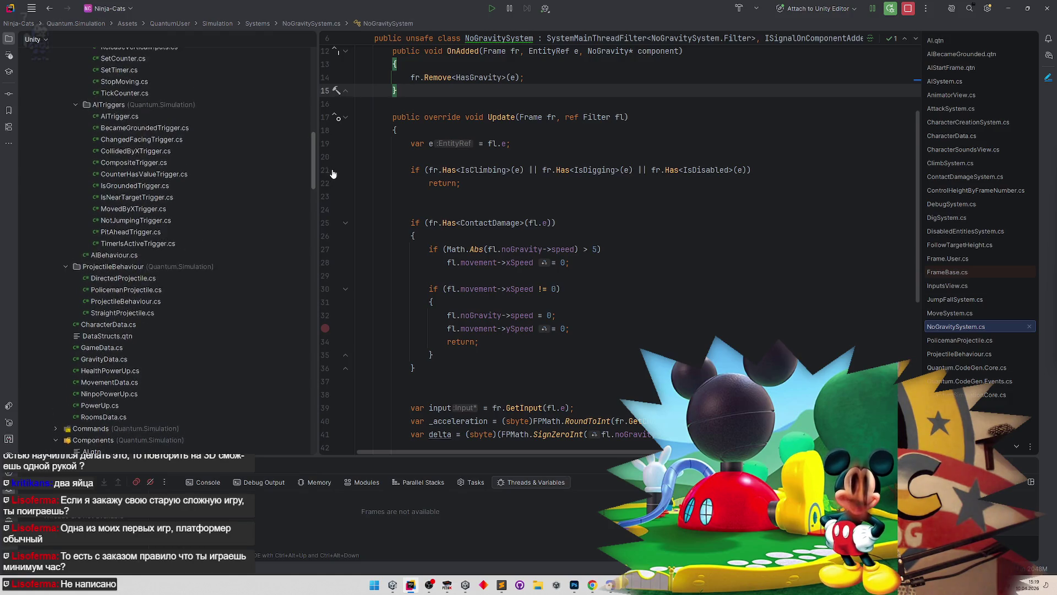
scroll(200, 256, up, 2)
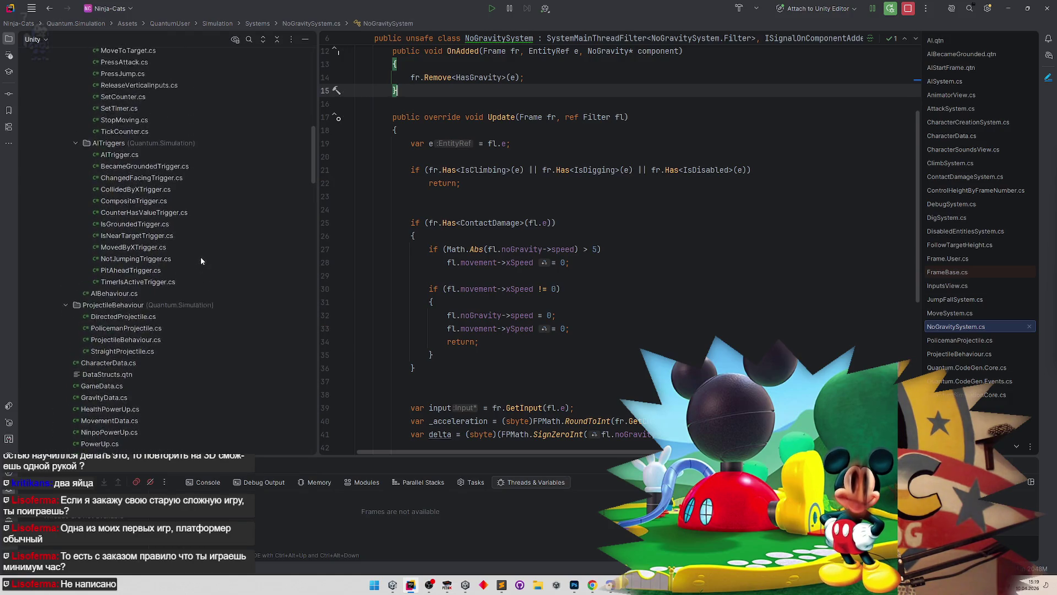
scroll(200, 261, up, 1)
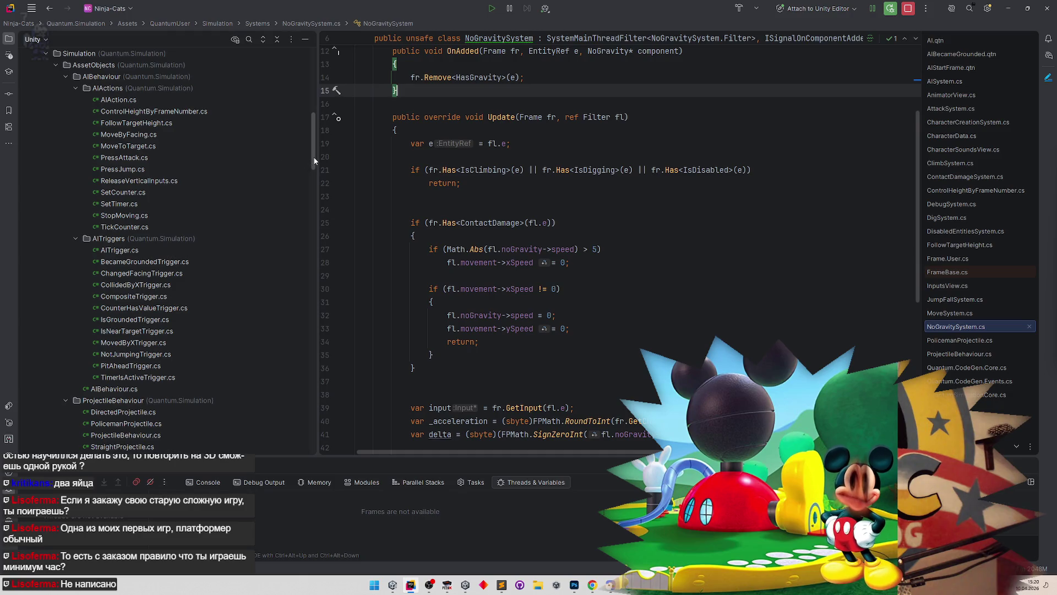
scroll(314, 159, down, 2)
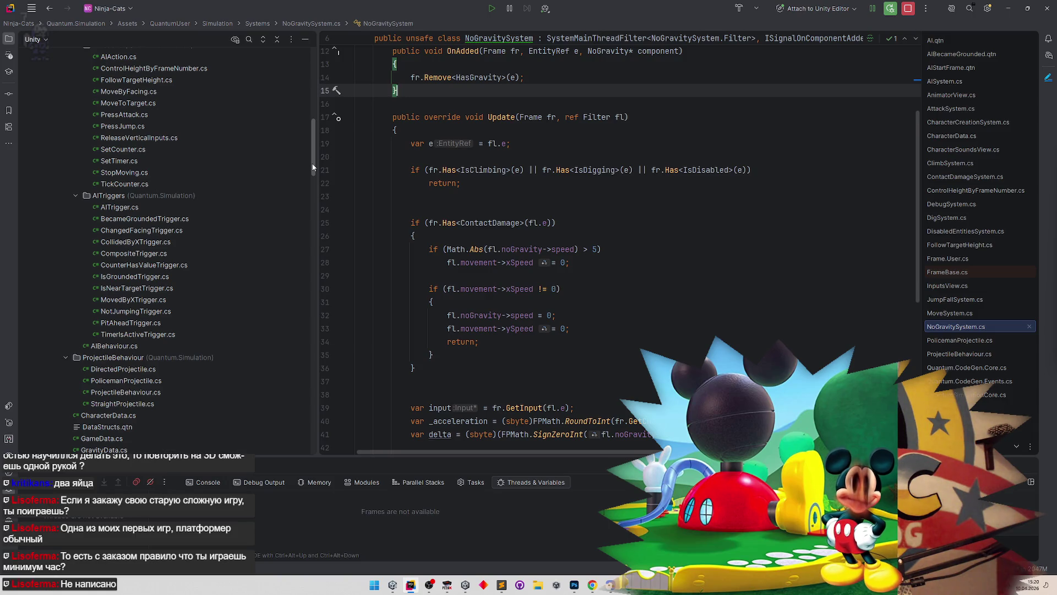
scroll(312, 157, up, 2)
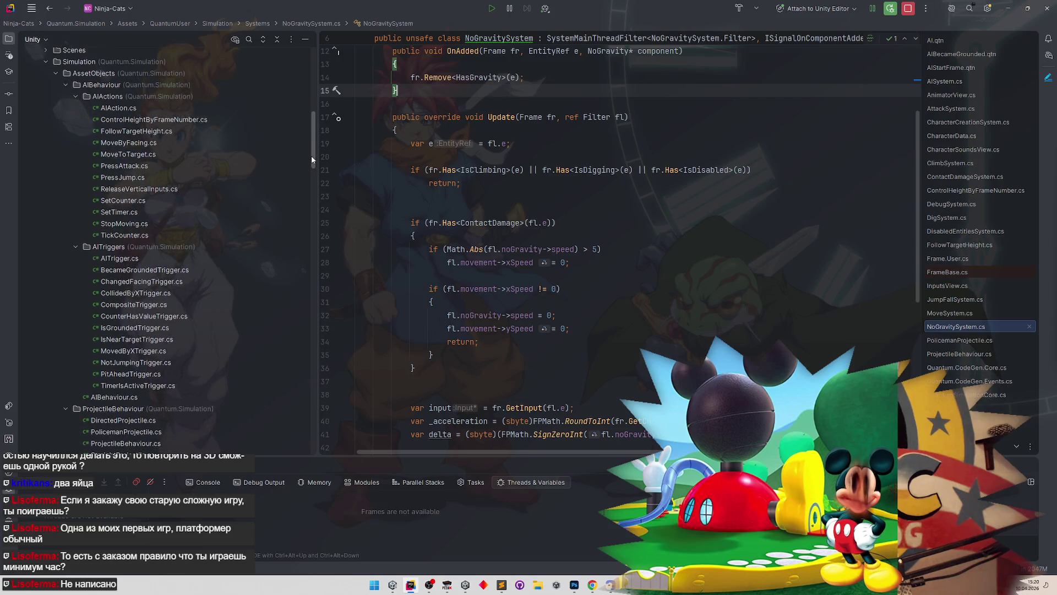
Step: Open and close SetTimer.cs, then minimize Rider to reveal the Unity editor
double_click(173, 208)
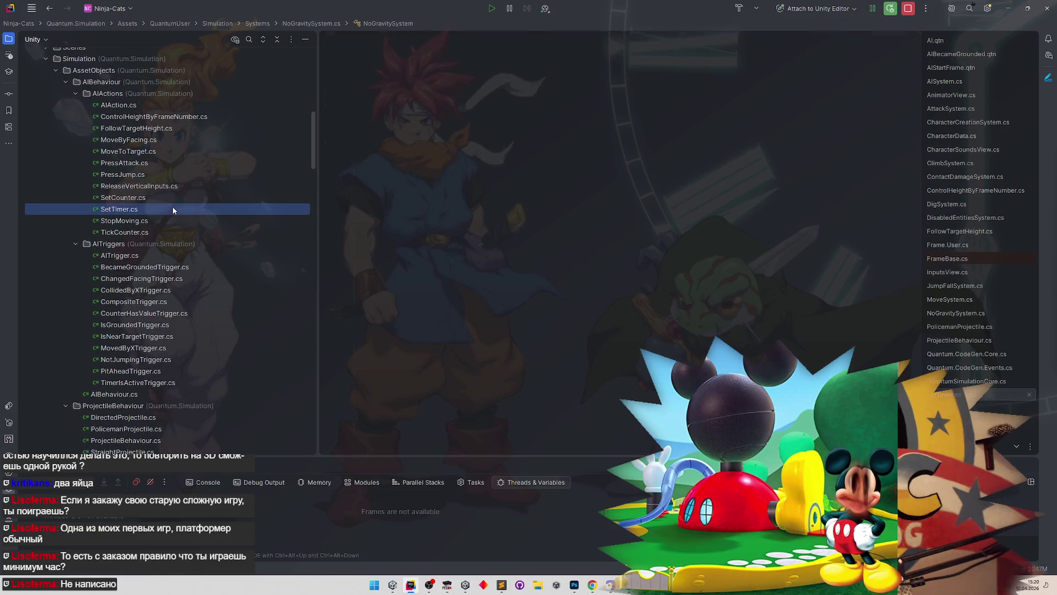
key(ctrl+F4)
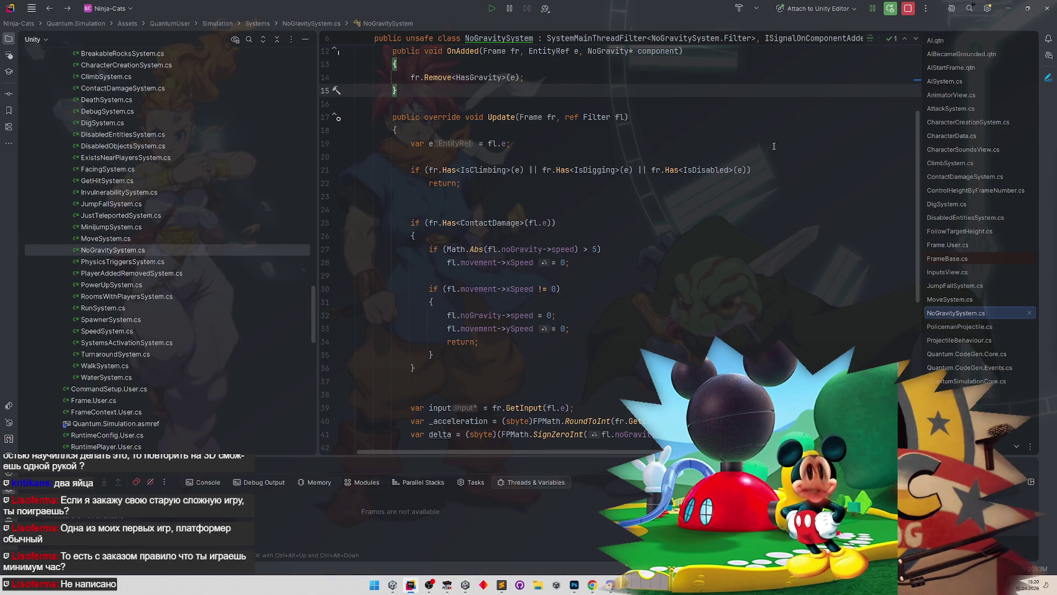
click(1008, 8)
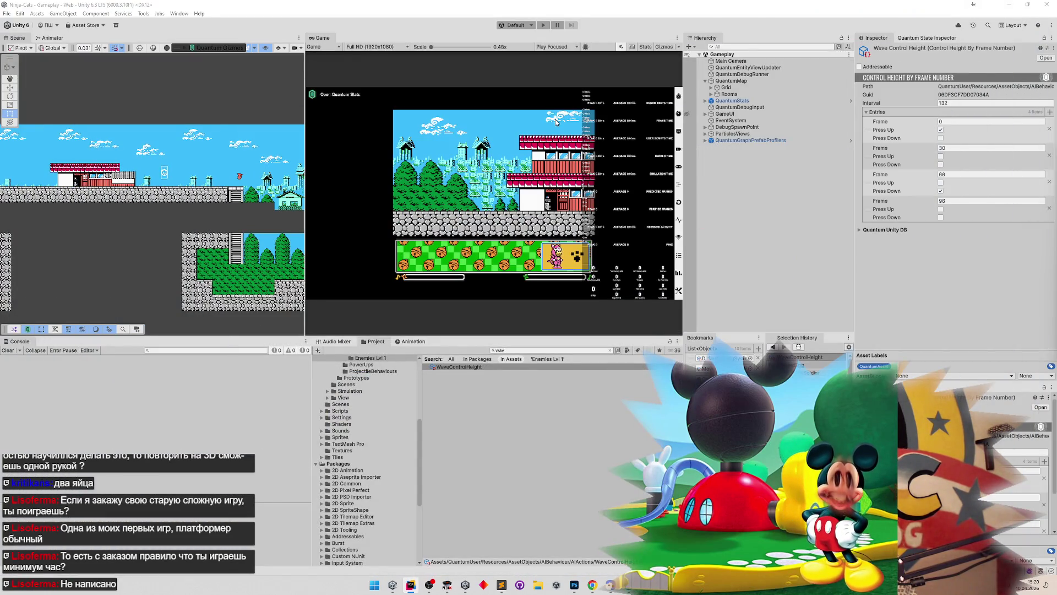
Step: Flip back through Selection History to inspect the WingedEgg and Bird enemy data
key(alt+Left)
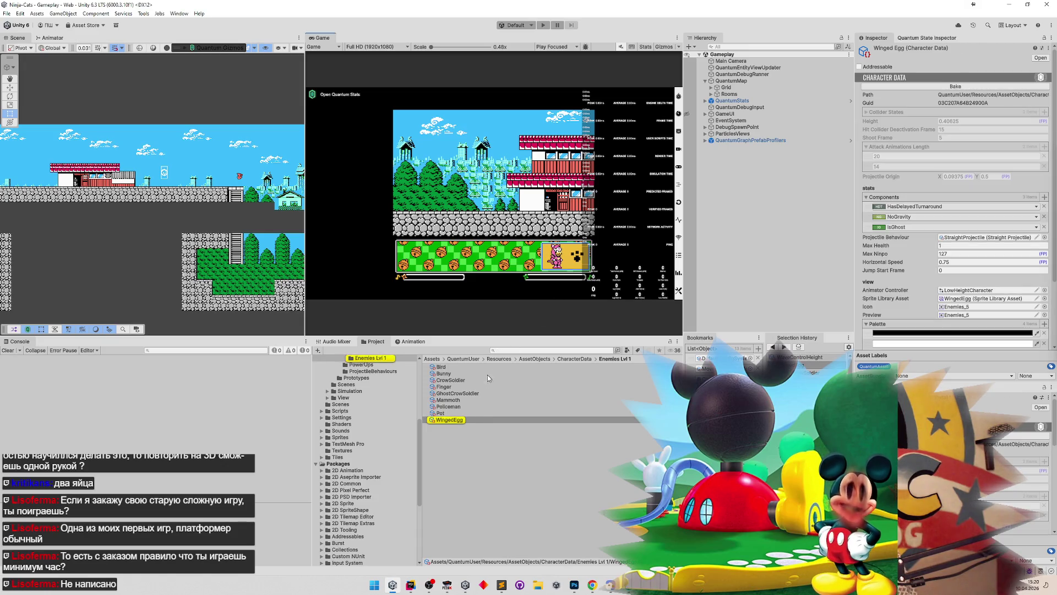
click(481, 418)
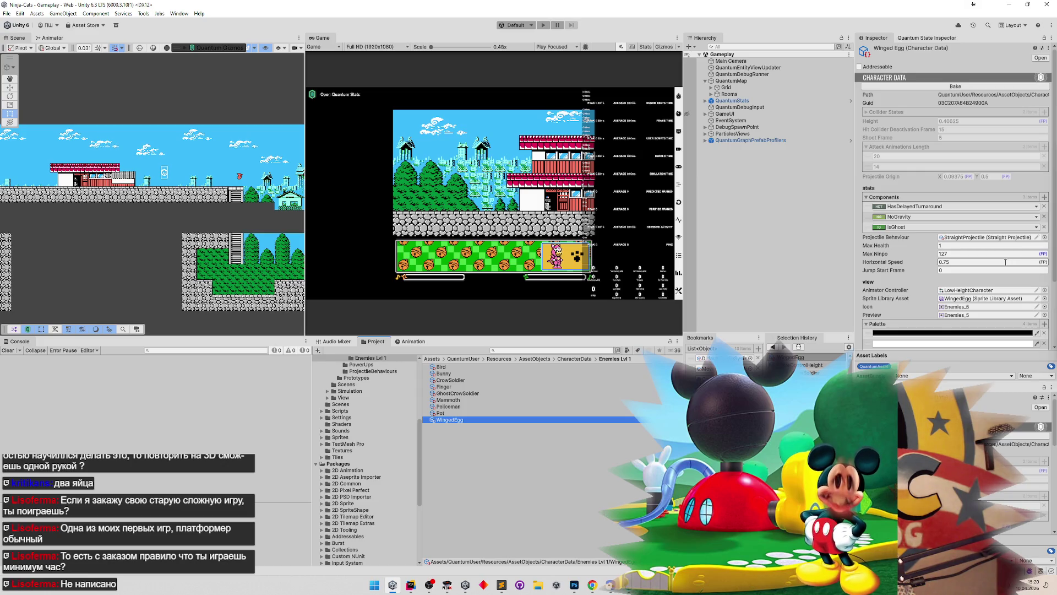
key(alt+Left)
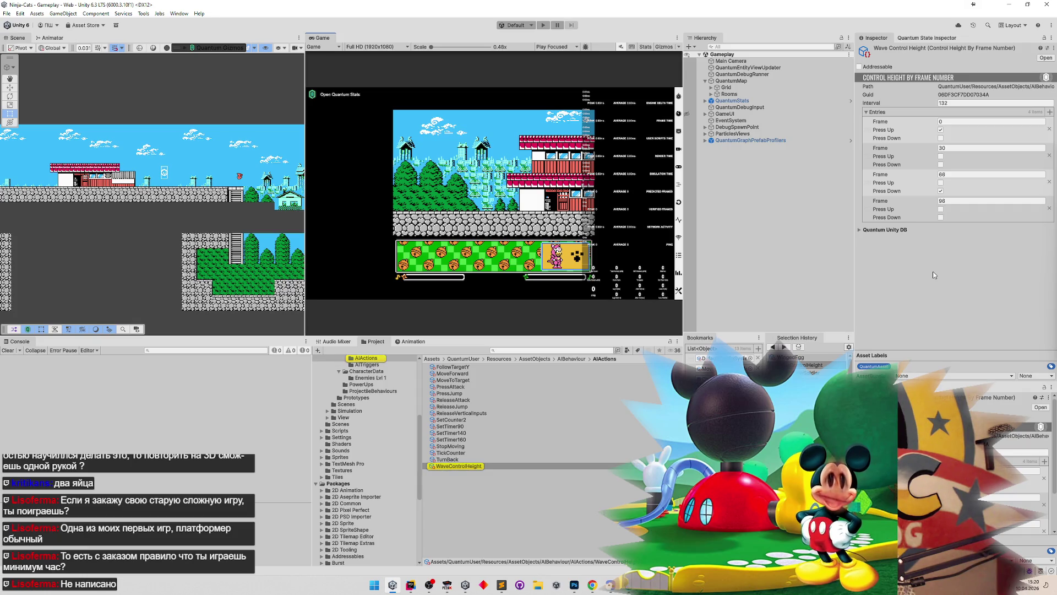
key(alt+Left)
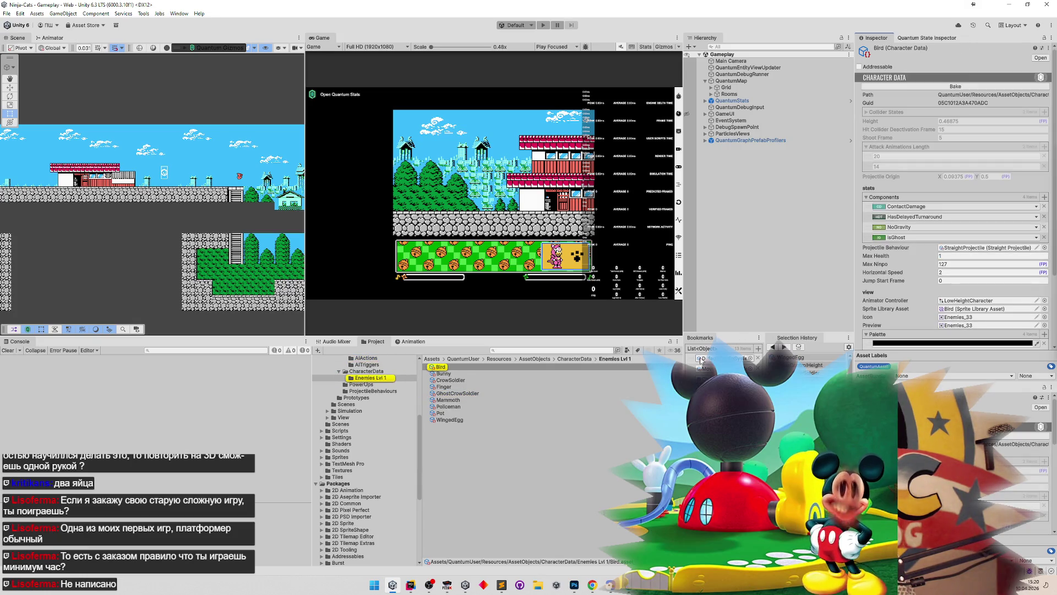
click(809, 372)
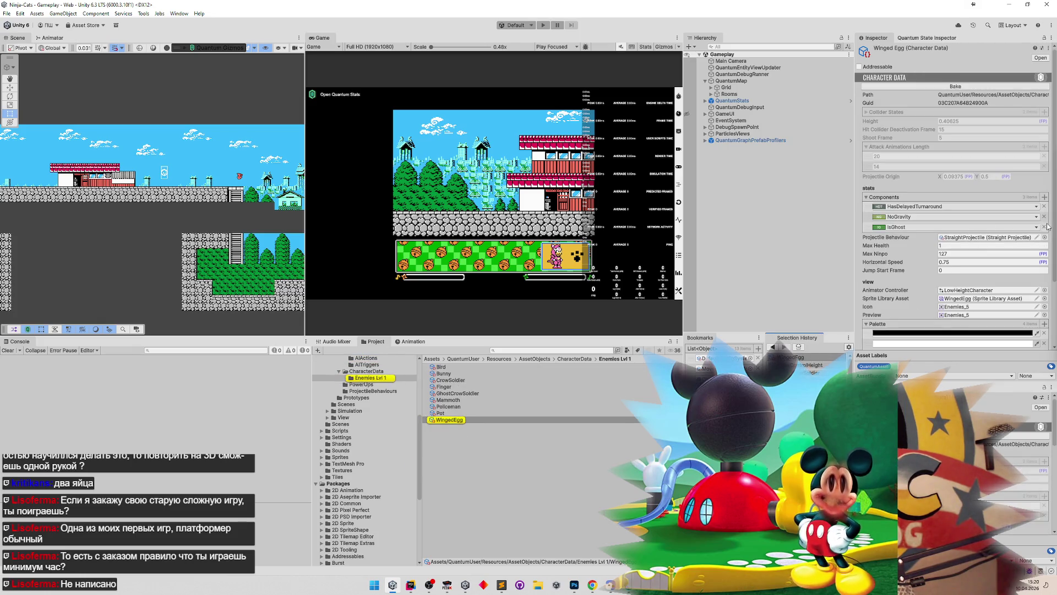
scroll(1047, 270, down, 2)
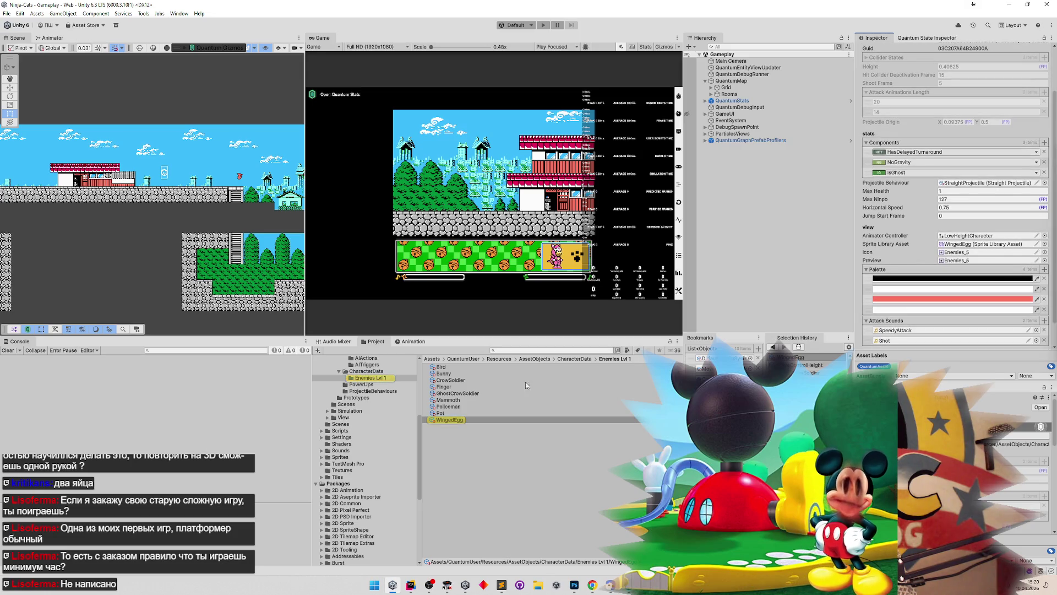
Step: Return to the WaveControlHeight asset, then switch back to NoGravitySystem.cs in Rider
key(alt+Left)
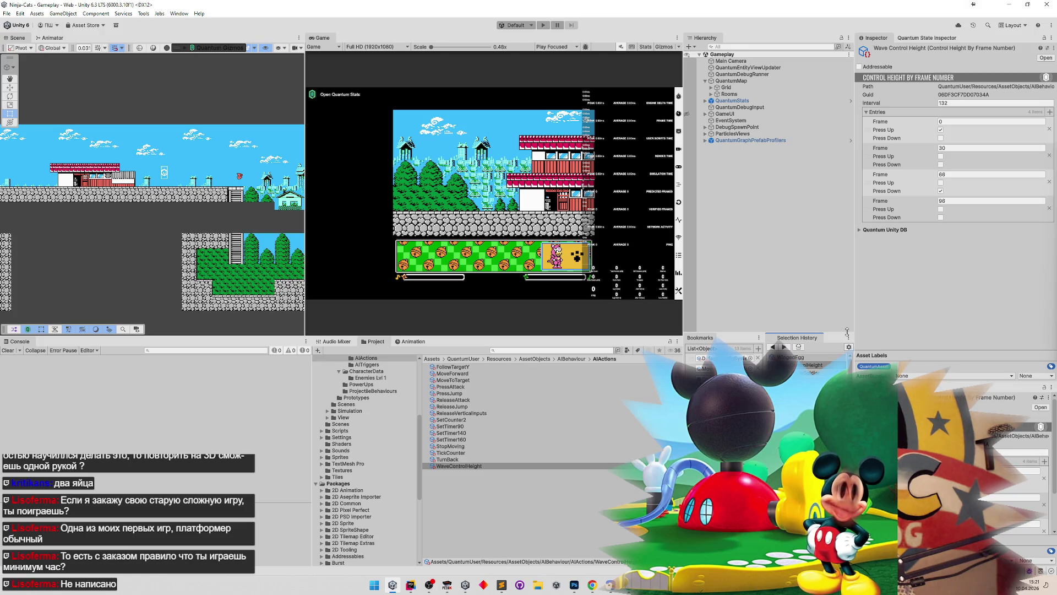
click(605, 467)
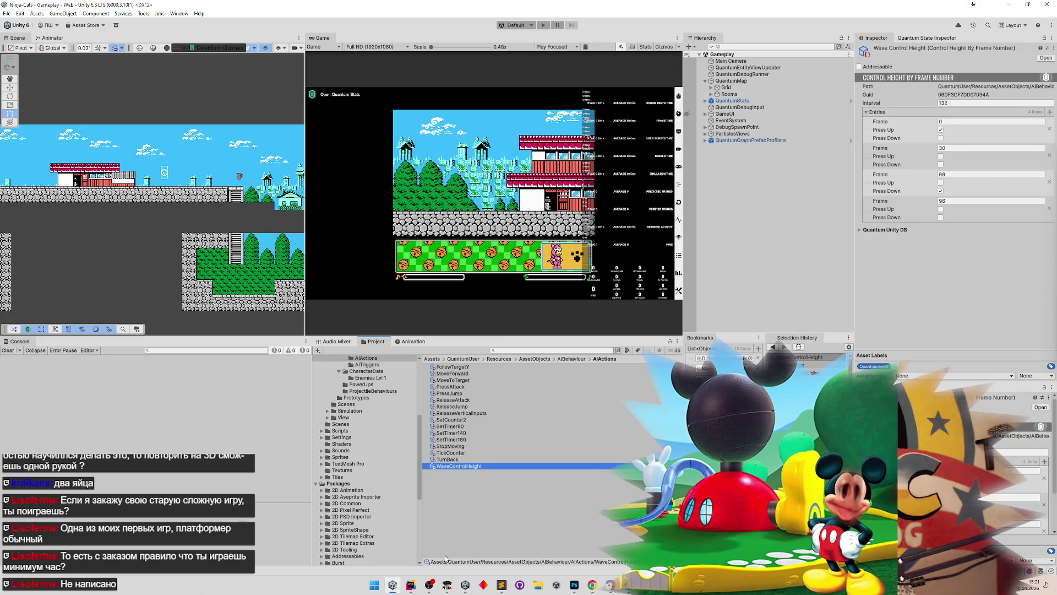
click(410, 585)
drag(313, 311, 307, 133)
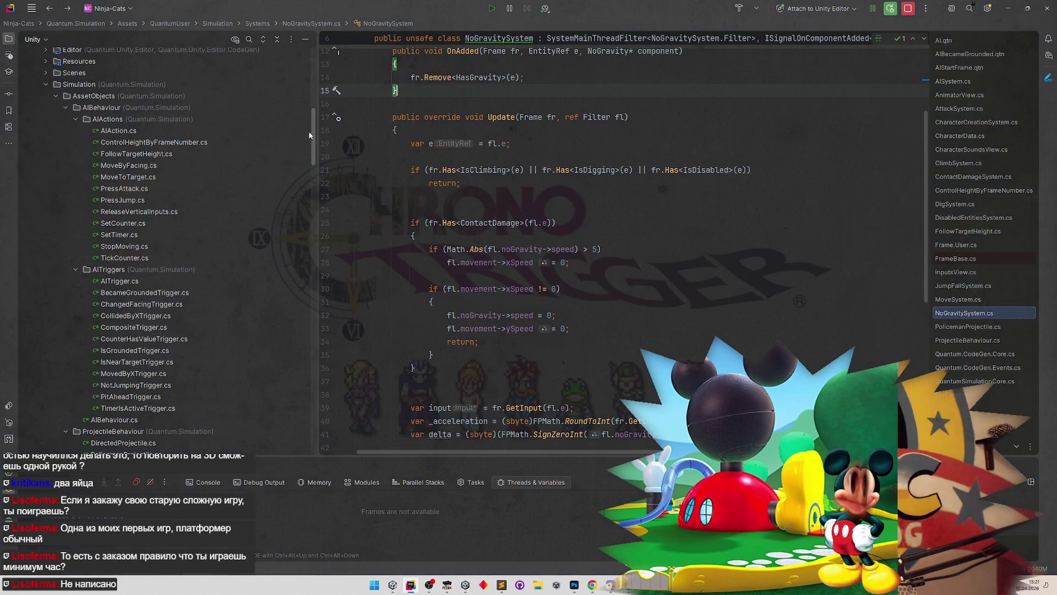
Step: Copy MovedByXTrigger.cs to a new file named AlwaysTrigger
drag(308, 134, 310, 145)
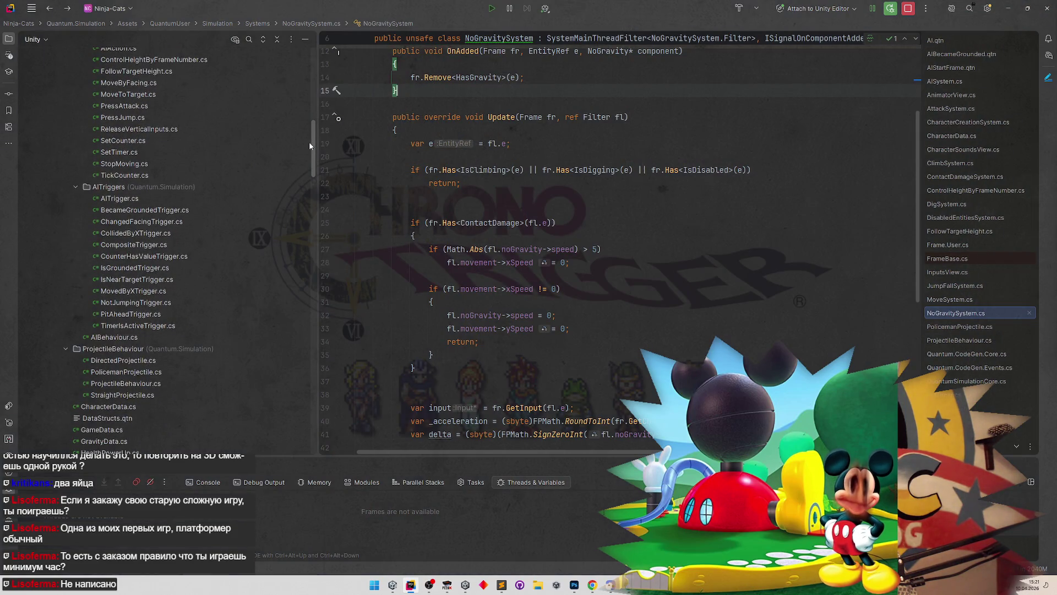
click(177, 289)
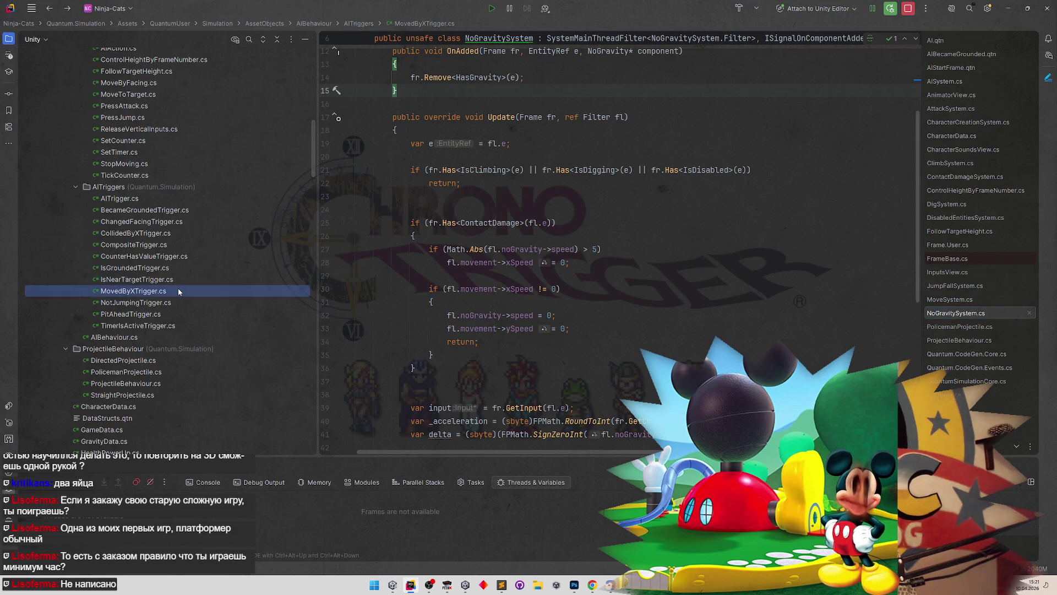
key(F5)
text(Always)
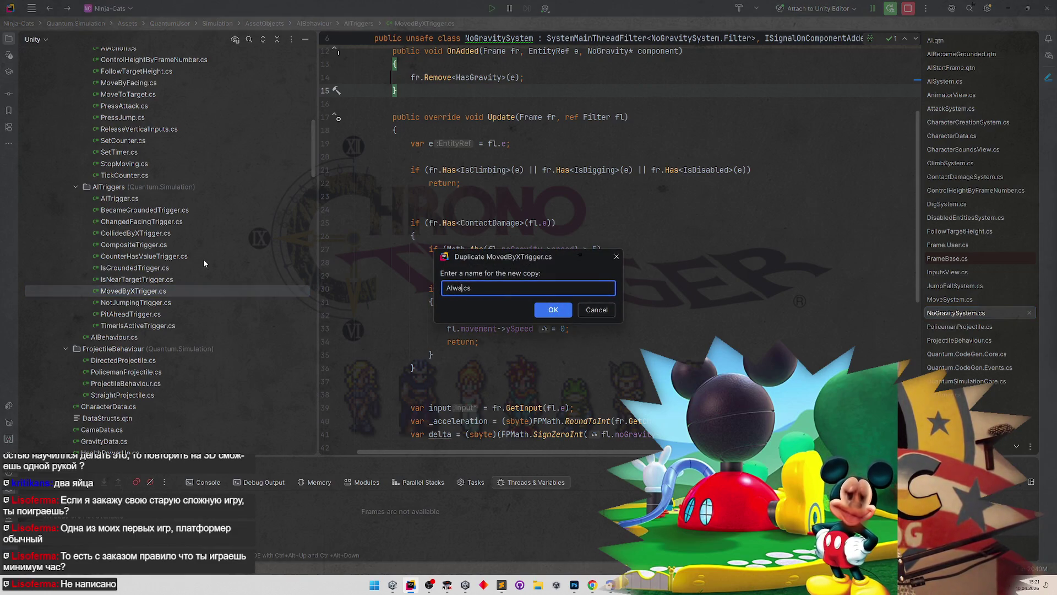
text(Trigger)
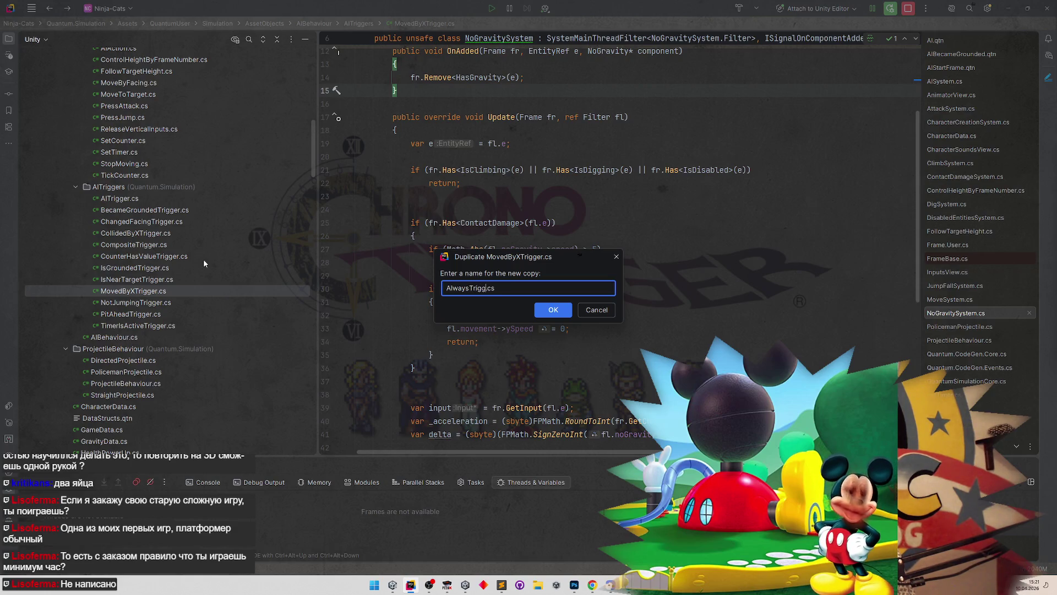
key(Return)
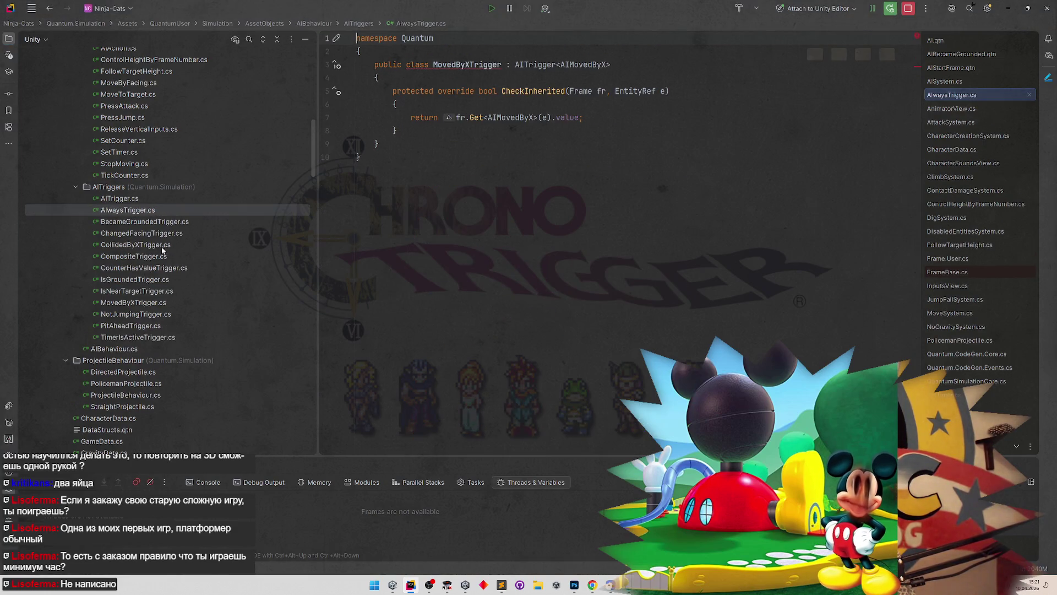
Step: Rename the copied file and its class to EveryFrameTrigger
click(158, 215)
key(shift+F6)
text(Eve)
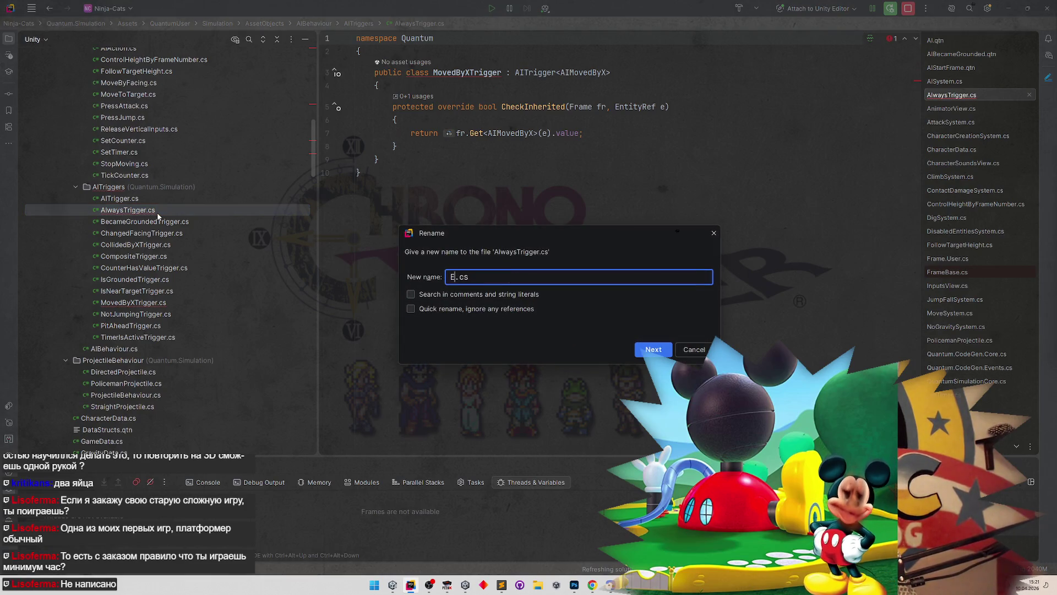
text(ryF)
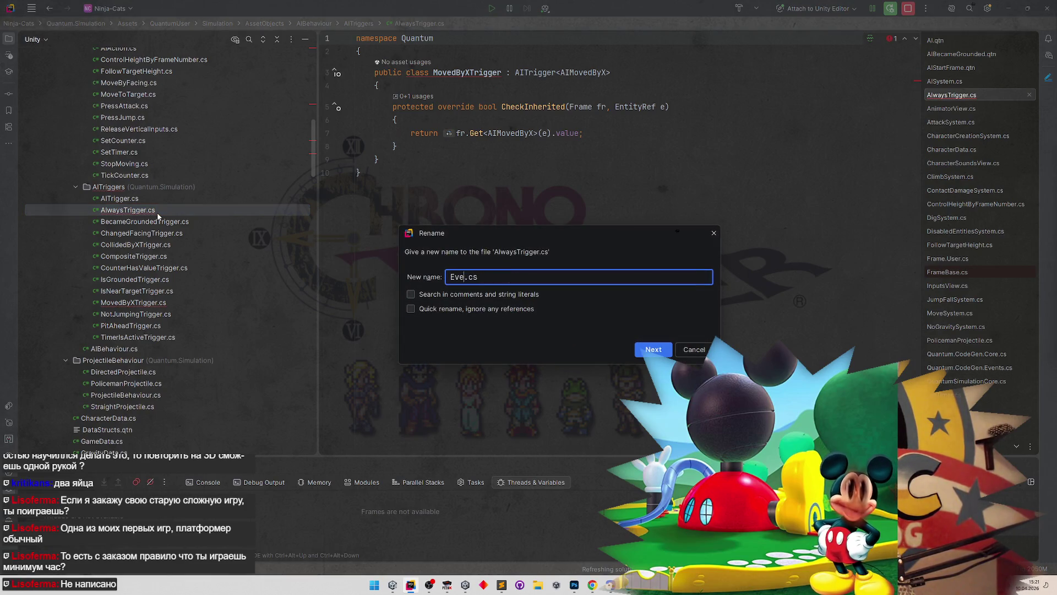
text(rameTrigge)
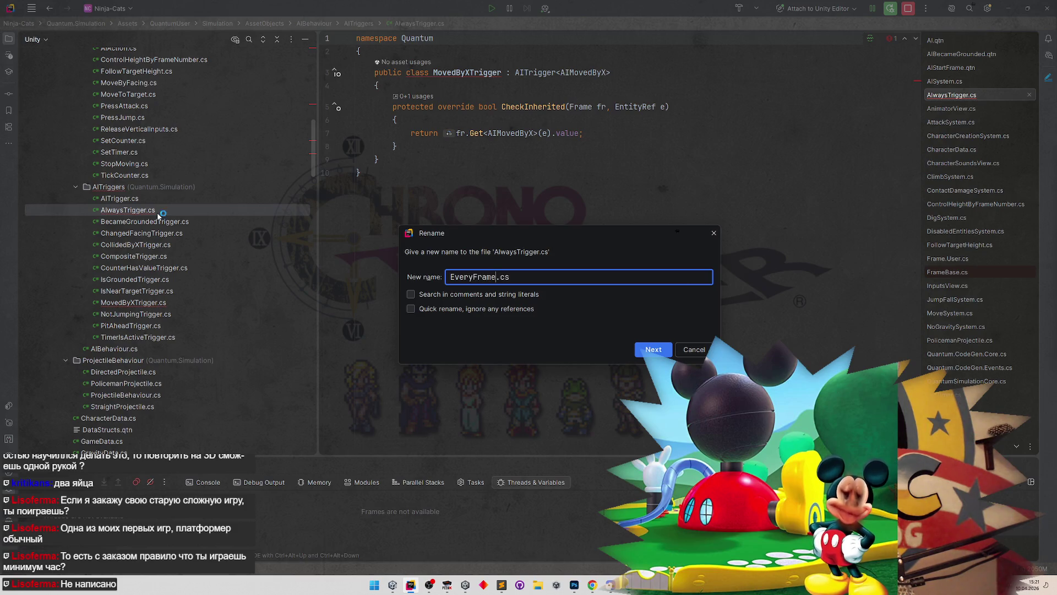
text(r)
key(Return)
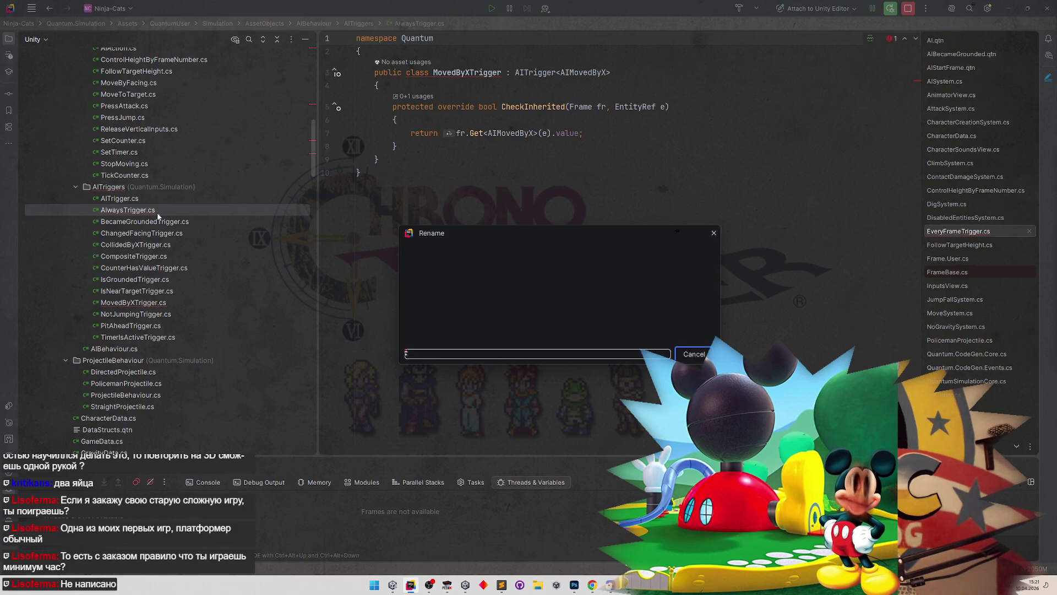
key(shift+F6)
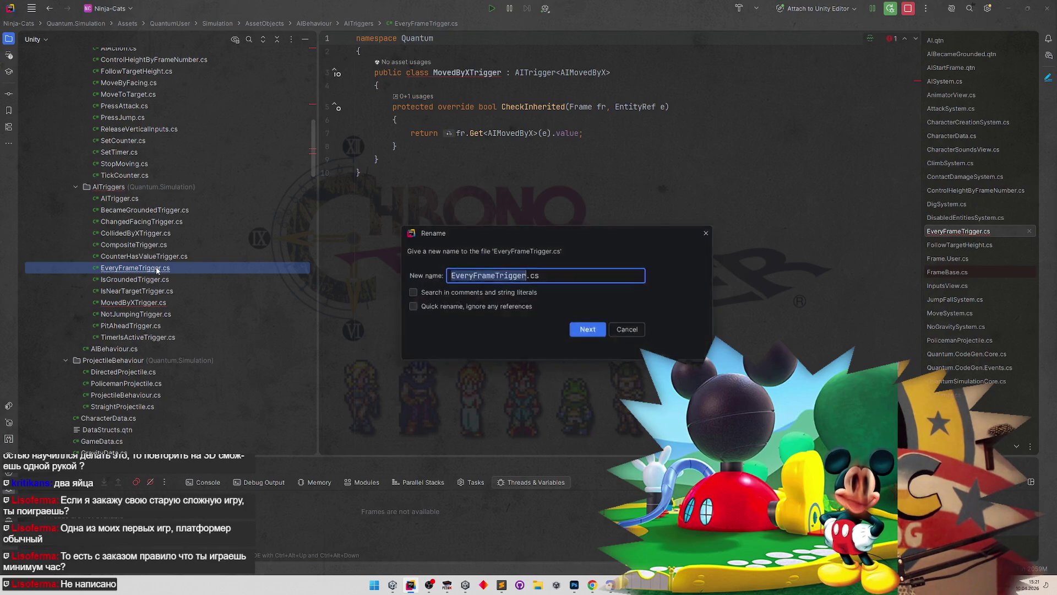
key(Return)
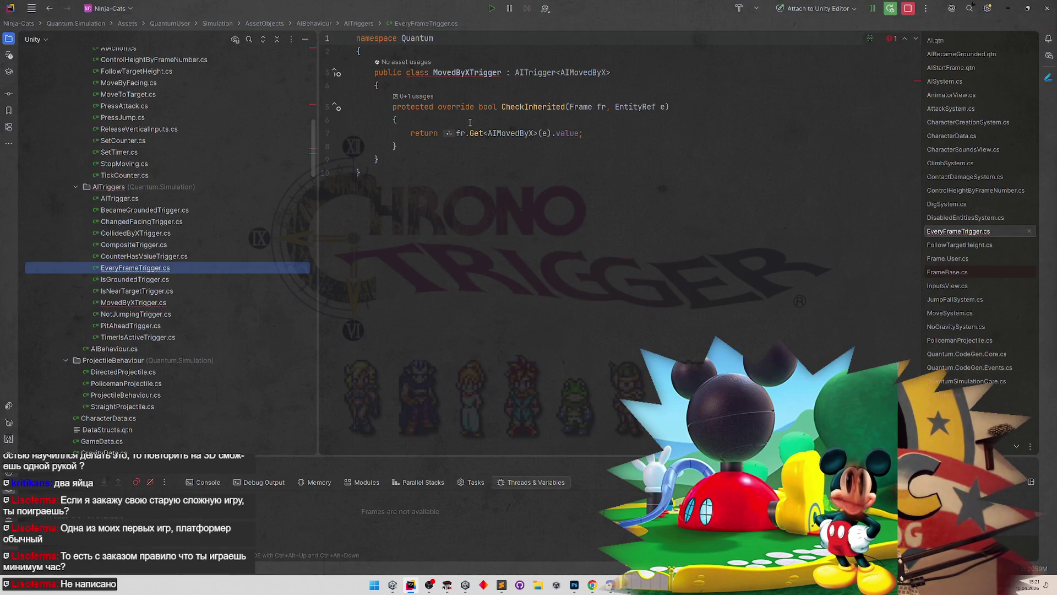
text(EveryFrame)
click(486, 141)
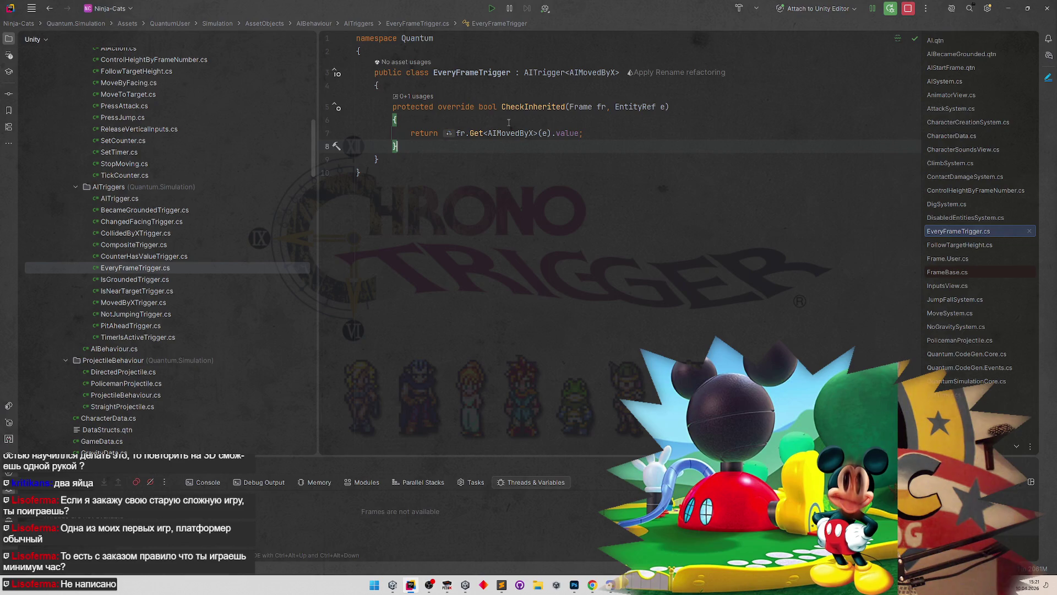
Step: Make CheckInherited return true and drop the <AIMovedByX> type argument from AITrigger
drag(456, 133, 580, 133)
text(true)
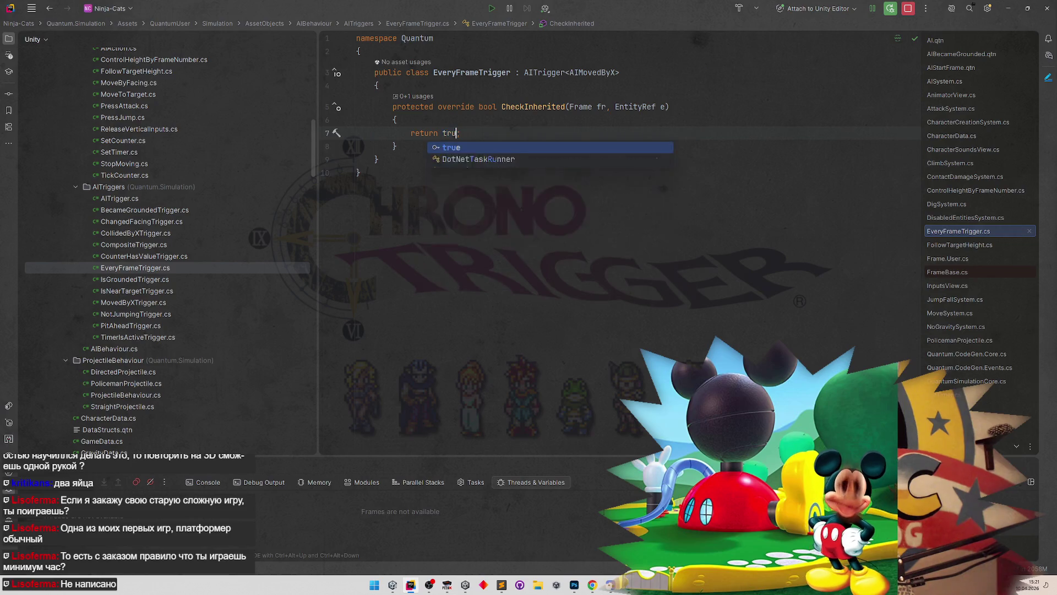
key(BackSpace)
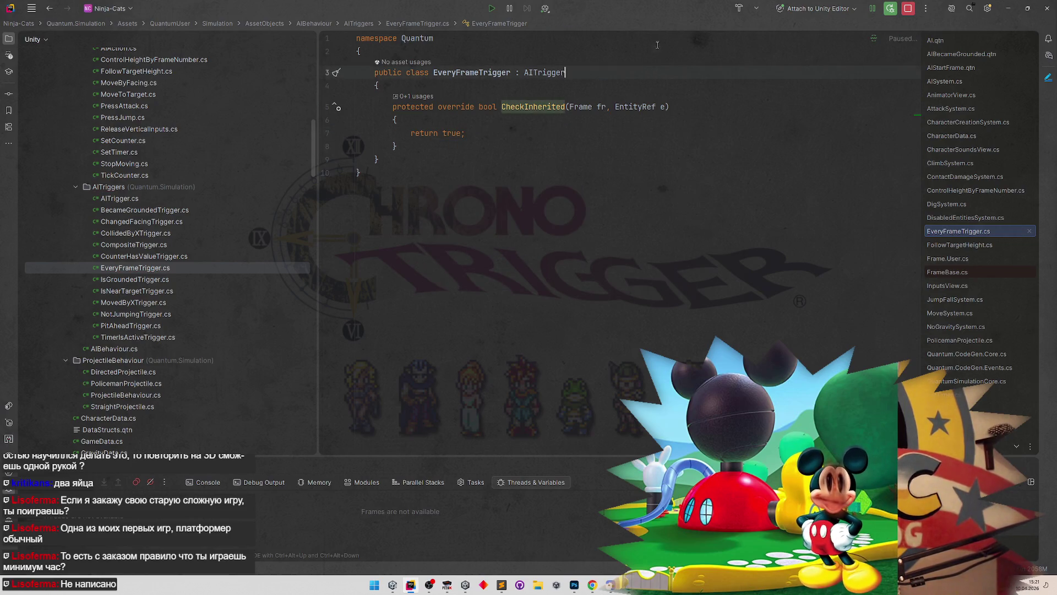
key(Up)
key(alt+Tab)
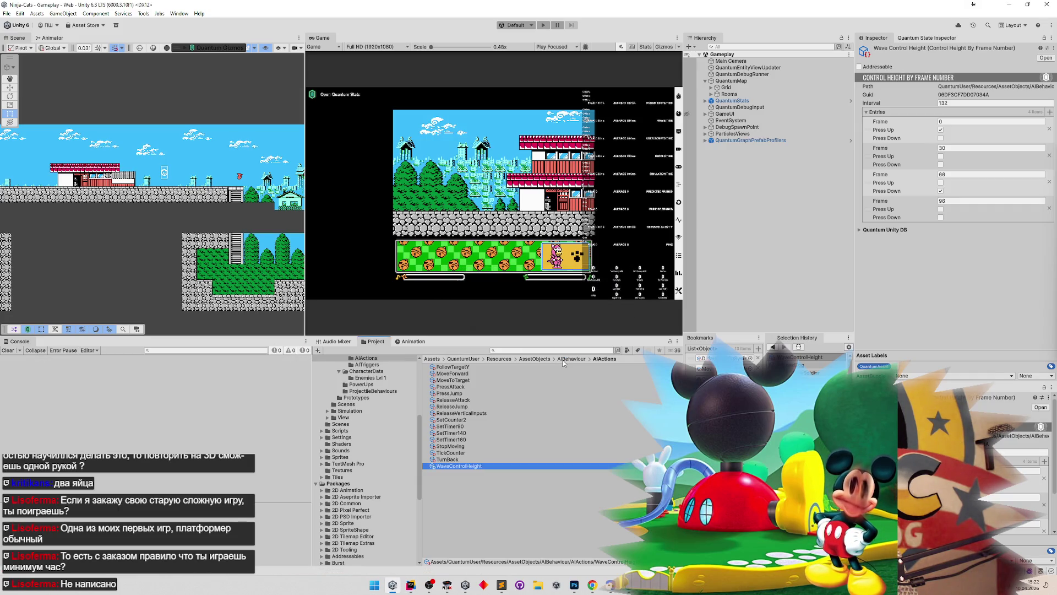
Step: Create an EveryFrameTrigger Quantum asset in the AITriggers folder
click(563, 363)
double_click(531, 373)
right_click(461, 478)
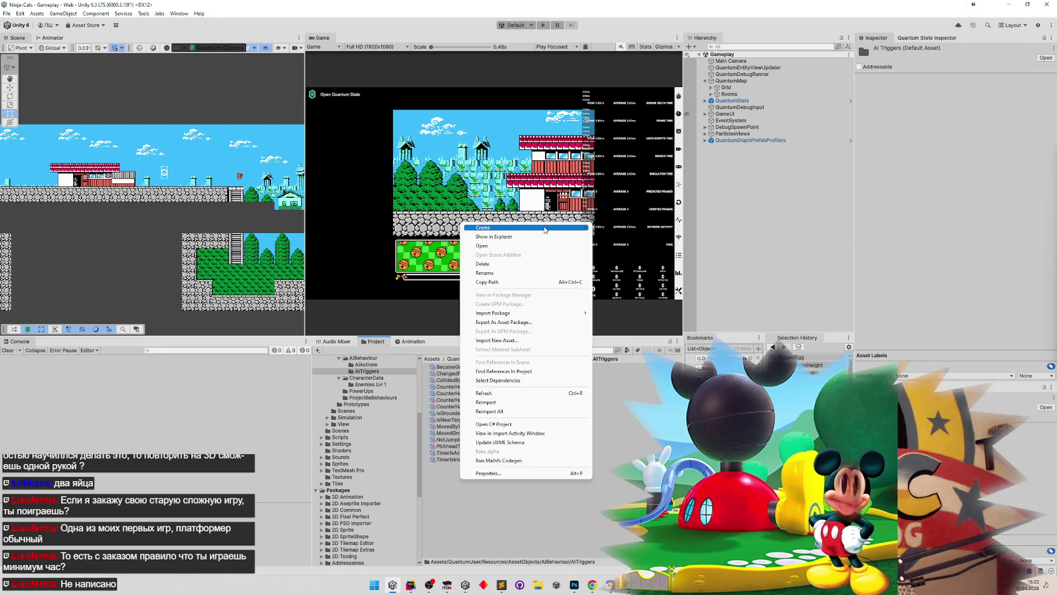
mouse_move(544, 228)
mouse_move(636, 229)
click(689, 243)
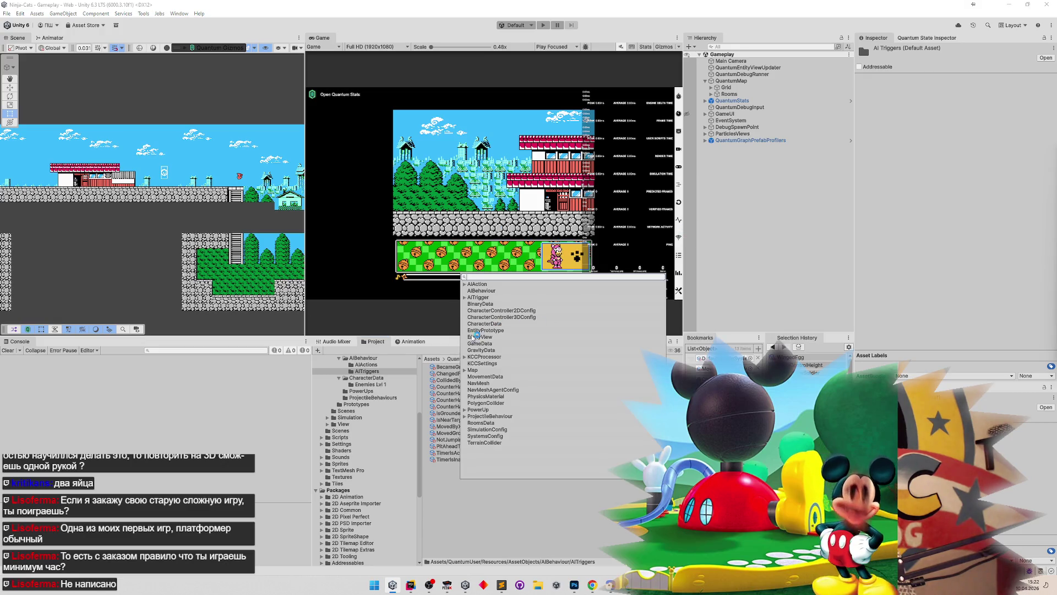
click(465, 285)
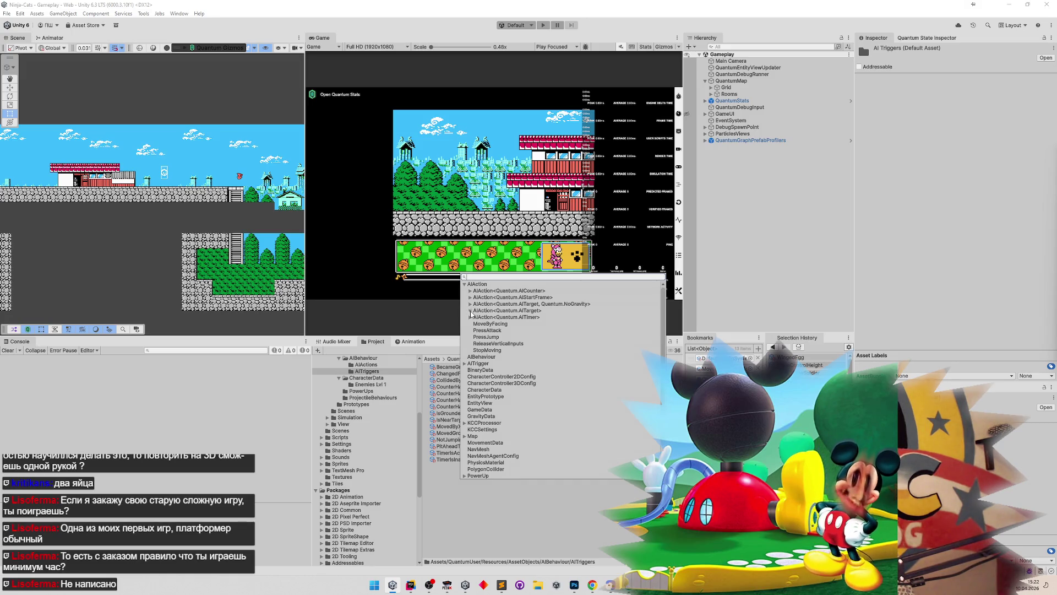
click(470, 310)
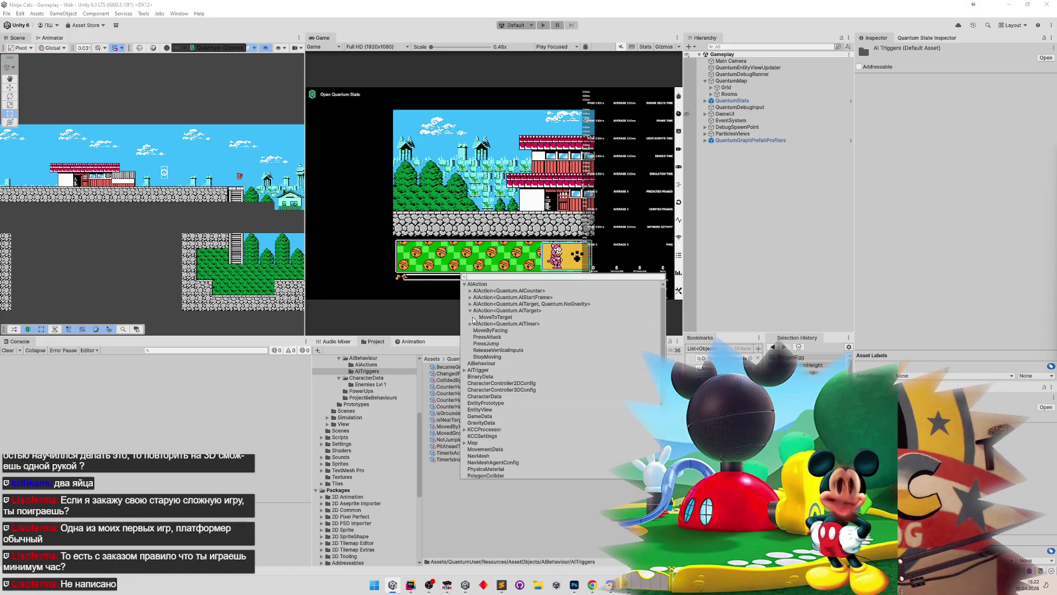
click(468, 323)
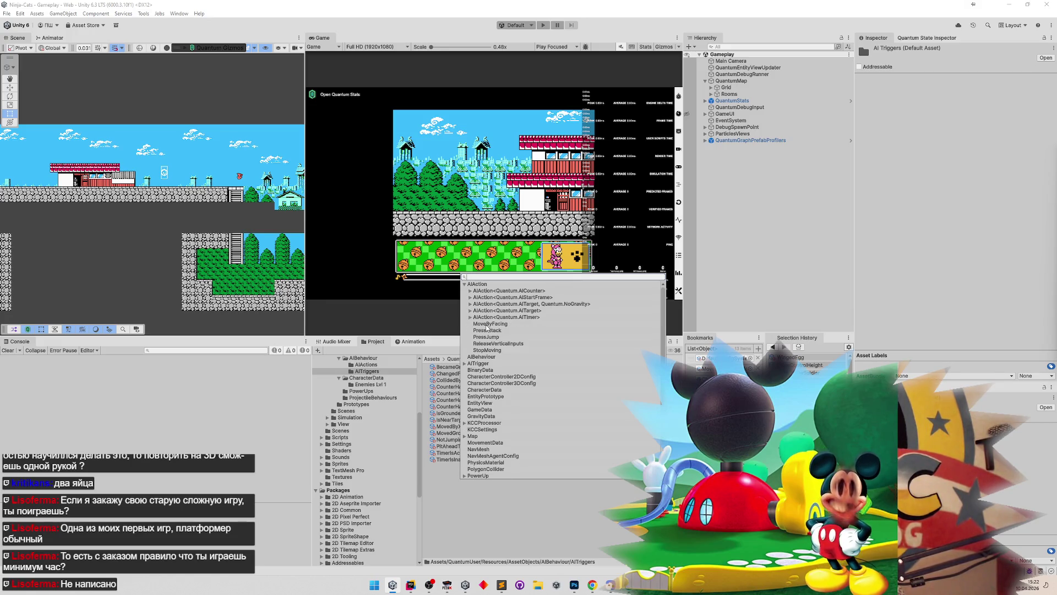
click(465, 364)
click(509, 423)
key(BackSpace)
text(EveryFramTrigger)
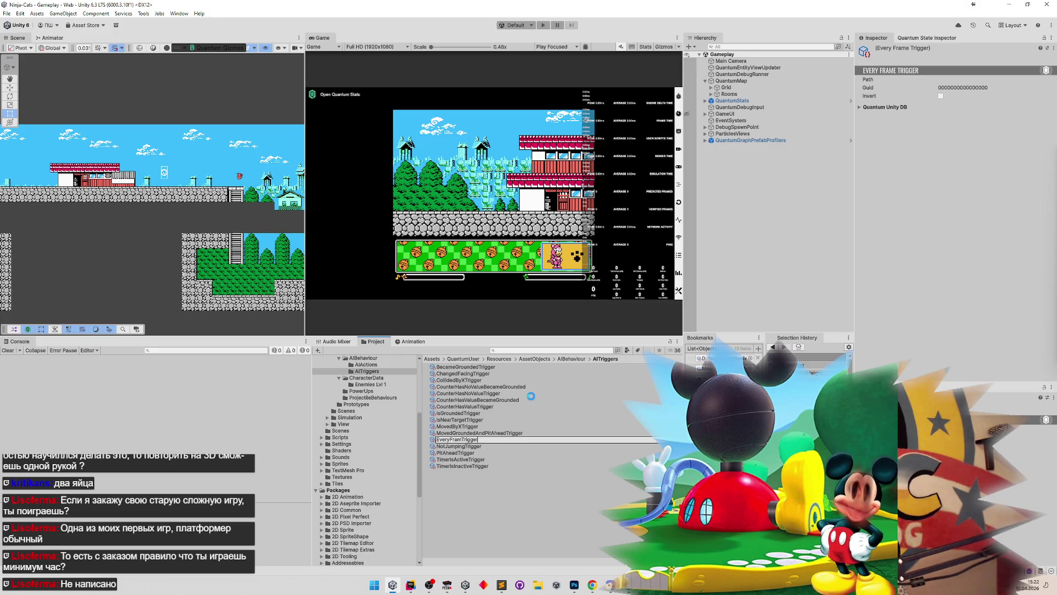
key(Return)
Step: Set the Winged Egg Behaviour entry's Trigger to EveryFrameTrigger, then start the game
click(606, 349)
text(wav)
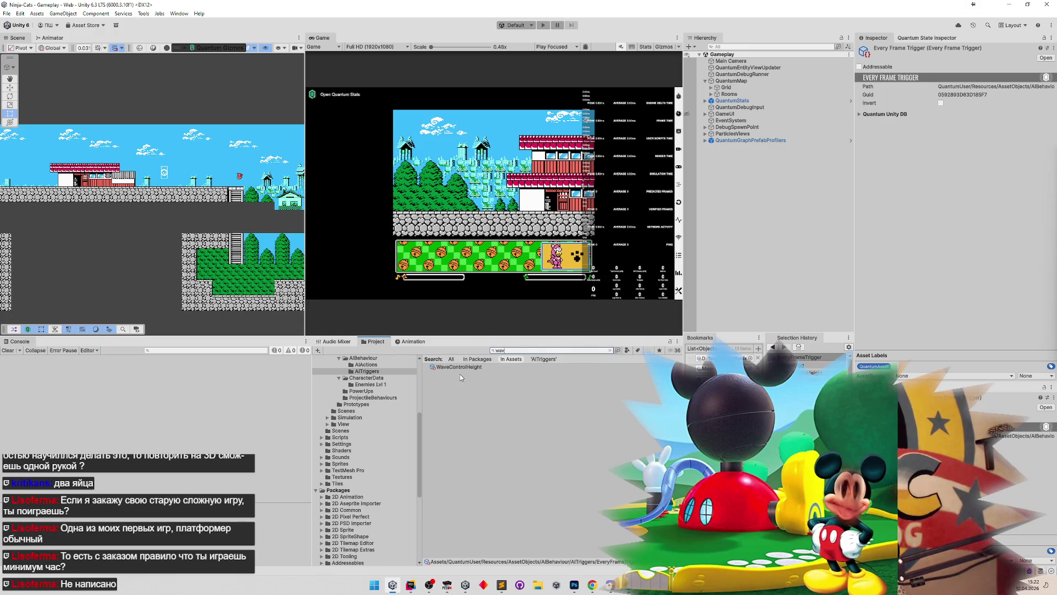
click(459, 367)
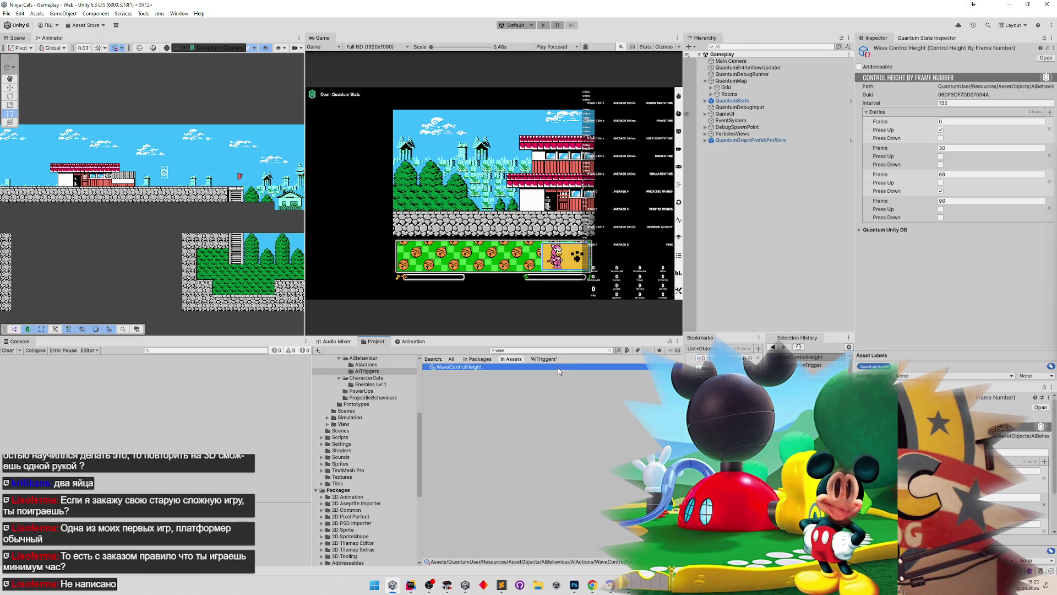
click(580, 349)
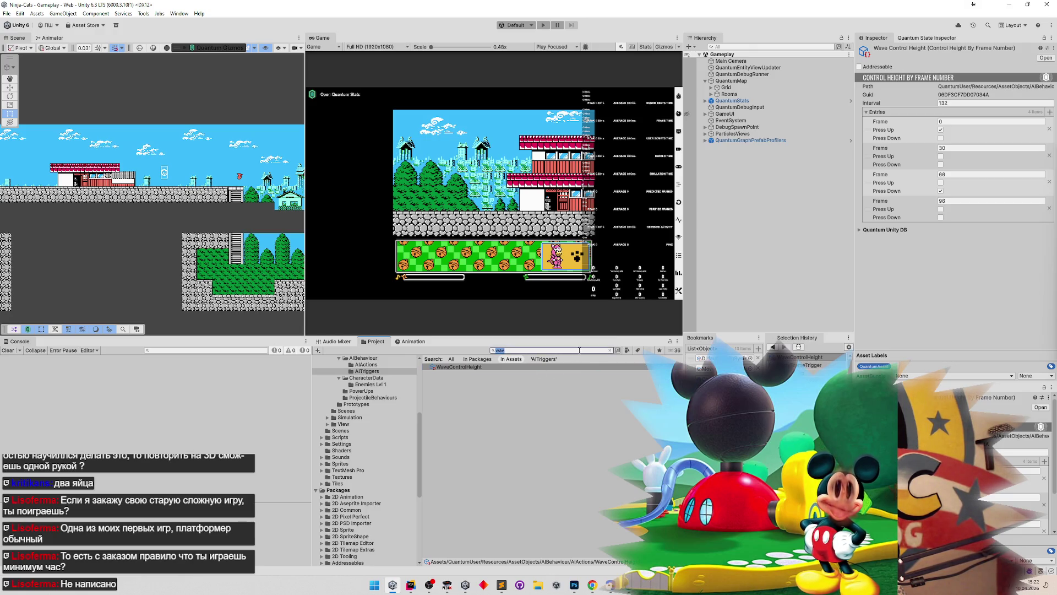
click(772, 346)
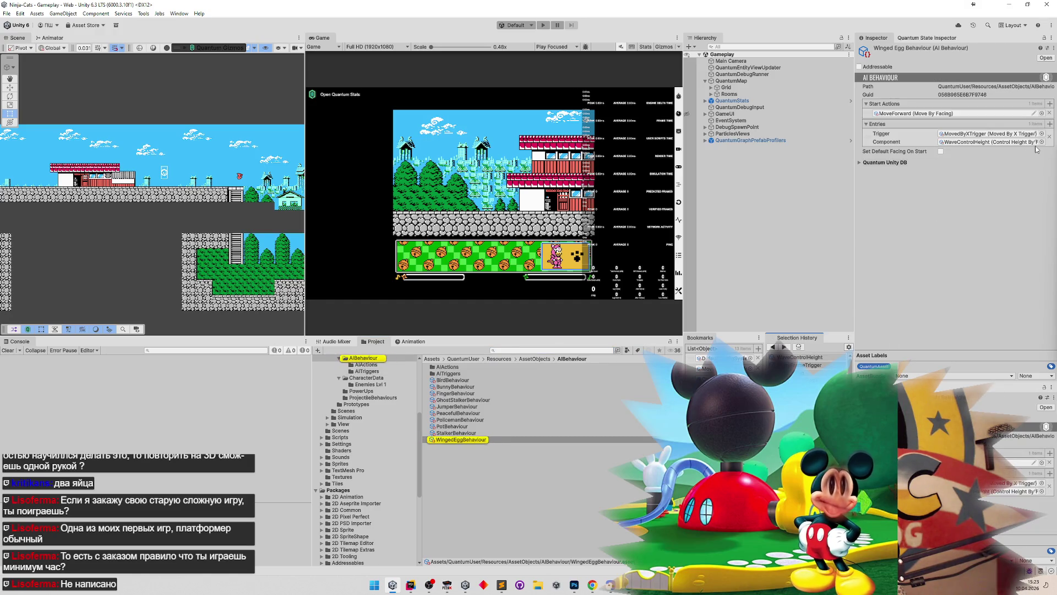
click(1042, 133)
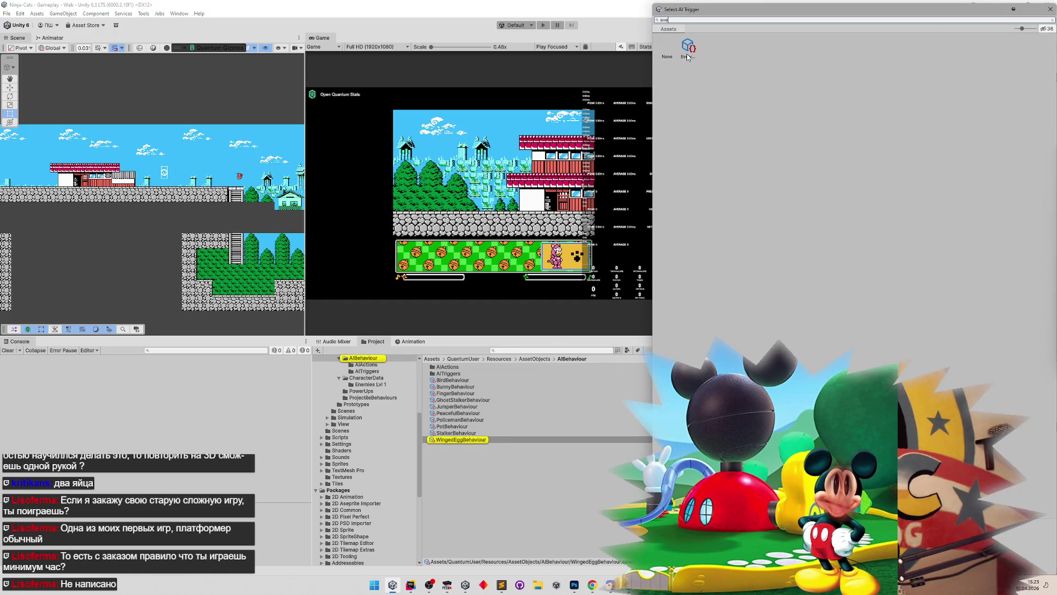
double_click(899, 48)
click(491, 132)
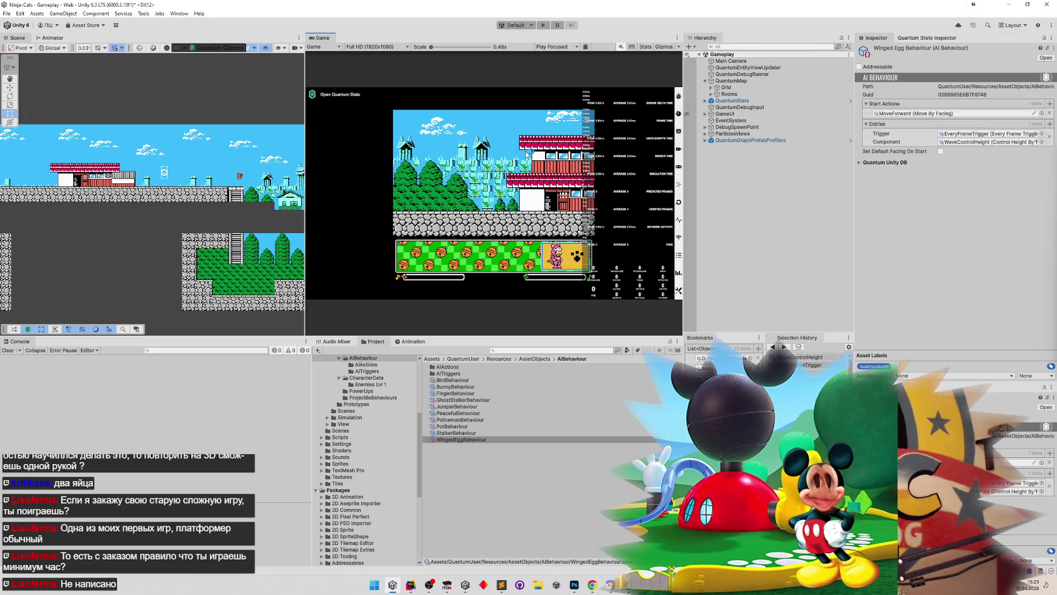
key(ctrl+p)
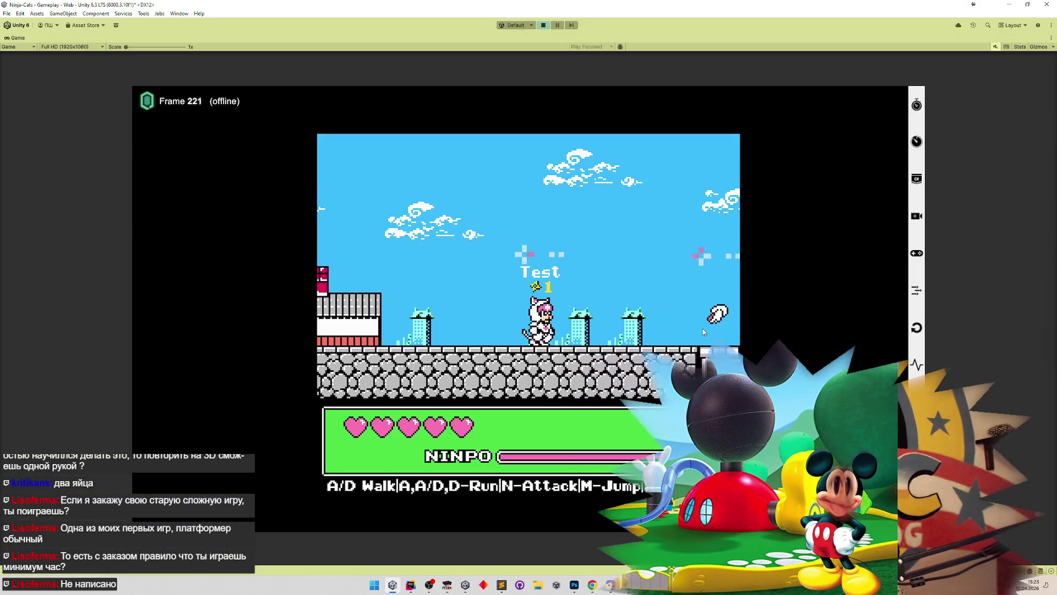
Step: Walk the ninja cat left and right past the red building watching the bird's wave flight, then stop play
key(a)
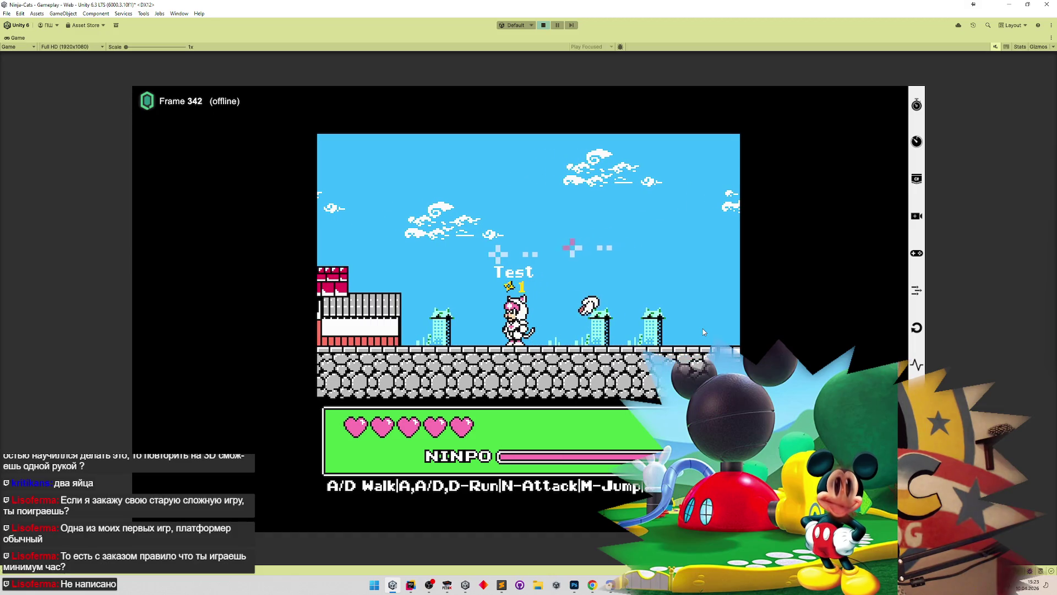
key(a)
key(a)
key(a)
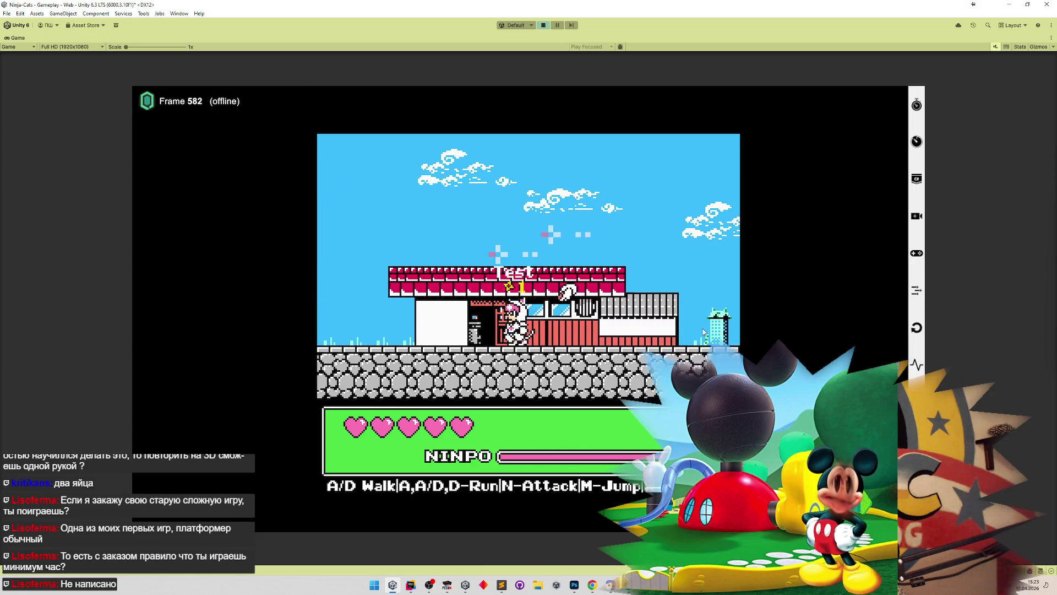
key(a)
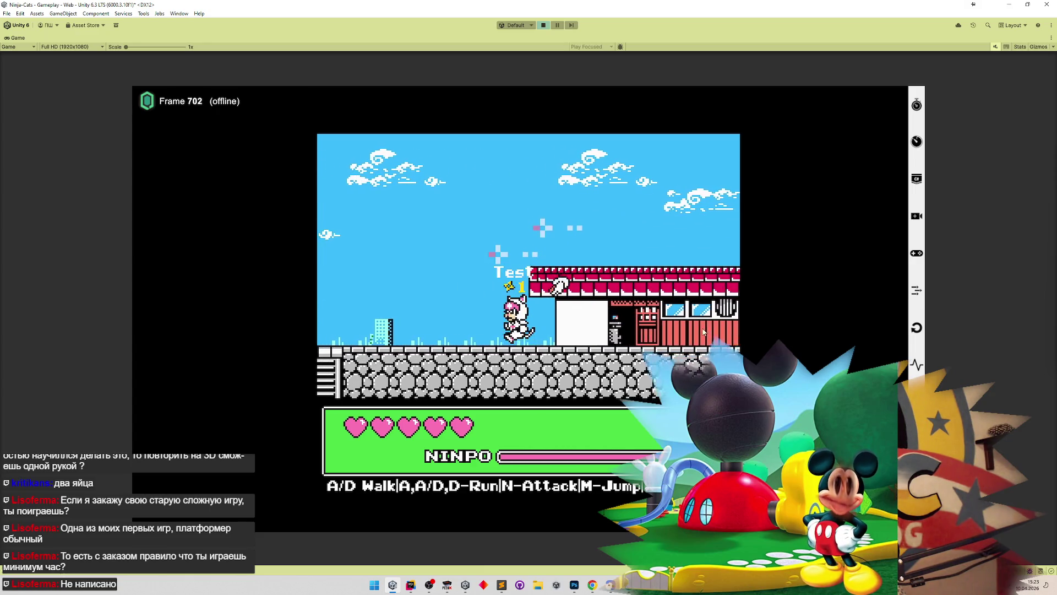
key(a)
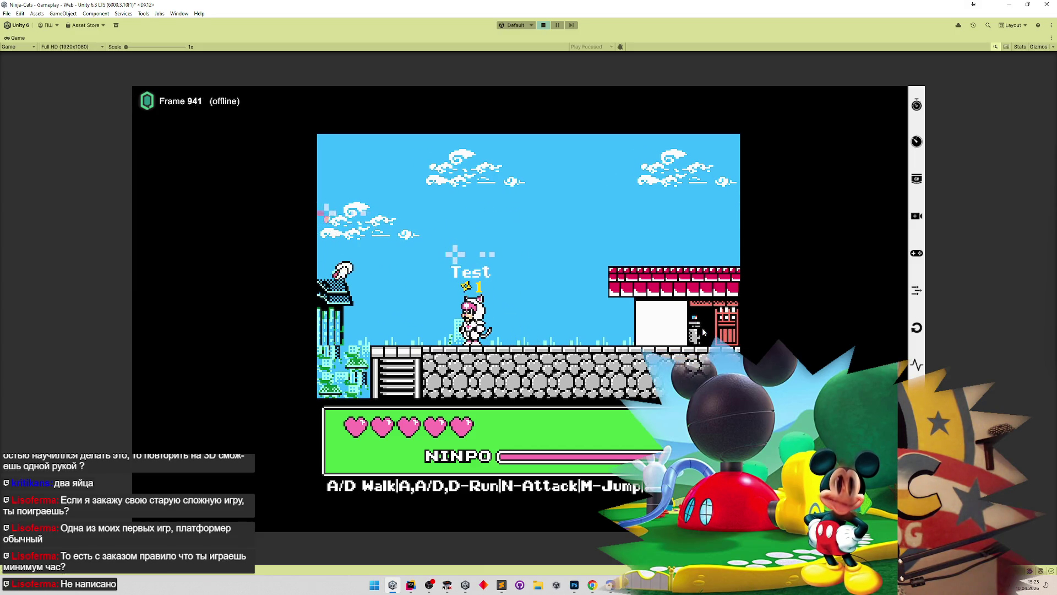
key(d)
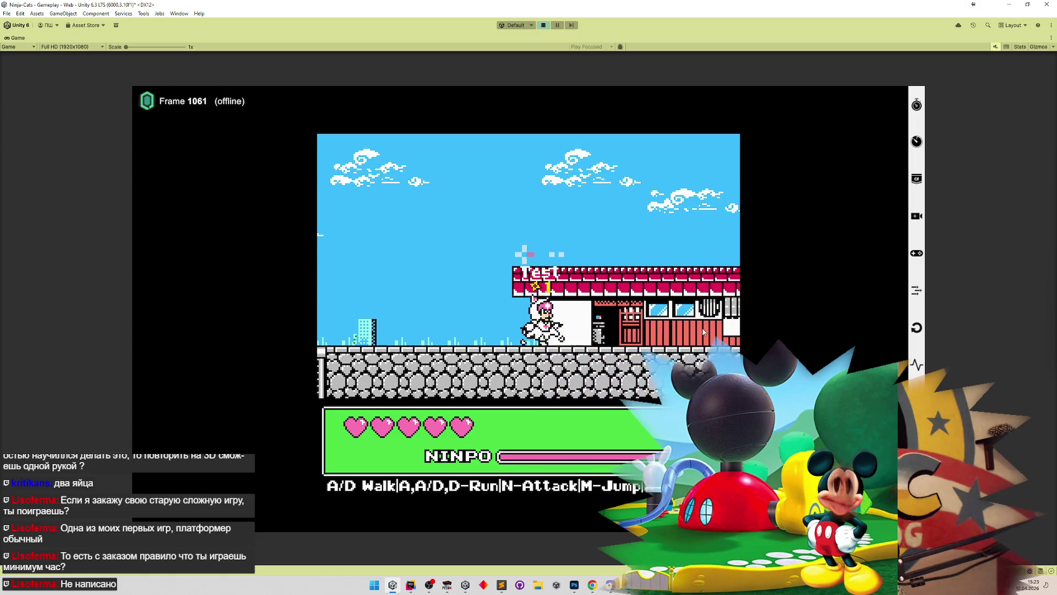
key(d)
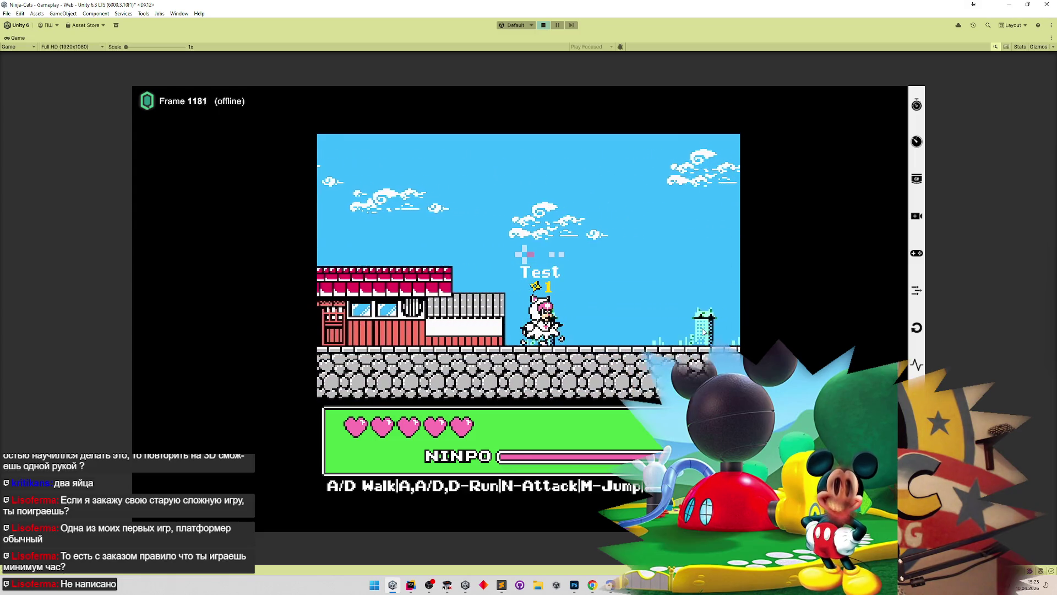
key(a)
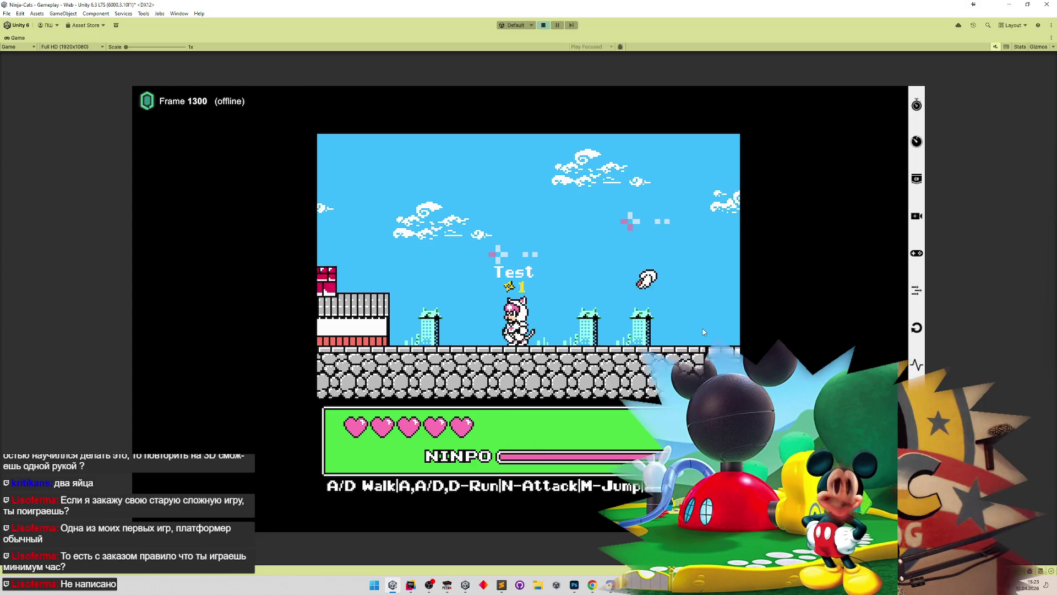
key(a)
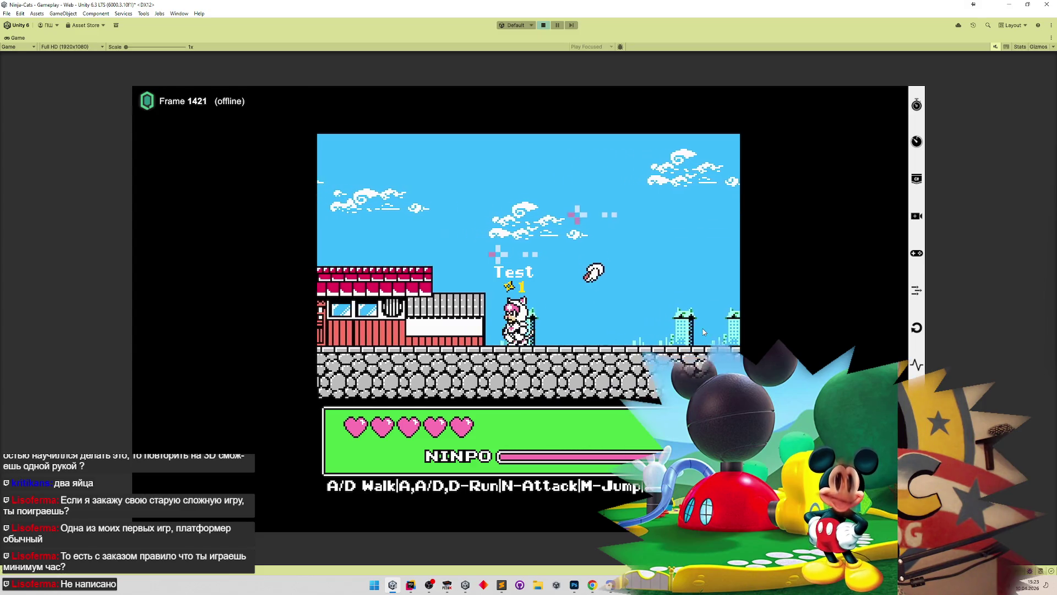
key(a)
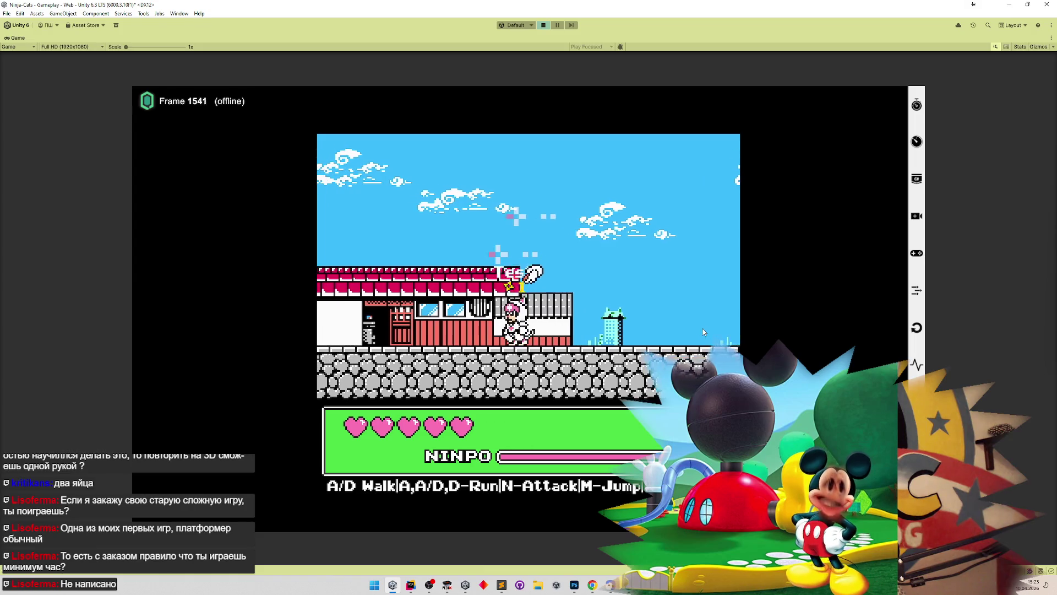
key(a)
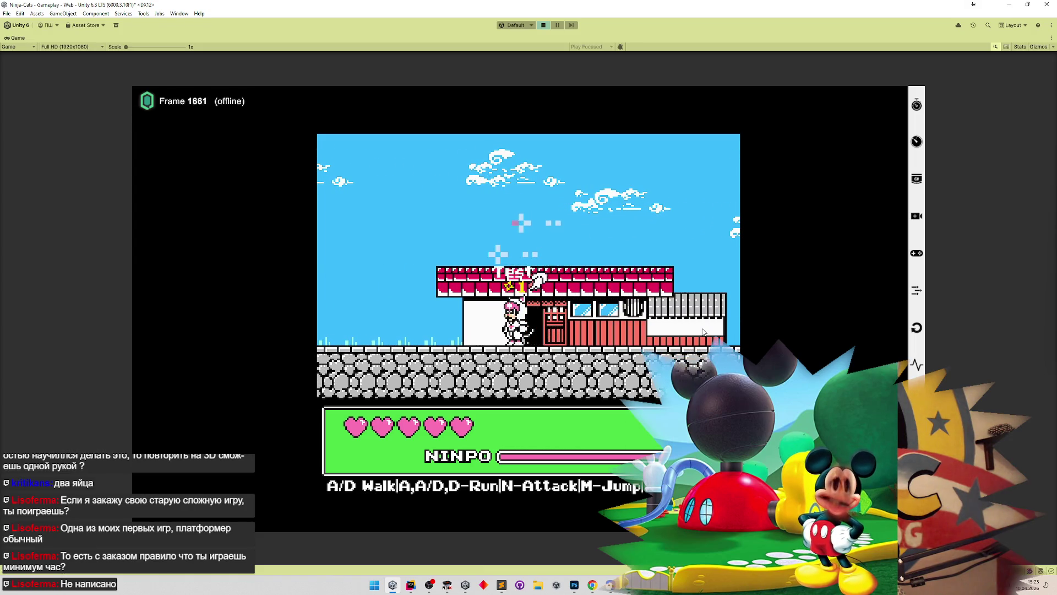
key(a)
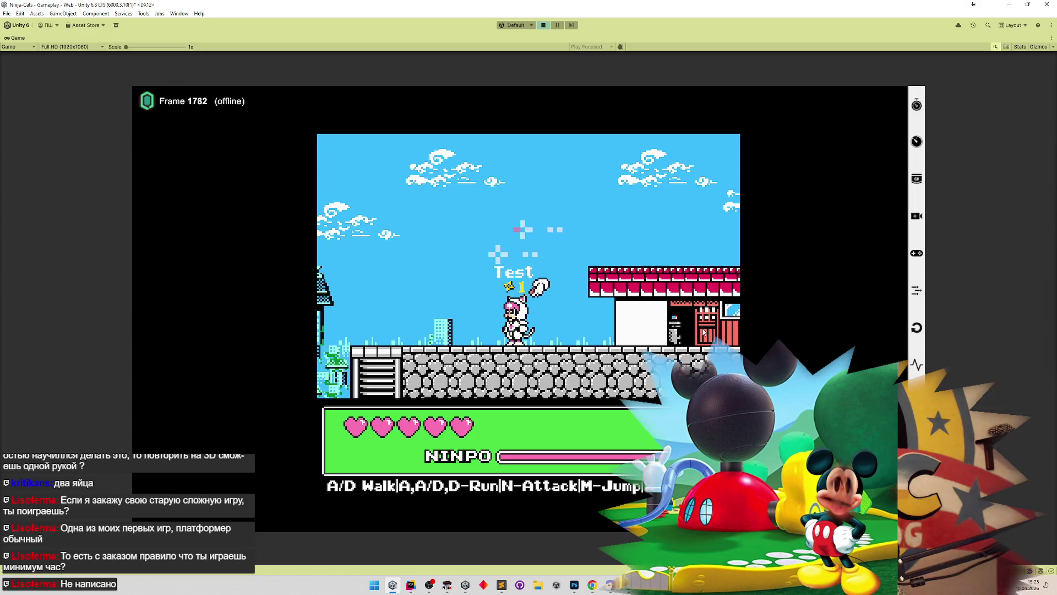
key(d)
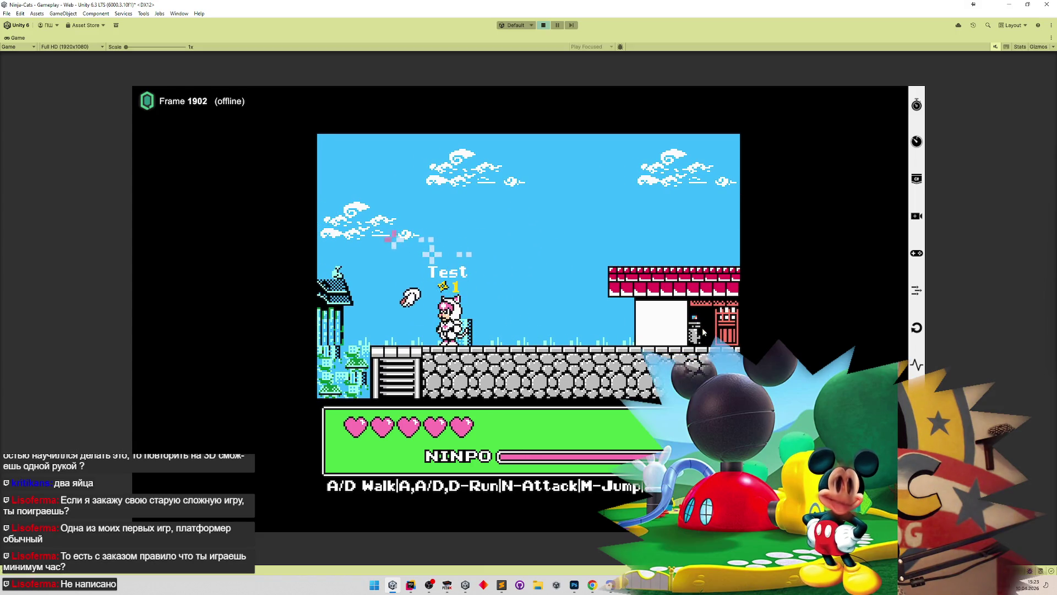
key(d)
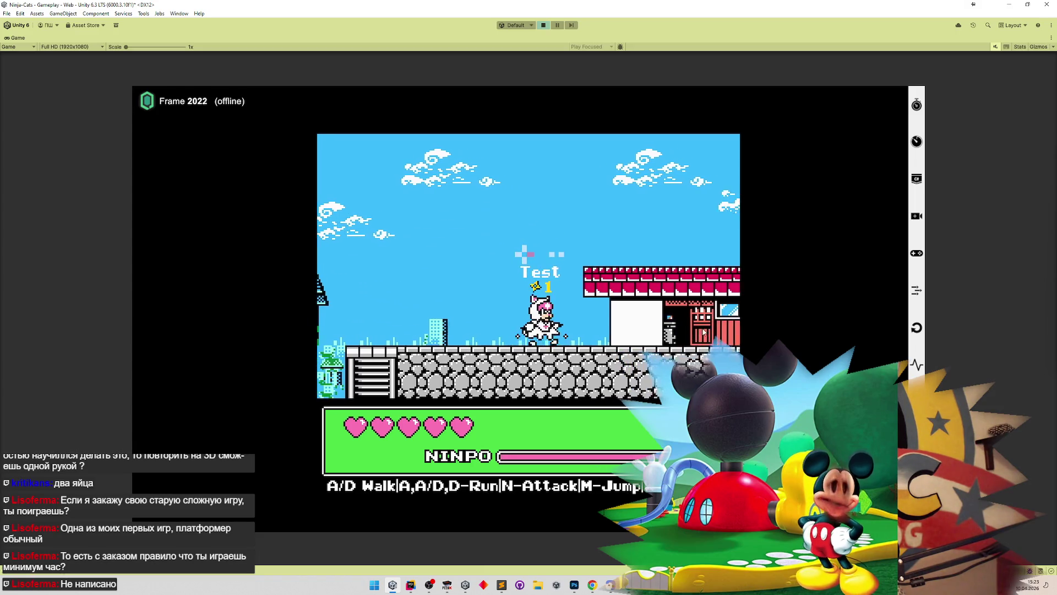
key(d)
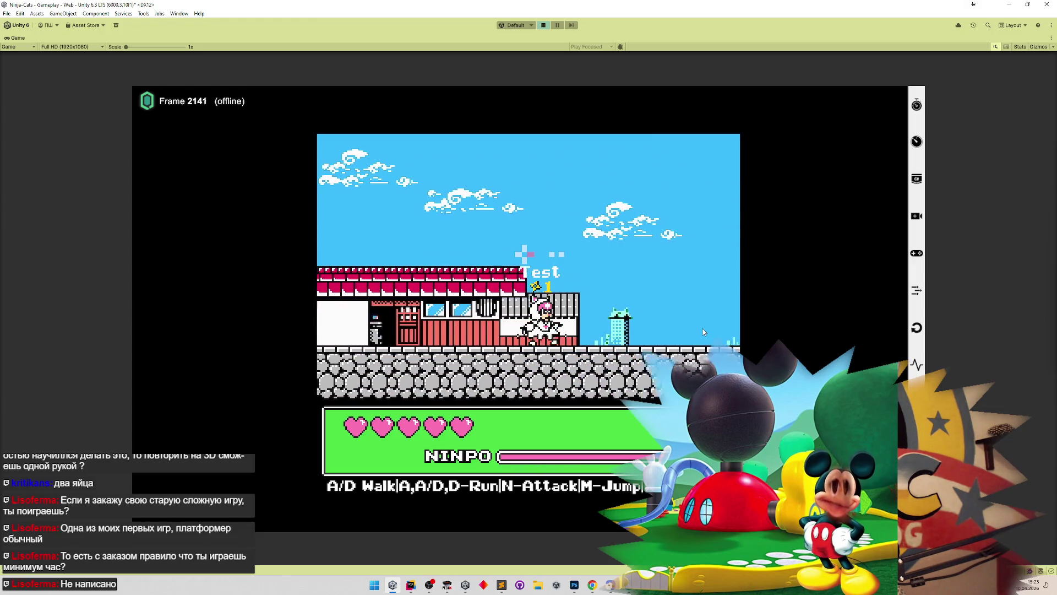
key(a)
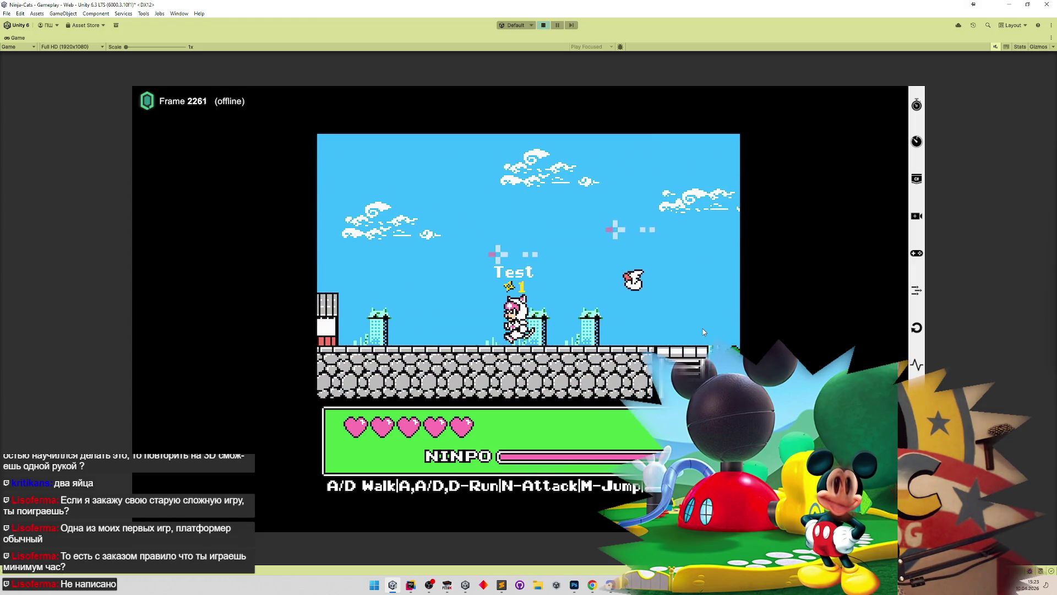
key(a)
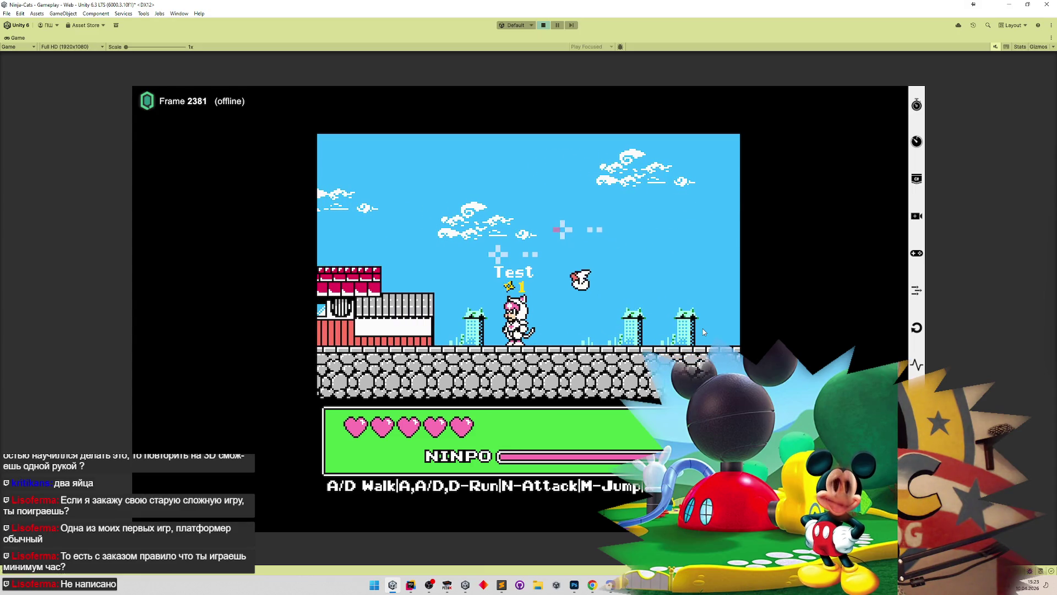
key(a)
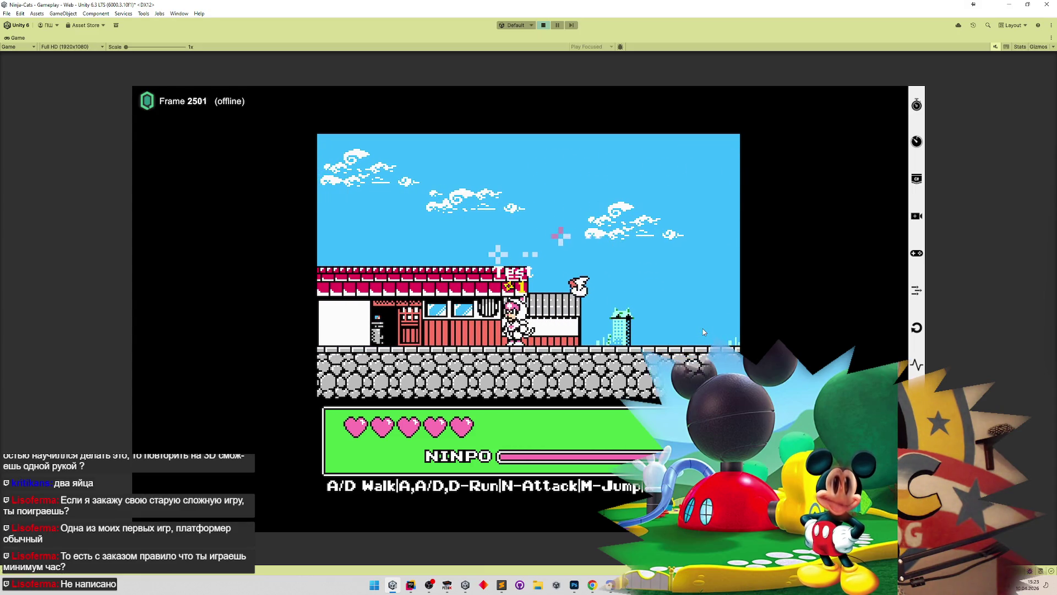
key(a)
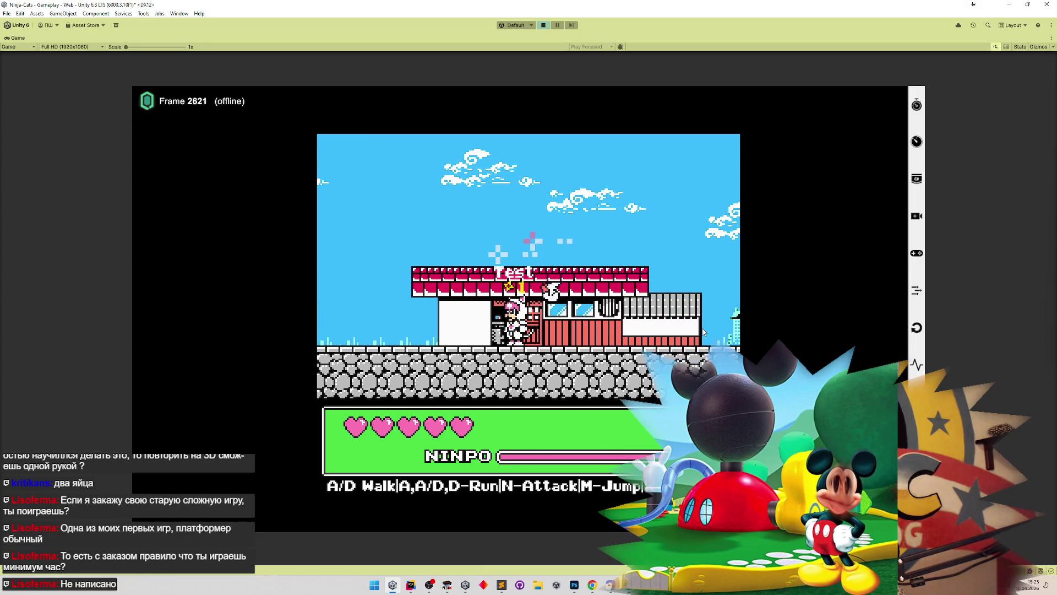
key(a)
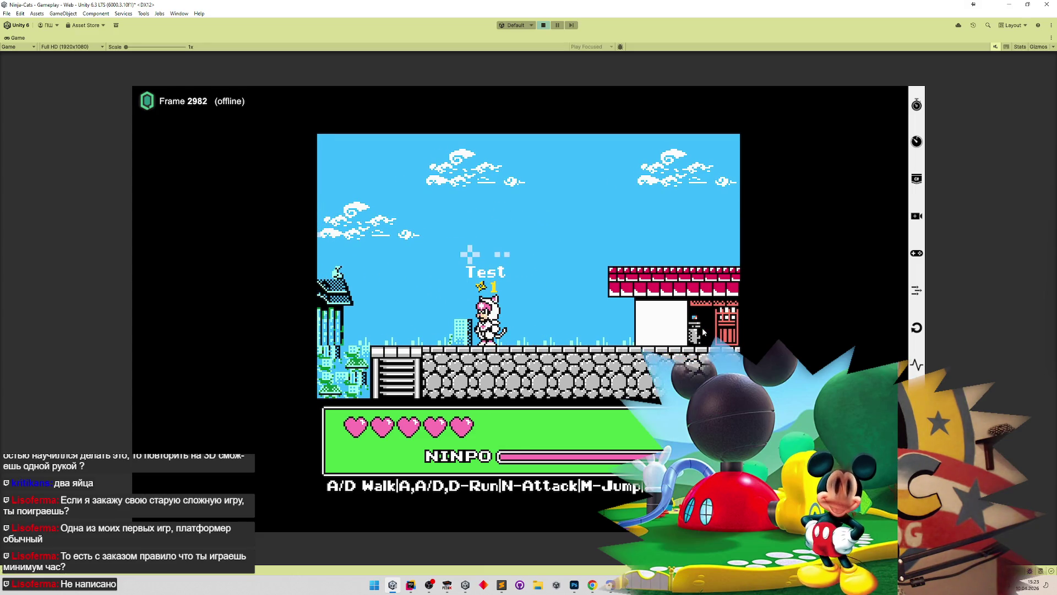
key(ctrl+p)
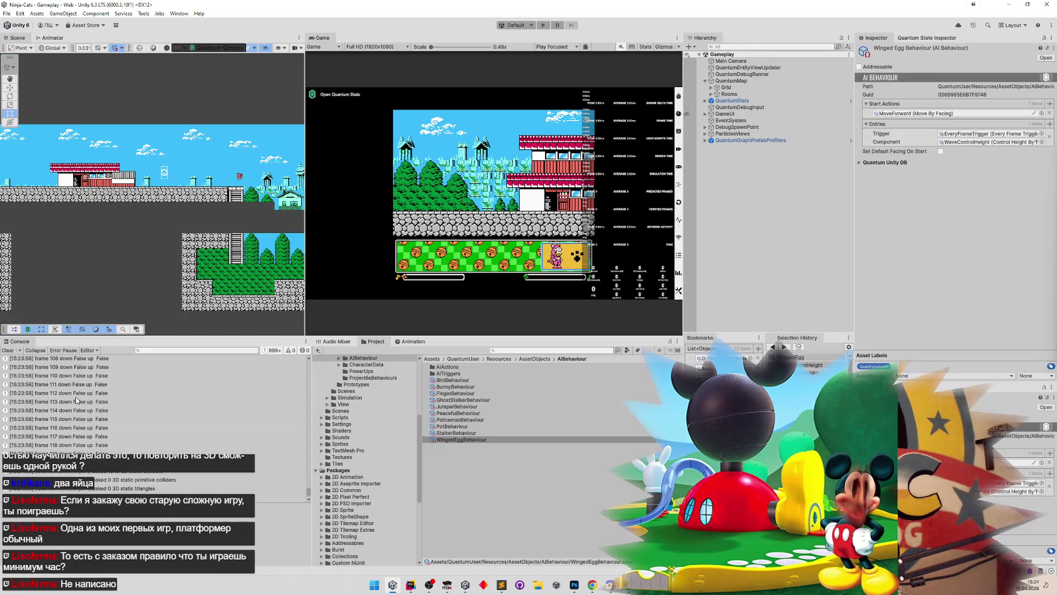
Step: Cut the Debug.Log line out of ControlHeightByFrameNumber.cs in Rider, then minimize Rider back to Unity
double_click(76, 401)
click(325, 126)
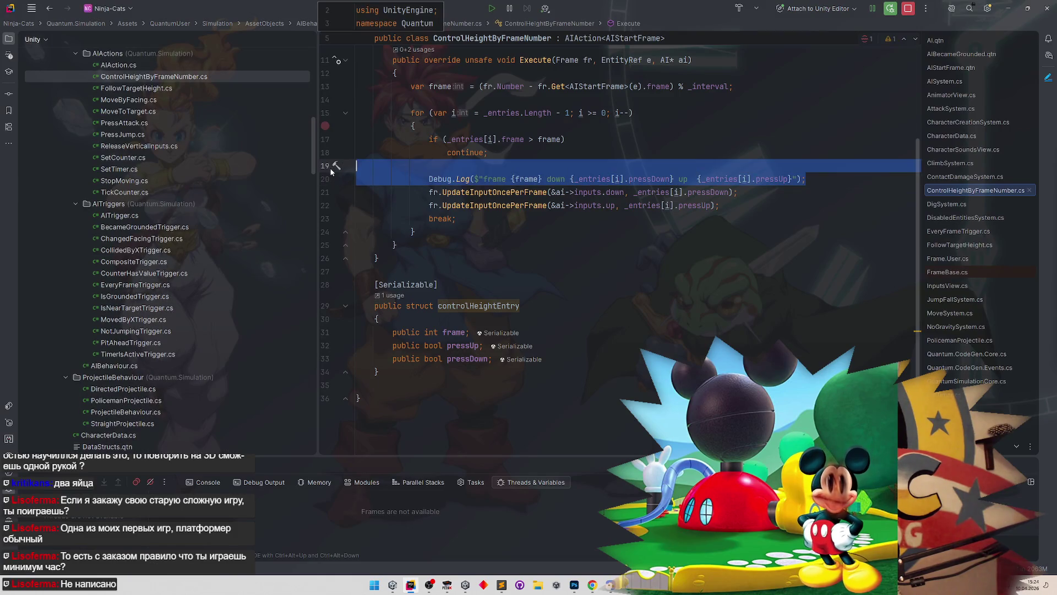
key(ctrl+x)
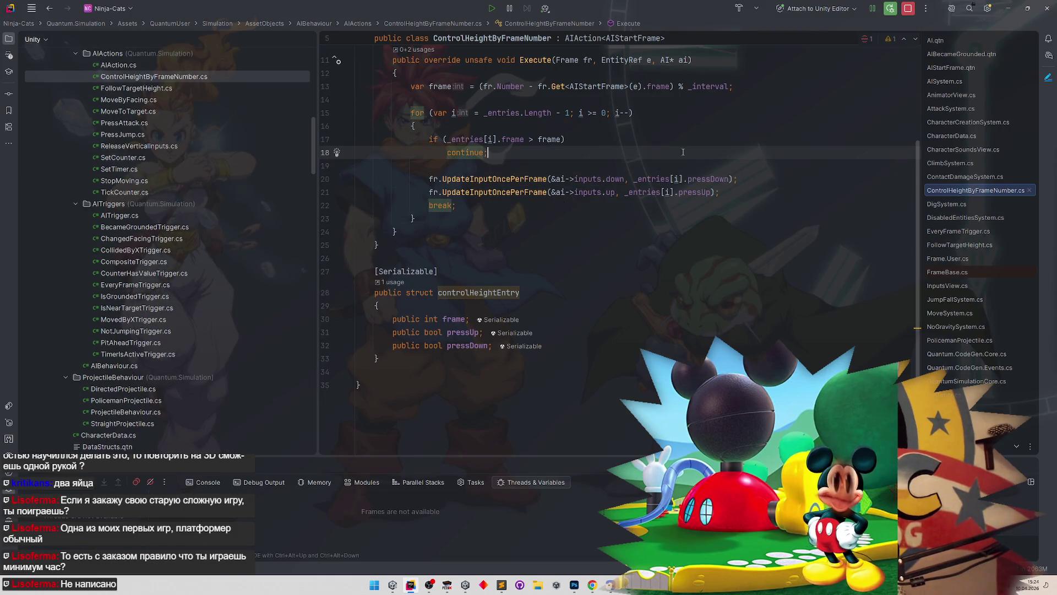
click(1008, 8)
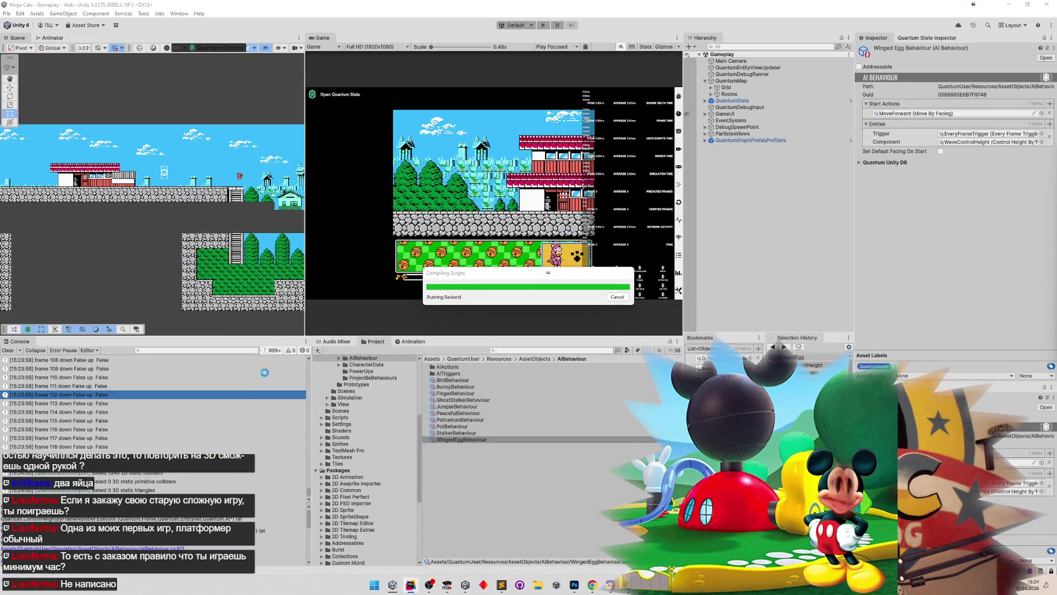
Step: Glance at the Sublime notes while Unity recompiles, then bring the FCEUX emulator window forward
click(502, 585)
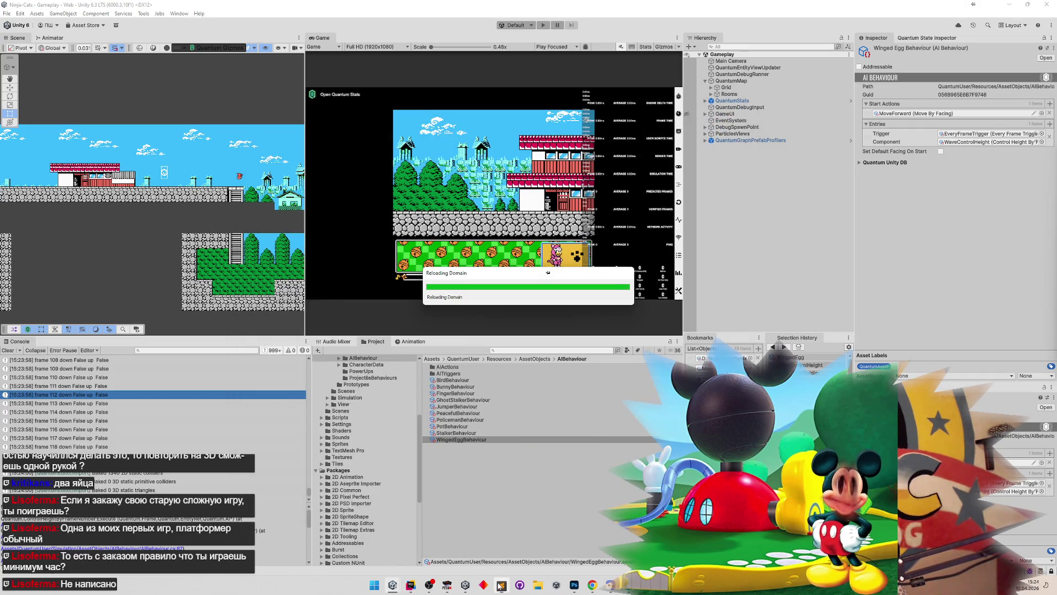
click(502, 585)
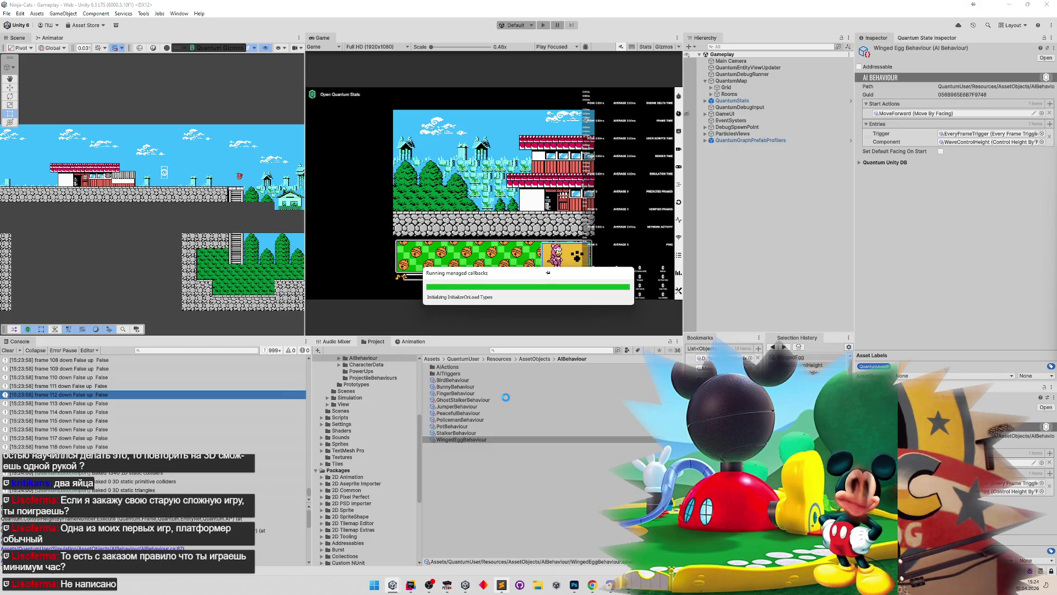
click(501, 584)
click(502, 585)
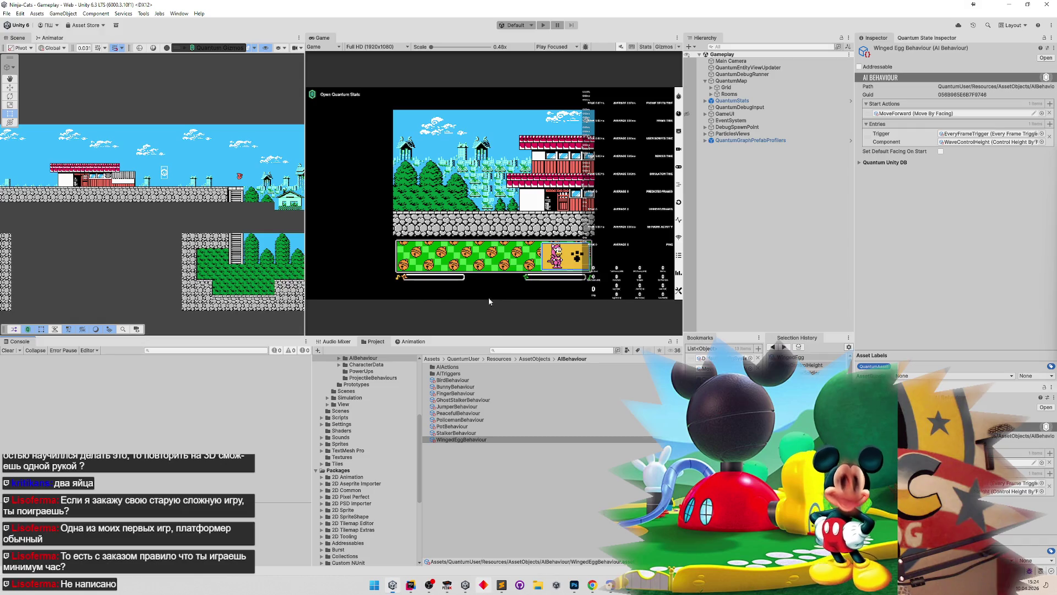
click(446, 584)
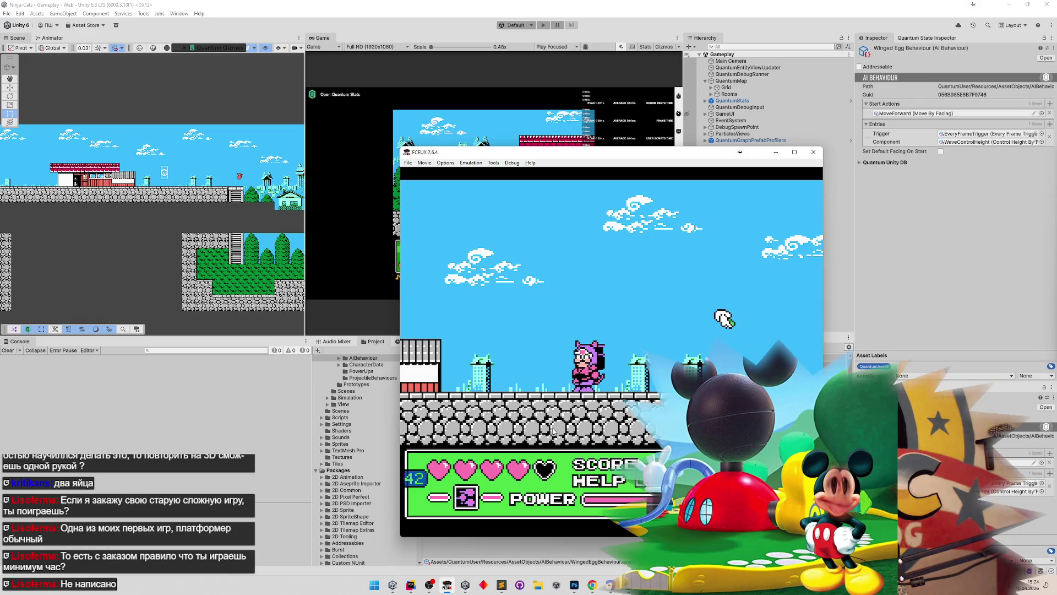
Step: Load save state 1 in FCEUX to see the original winged-egg bird's flight
key(F4)
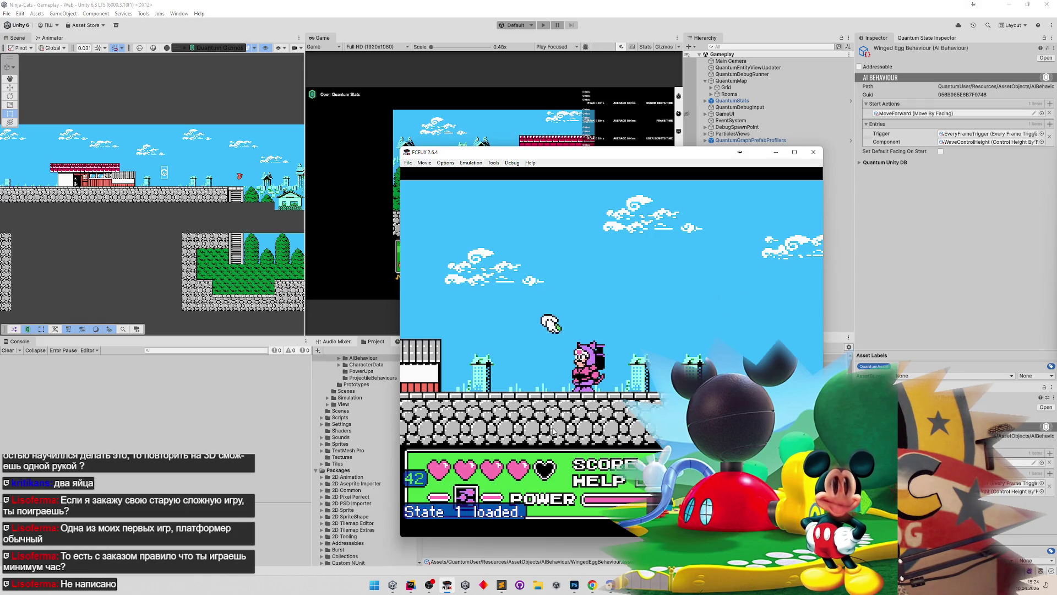
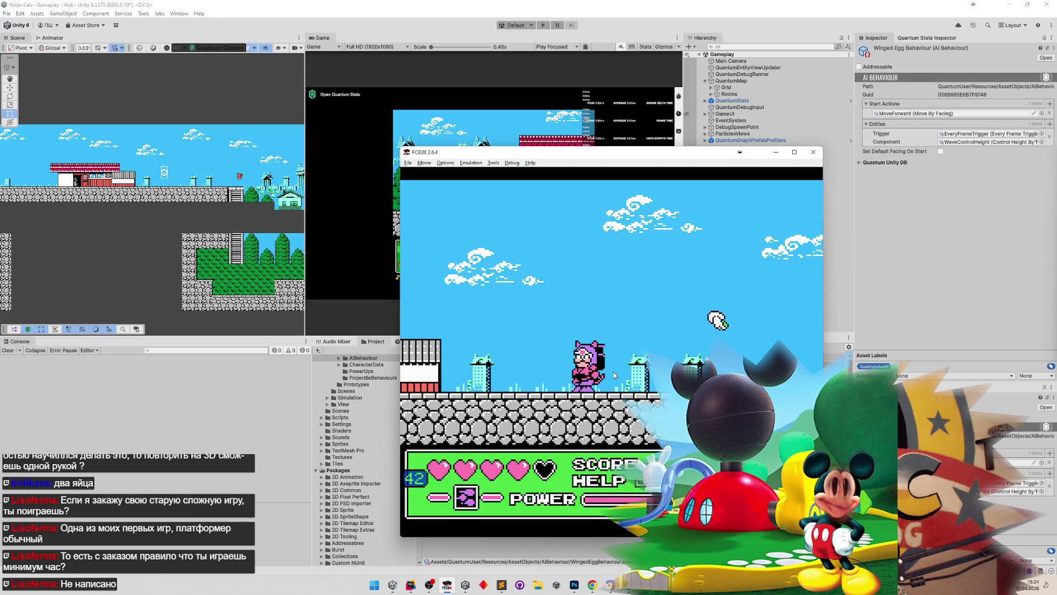
Step: Reload save state 1 and snip the game area as a screenshot
key(F7)
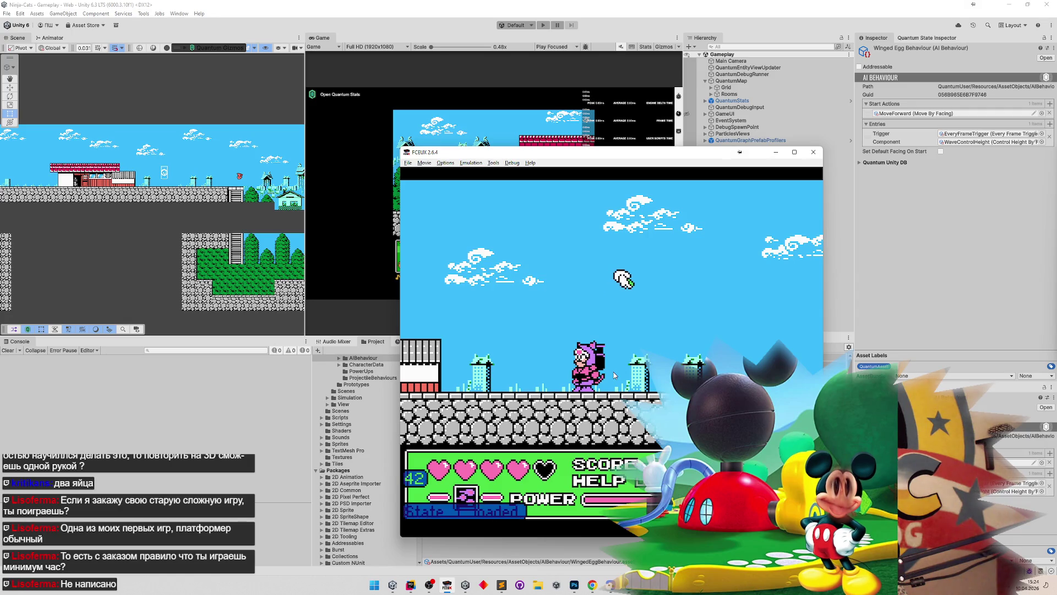
key(super+shift+s)
drag(490, 238, 694, 410)
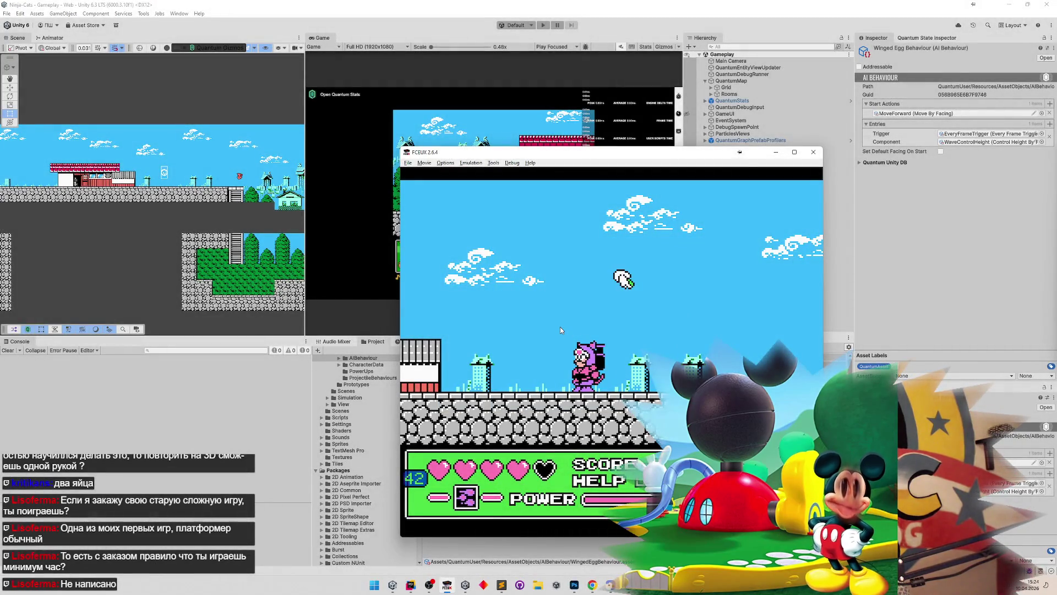
Step: Replay the section from the saved state, running the cat right and jumping past the green enemy
key(F7)
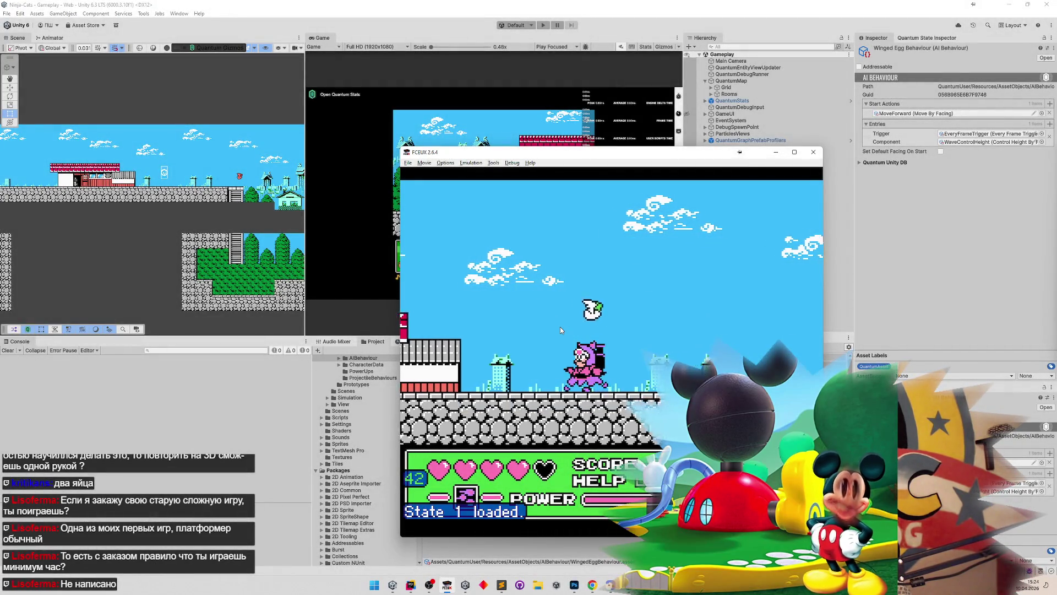
key(Left)
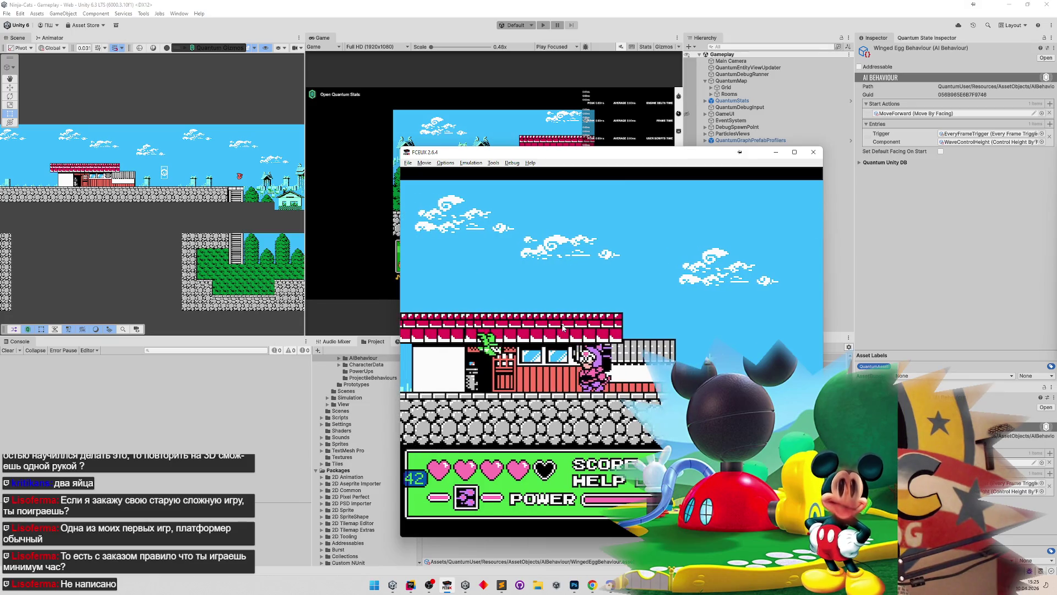
key(Right)
key(f)
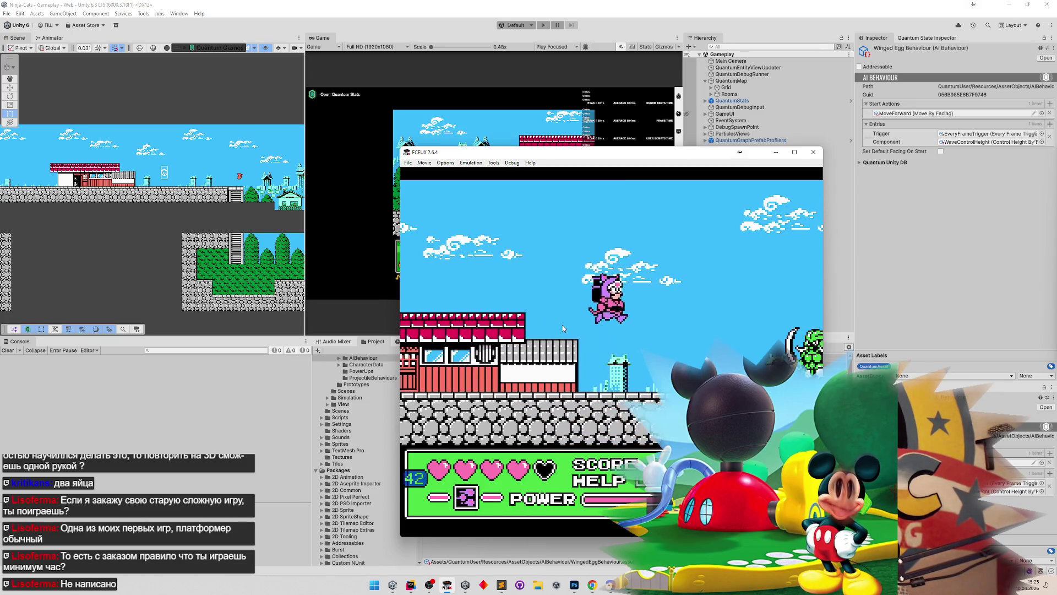
key(Right)
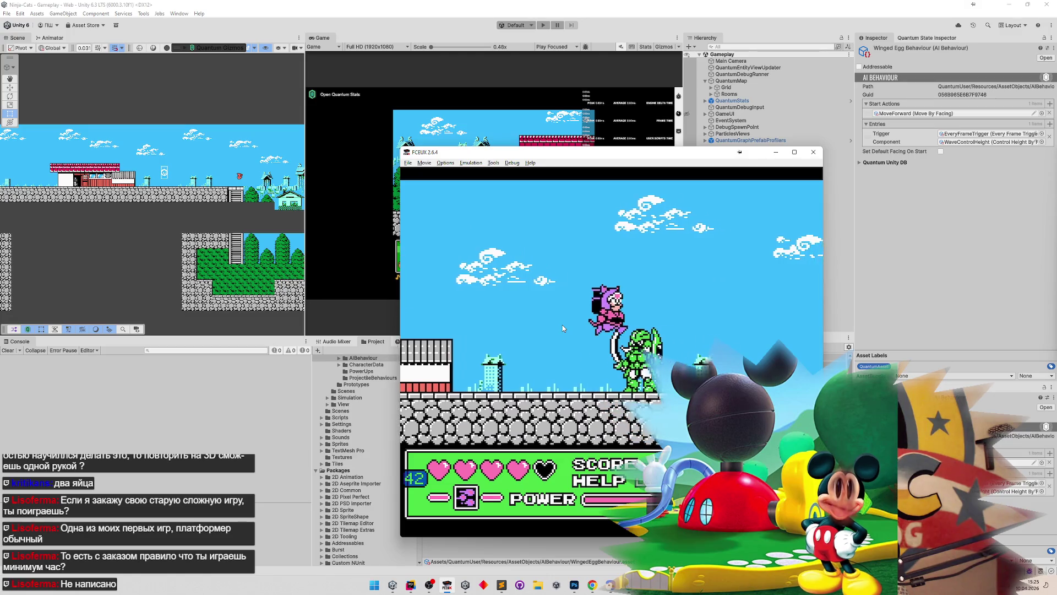
key(Right)
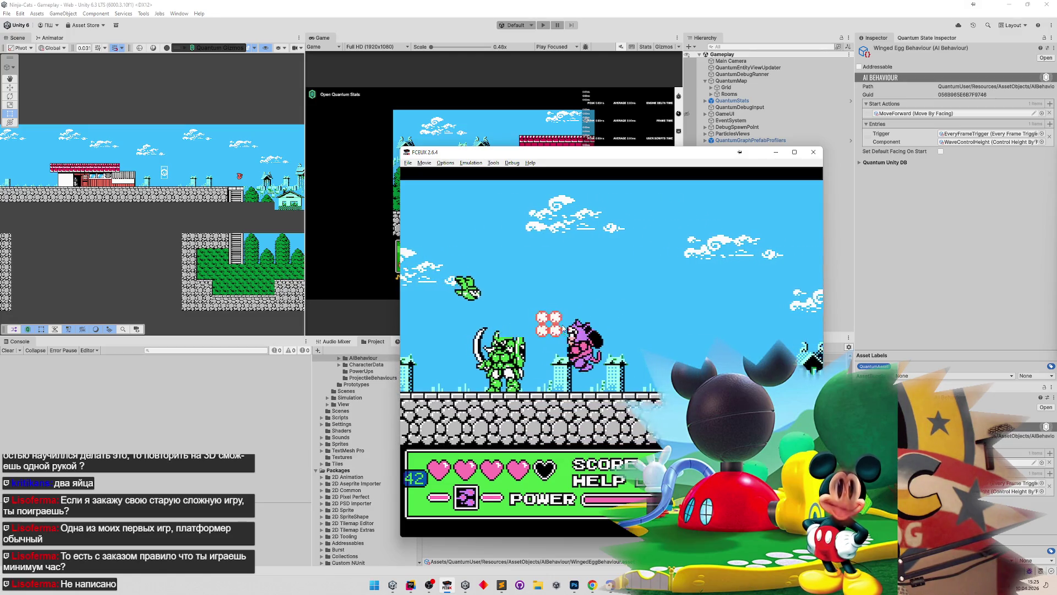
key(Right)
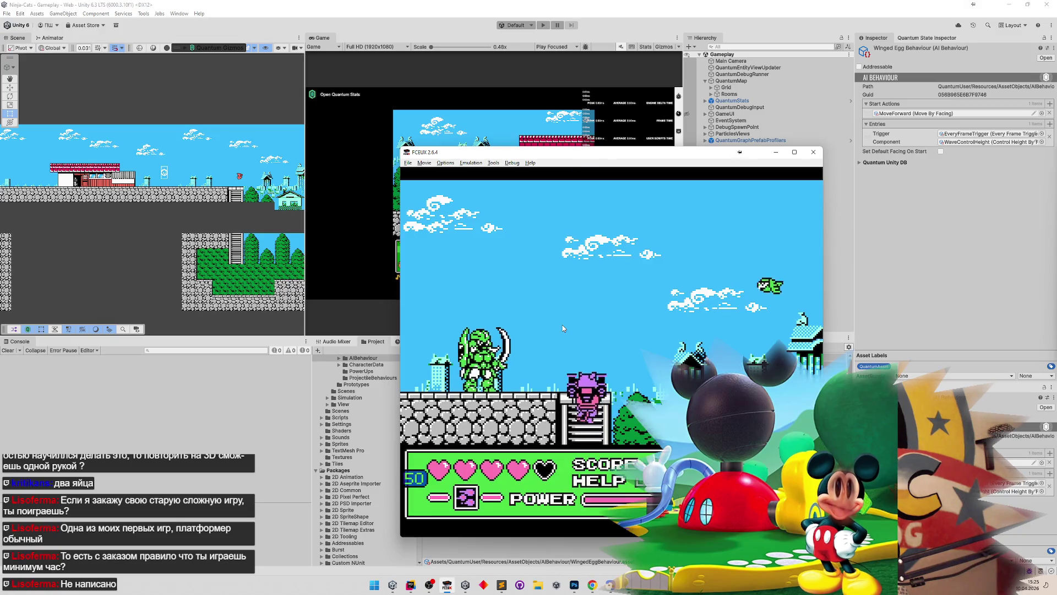
key(Right)
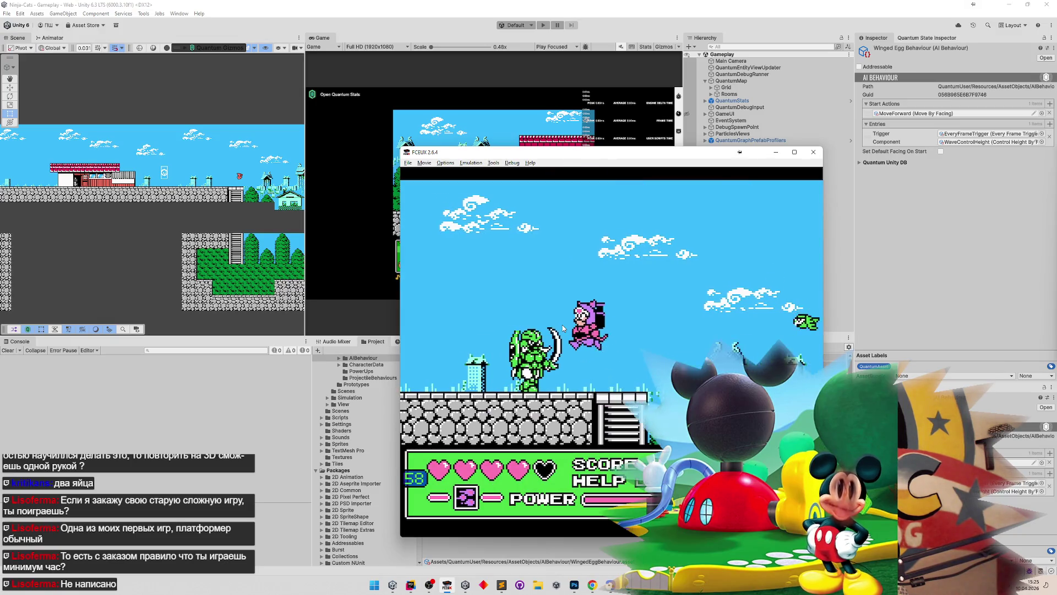
key(Left)
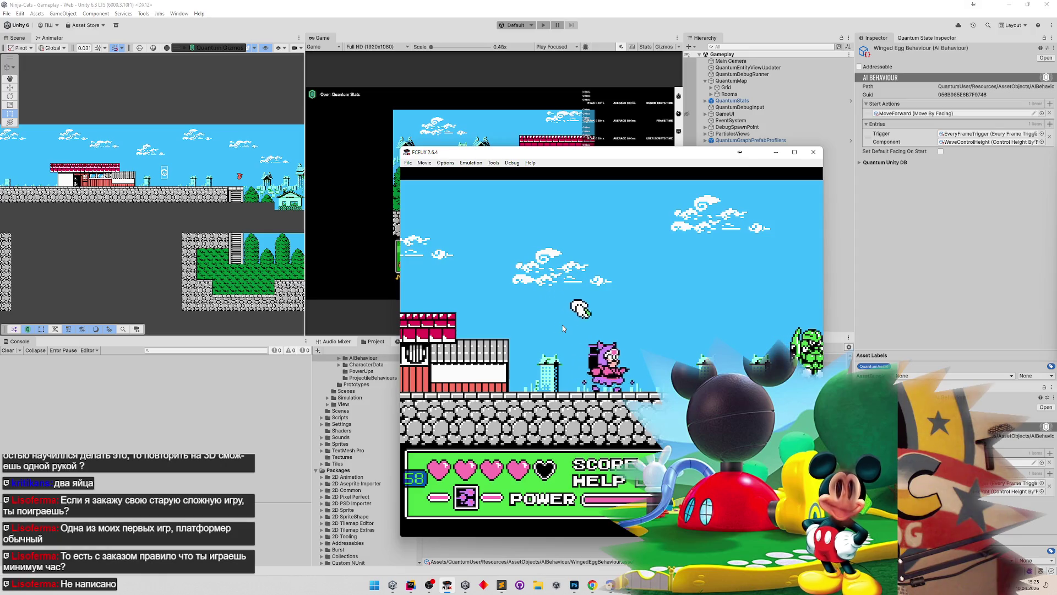
key(Right)
Step: Retry jumping over the green enemy, then reload the state, toggle movie mode and begin a screen snip
key(F7)
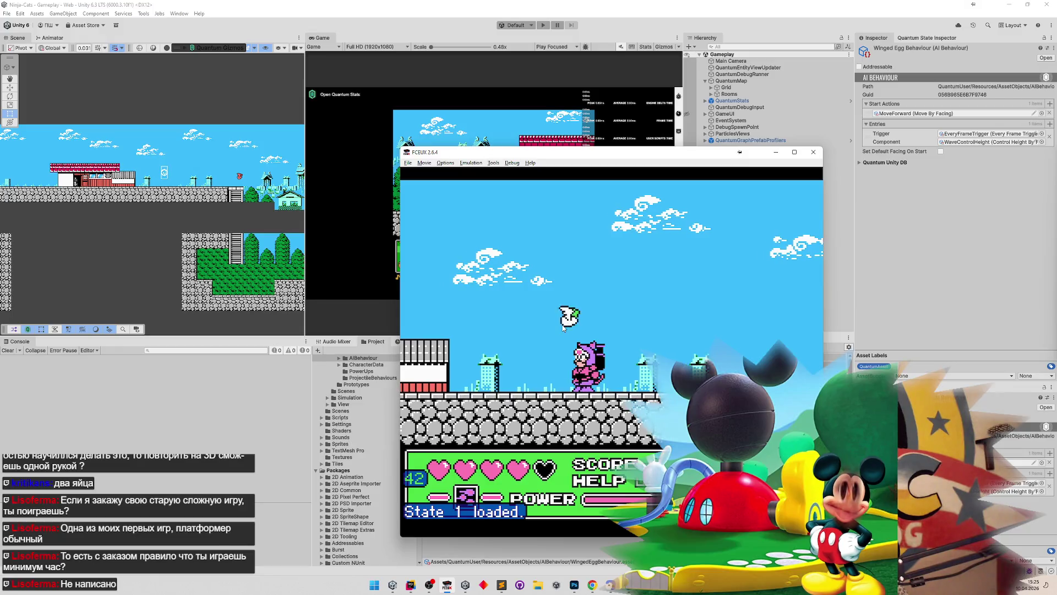
key(Left)
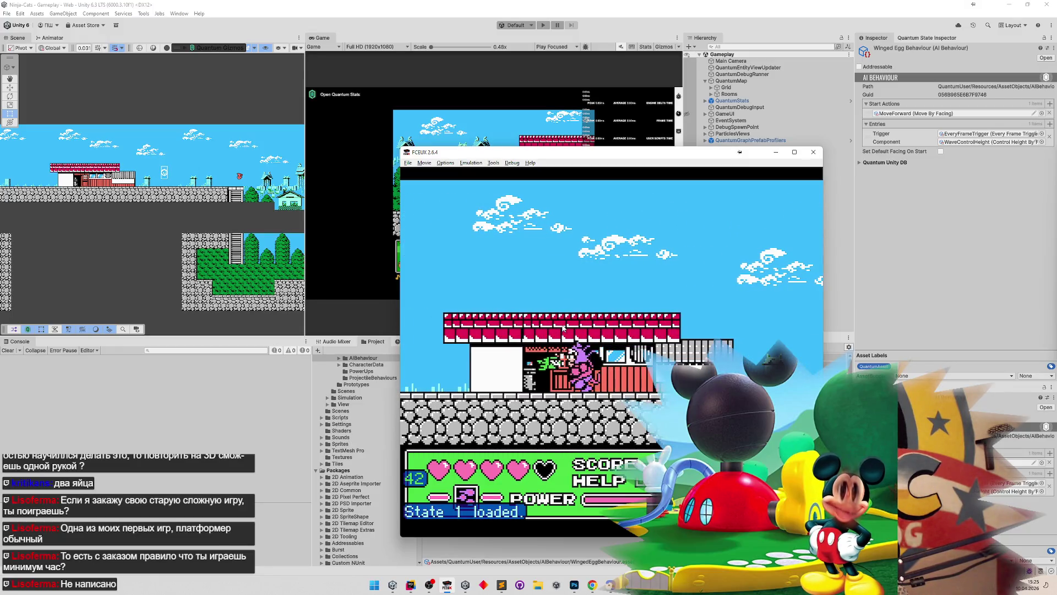
key(Left)
key(f)
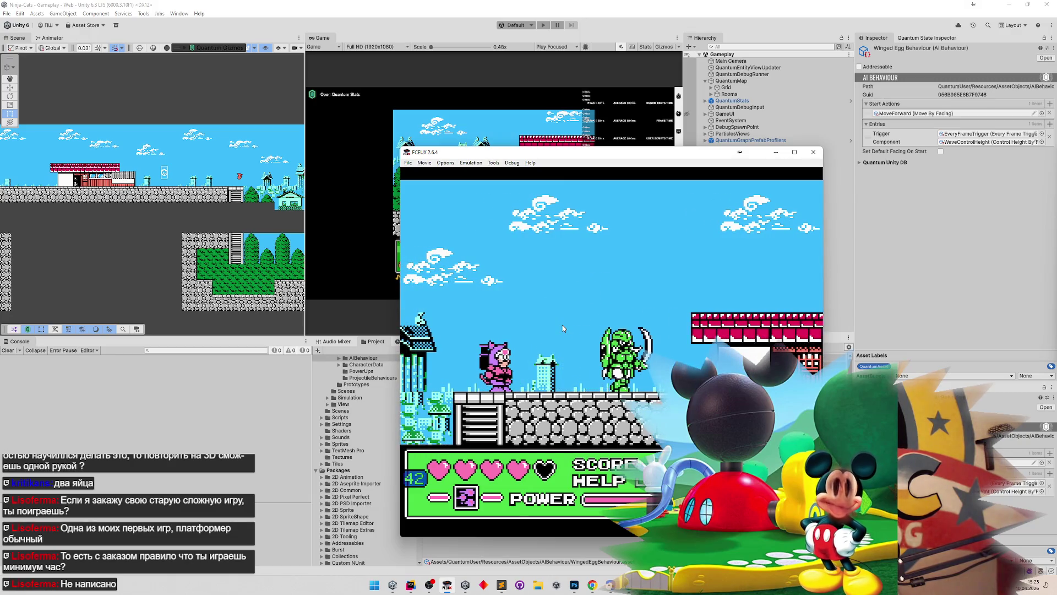
key(F7)
key(q)
key(q)
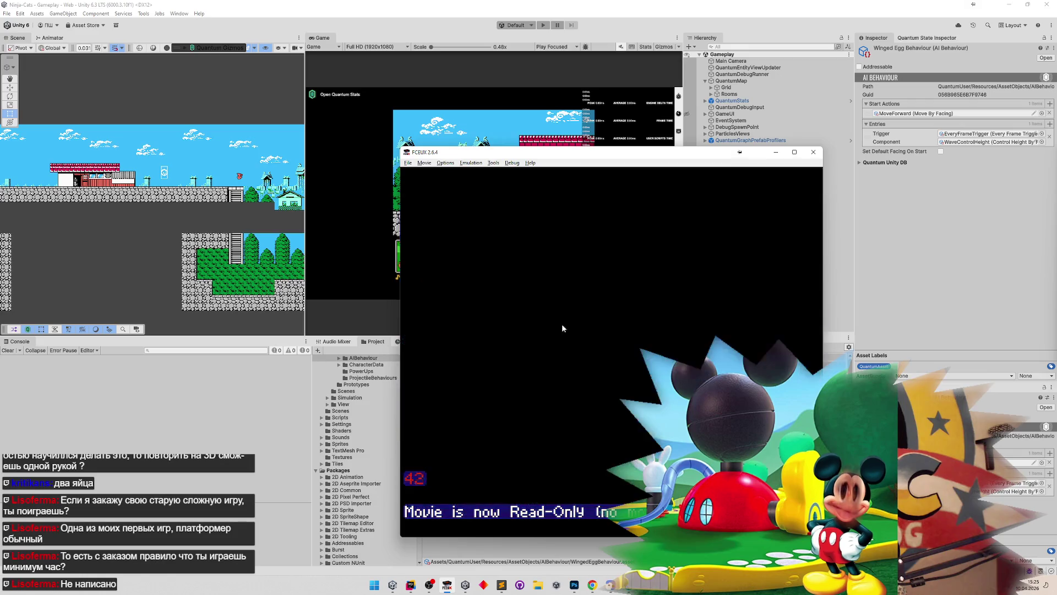
key(F7)
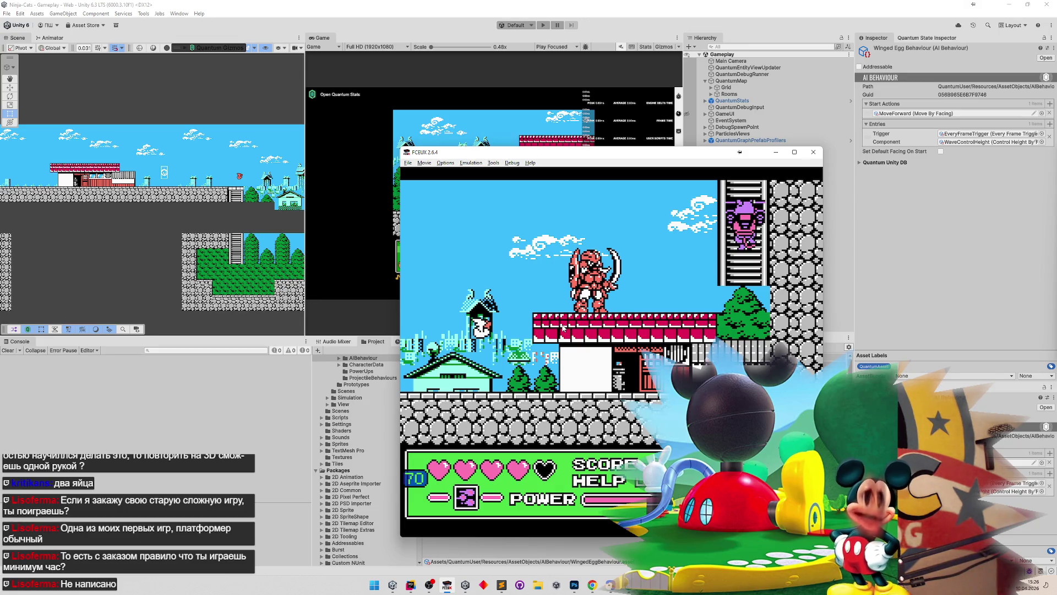
key(super+shift+s)
Step: Finish the capture and fit the current Photoshop image to the window
key(Escape)
click(574, 585)
key(z)
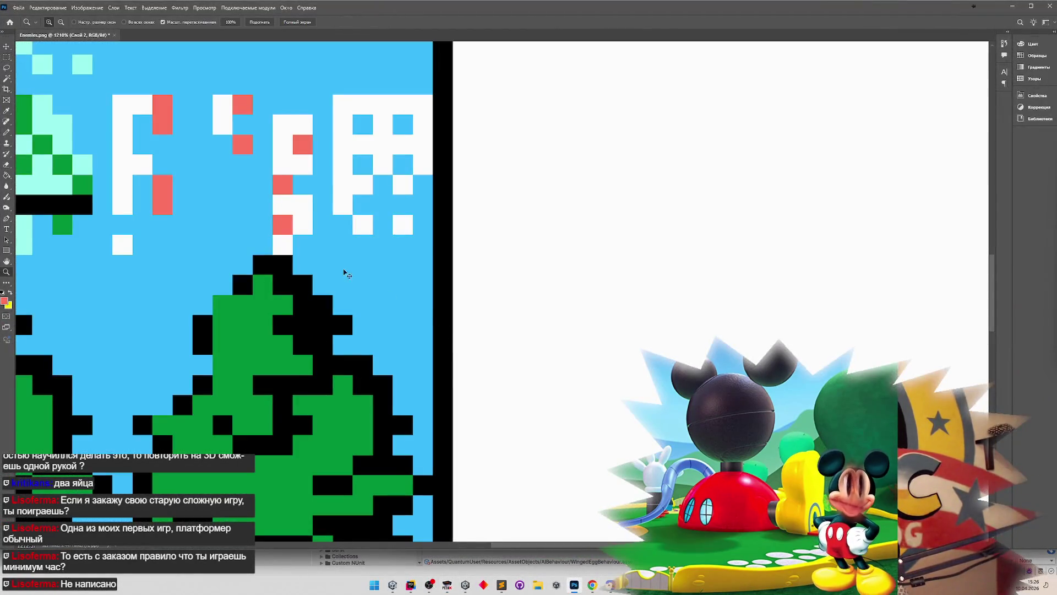
key(ctrl+1)
Step: Create a new green-backed document and paste the first game capture at actual size
click(18, 7)
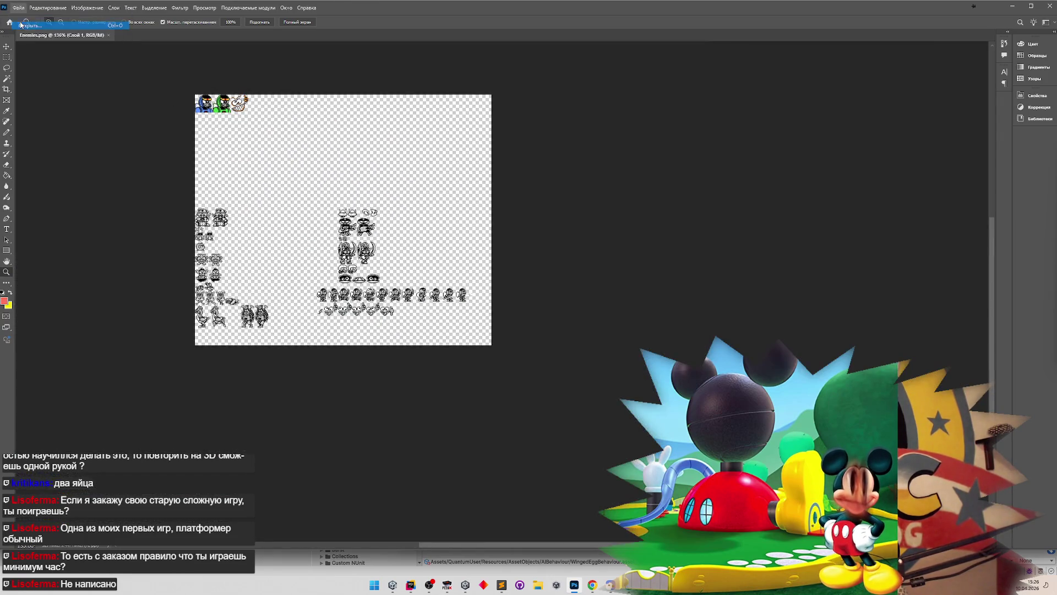
click(30, 26)
click(594, 291)
click(18, 8)
click(27, 16)
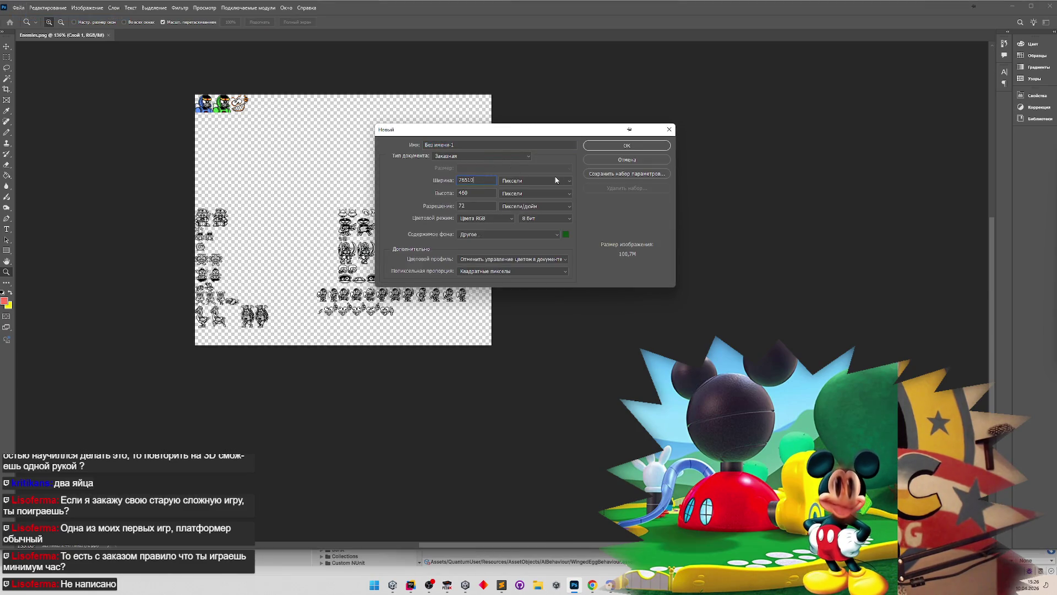
click(642, 144)
key(ctrl+v)
click(541, 229)
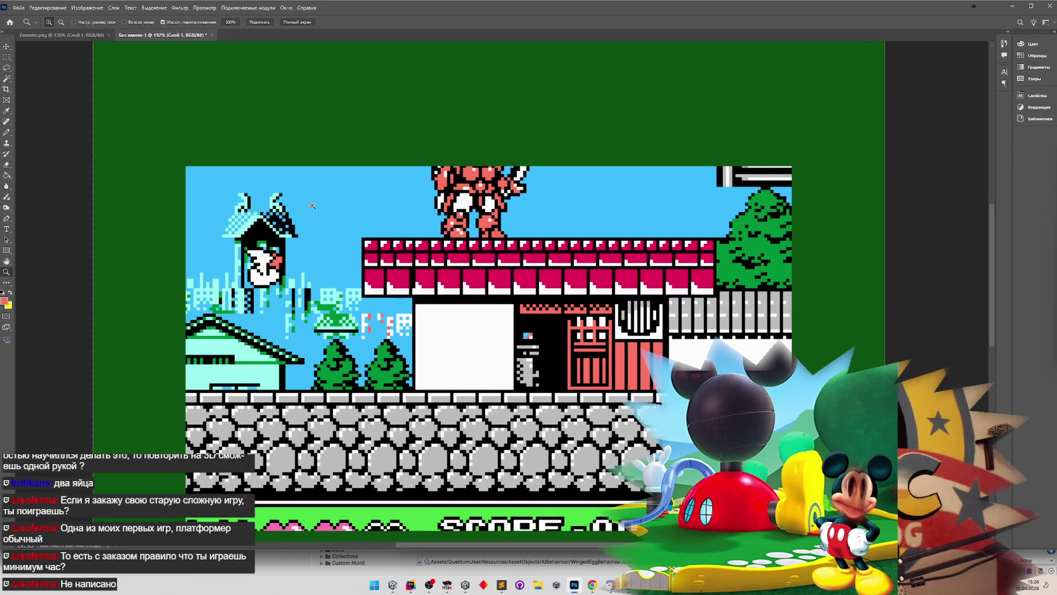
Step: Capture the rooftop scene, paste it as Layer 2 and align its ground with the first capture
click(446, 584)
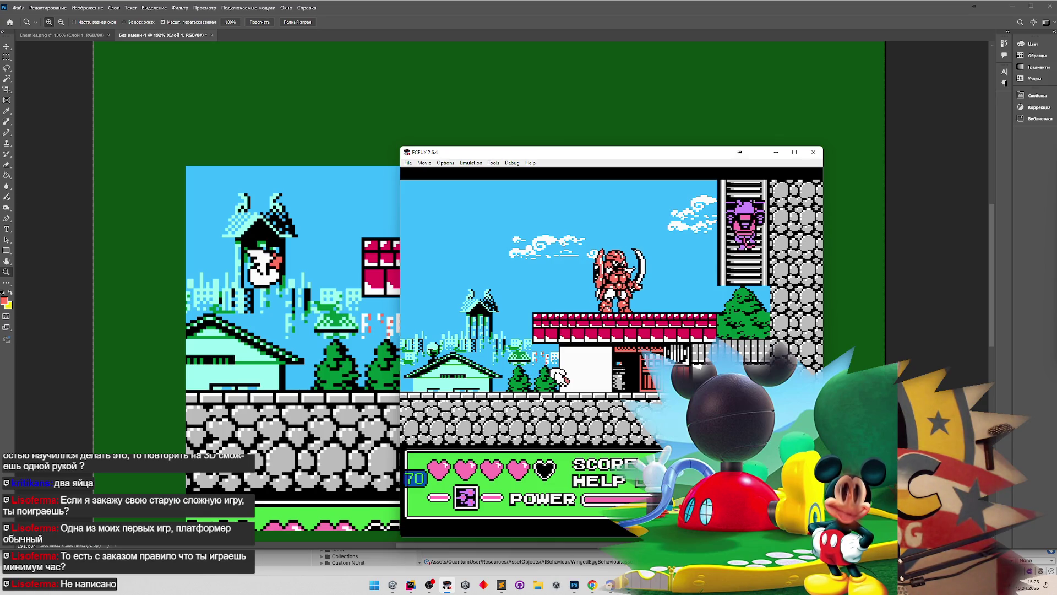
key(super+shift+s)
drag(446, 266, 606, 420)
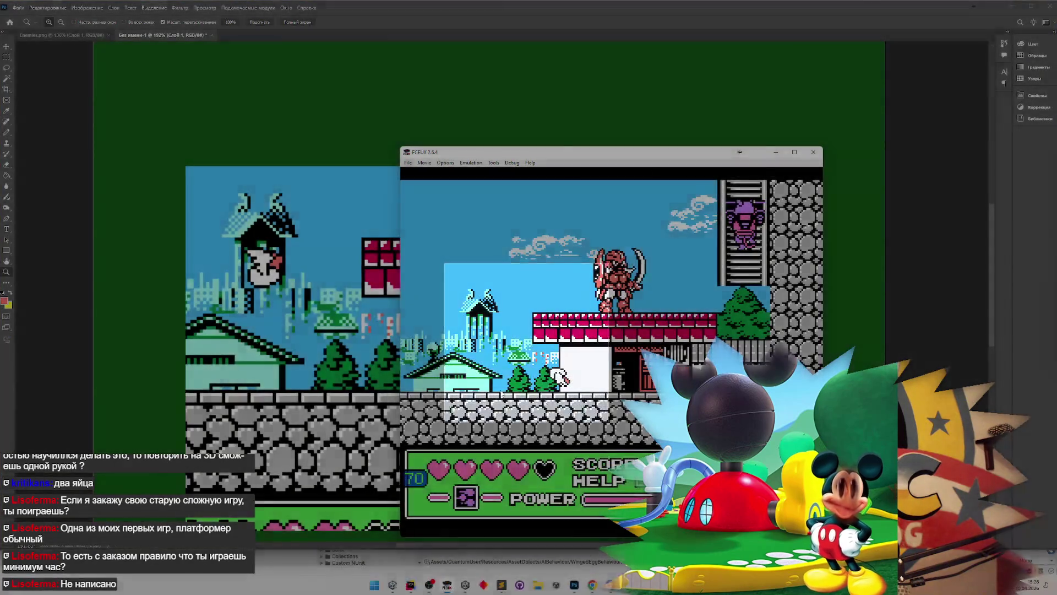
click(253, 314)
key(ctrl+v)
click(7, 47)
drag(443, 243, 443, 248)
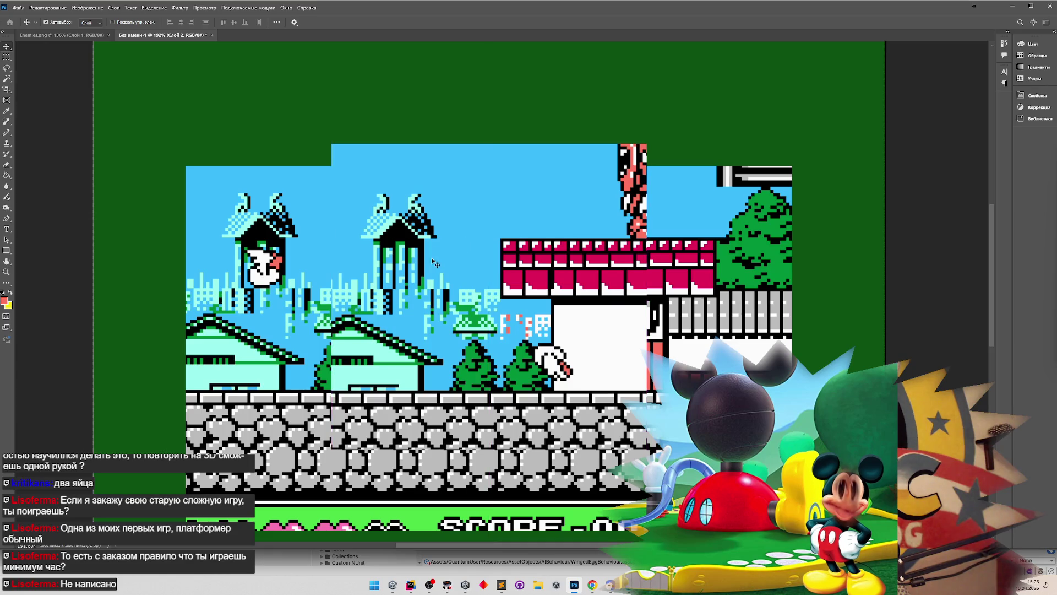
key(Up)
key(Up)
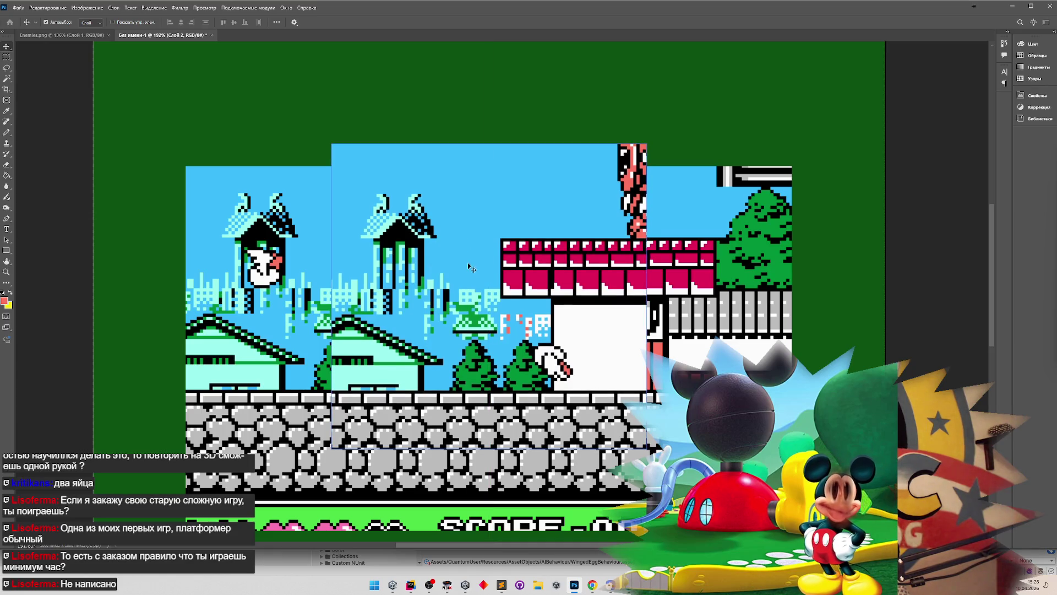
Step: Measure scene regions with the Rectangular Marquee, including a tiny 3x4 pixel patch
click(7, 57)
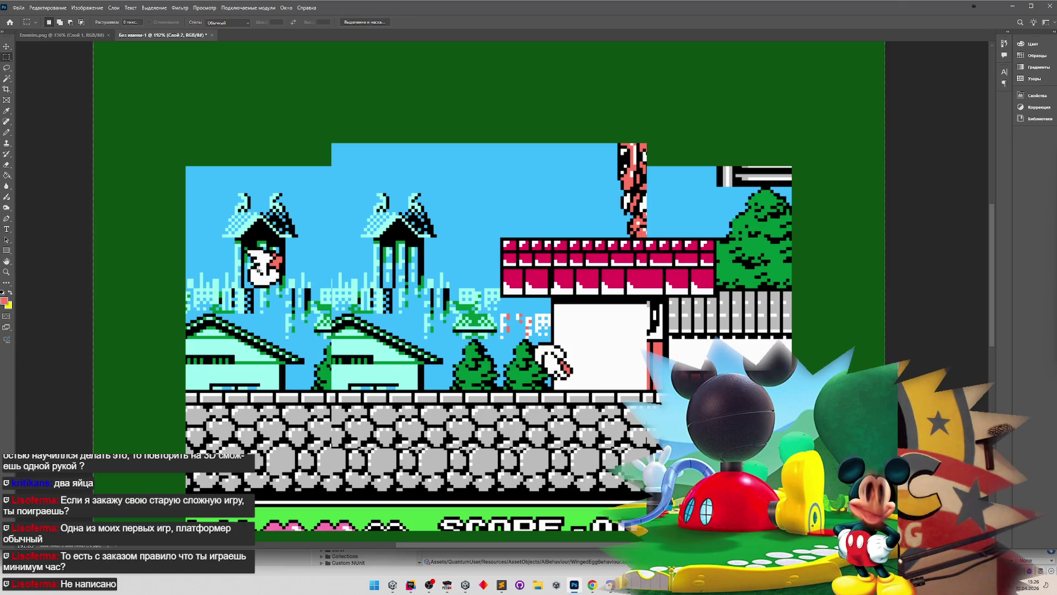
mouse_move(258, 263)
mouse_down()
mouse_move(280, 284)
mouse_move(527, 310)
mouse_move(557, 342)
mouse_up()
scroll(559, 345, up, 5)
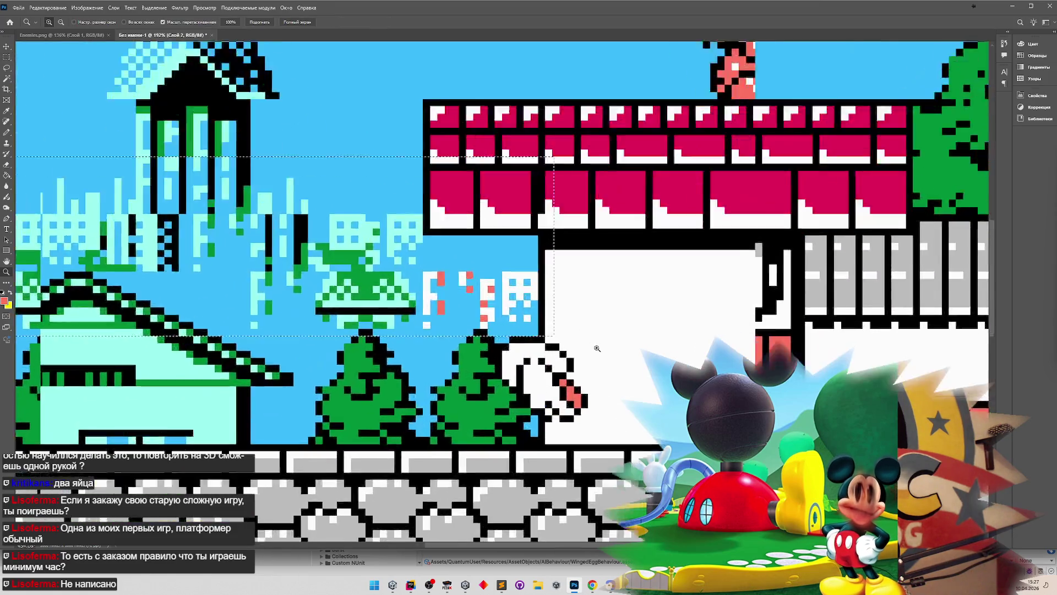
drag(481, 321, 490, 333)
scroll(504, 286, down, 2)
scroll(483, 408, down, 10)
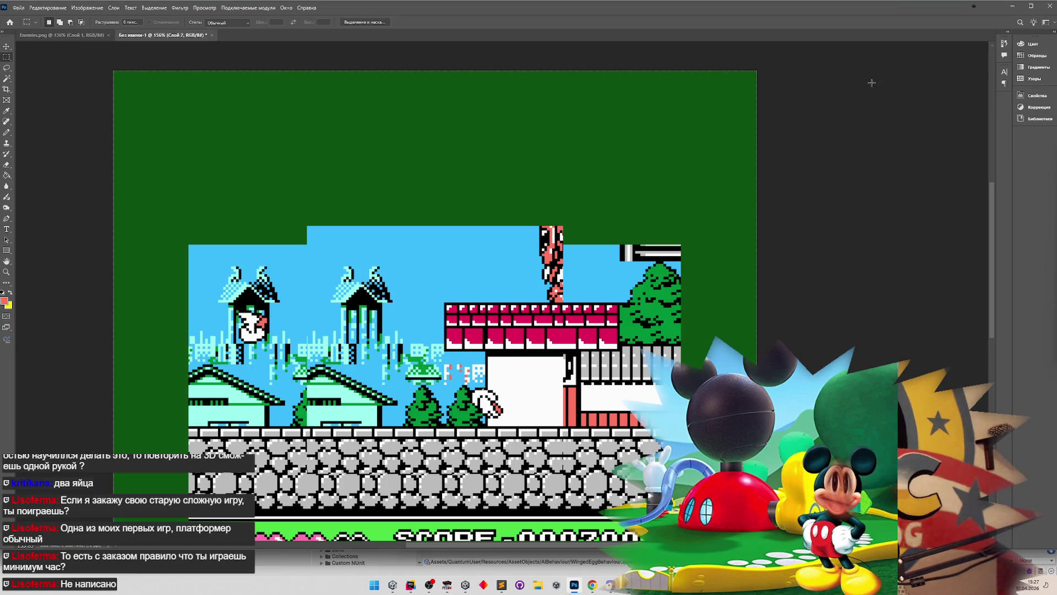
click(1012, 9)
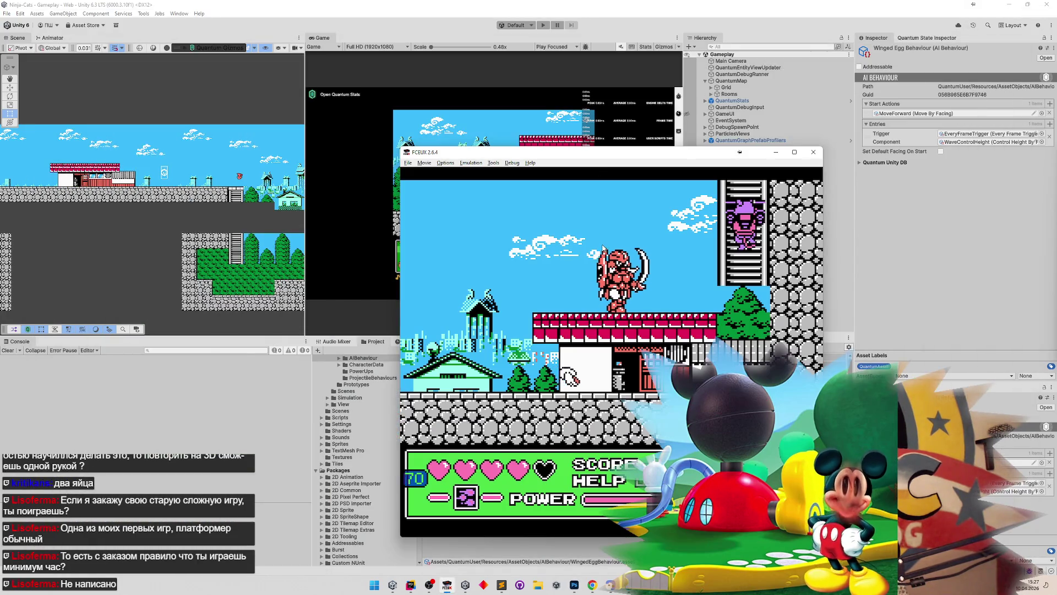
Step: Focus the Unity editor and enter Play mode with Ctrl+P to run the remade game
click(503, 107)
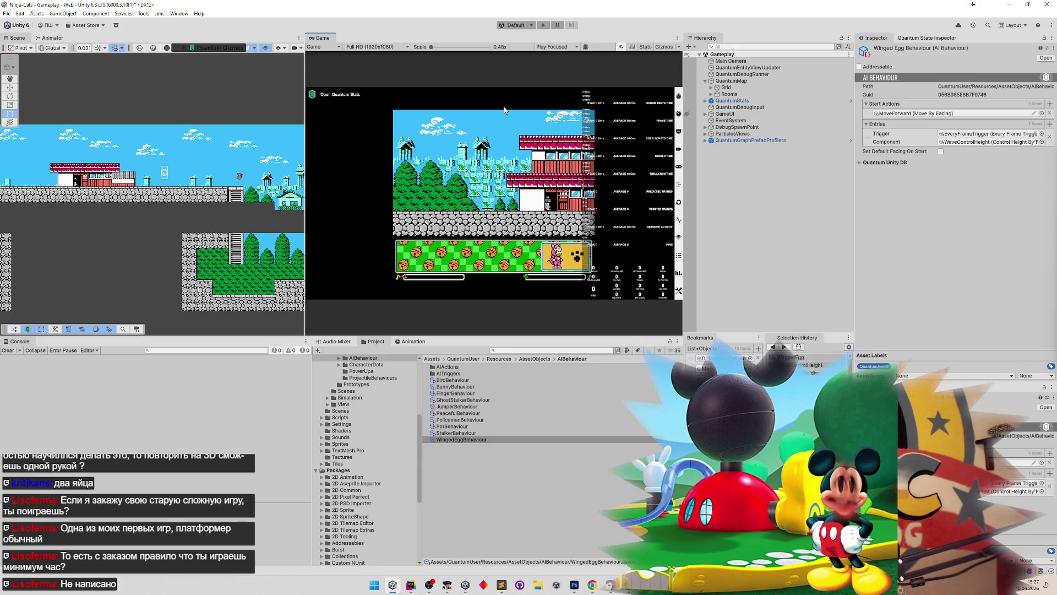
key(ctrl+p)
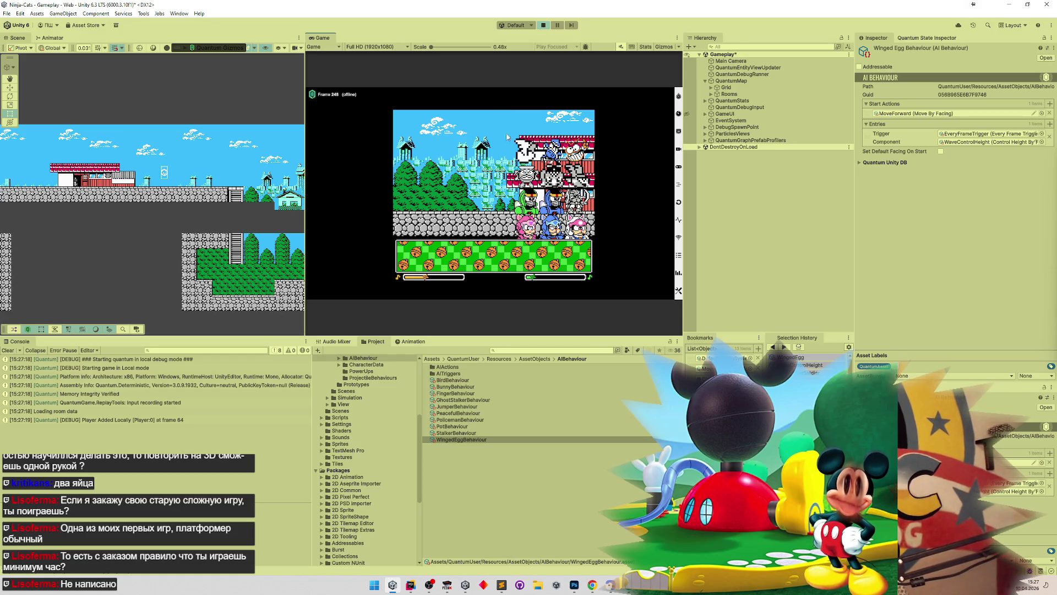
click(410, 584)
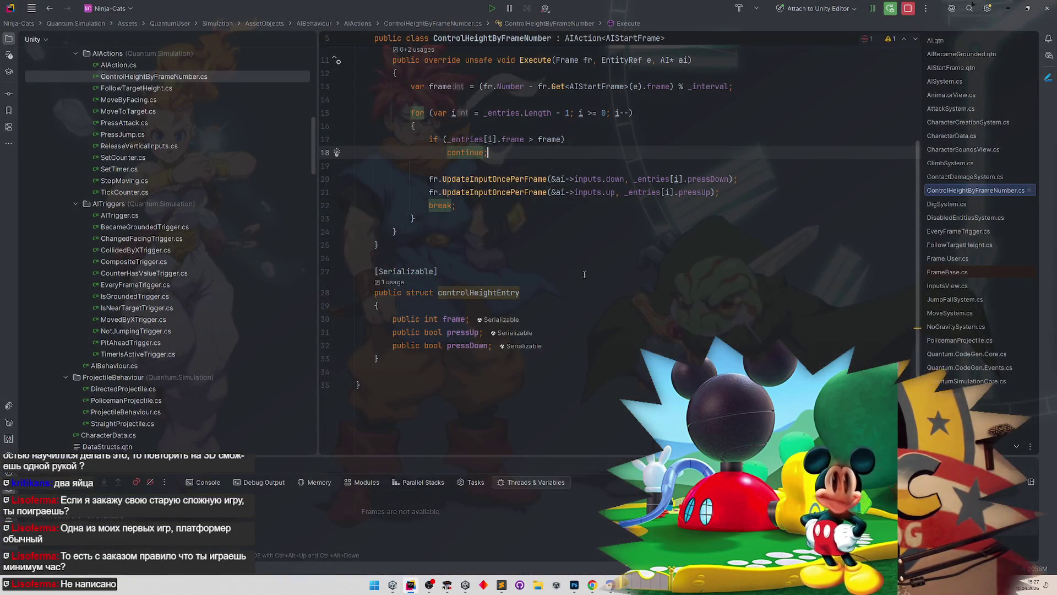
Step: Open NoGravitySystem.cs and place an indented cursor on empty line 51 in Update
drag(311, 158, 317, 332)
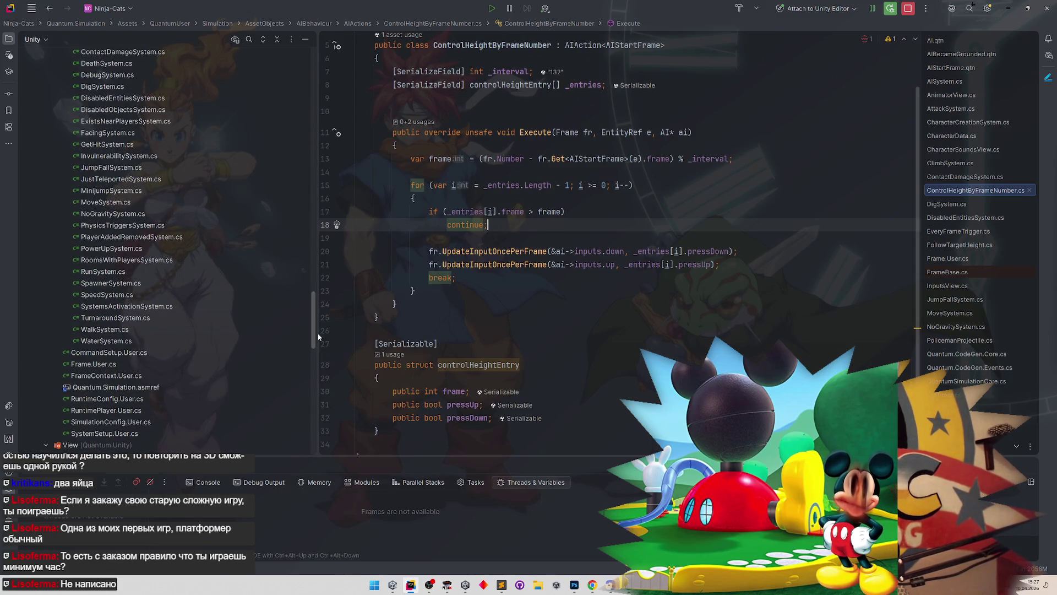
double_click(173, 216)
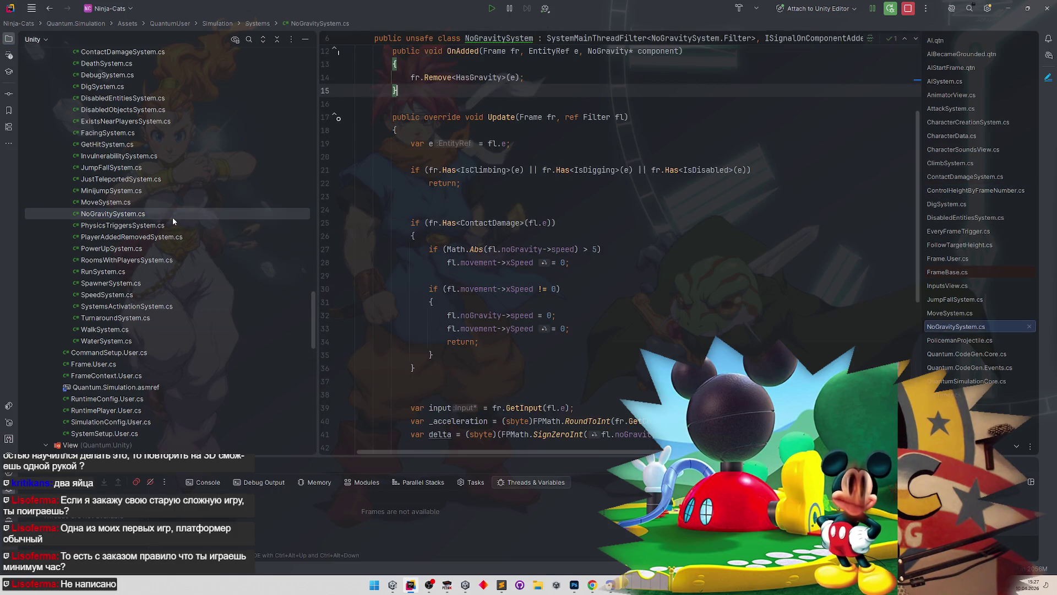
scroll(696, 353, down, 8)
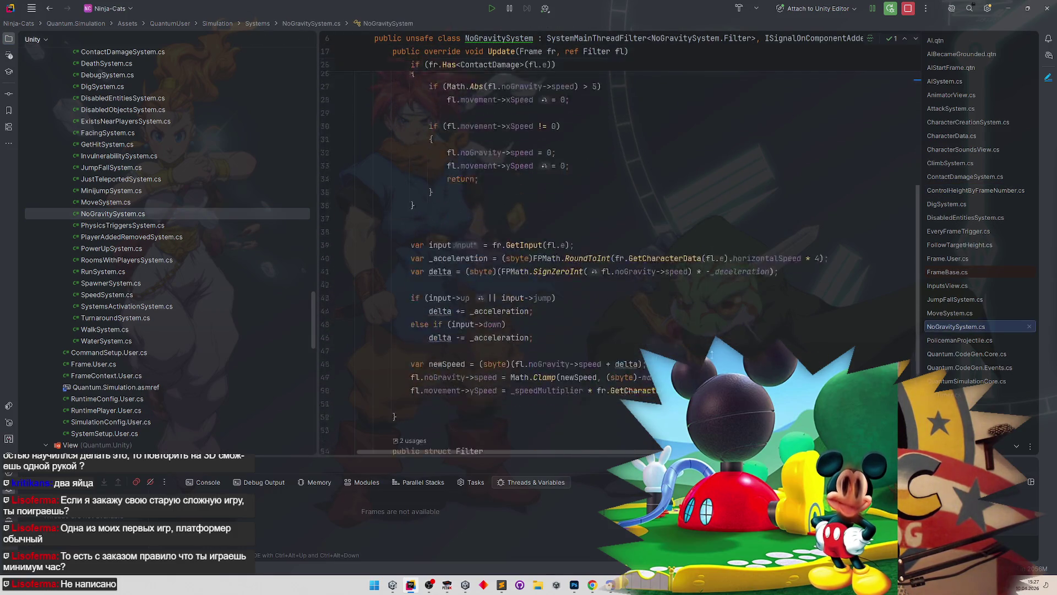
scroll(709, 330, up, 3)
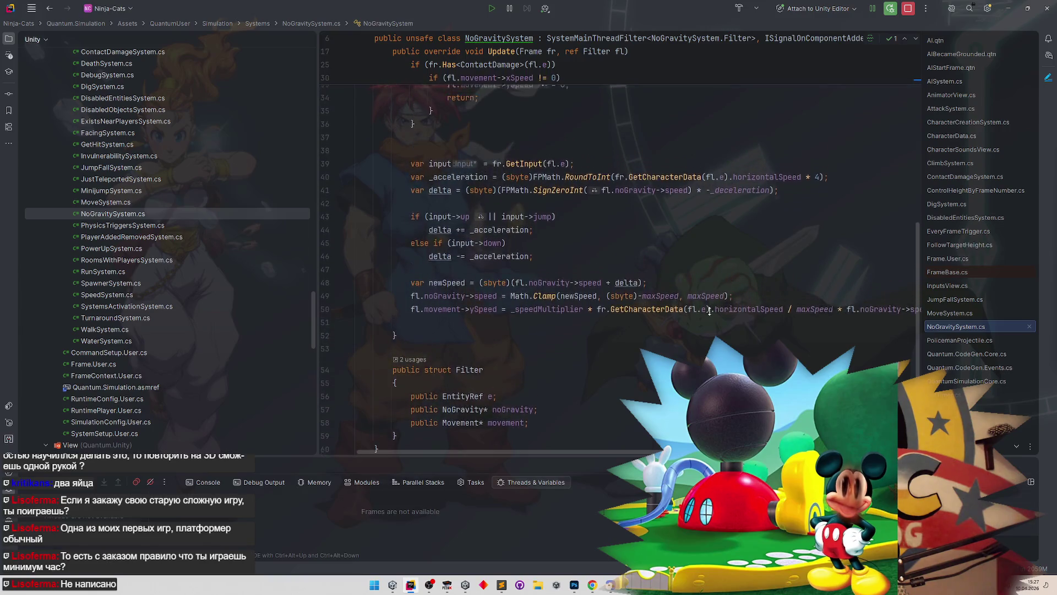
scroll(709, 311, up, 1)
click(457, 380)
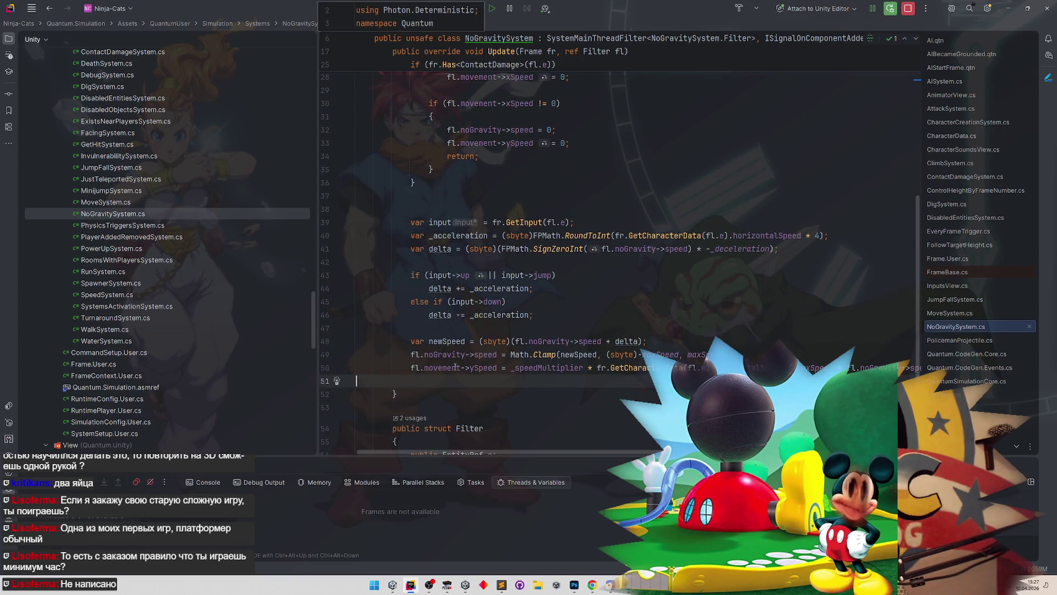
key(Tab)
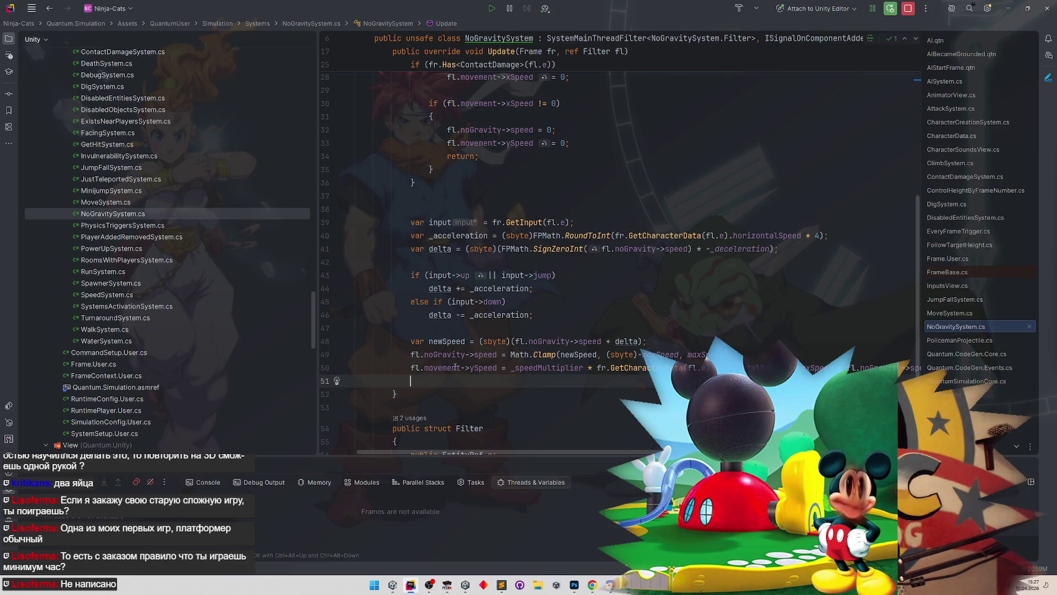
scroll(418, 319, up, 8)
scroll(457, 329, down, 7)
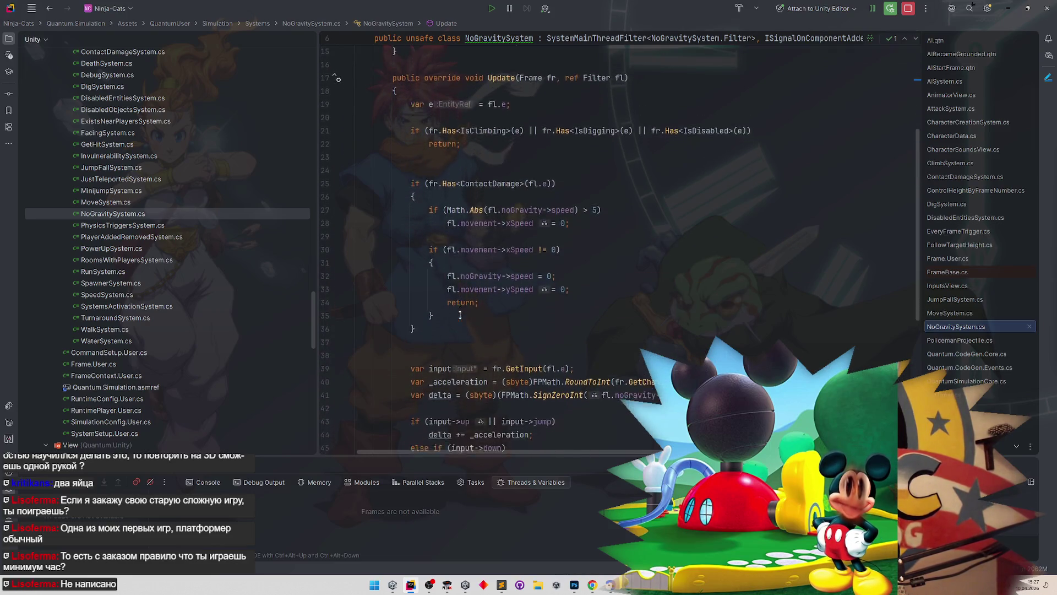
scroll(462, 329, down, 3)
Step: Start the statement as Debug.Log using code completion
text(de)
key(Return)
key(BackSpace)
key(BackSpace)
key(BackSpace)
key(Down)
key(Down)
key(Down)
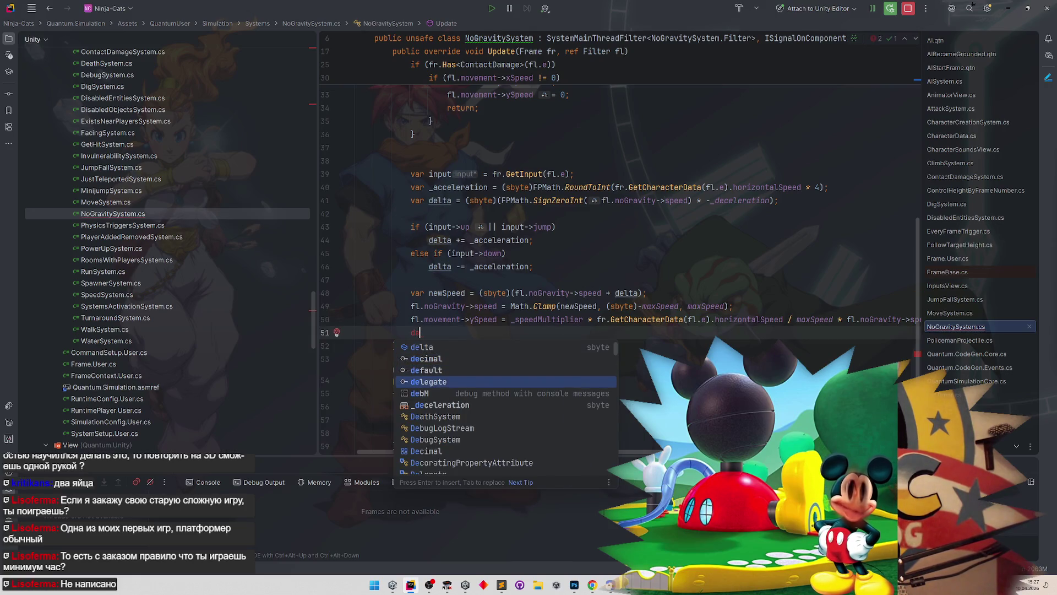
text(bug)
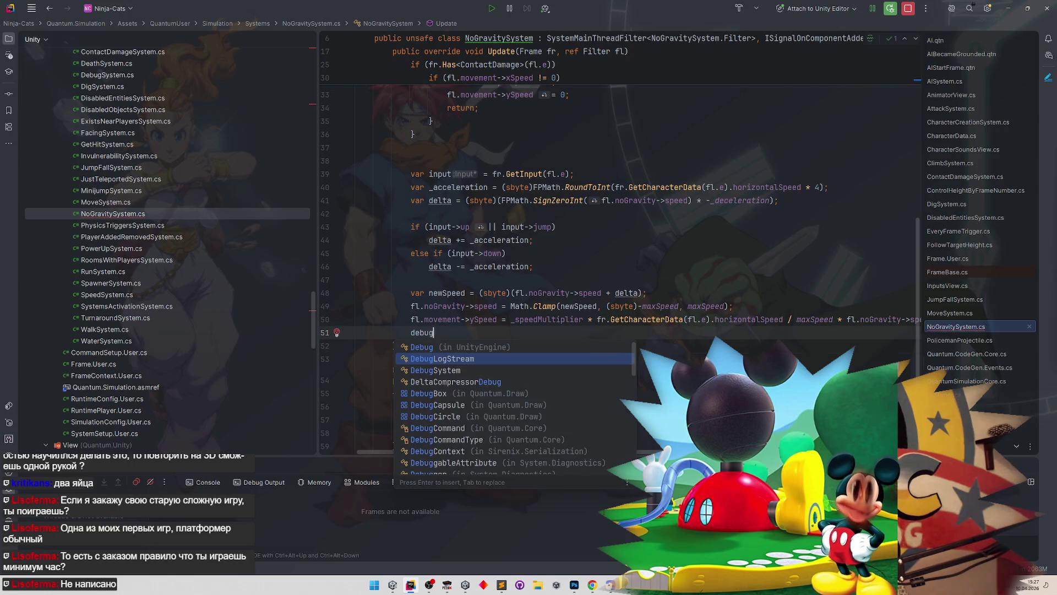
key(Down)
key(Return)
text(.L)
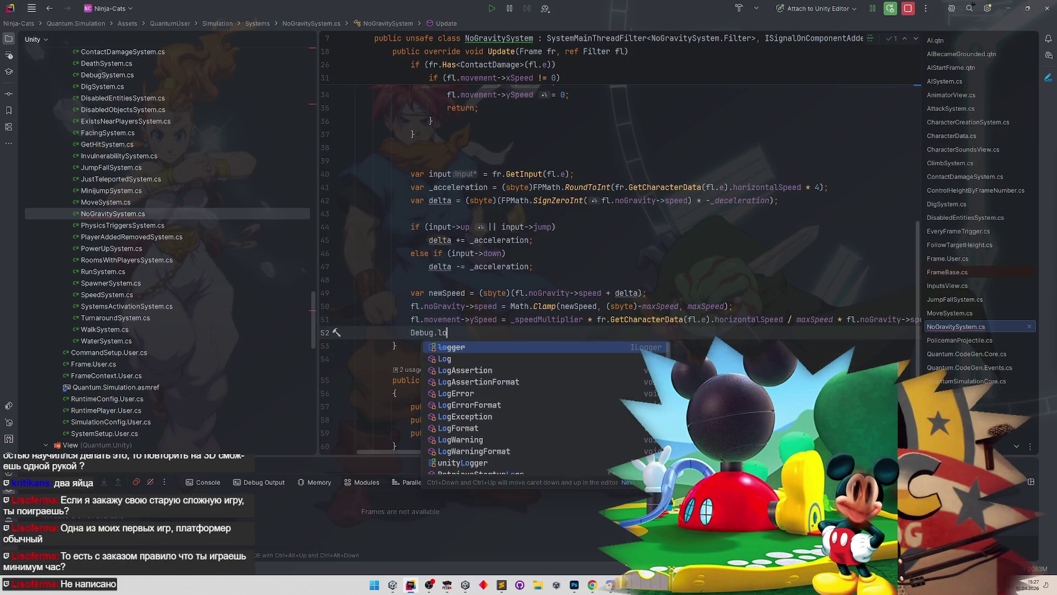
key(Return)
Step: Fill in the log argument $"y: {fr.Get<Transform2D>(fl.e).Position.Y}"
text($")
text(fr.get)
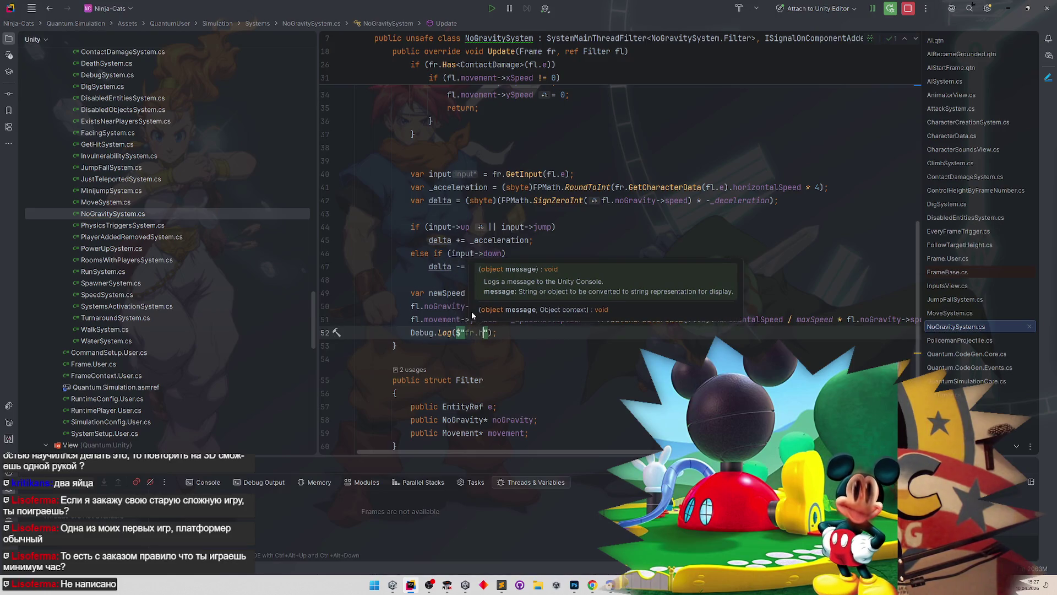
key(BackSpace)
key(BackSpace)
key(BackSpace)
text({)
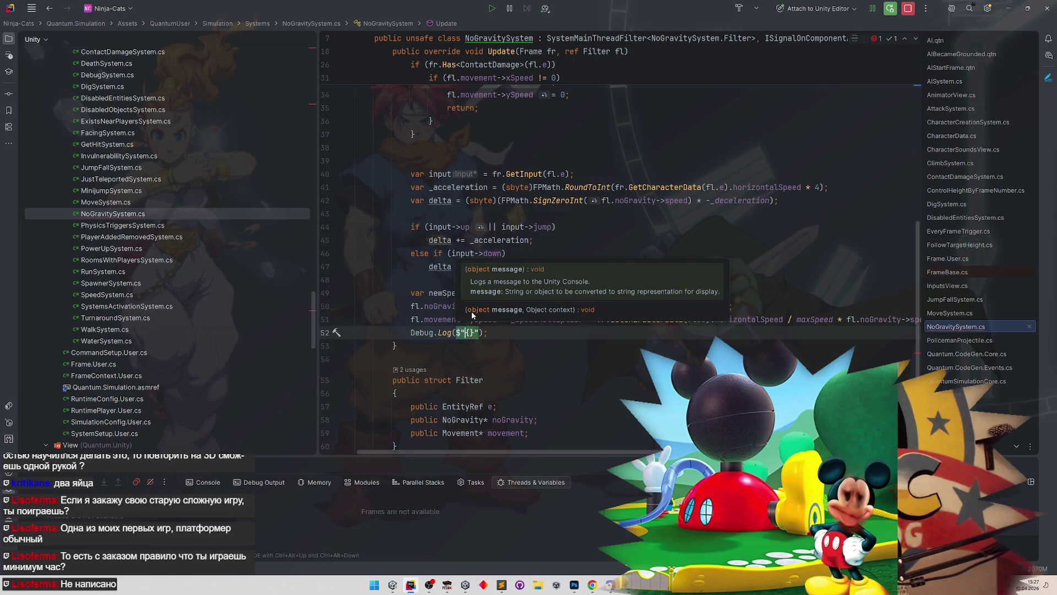
text(: {fr.ge)
key(Down)
key(Down)
key(Up)
key(Up)
key(Return)
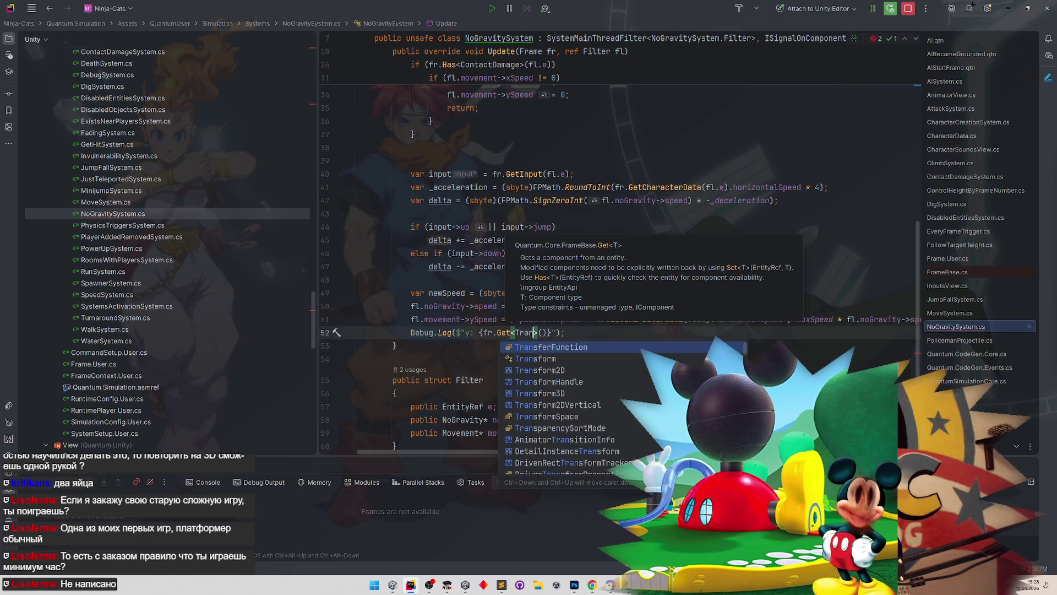
text(Phys)
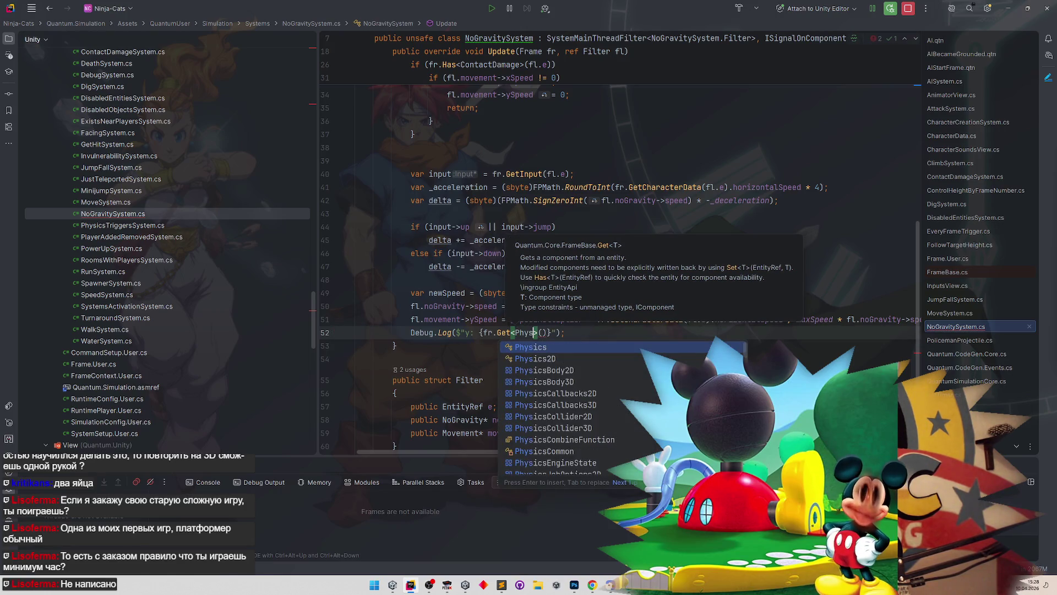
key(BackSpace)
text(Transform2D)
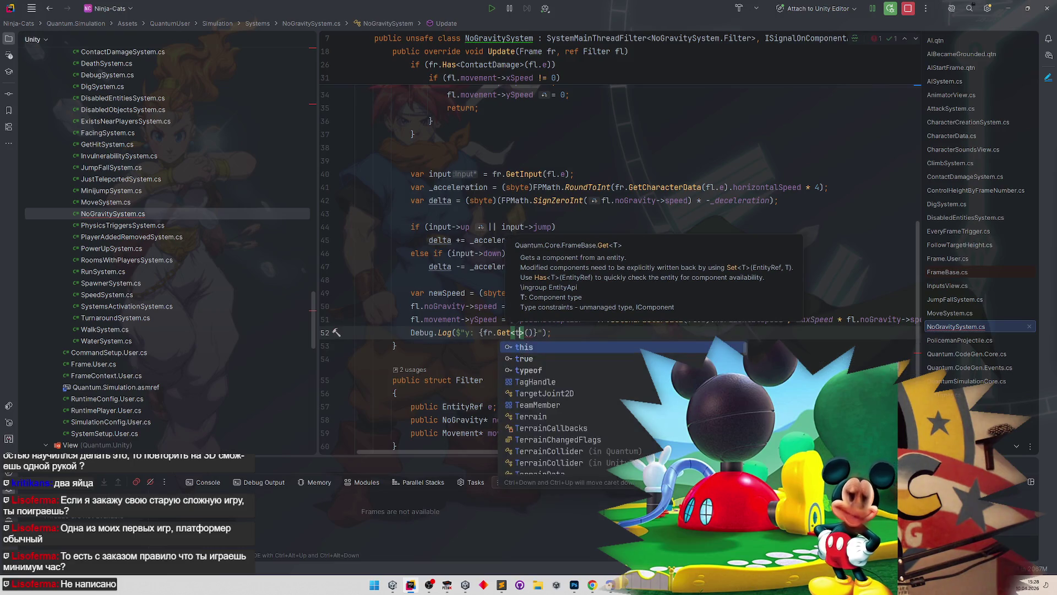
key(Return)
text(>(fl.)
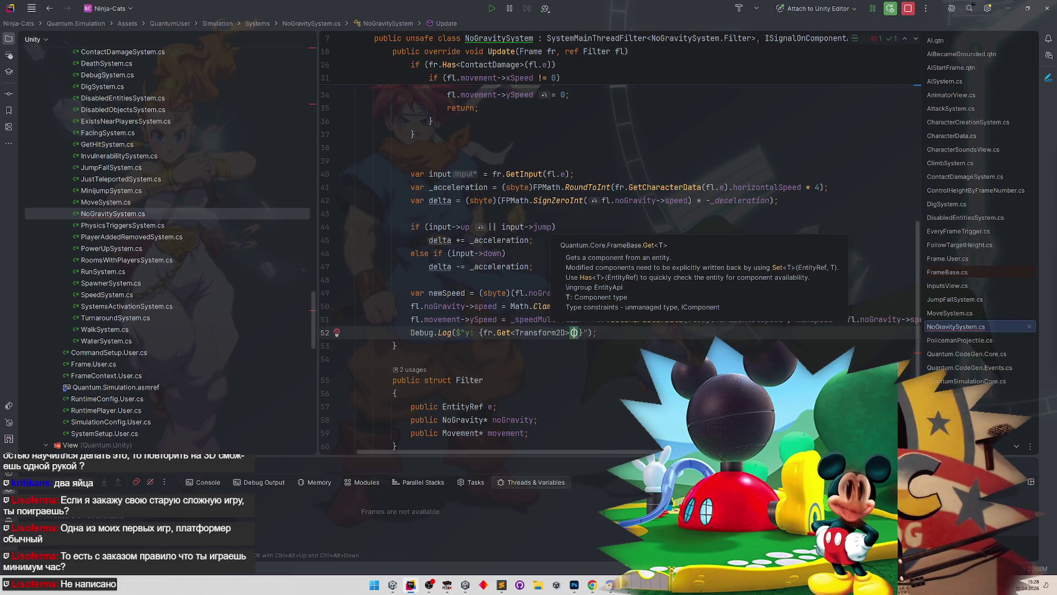
text(e))
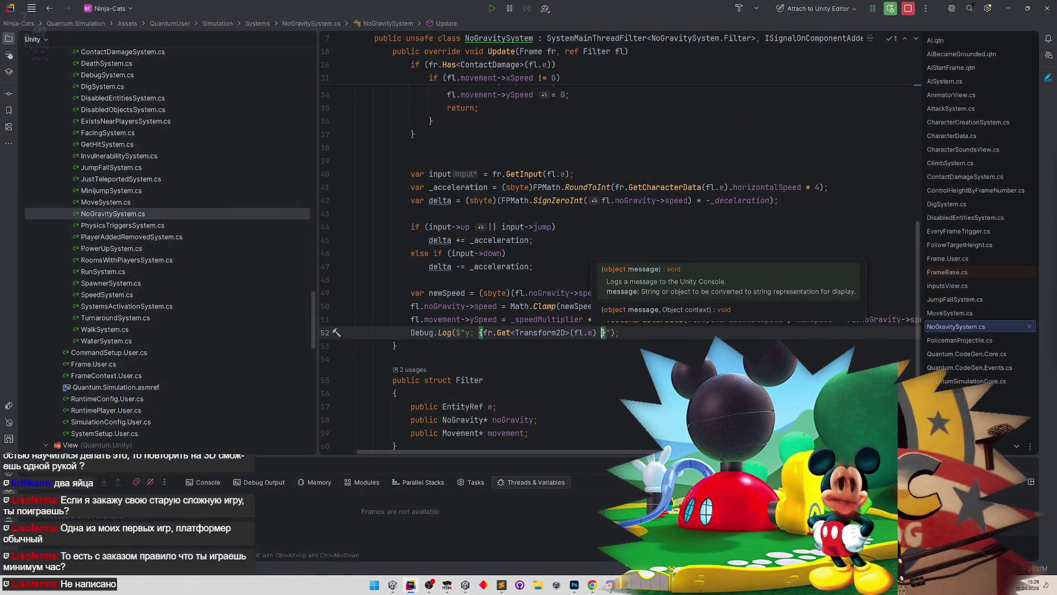
key(BackSpace)
text(.Position.)
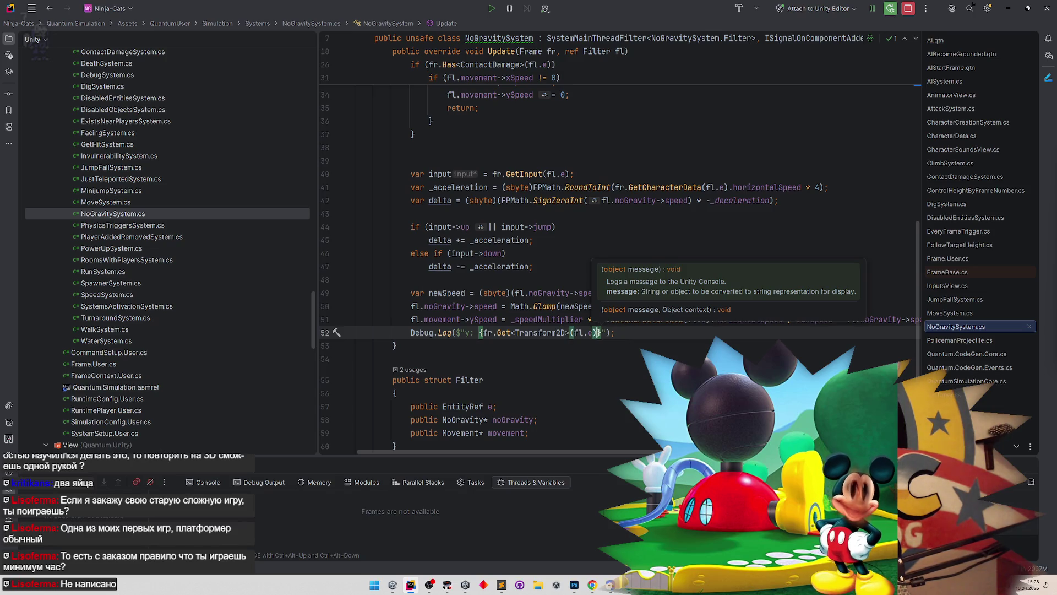
text(Y)
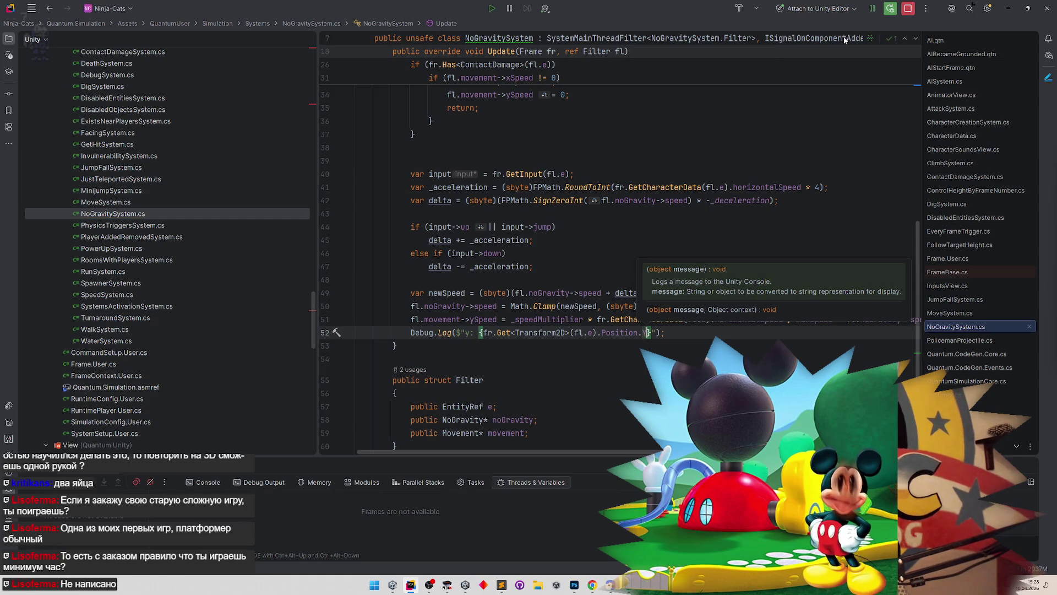
click(1009, 8)
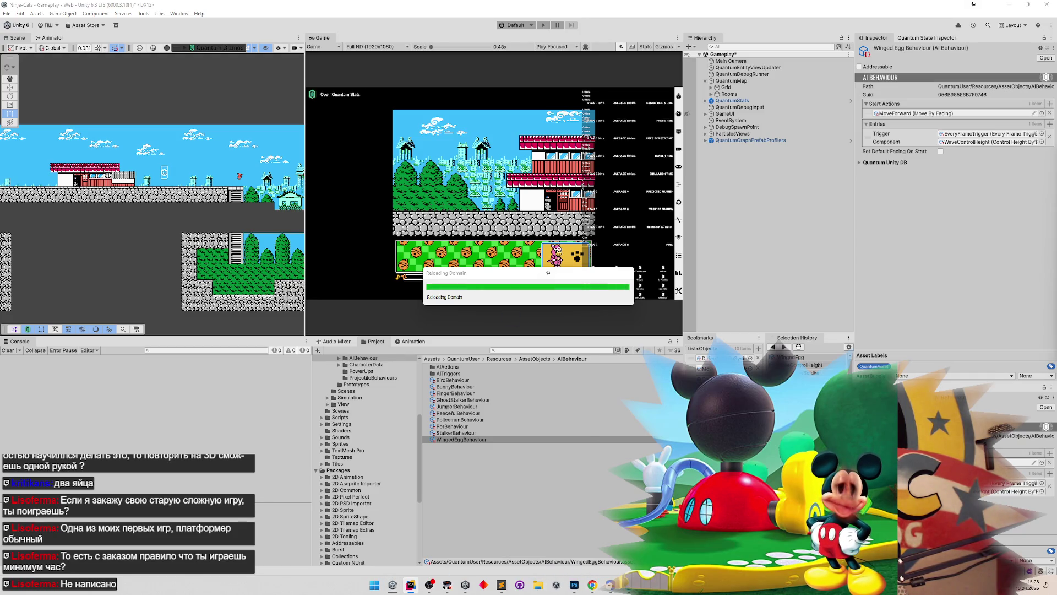
Step: Bring up Calculator and evaluate the running total 132,78125
key(alt+Tab)
key(Delete)
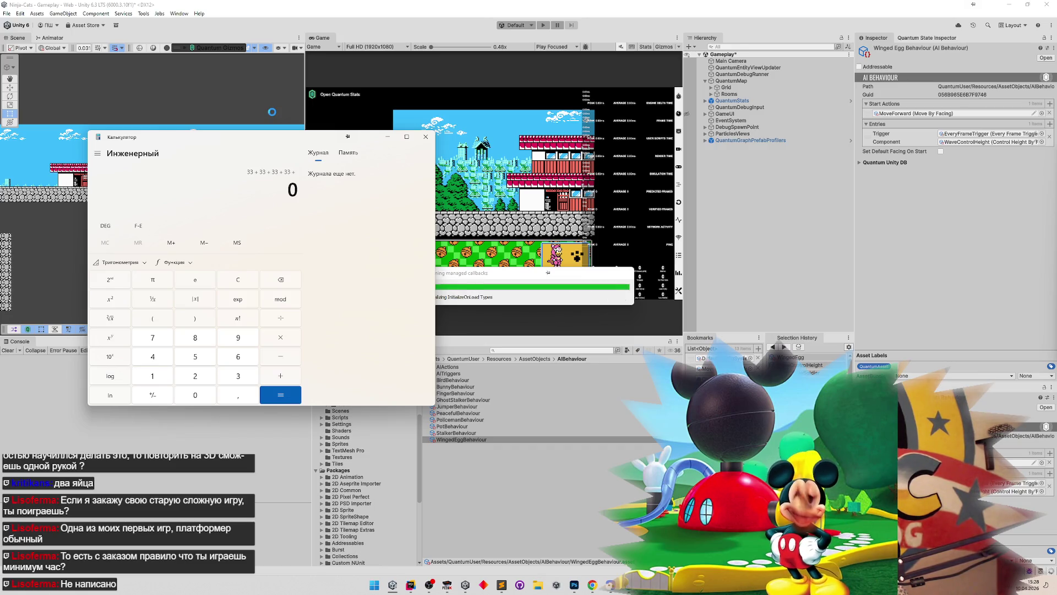
text(25)
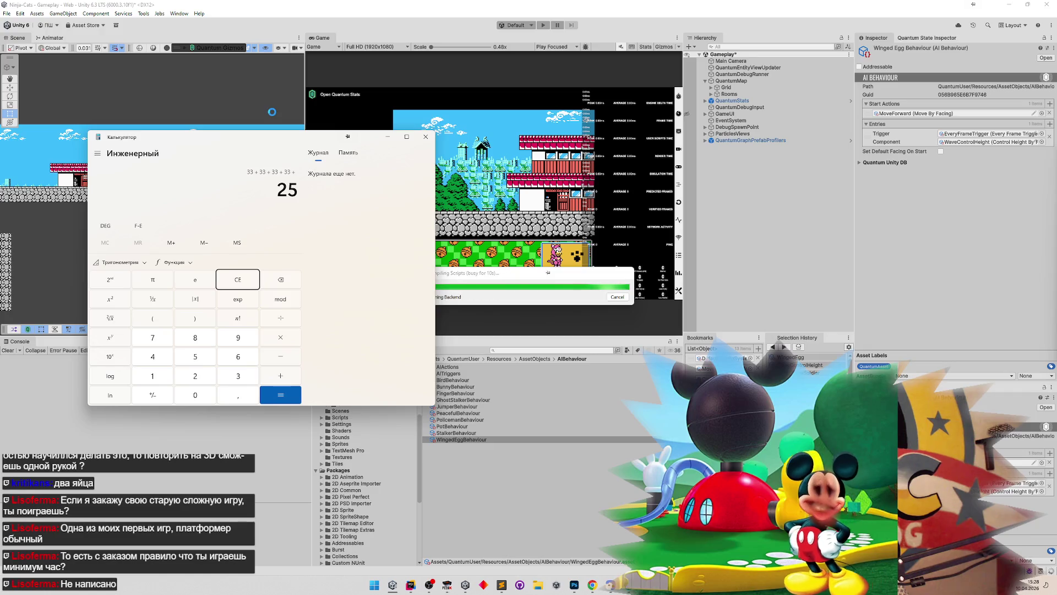
text( × 0,03125)
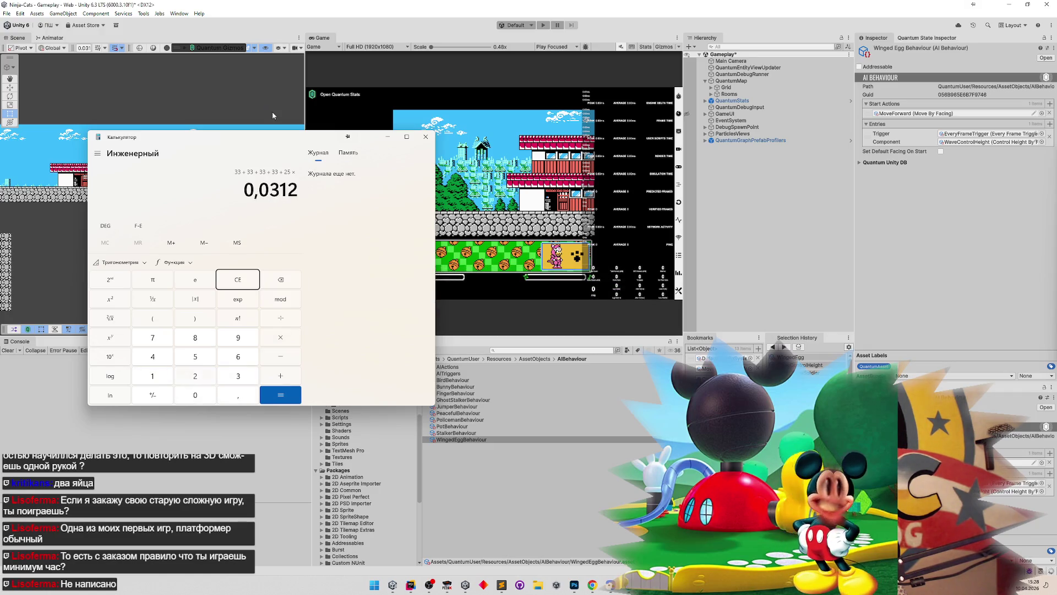
key(Return)
mouse_move(214, 190)
mouse_down()
mouse_move(271, 190)
mouse_move(259, 190)
mouse_up()
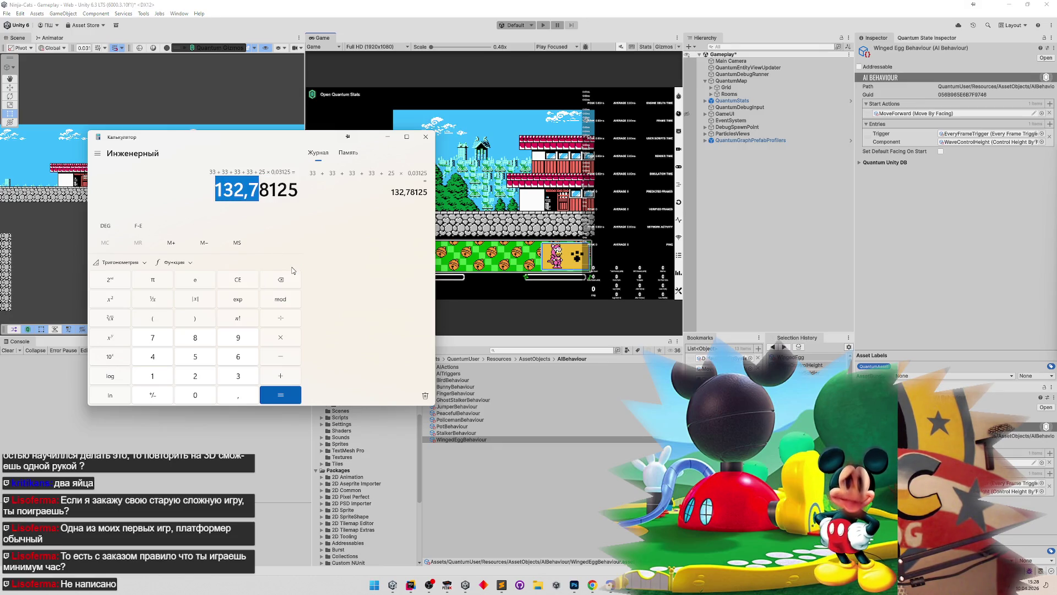
Step: Compute 25 × 0,03125 = 0,78125 and move the calculator to the lower left
click(194, 279)
click(238, 279)
text(25*03125)
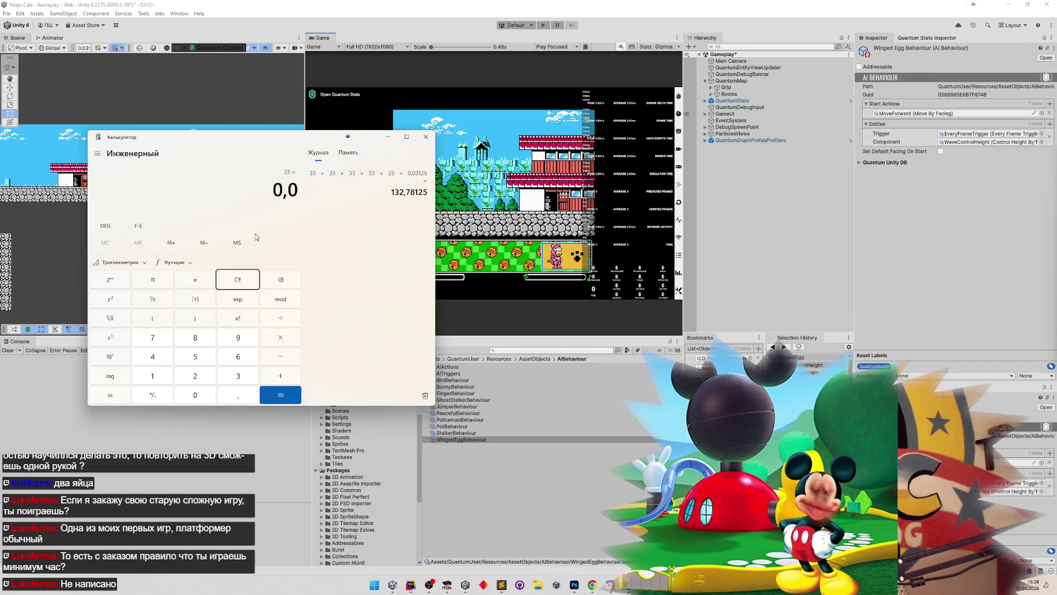
key(Return)
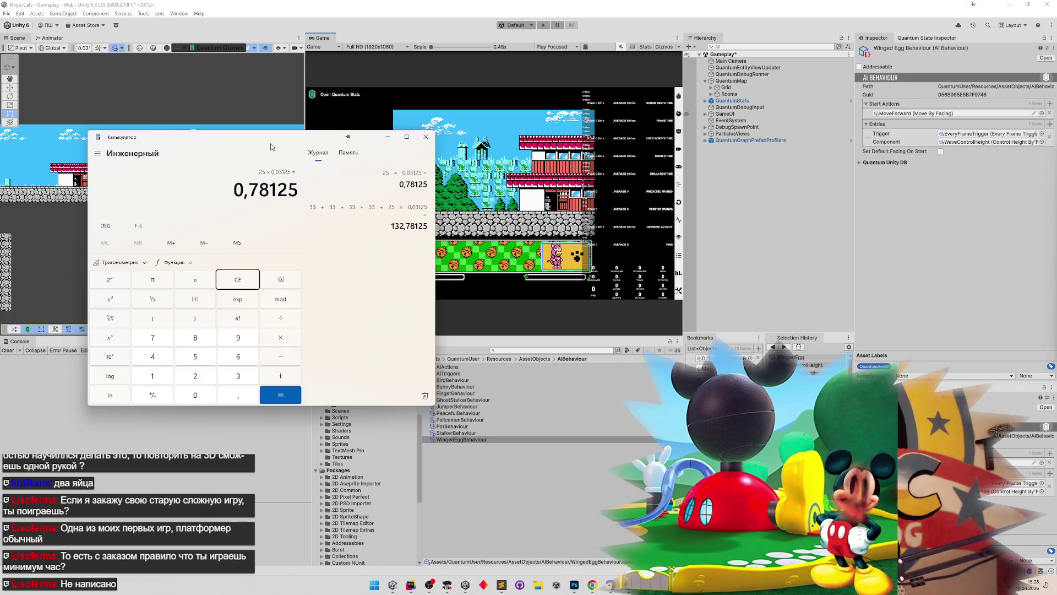
mouse_move(301, 139)
mouse_down()
mouse_move(230, 281)
mouse_move(236, 316)
mouse_up()
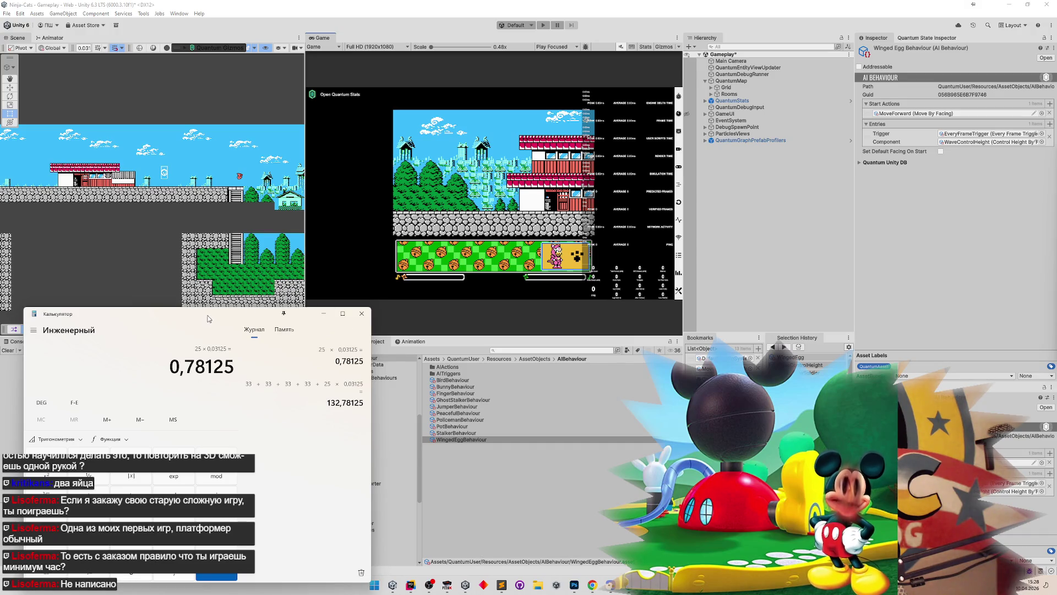
drag(207, 316, 156, 312)
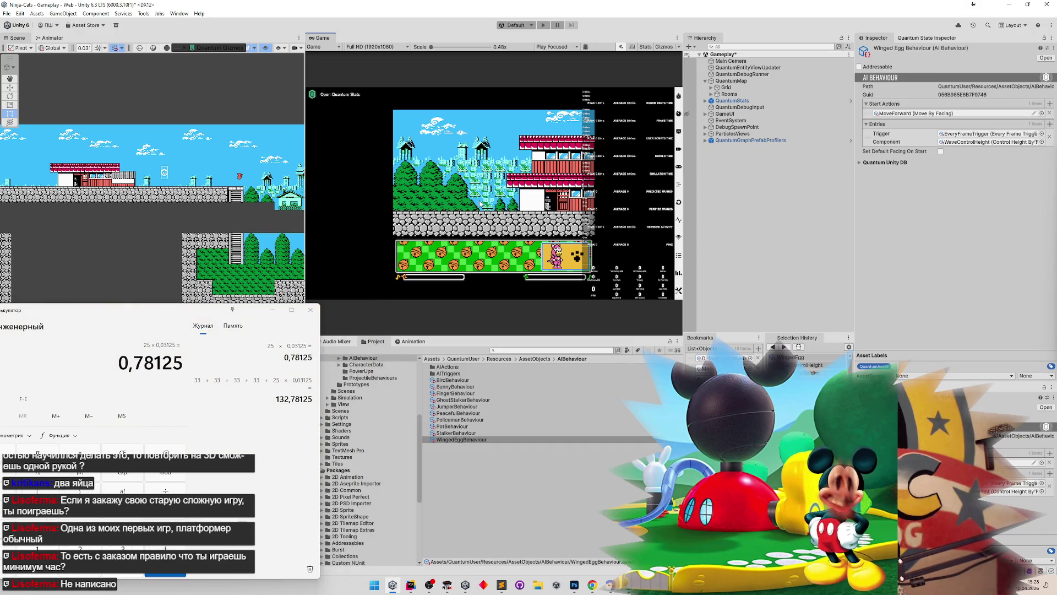
key(ctrl+p)
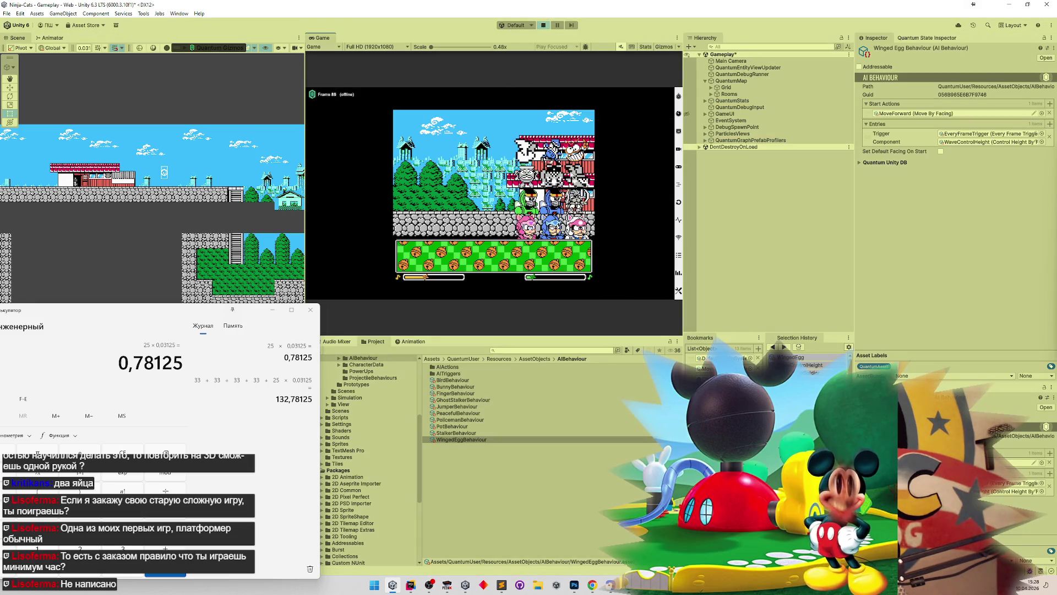
Step: Play the Test level maximized, restore the layout, and select the logged y: 16.2714 in the Console
key(shift+space)
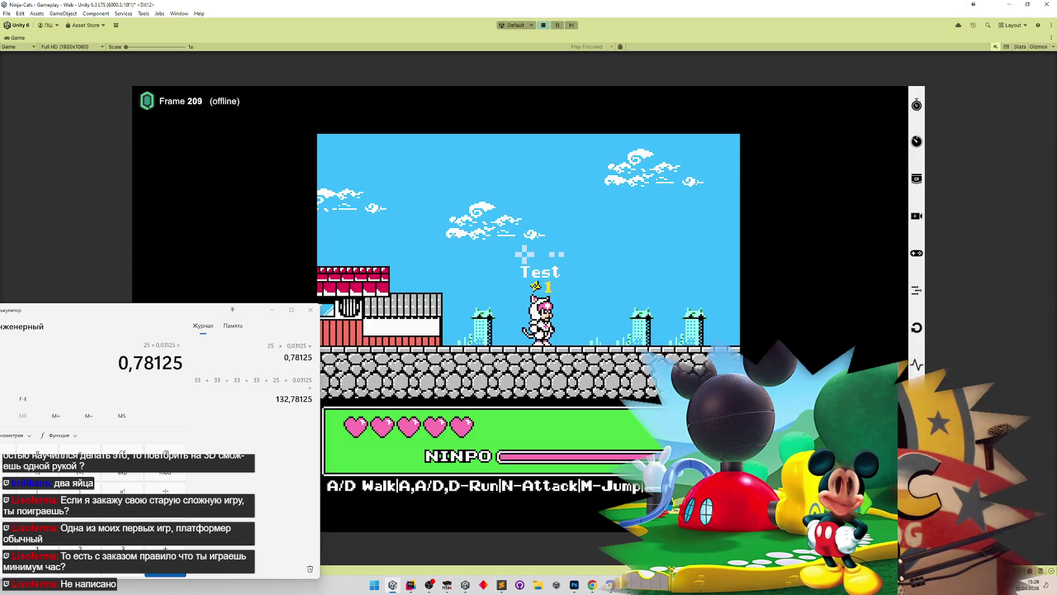
key(d)
key(a)
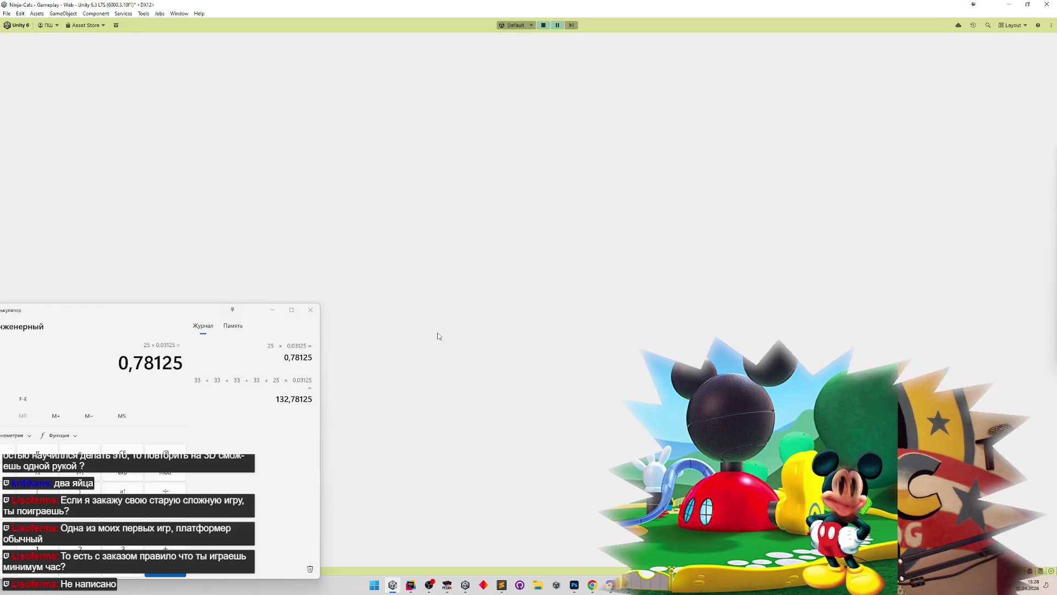
drag(251, 301, 273, 316)
key(shift+space)
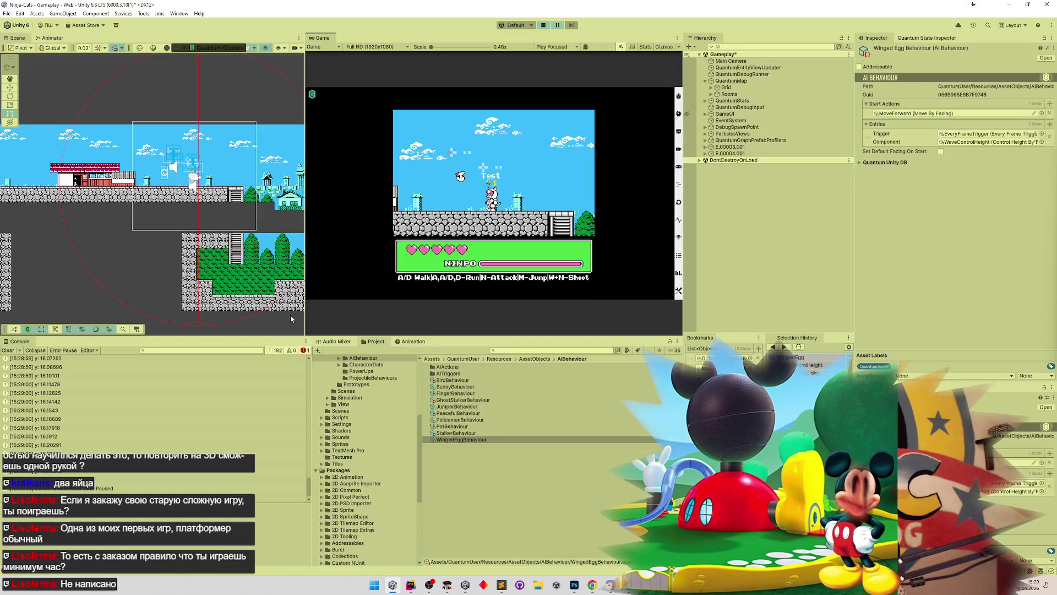
mouse_move(311, 468)
mouse_down()
mouse_move(309, 365)
mouse_move(302, 411)
mouse_up()
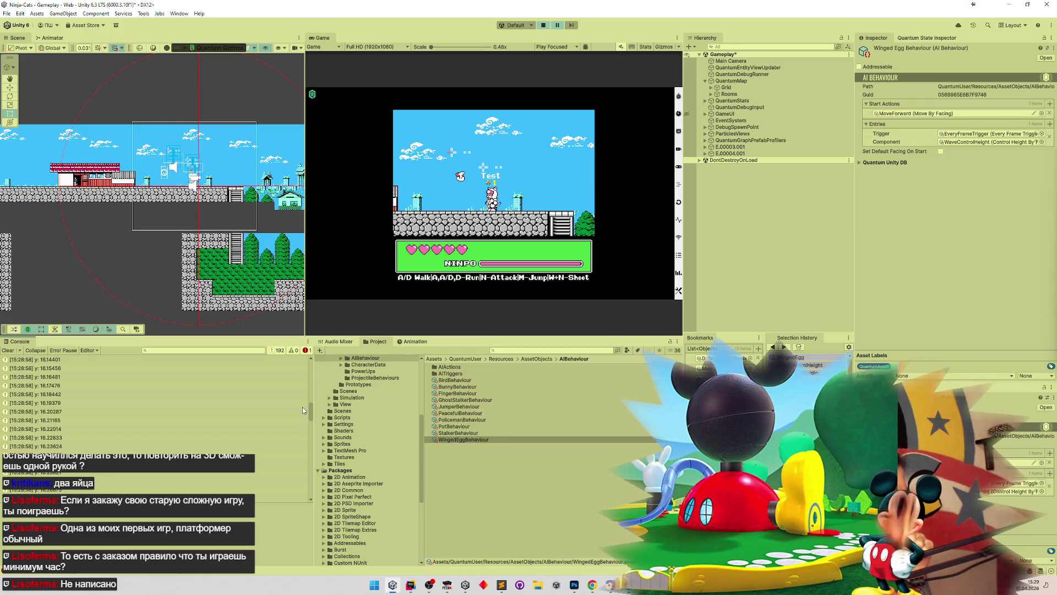
drag(302, 407, 294, 419)
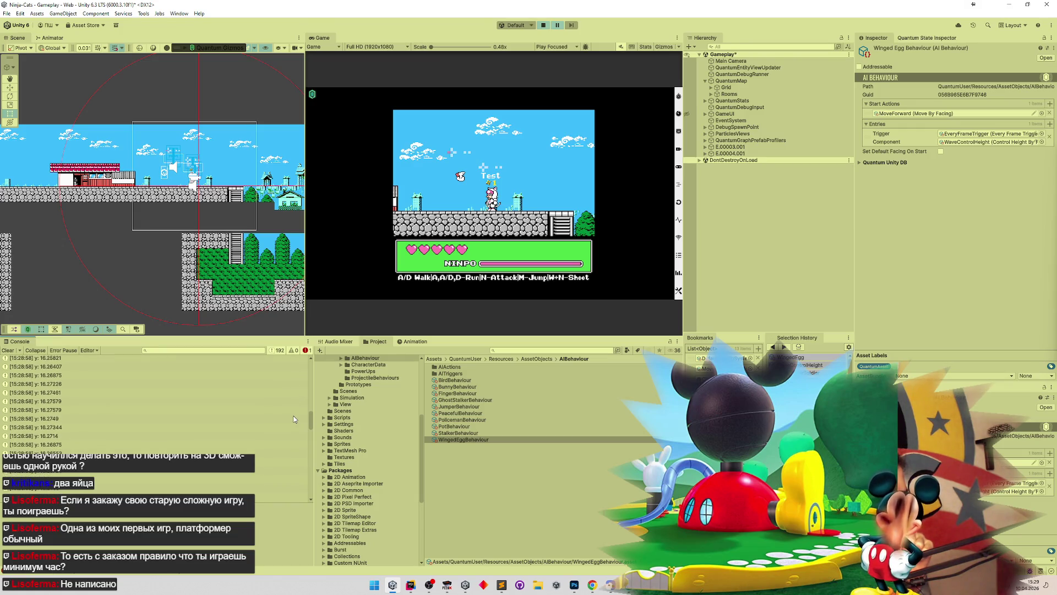
click(88, 435)
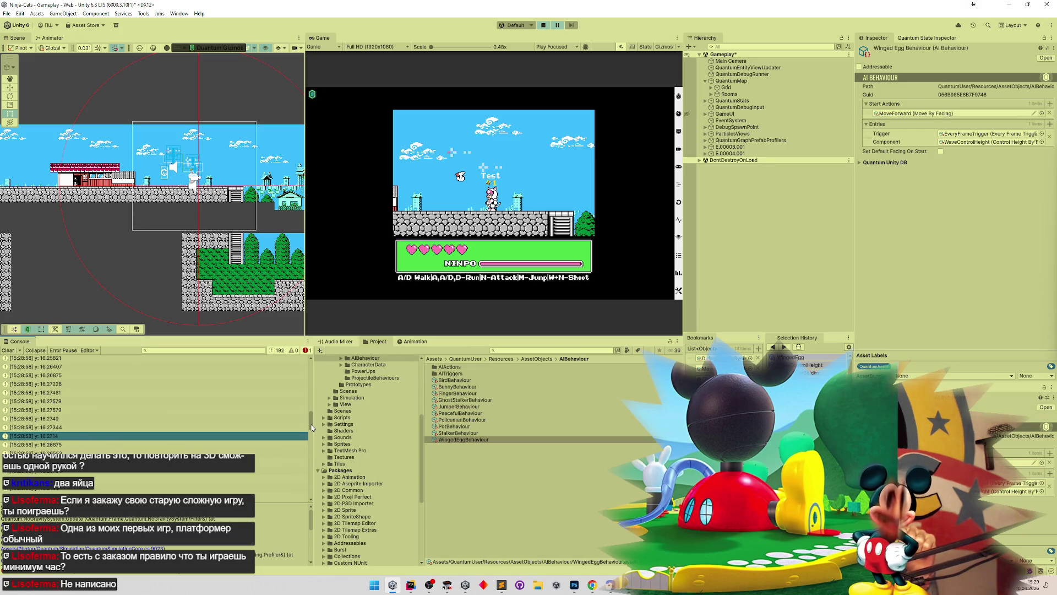
Step: Paste the 0,78125 result into a new Sublime note
scroll(311, 426, down, 1)
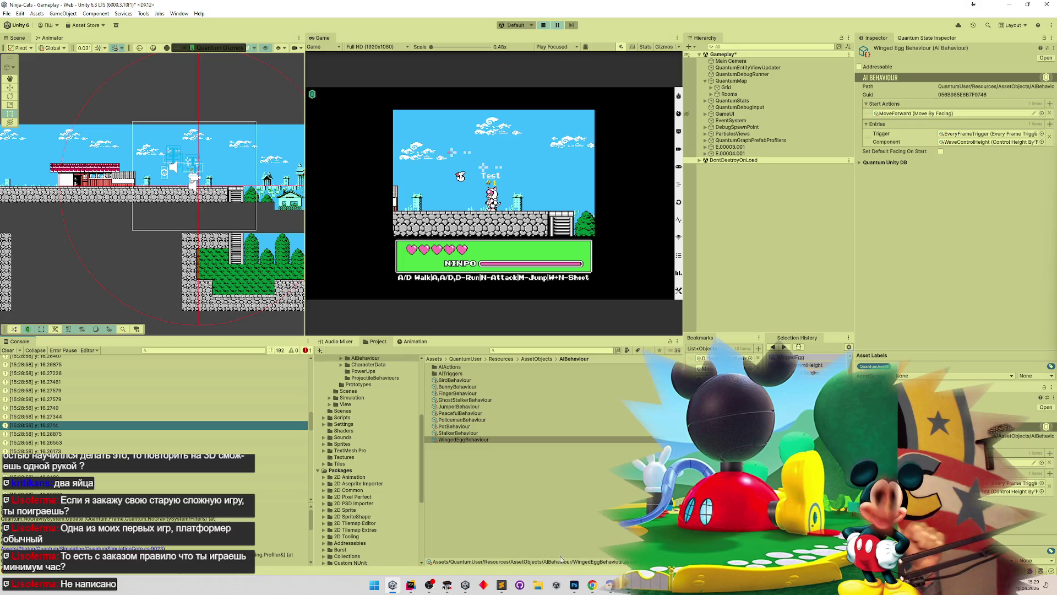
key(alt+Tab)
drag(182, 311, 505, 185)
click(510, 589)
drag(503, 123, 800, 101)
key(ctrl+n)
key(ctrl+v)
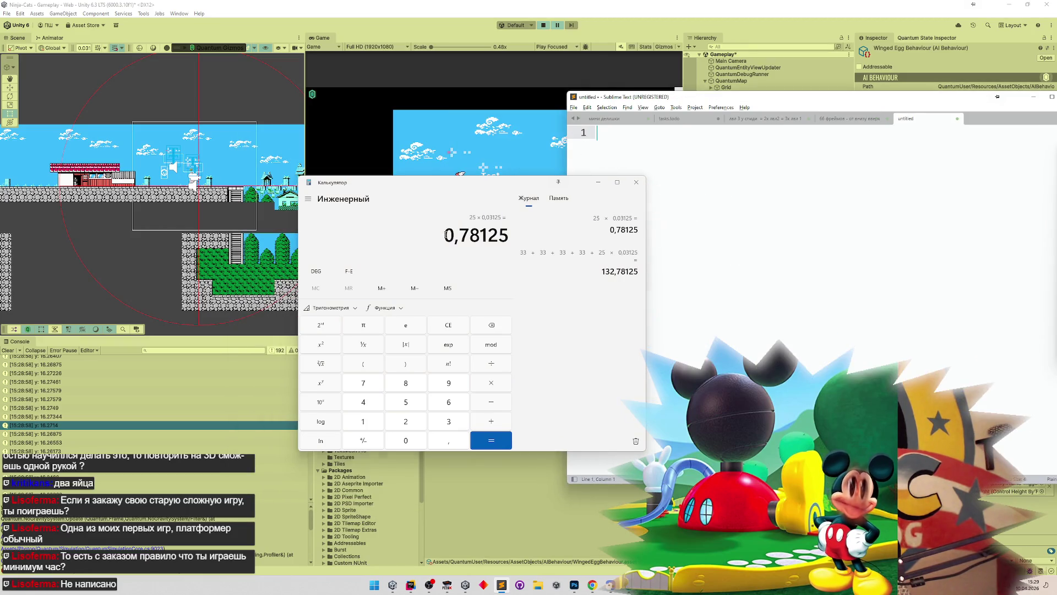
key(Return)
key(Return)
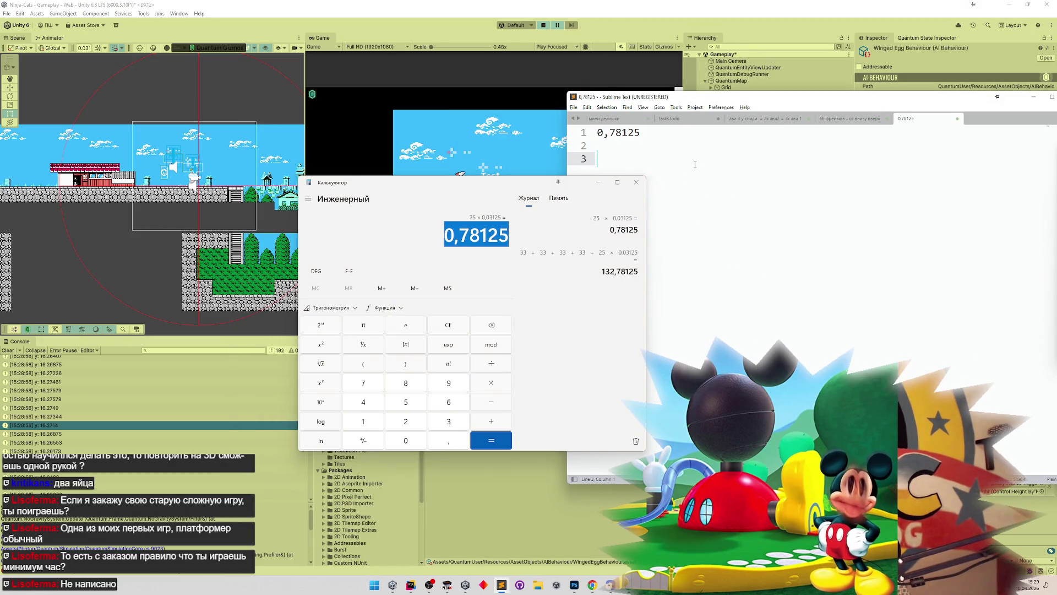
Step: Compute 16,2714 − 15,76724 = 0,50416 in Calculator, then hide Calculator and Sublime
click(458, 324)
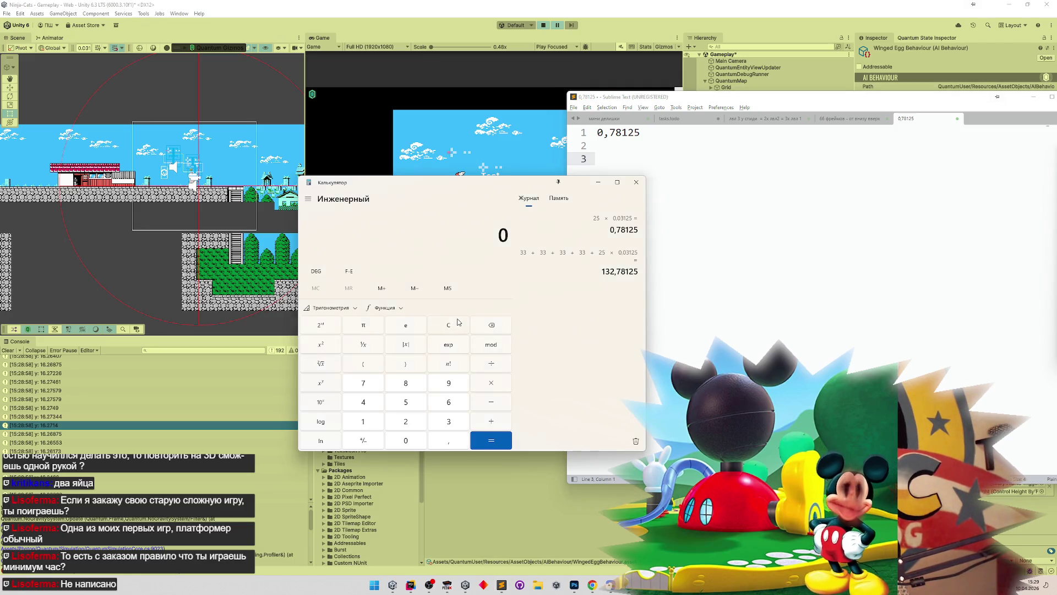
text(16,2714)
key(minus)
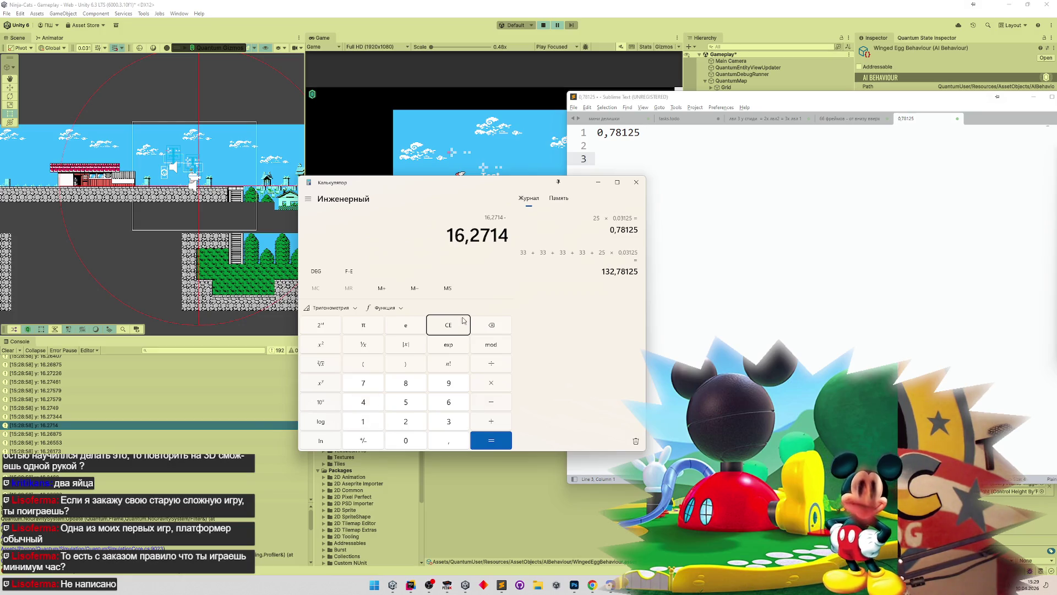
click(257, 433)
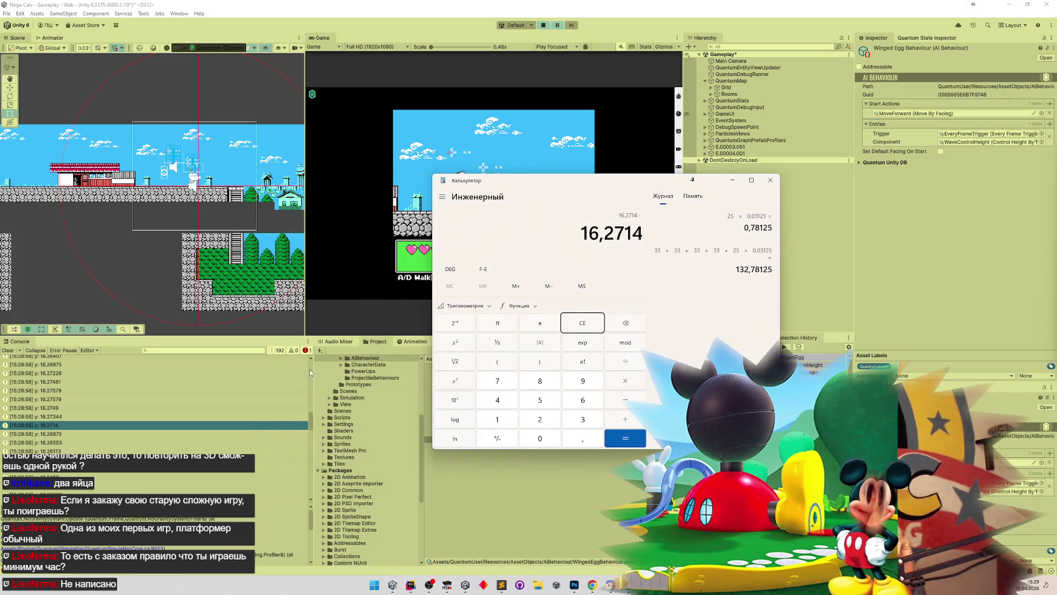
drag(310, 416, 302, 458)
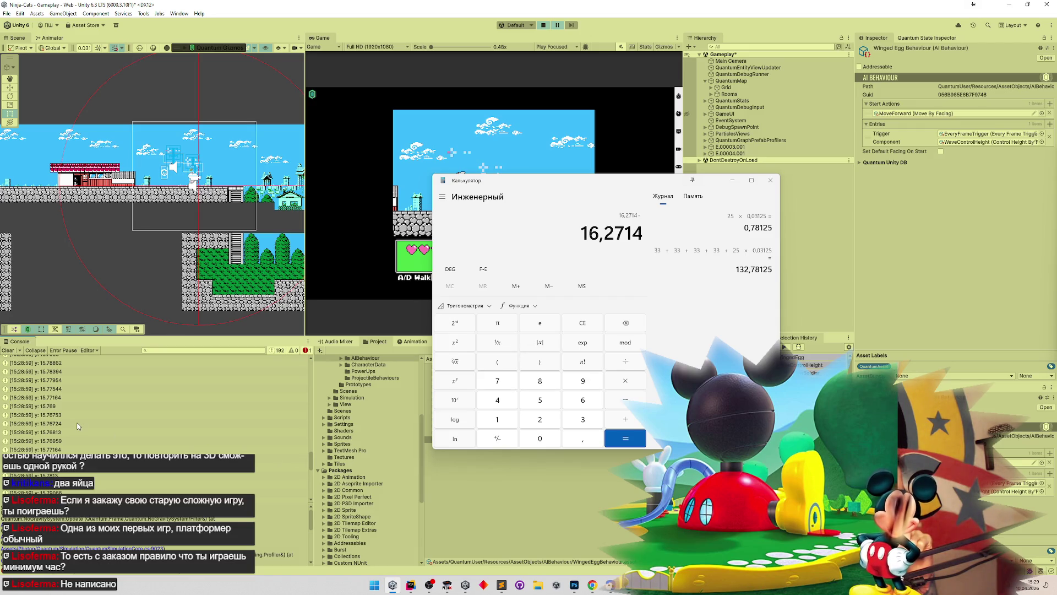
click(78, 424)
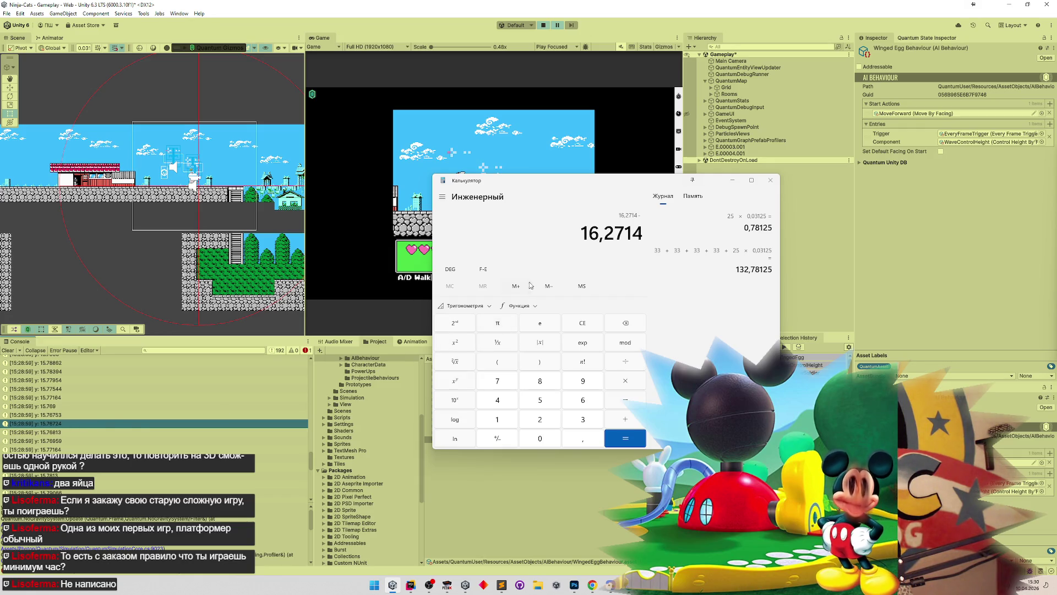
text(1)
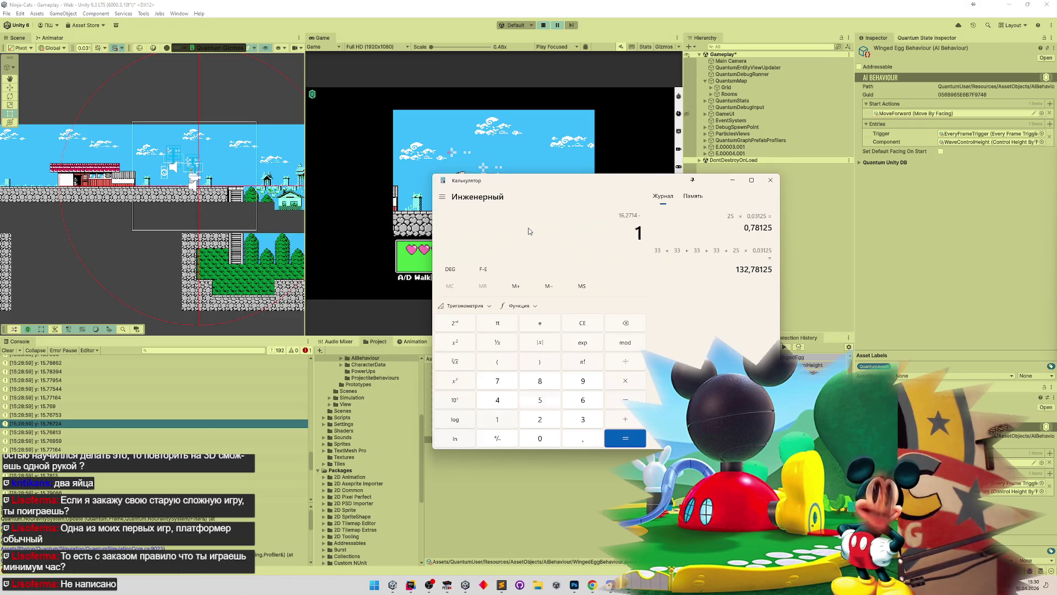
text(5,76724)
key(Return)
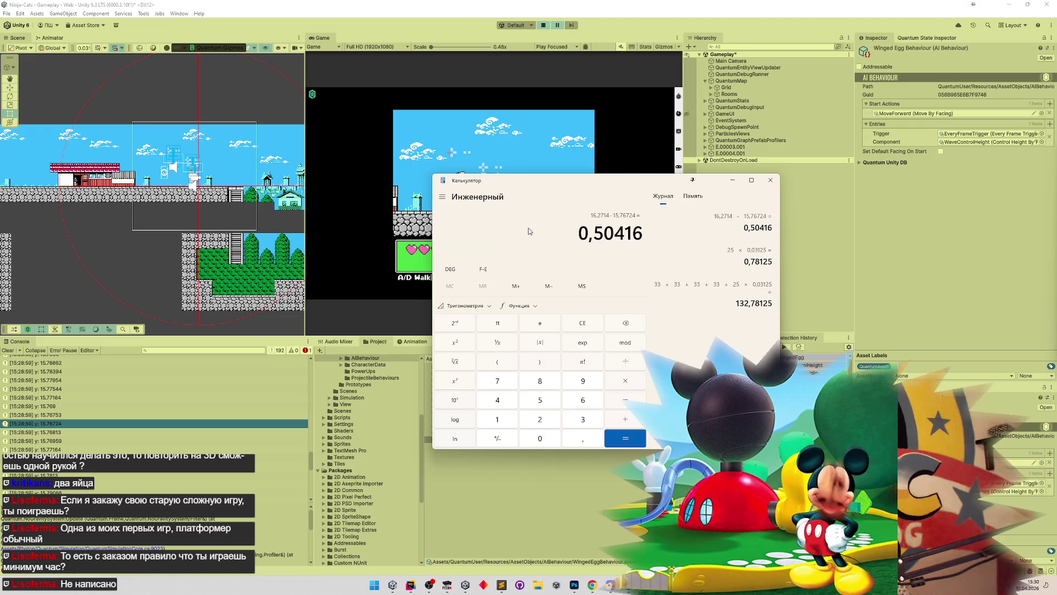
click(507, 585)
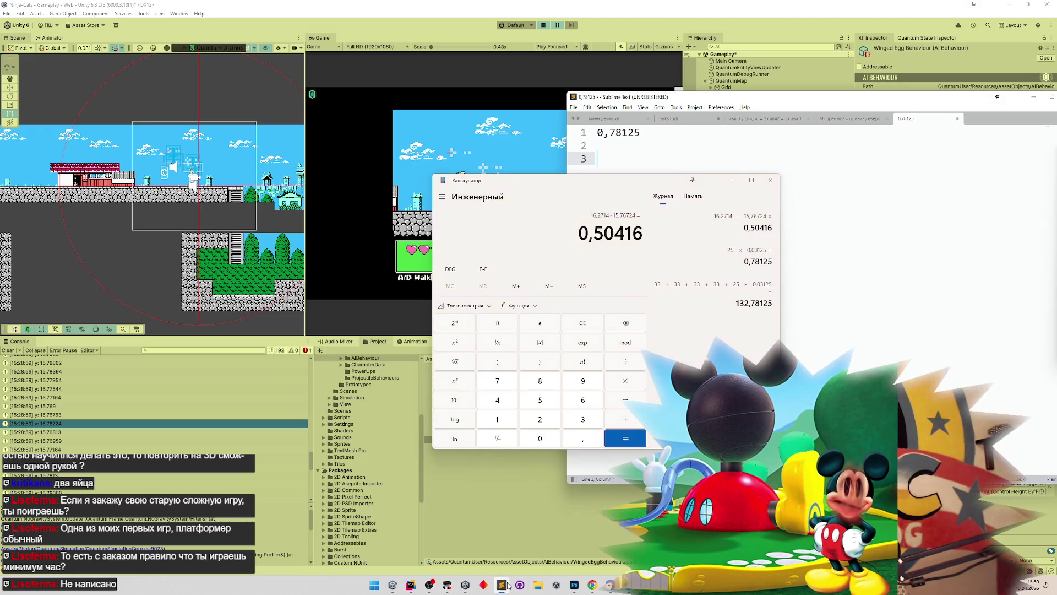
click(732, 180)
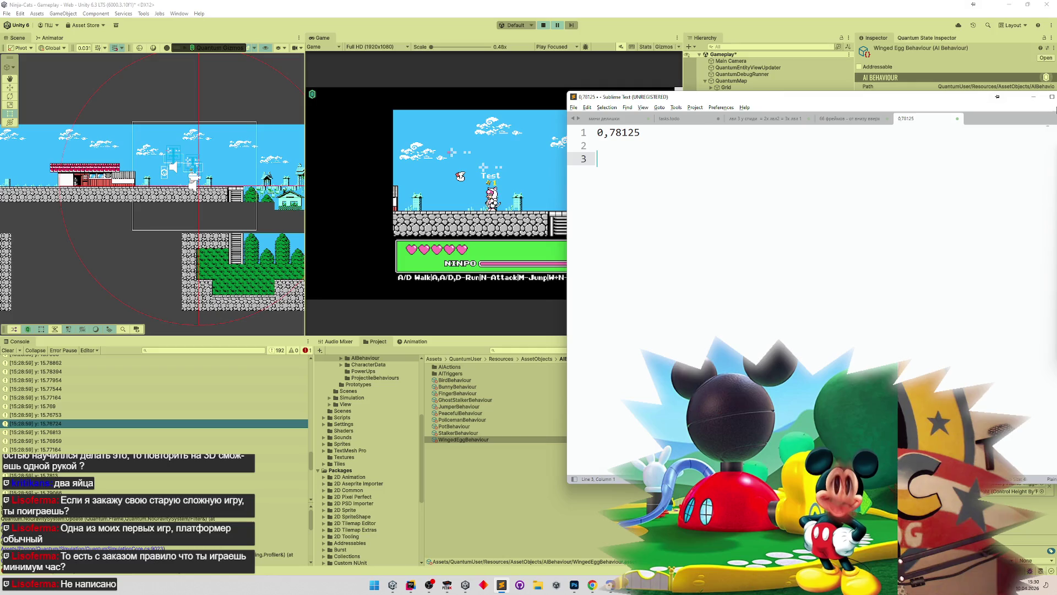
click(1034, 99)
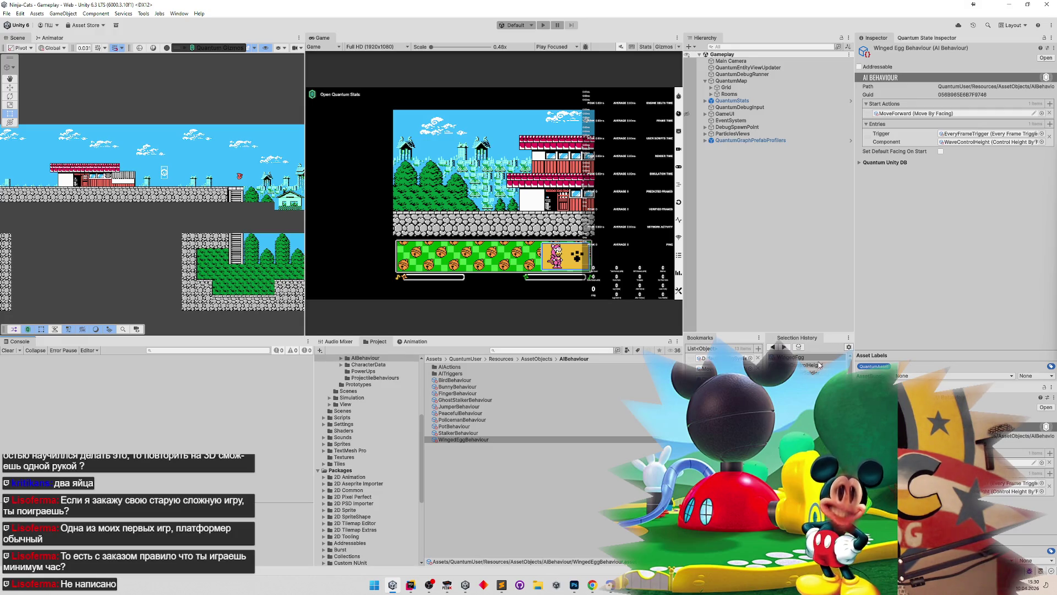
Step: Change the WaveControlHeight asset's second entry Frame from 30 to 32
click(810, 365)
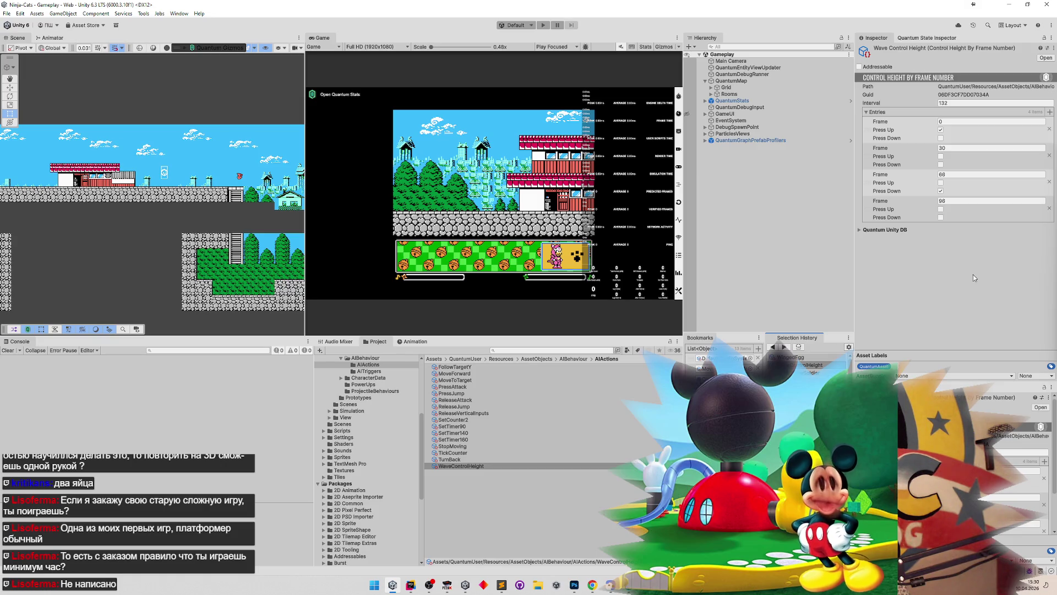
click(884, 146)
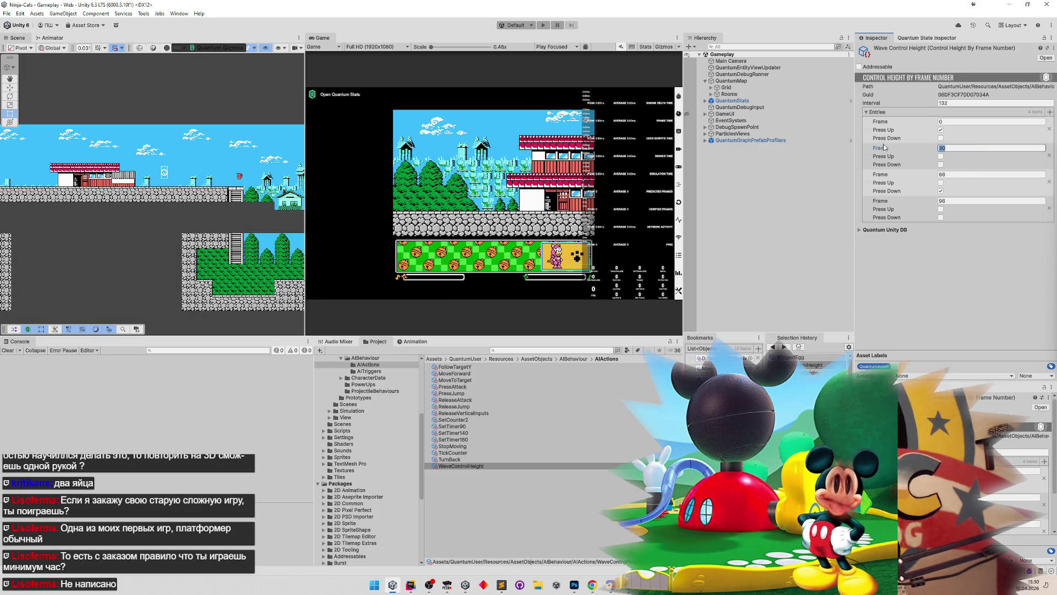
text(32)
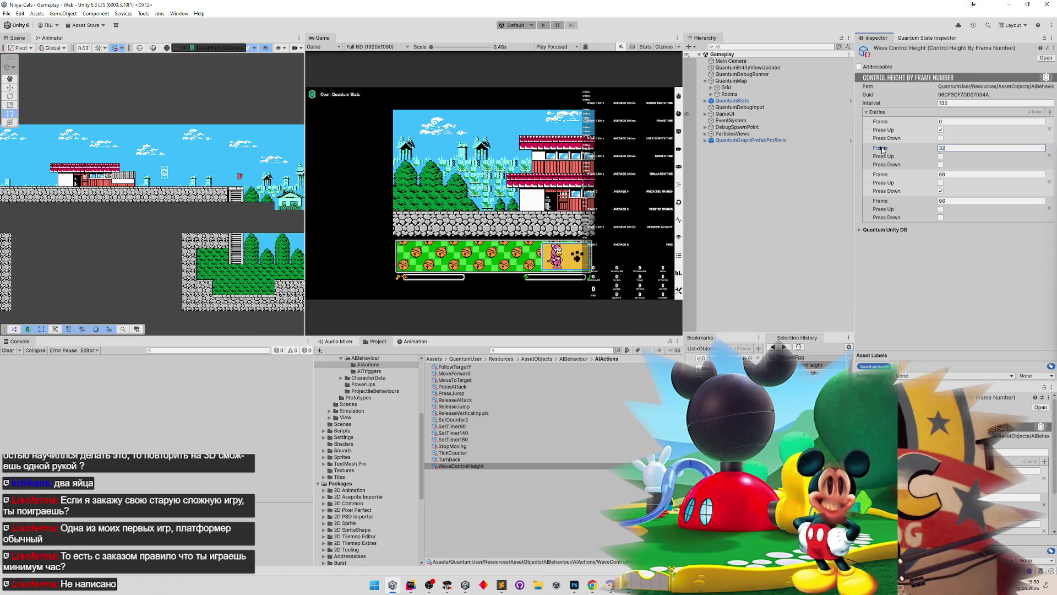
click(972, 174)
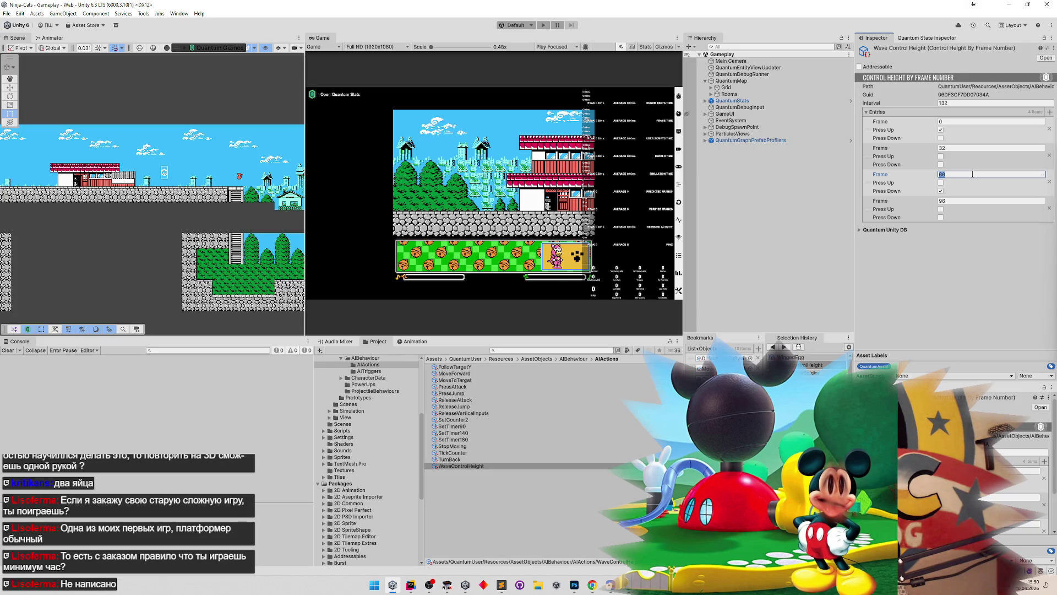
click(958, 201)
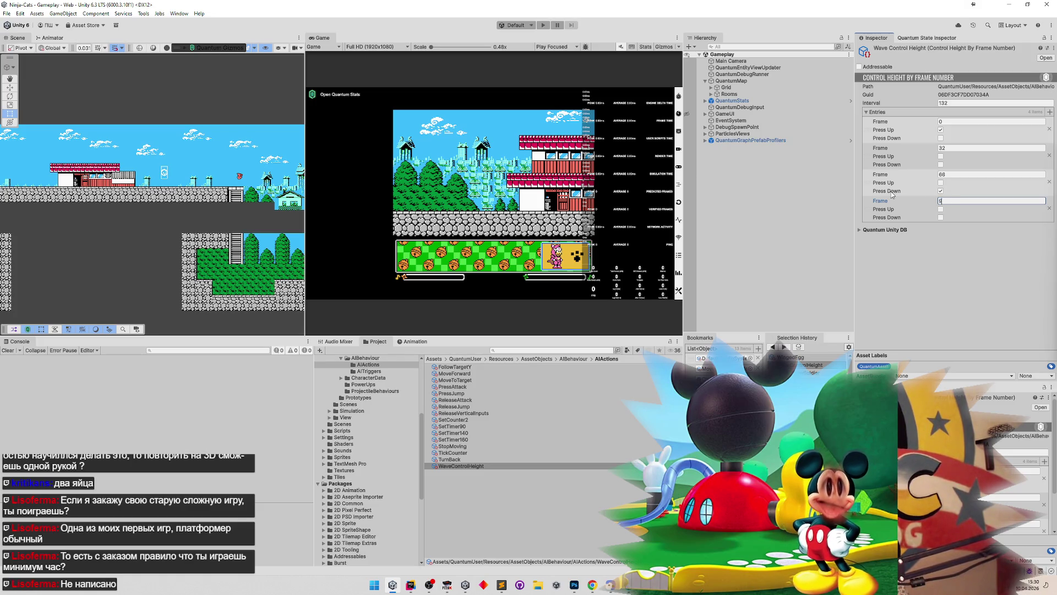
text(8)
click(942, 286)
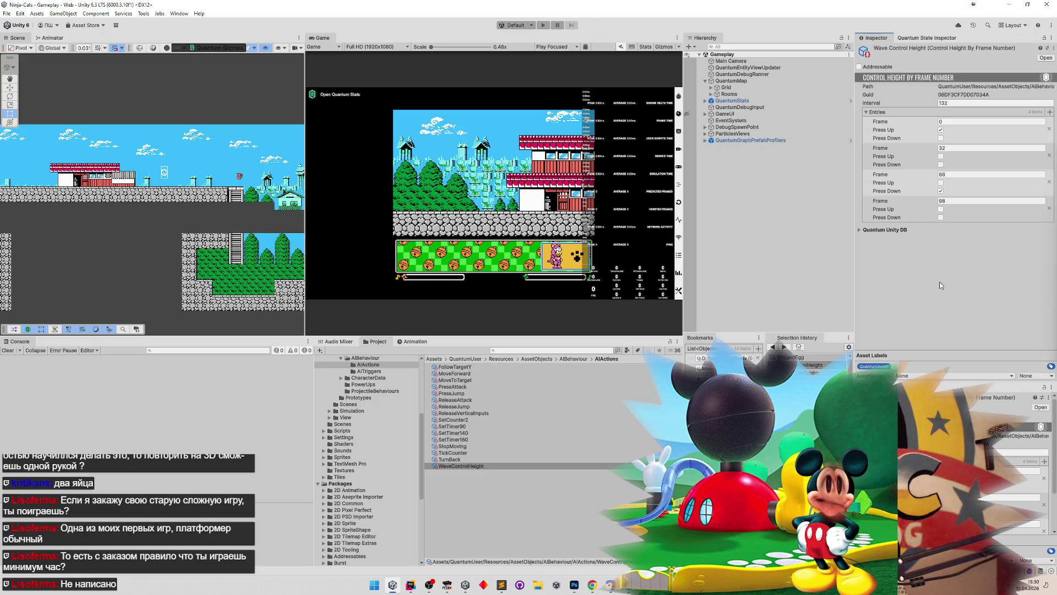
Step: Play-test the new timing, select the logged y: 15.74176, and clear the calculator
key(ctrl+p)
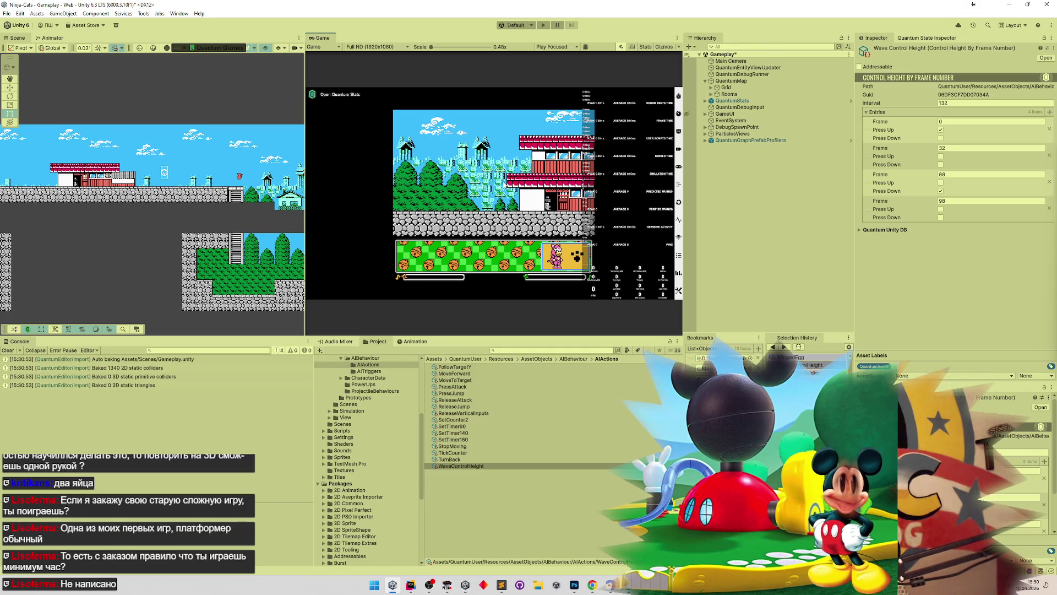
key(shift+space)
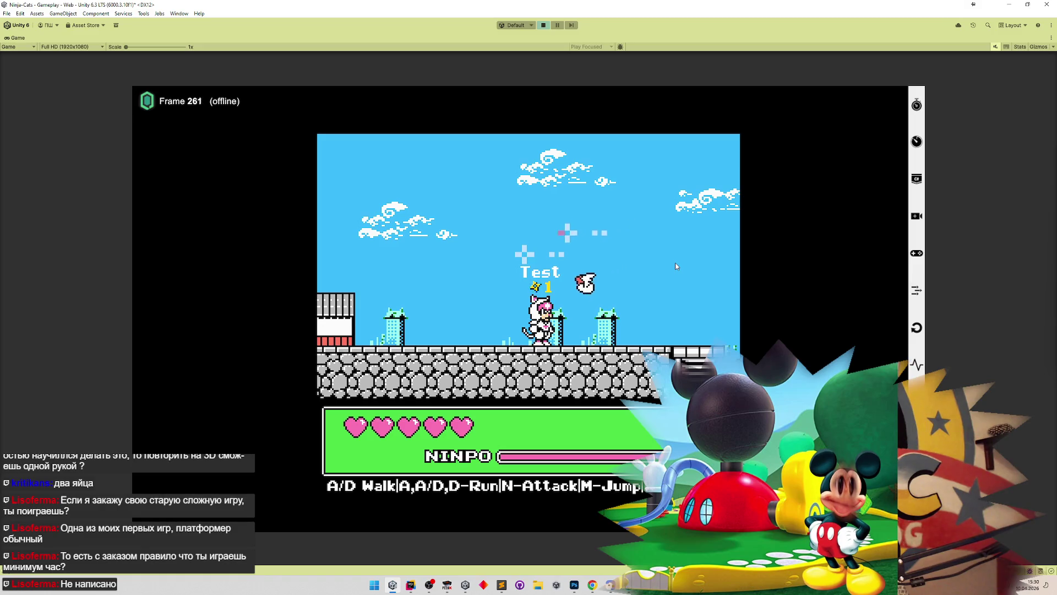
key(a)
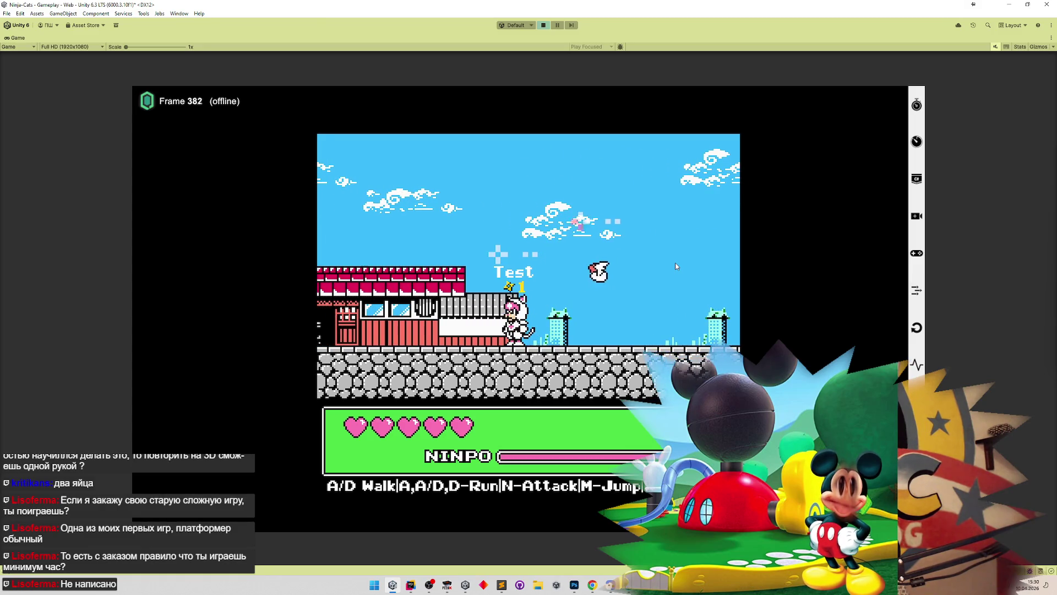
key(shift+space)
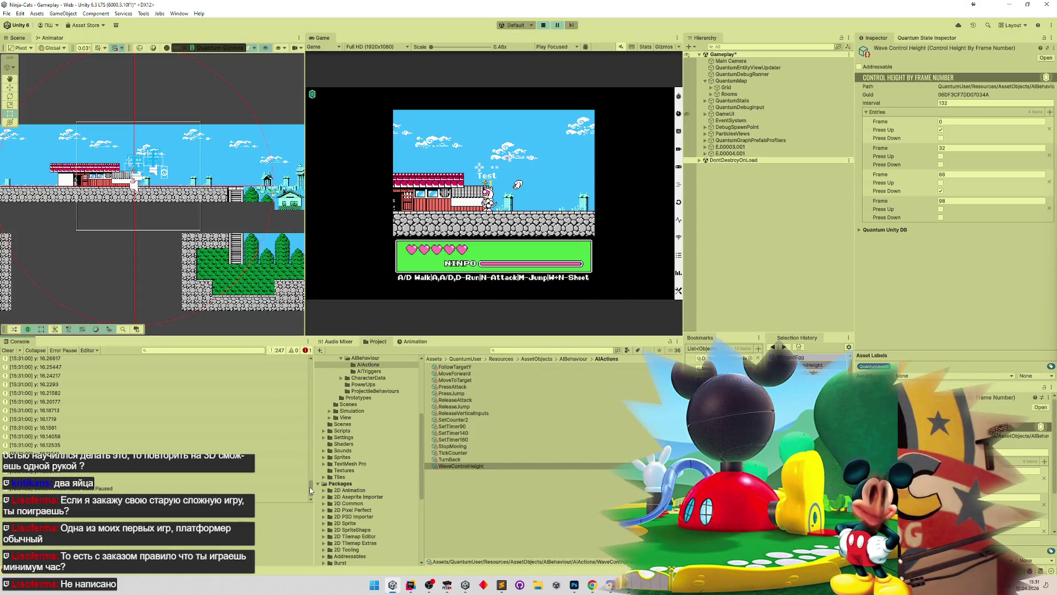
mouse_move(311, 487)
mouse_down()
mouse_move(328, 433)
mouse_move(325, 444)
mouse_up()
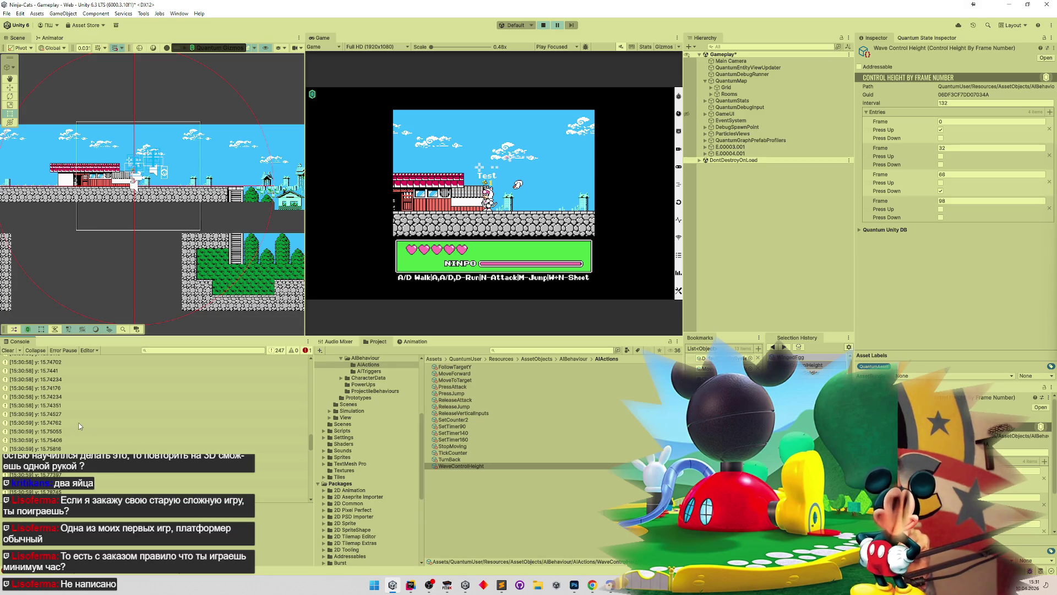
drag(81, 406, 84, 386)
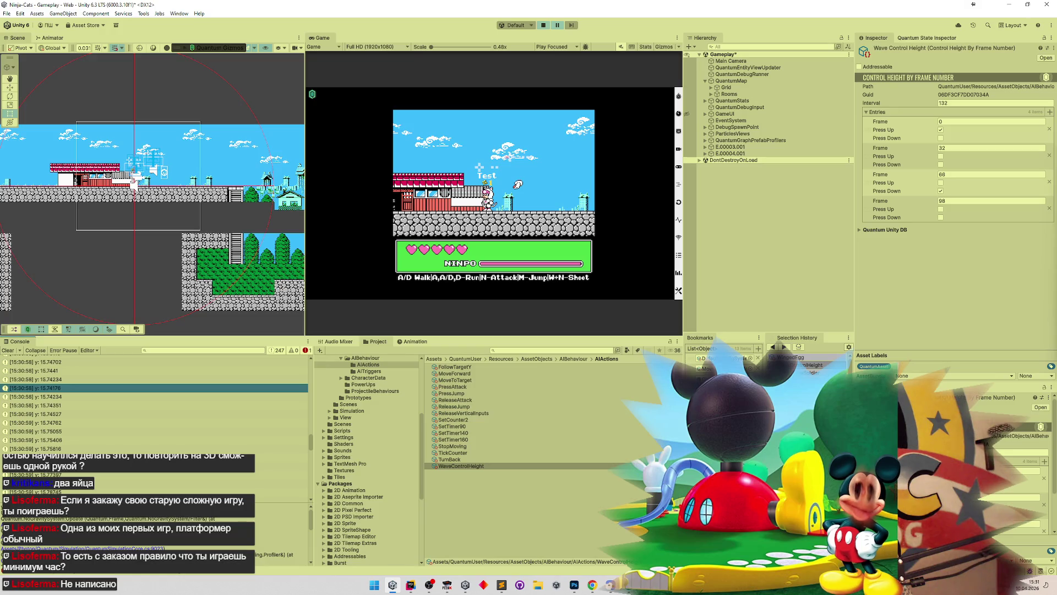
click(608, 588)
click(580, 324)
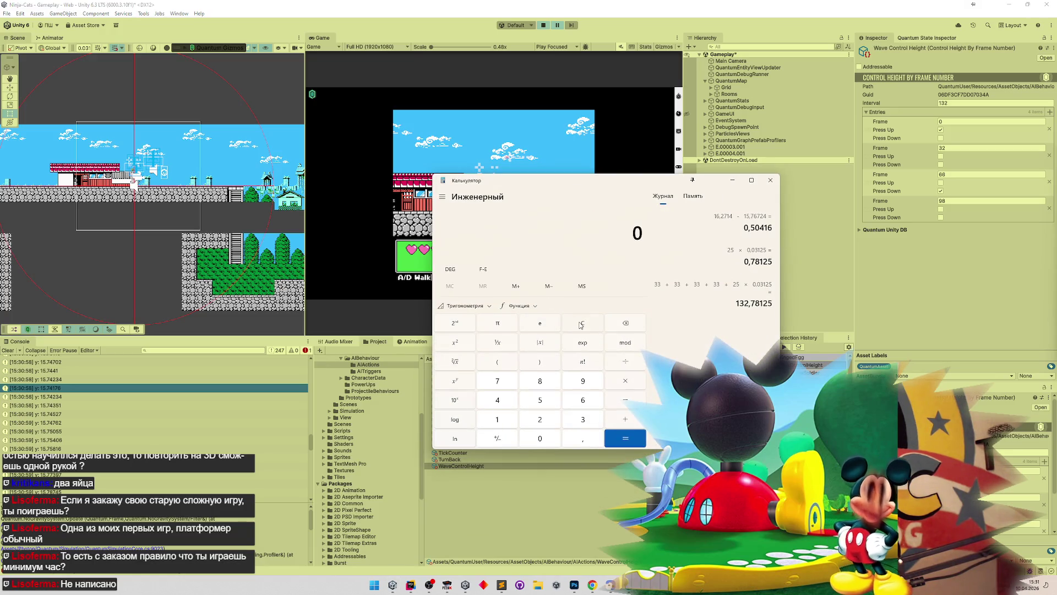
Step: In Calculator, subtract the console's logged height 16,37741 from 15,74146, giving -0,63595
text(15,)
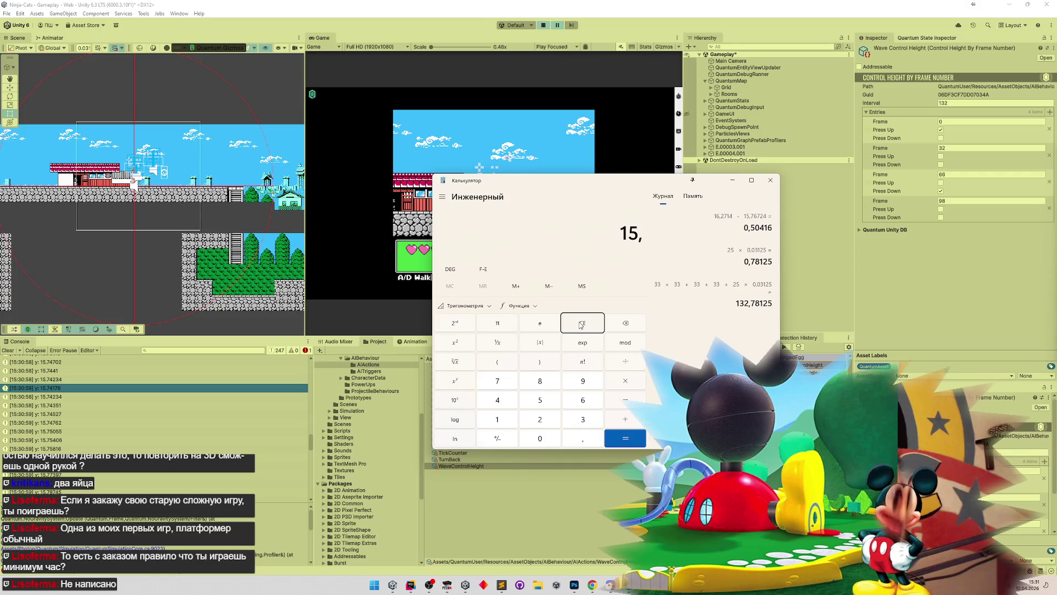
text(74146)
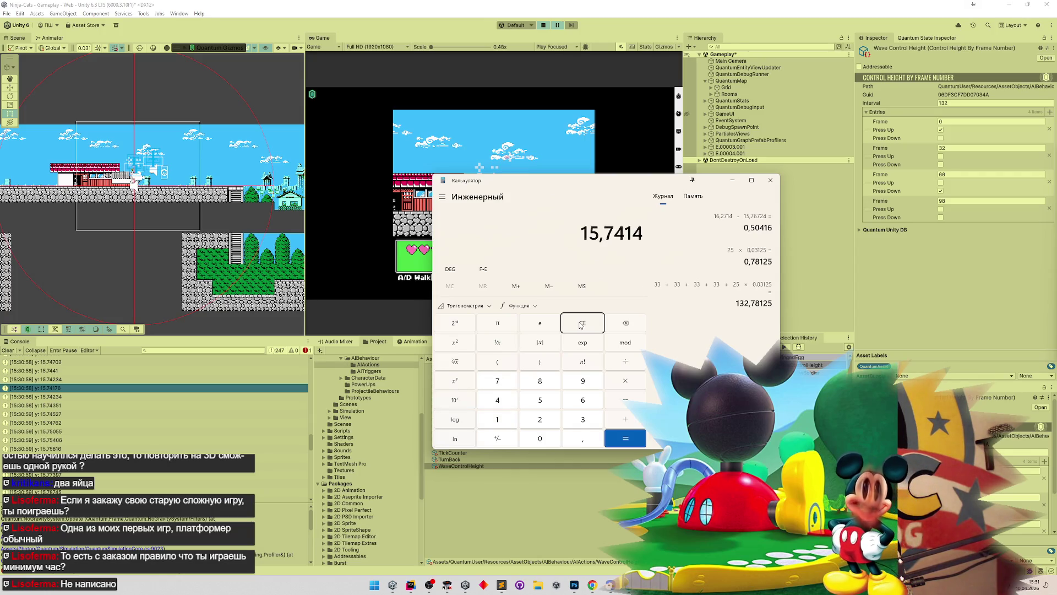
key(minus)
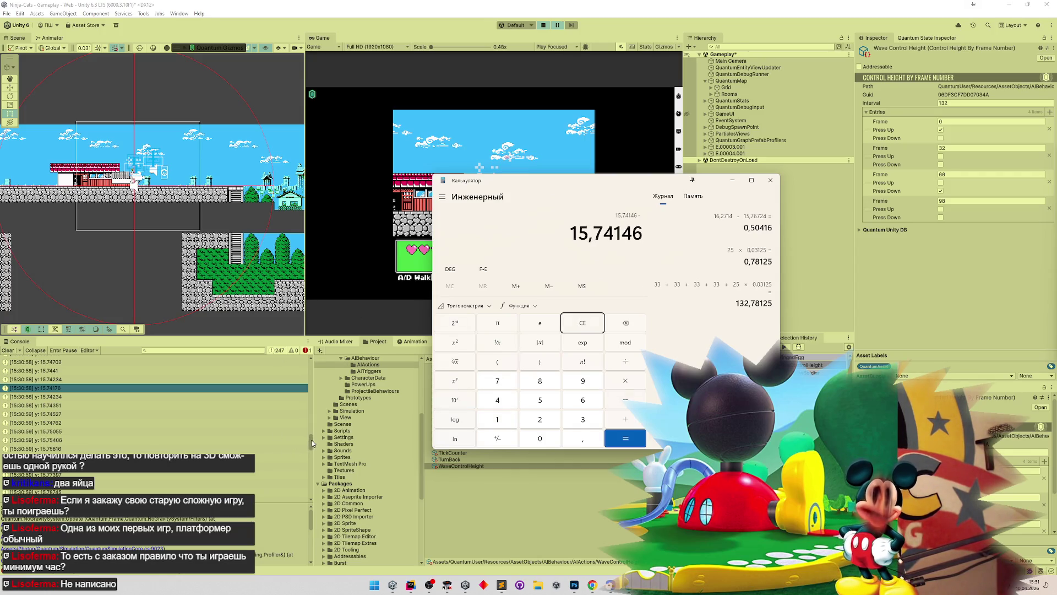
click(311, 445)
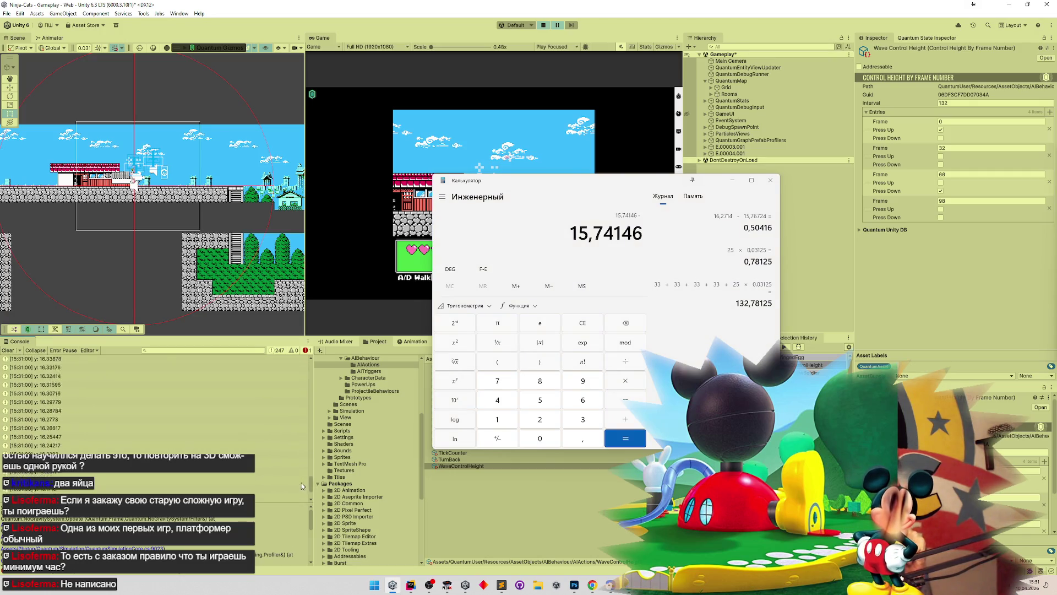
scroll(299, 486, up, 10)
scroll(306, 473, up, 5)
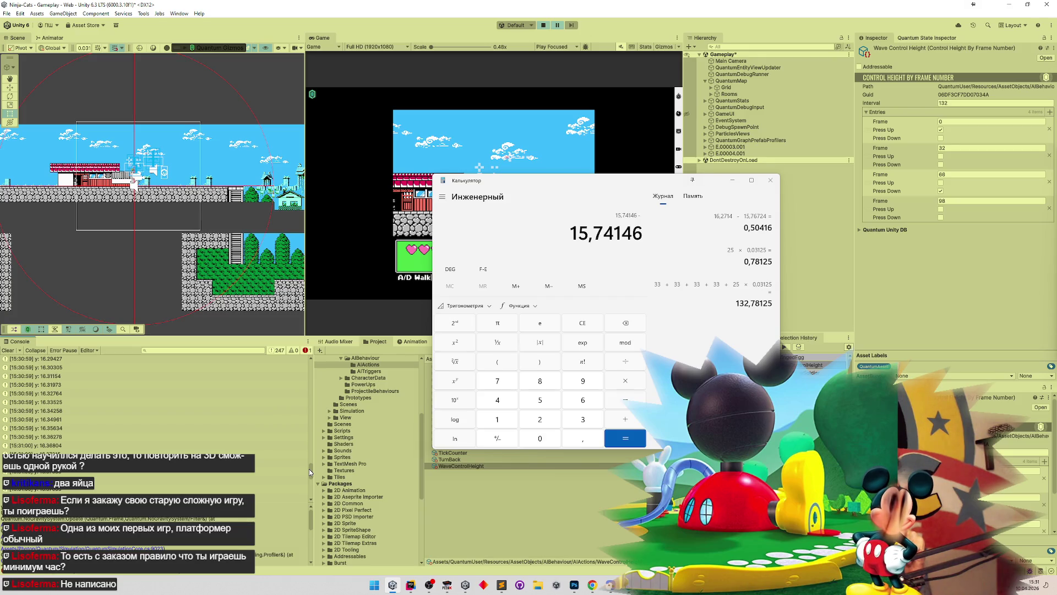
scroll(309, 468, down, 3)
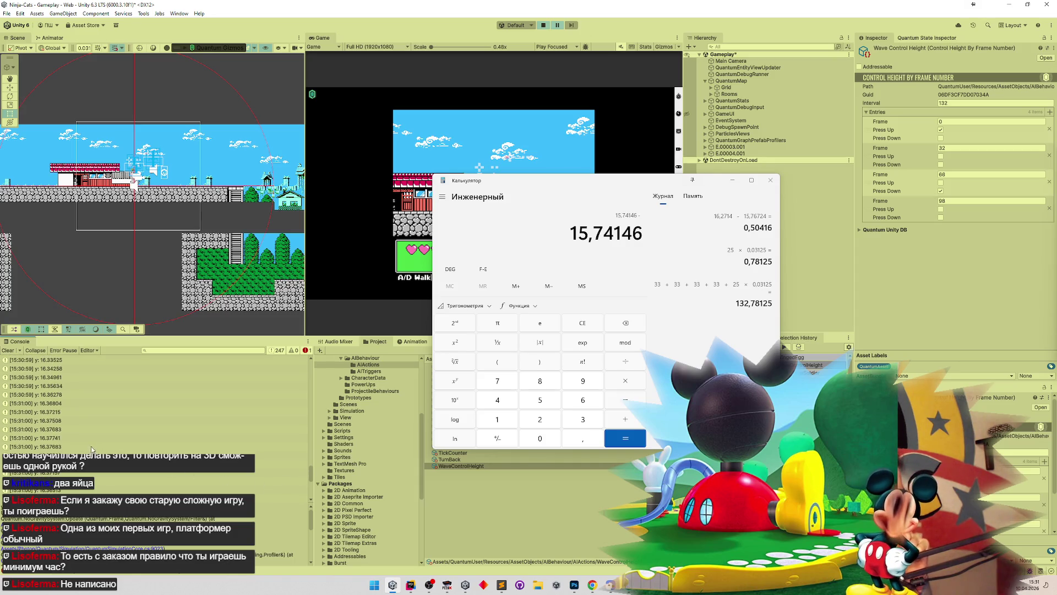
click(85, 437)
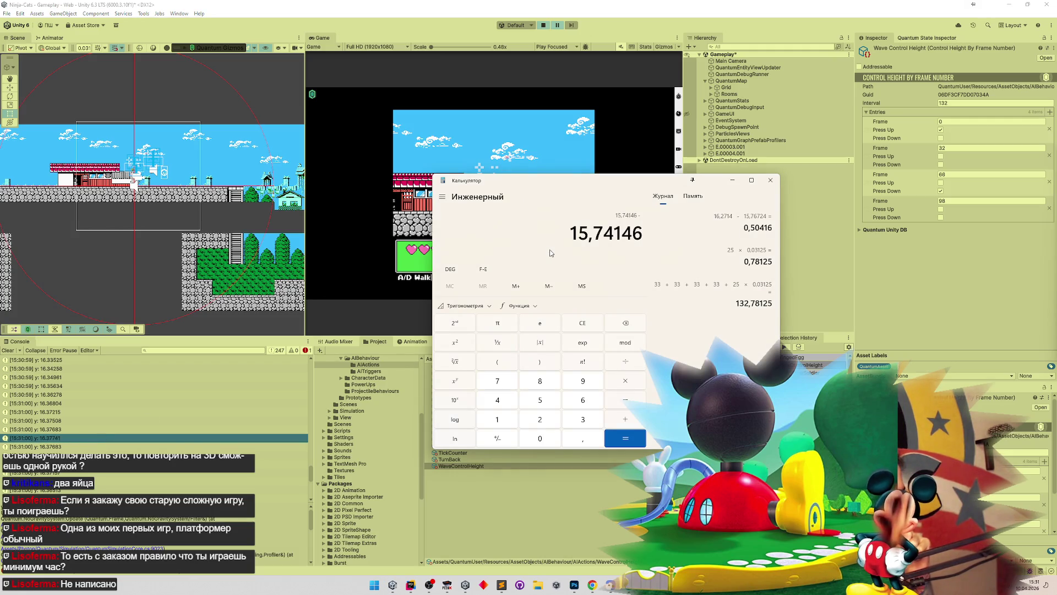
text(16,37741)
key(Return)
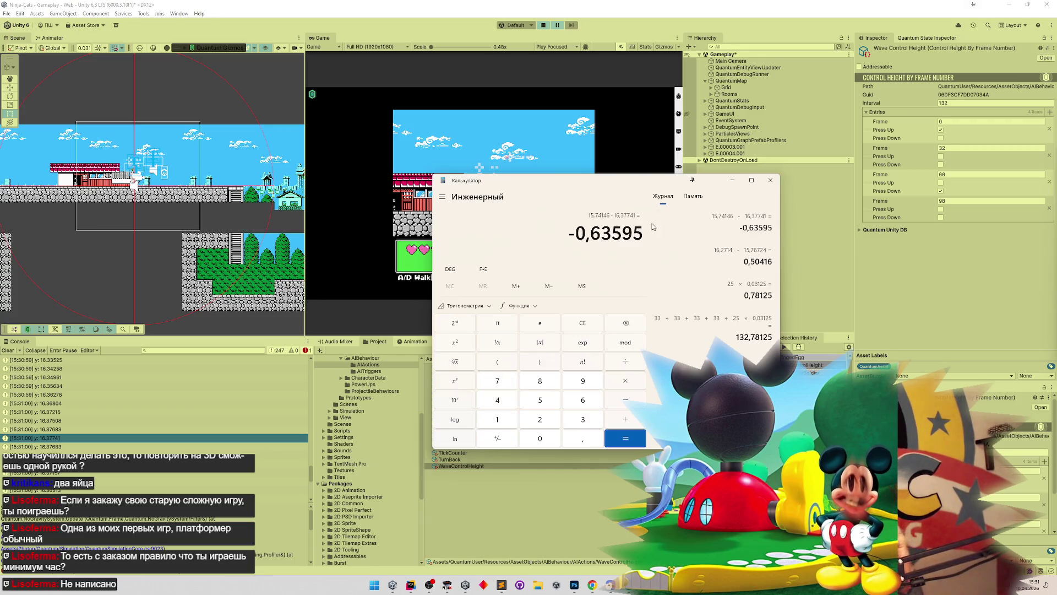
Step: Minimize Calculator, resume the paused game, and bring up the Sublime Text notes
click(733, 180)
click(558, 25)
click(501, 585)
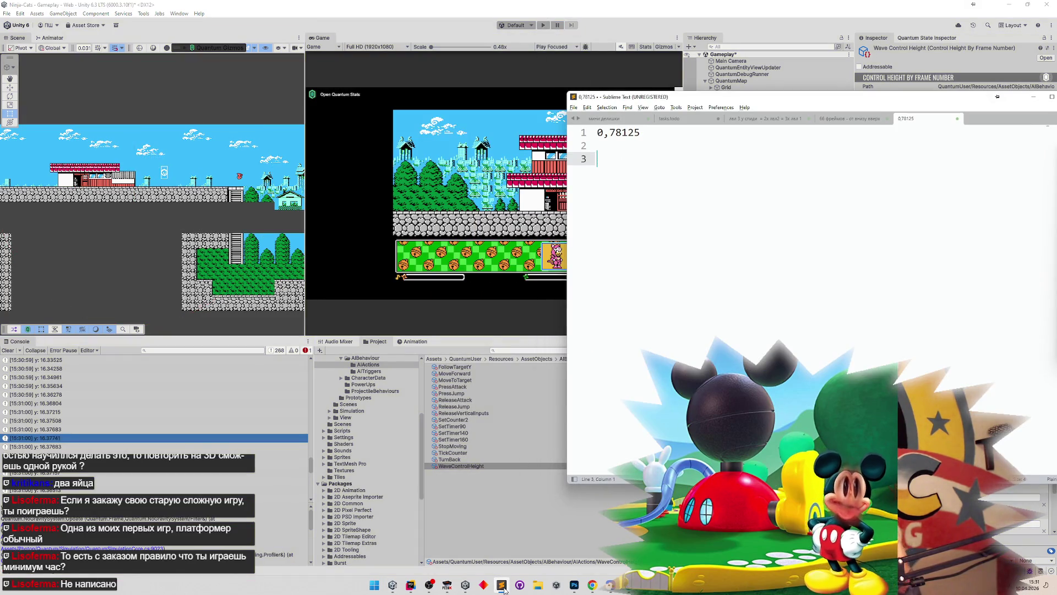
Step: Change the second Wave Control Height Frame from 32 to 34 and the last from 98 to 100
click(502, 585)
click(947, 148)
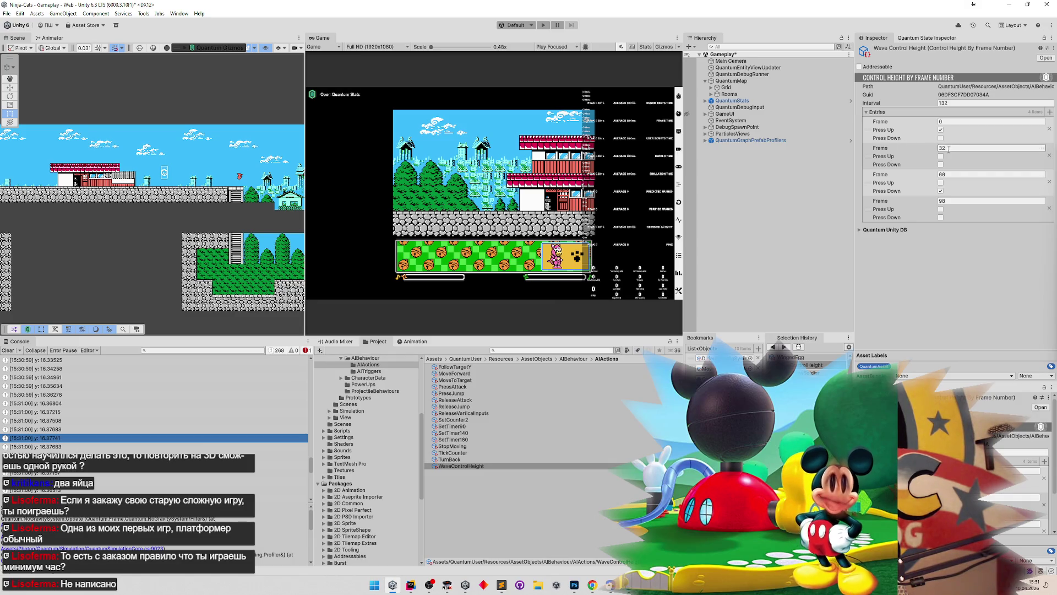
click(949, 148)
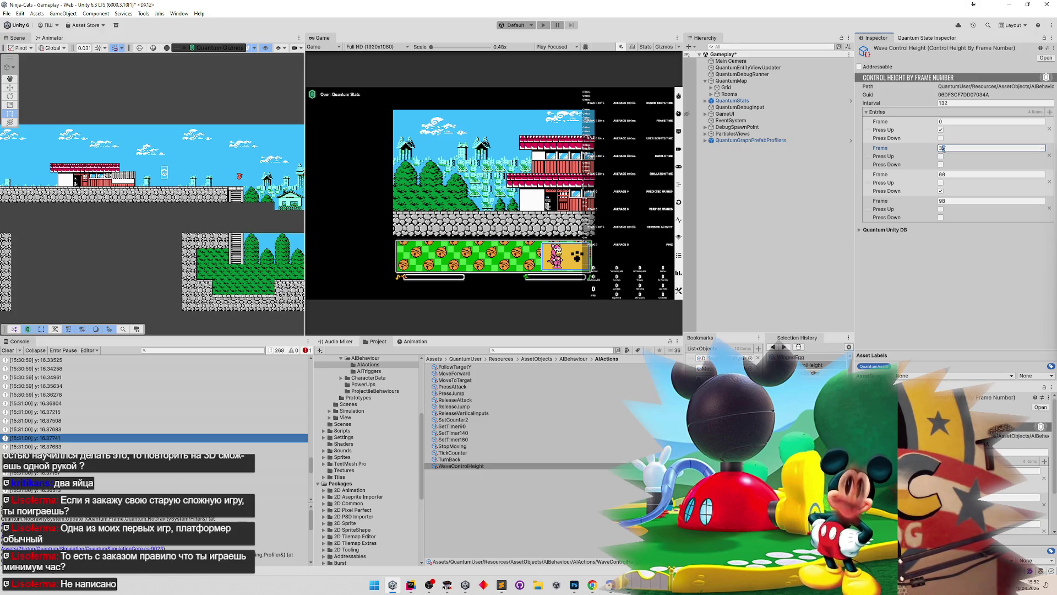
text(34)
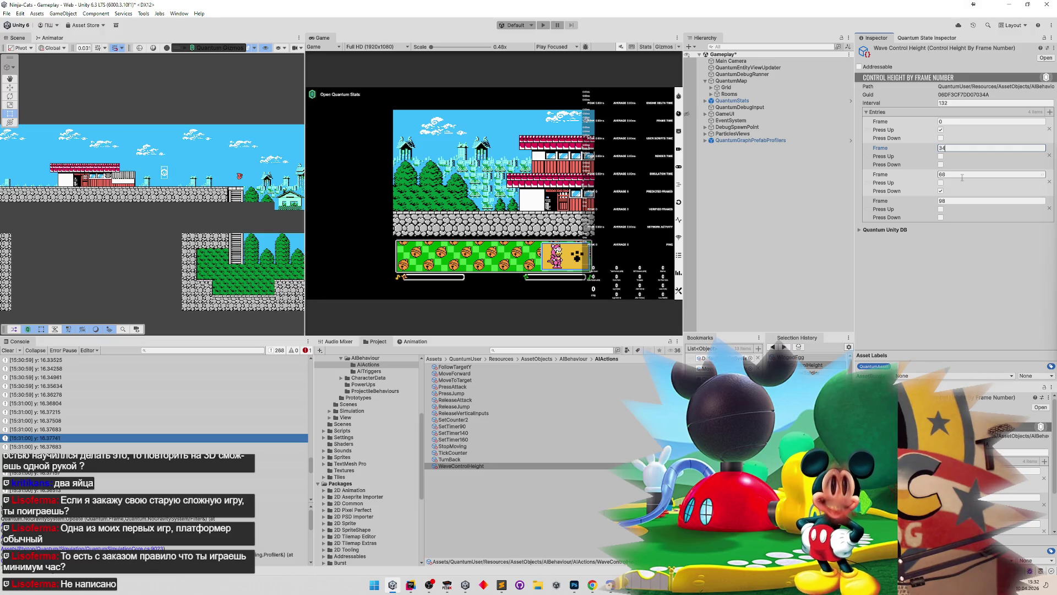
click(953, 201)
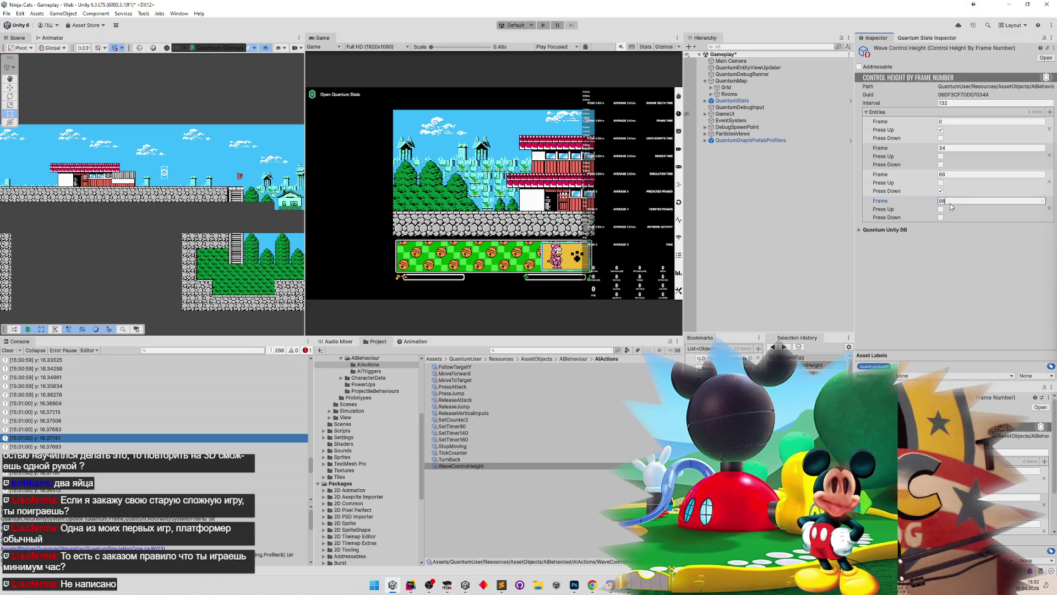
text(100)
click(572, 175)
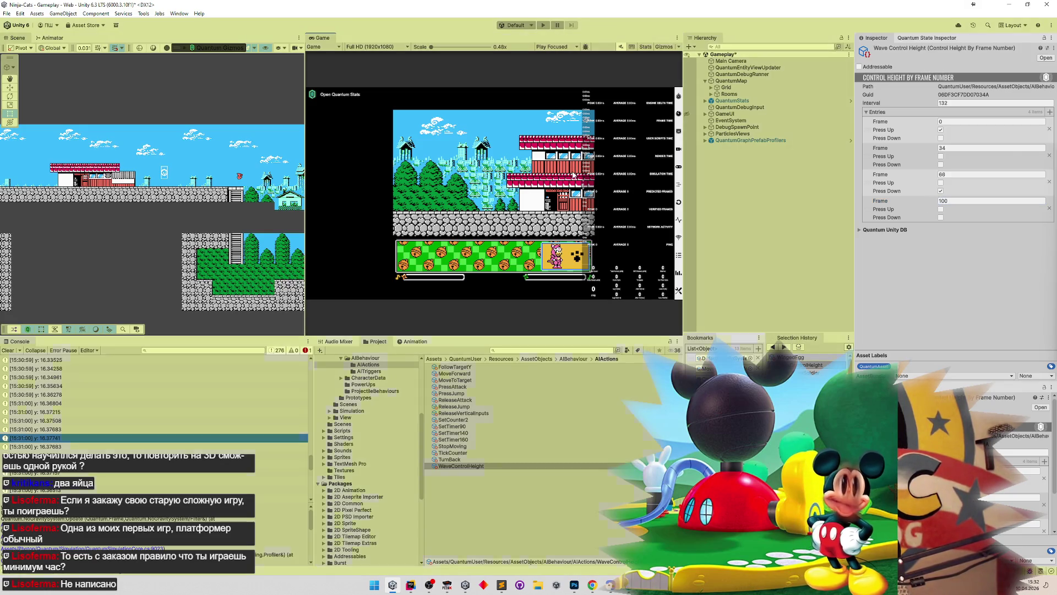
Step: Play-test the level running the cat right, then pause and check the console height logs
key(ctrl+p)
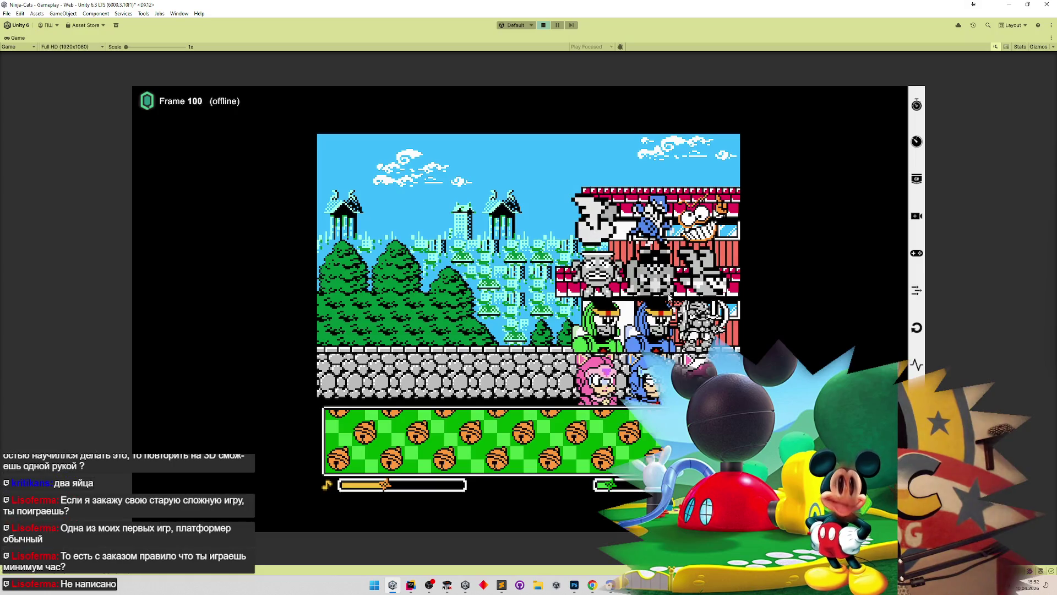
key(d)
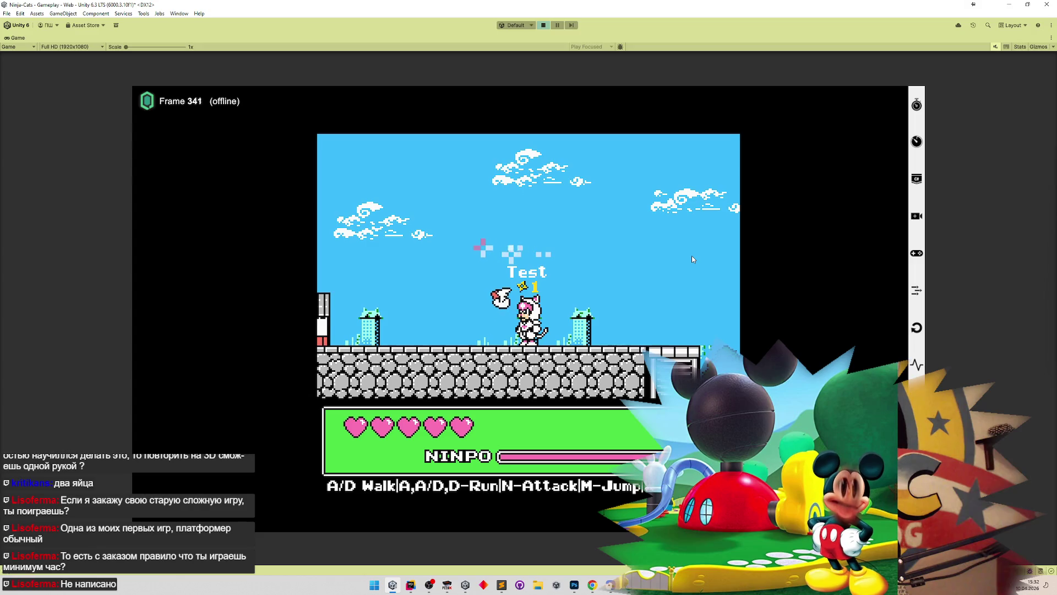
key(ctrl+shift+p)
key(shift+space)
key(shift+space)
key(shift+space)
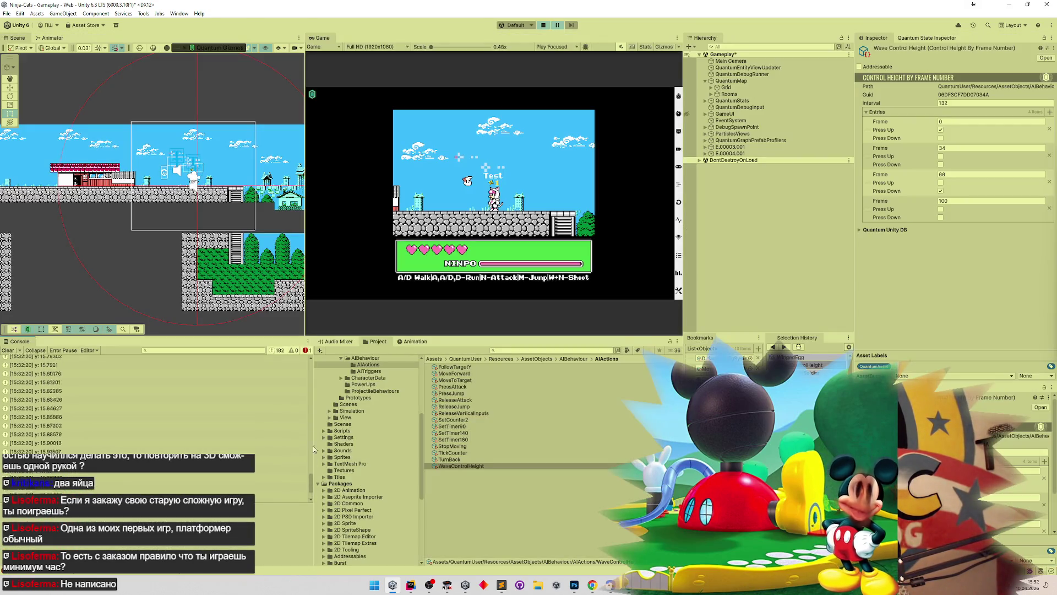
mouse_move(314, 448)
mouse_down()
mouse_move(315, 376)
mouse_move(306, 428)
mouse_up()
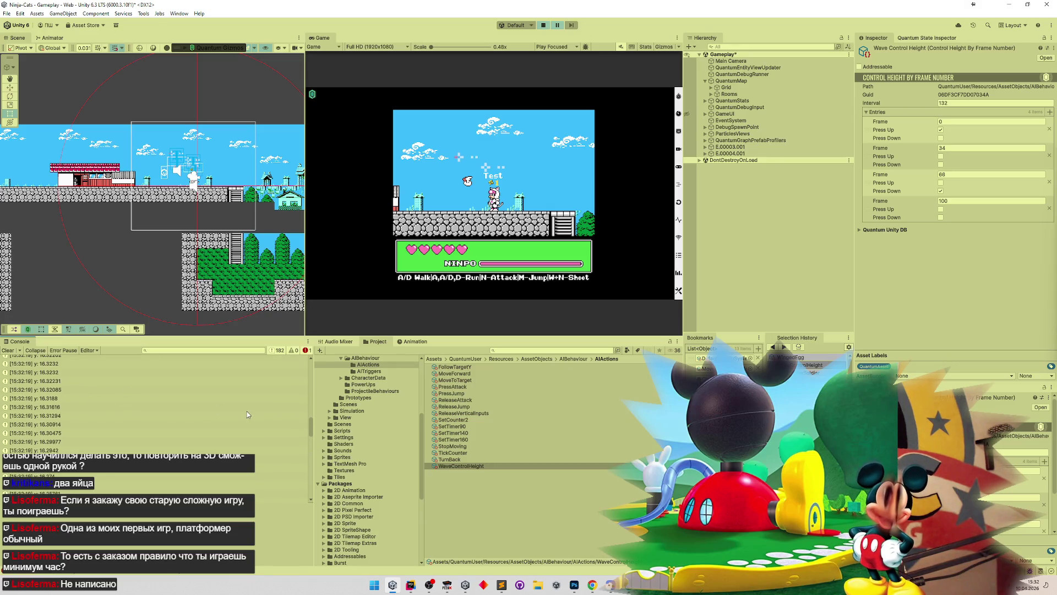
drag(310, 426, 312, 425)
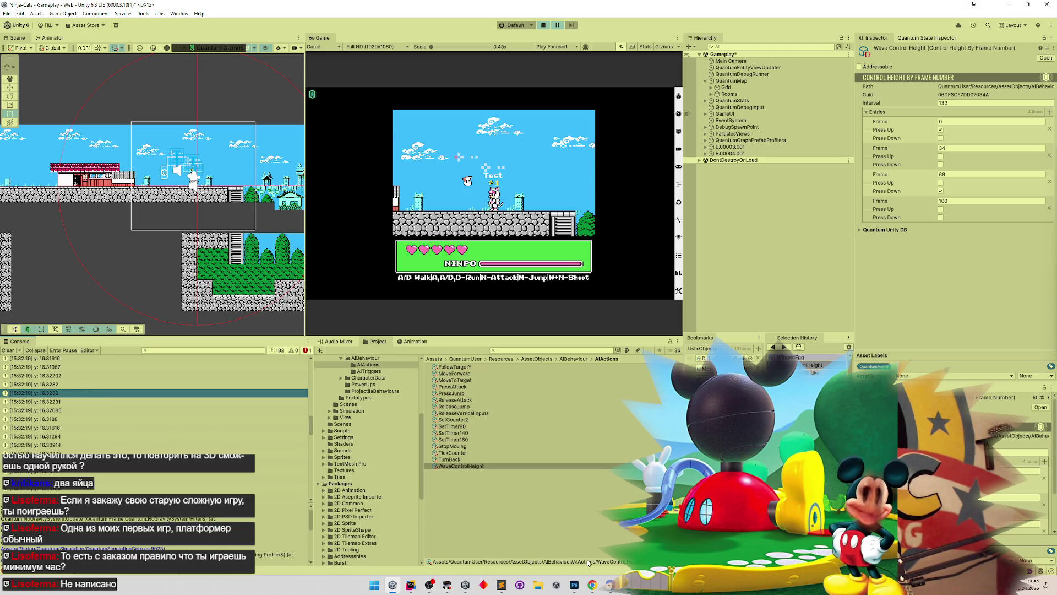
Step: Record the measured height 16.3232 in the Sublime Text notes and select it
key(alt+Tab)
key(alt+Tab)
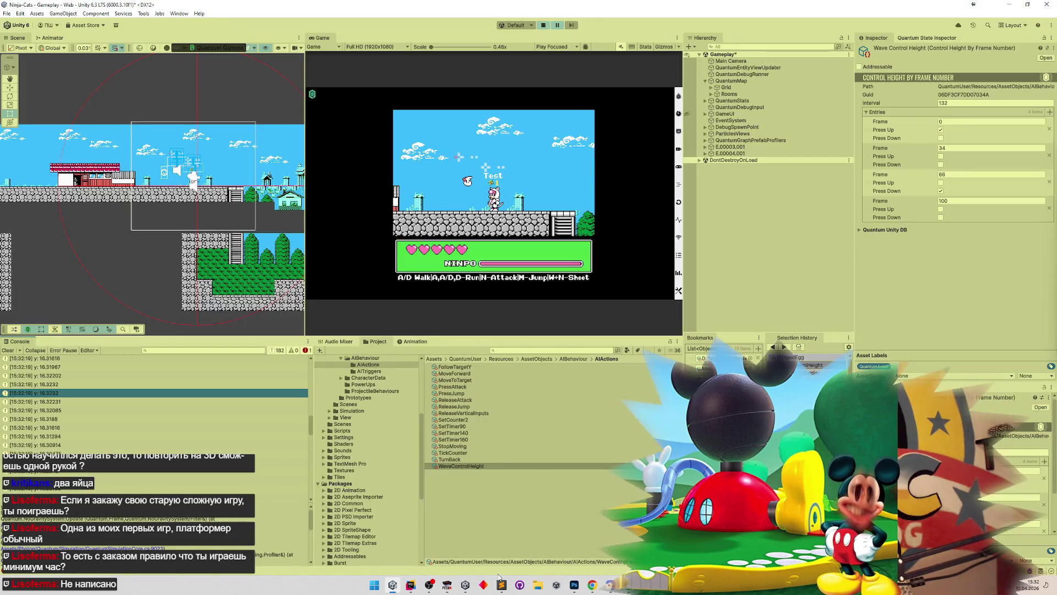
click(501, 585)
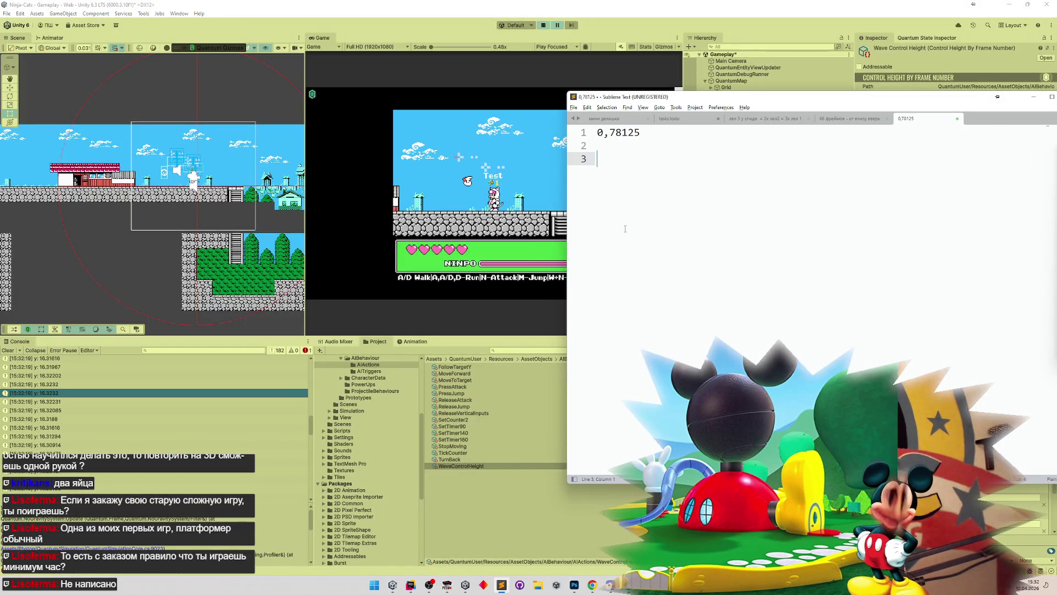
text(16.3)
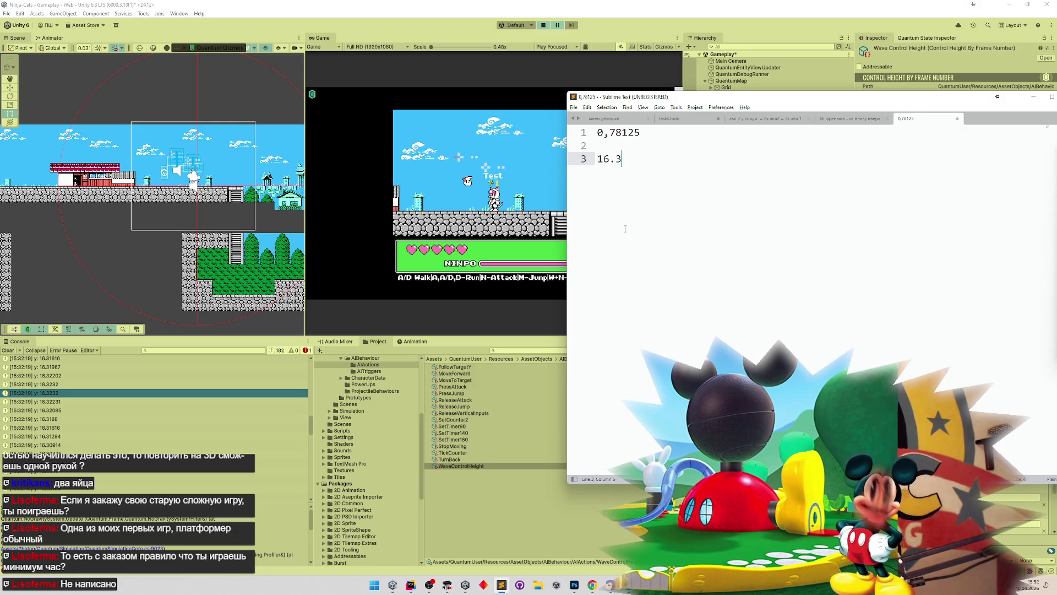
text(232)
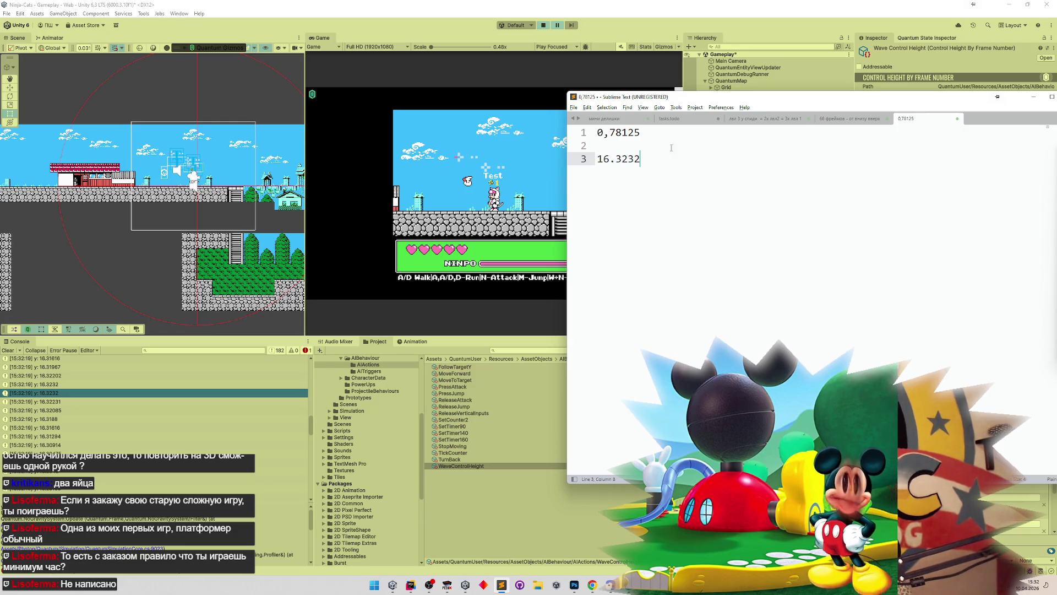
drag(641, 158, 596, 159)
key(alt+Tab)
key(alt+Tab)
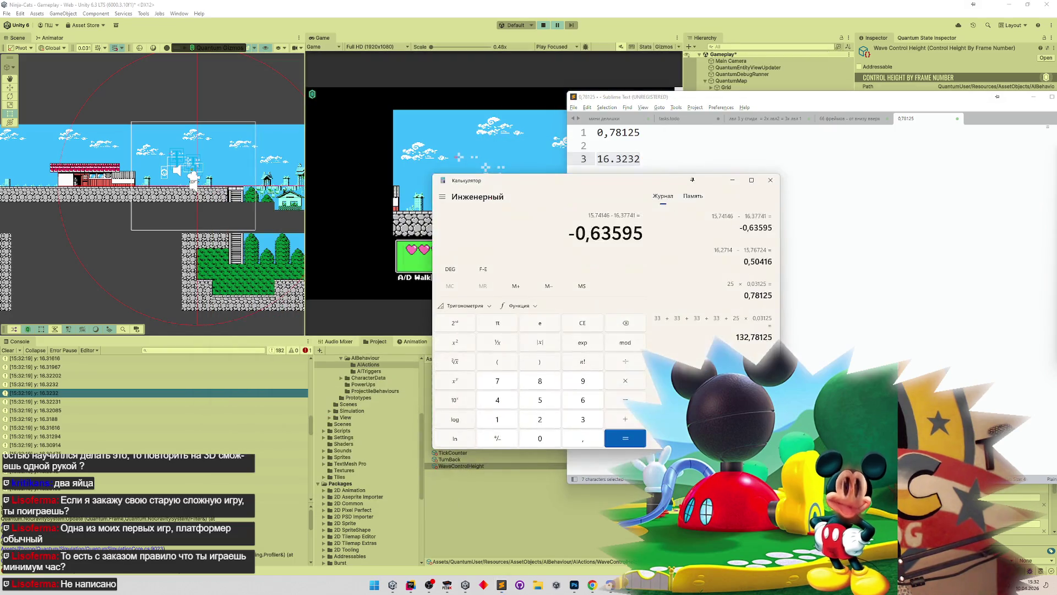
Step: Compute 16,3232 − 15,71715 = 0,60605 using the console's logged height, then return to Unity
click(571, 324)
text(16.3232)
key(minus)
click(310, 423)
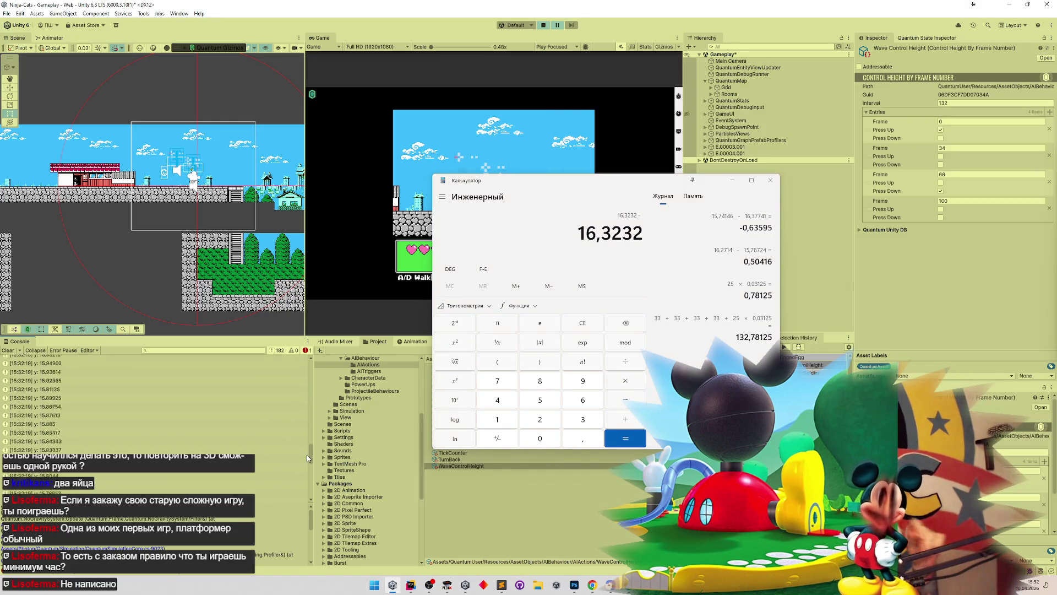
scroll(302, 468, up, 10)
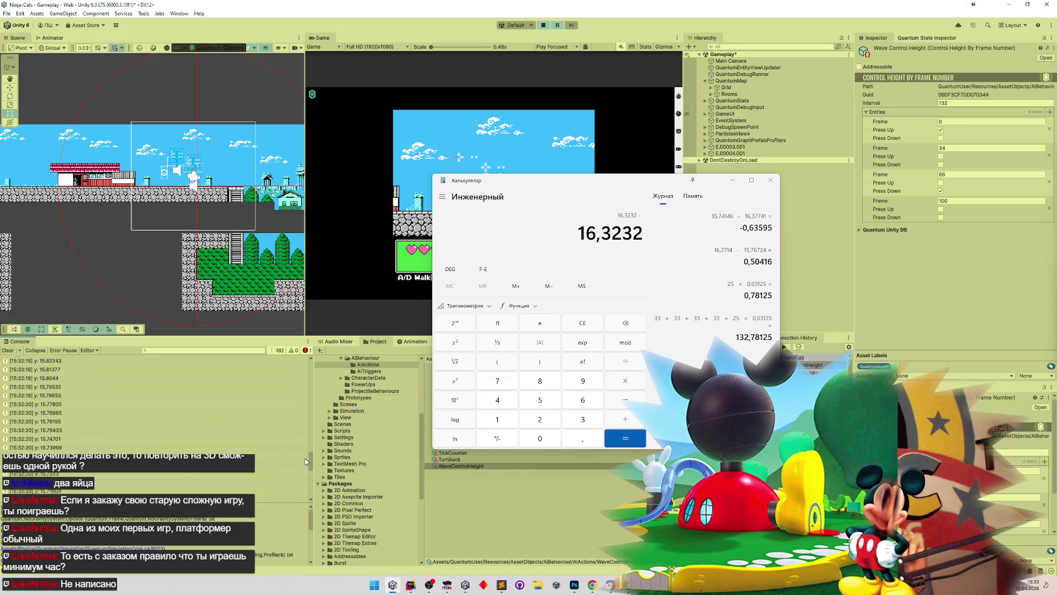
scroll(304, 462, down, 3)
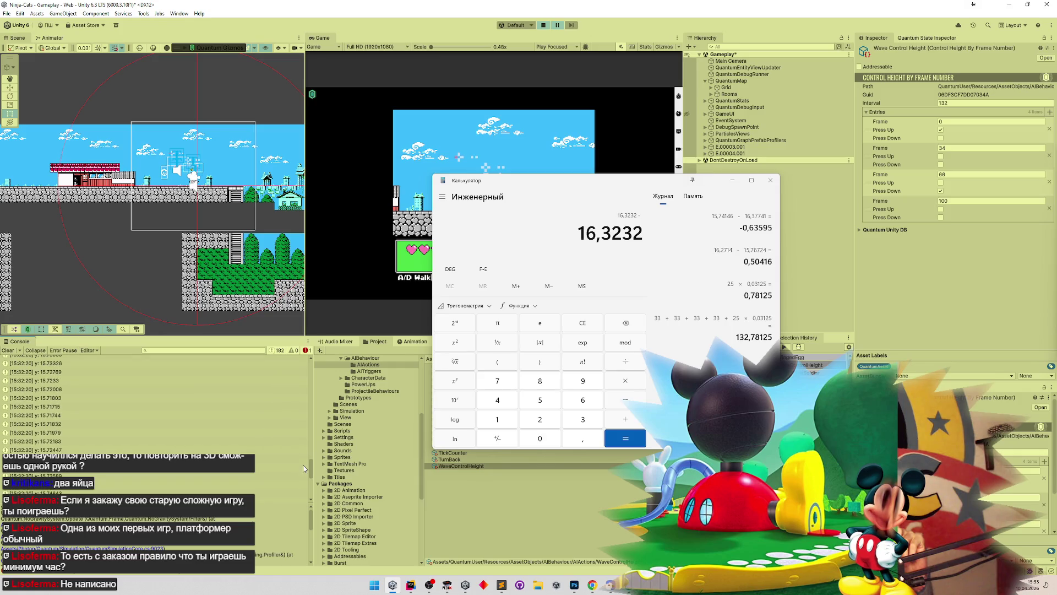
click(69, 406)
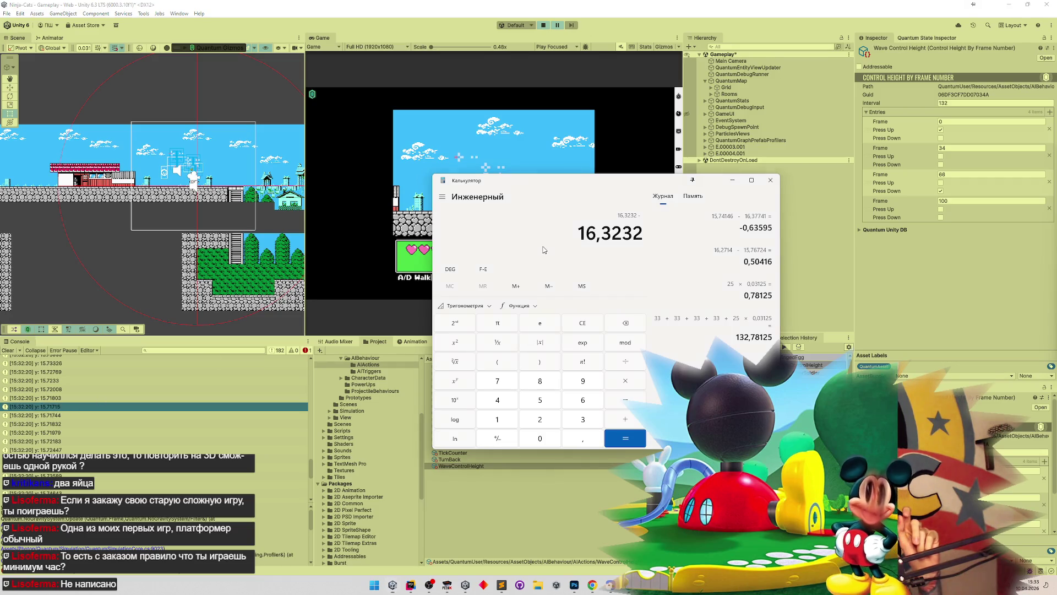
text(15)
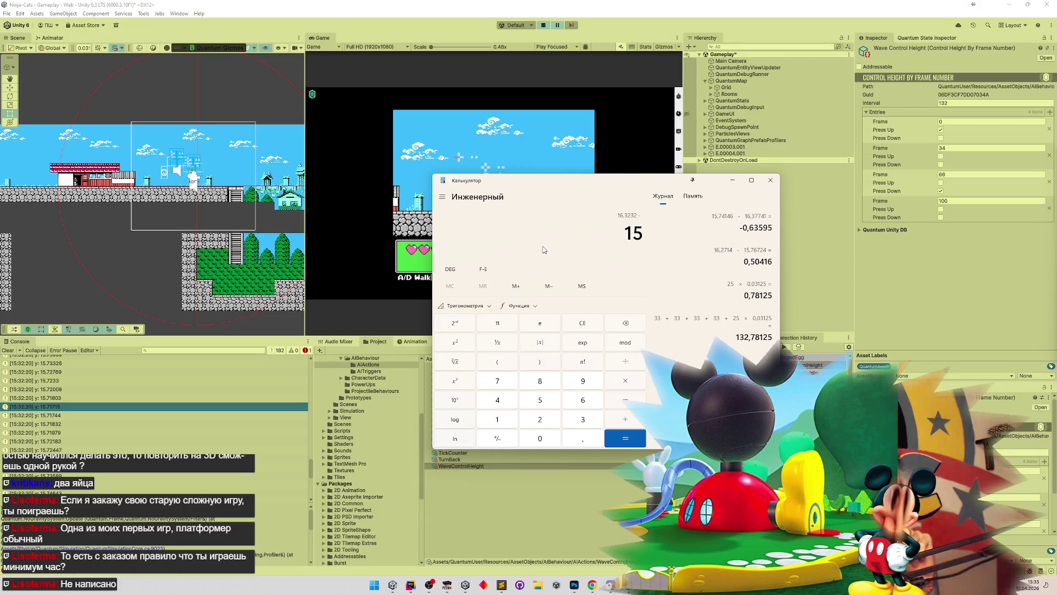
text(,71715)
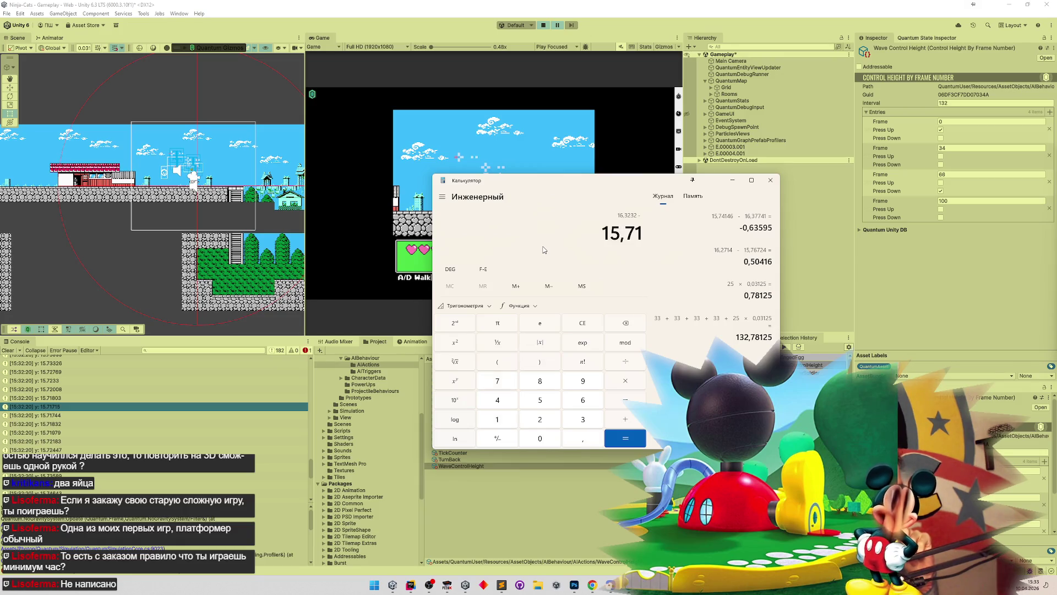
key(Return)
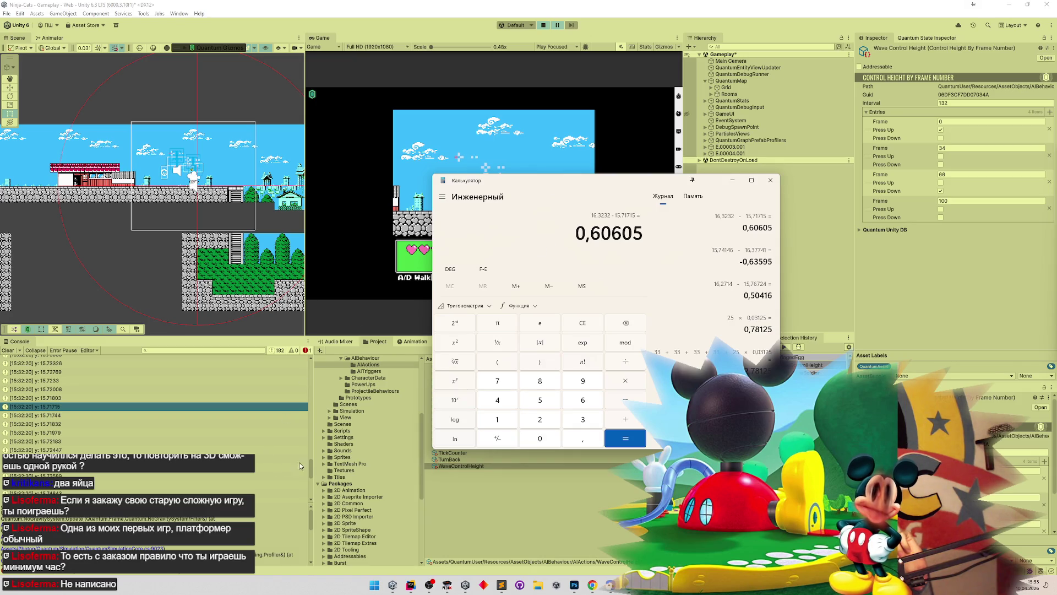
drag(310, 464, 315, 434)
click(663, 132)
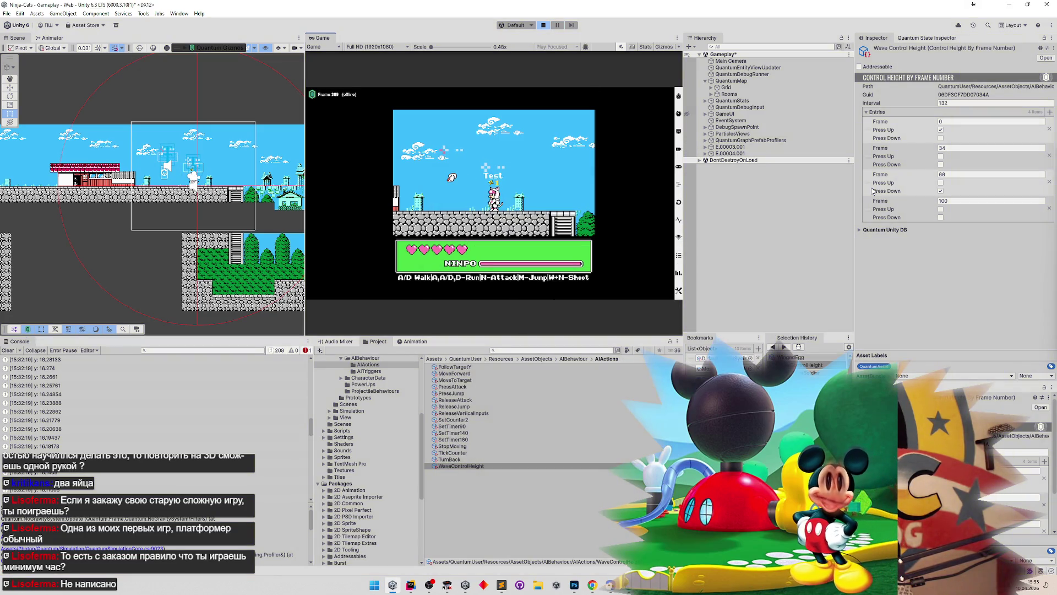
Step: Stop the game, change the entry frames 34 to 40 and 100 to 106, then restart Play
key(ctrl+p)
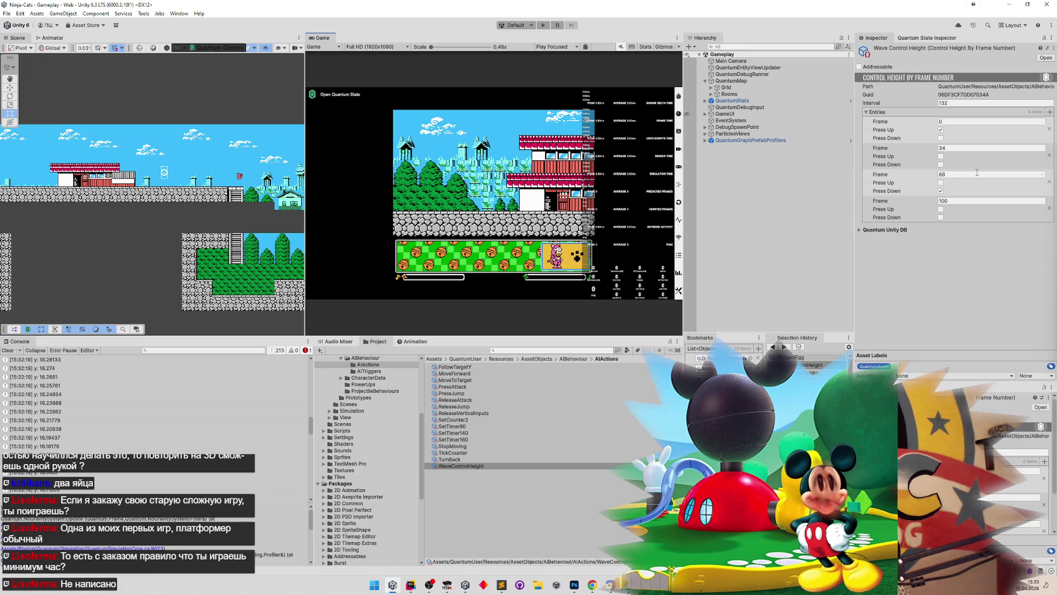
click(946, 149)
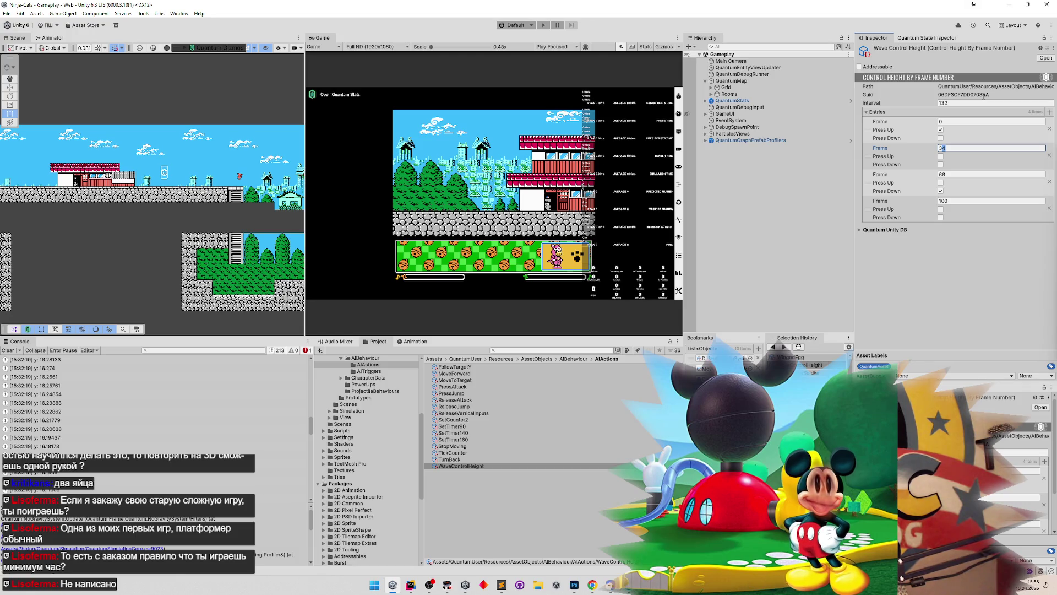
text(40)
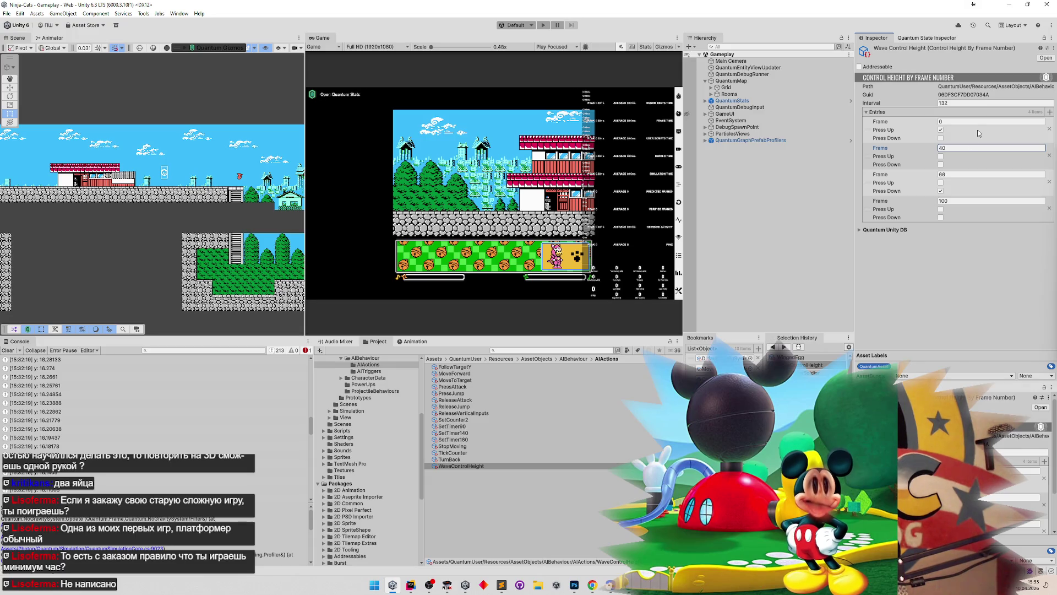
click(953, 175)
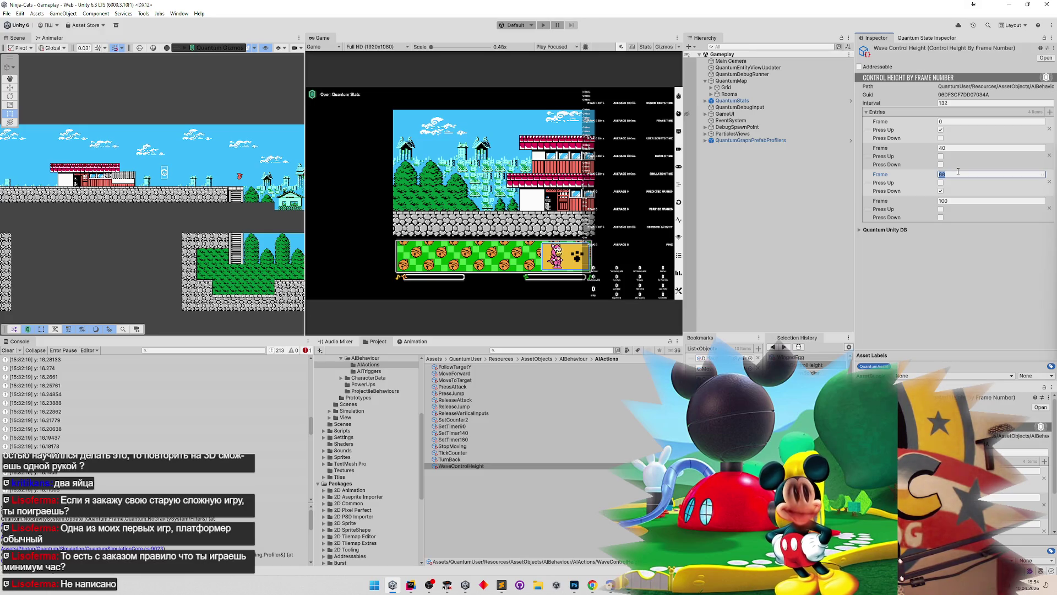
click(964, 201)
text(106)
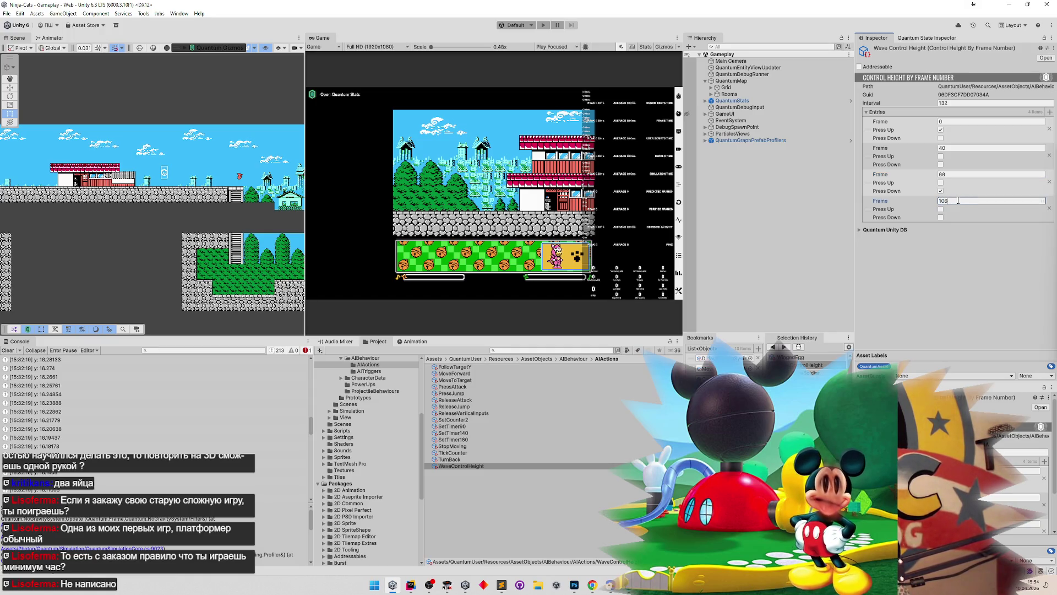
key(ctrl+p)
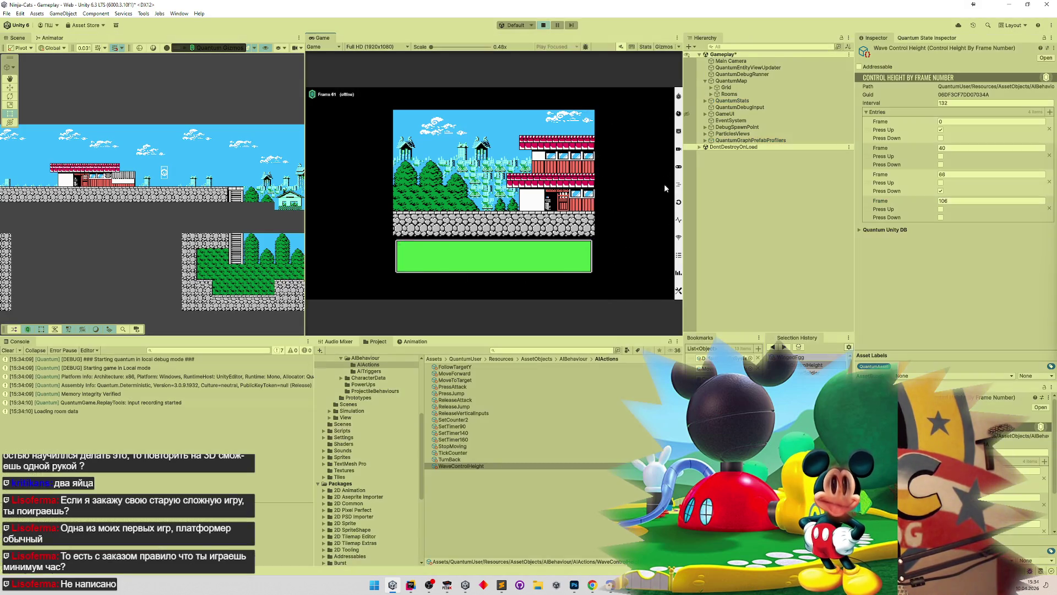
Step: Run the cat through the level in a maximized Game view, then restore the layout and pause
key(shift+space)
key(d)
key(n)
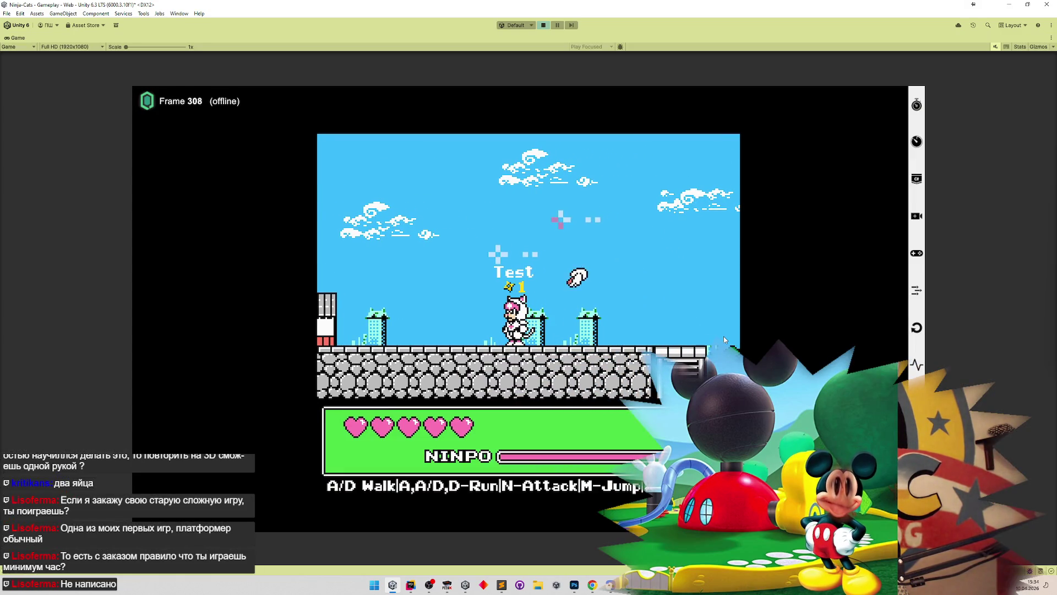
key(shift+space)
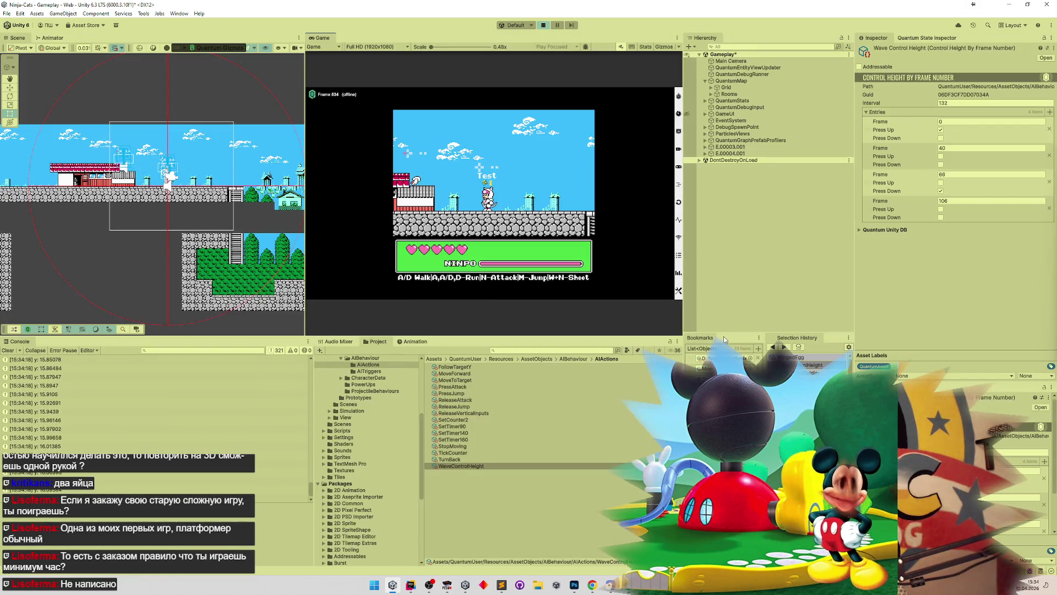
key(ctrl+shift+p)
key(ctrl+shift+p)
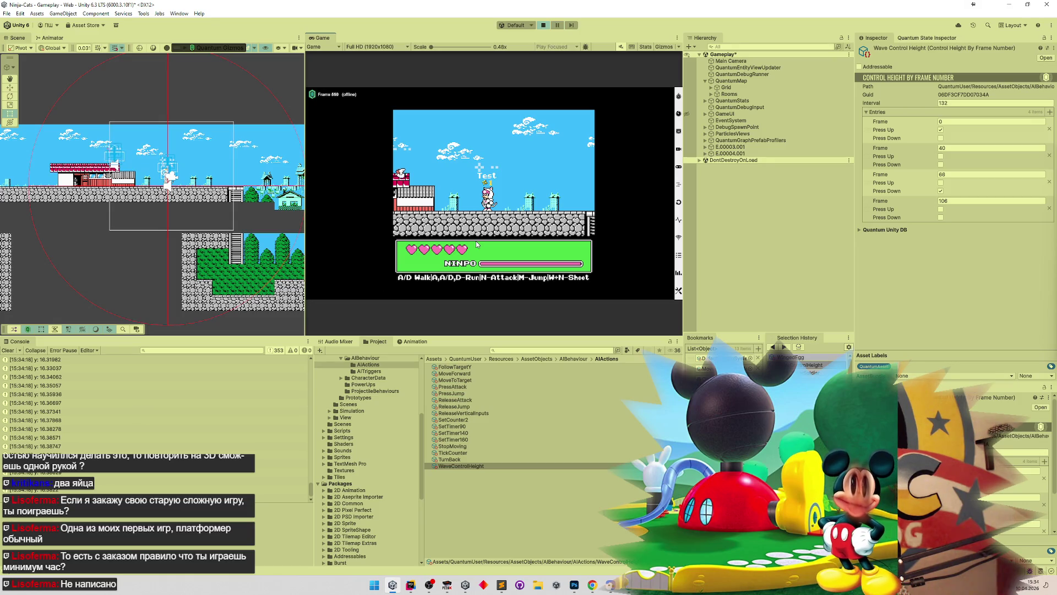
key(ctrl+shift+p)
mouse_move(312, 492)
mouse_down()
mouse_move(302, 362)
mouse_move(293, 399)
mouse_up()
scroll(293, 400, down, 2)
scroll(291, 401, up, 1)
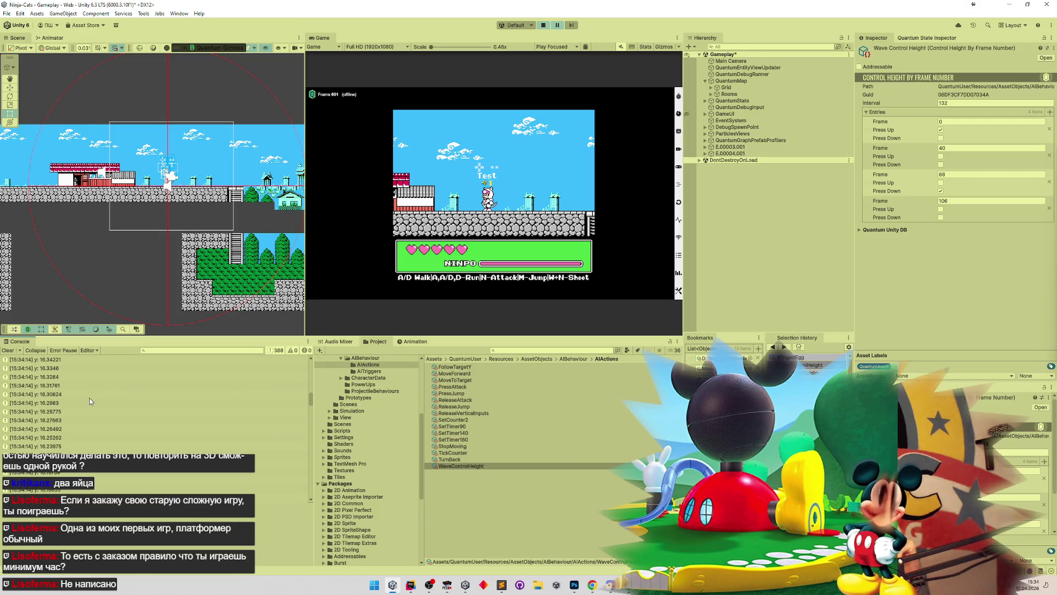
scroll(89, 398, down, 1)
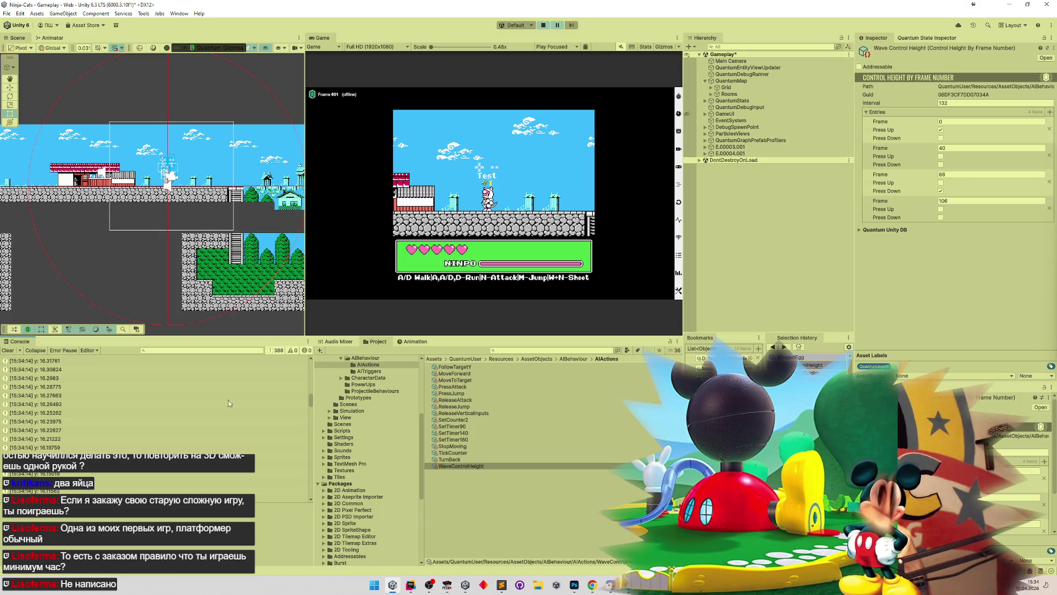
drag(310, 404, 315, 391)
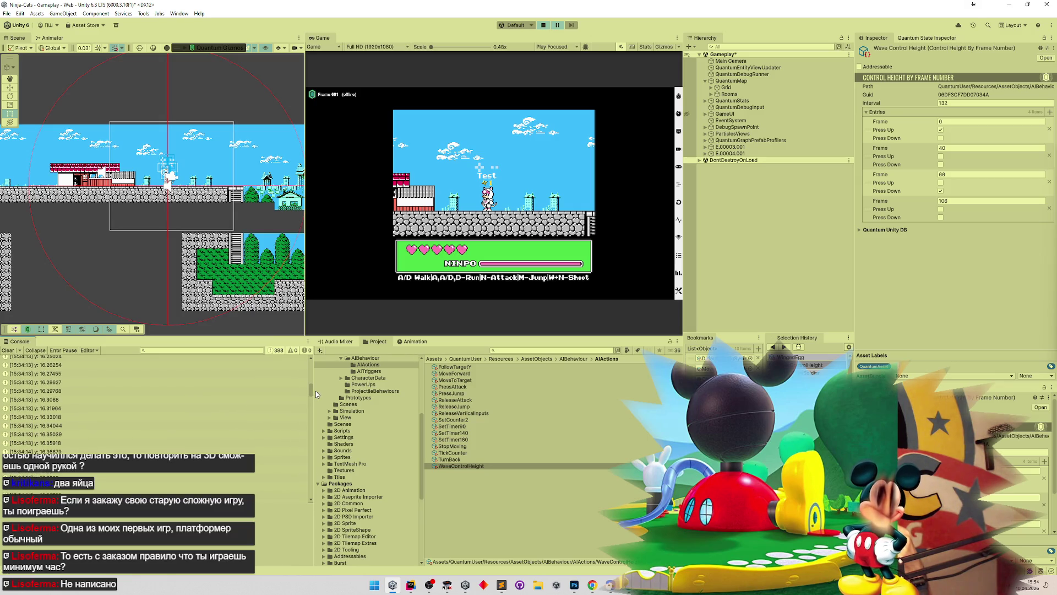
scroll(313, 391, down, 2)
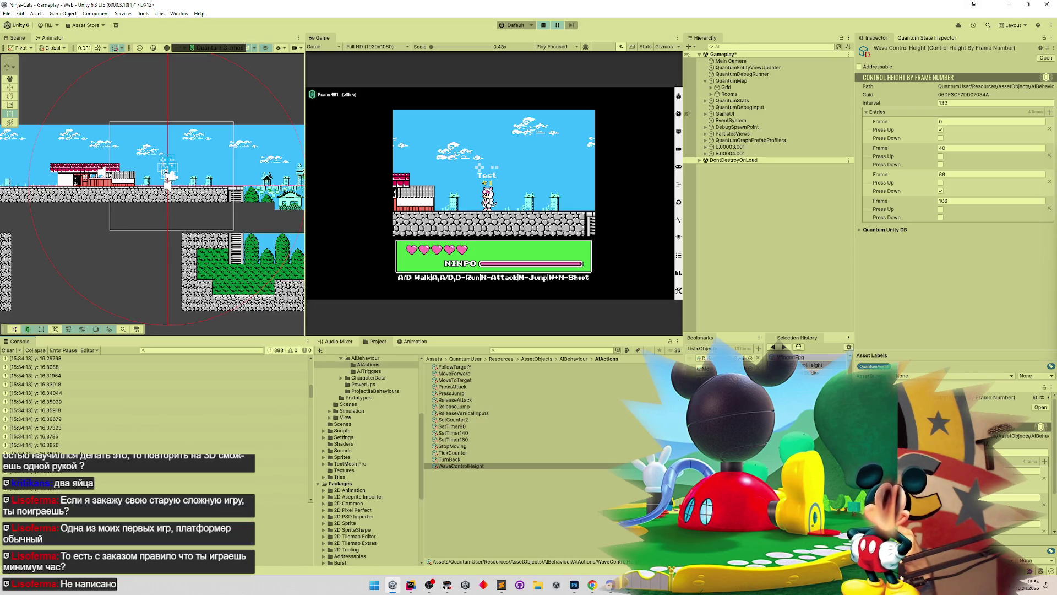
click(80, 453)
mouse_move(81, 453)
mouse_down()
mouse_move(71, 488)
mouse_move(71, 479)
mouse_up()
scroll(87, 427, up, 3)
scroll(87, 411, down, 3)
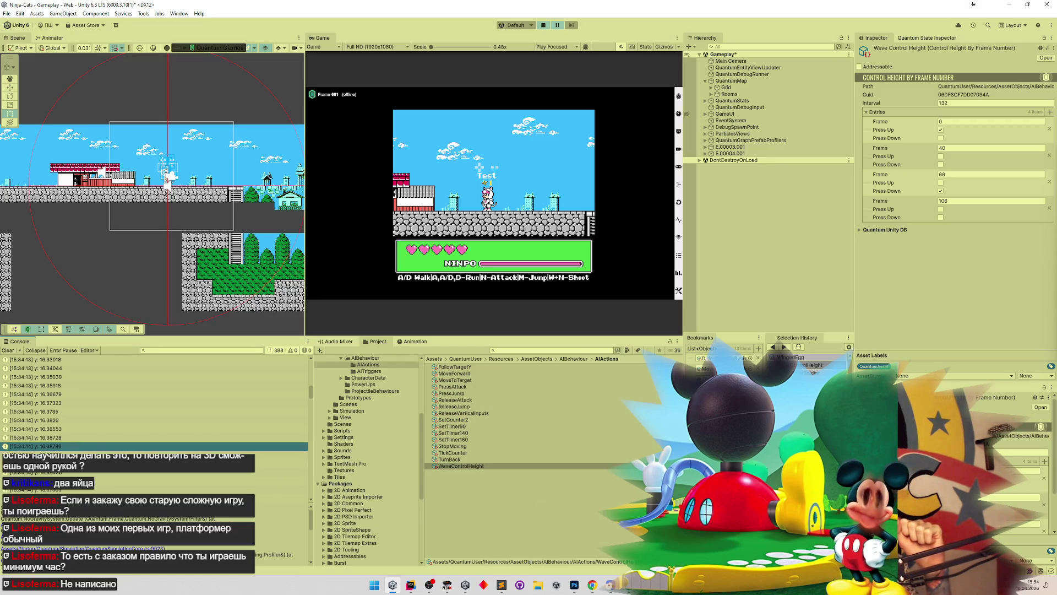
key(alt+Tab)
click(584, 323)
Step: Compute 16,38786 − 15,68906 = 0,6988 from the console's y: 15.68906 log, then reopen the notes
text(16,38786 )
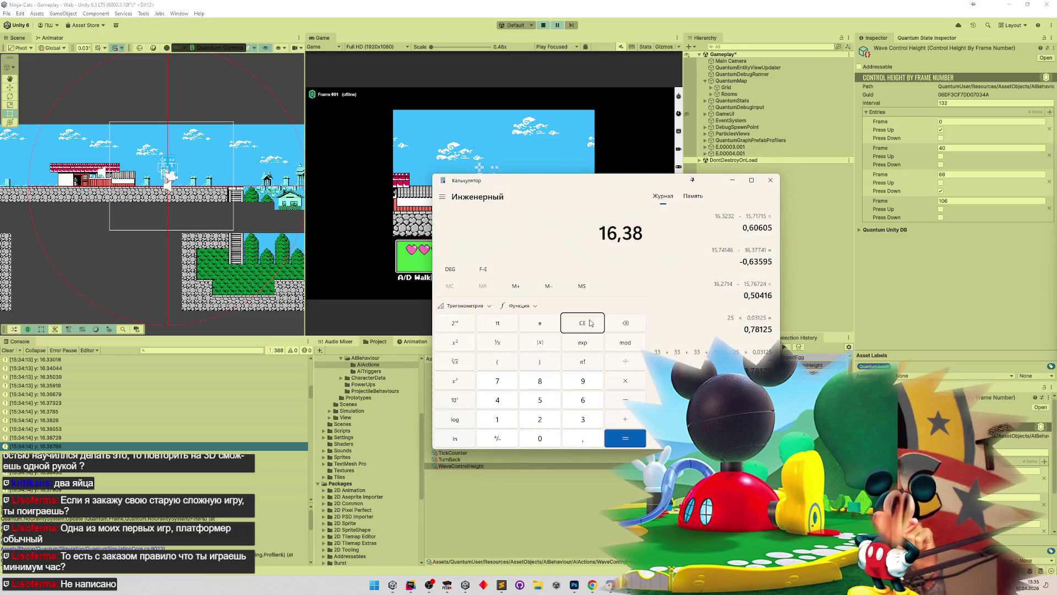
text(-)
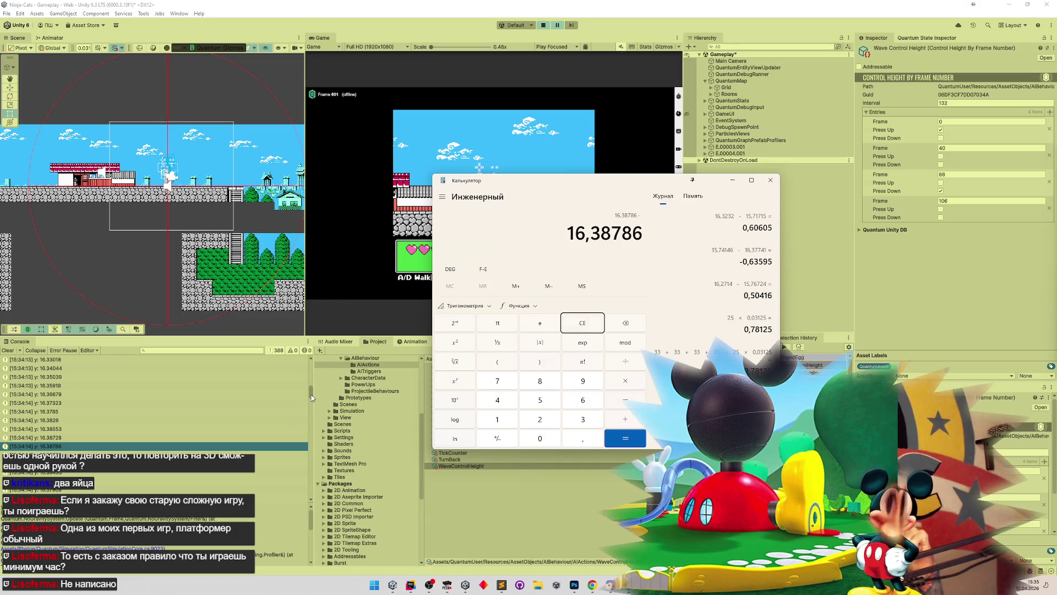
drag(312, 397, 307, 425)
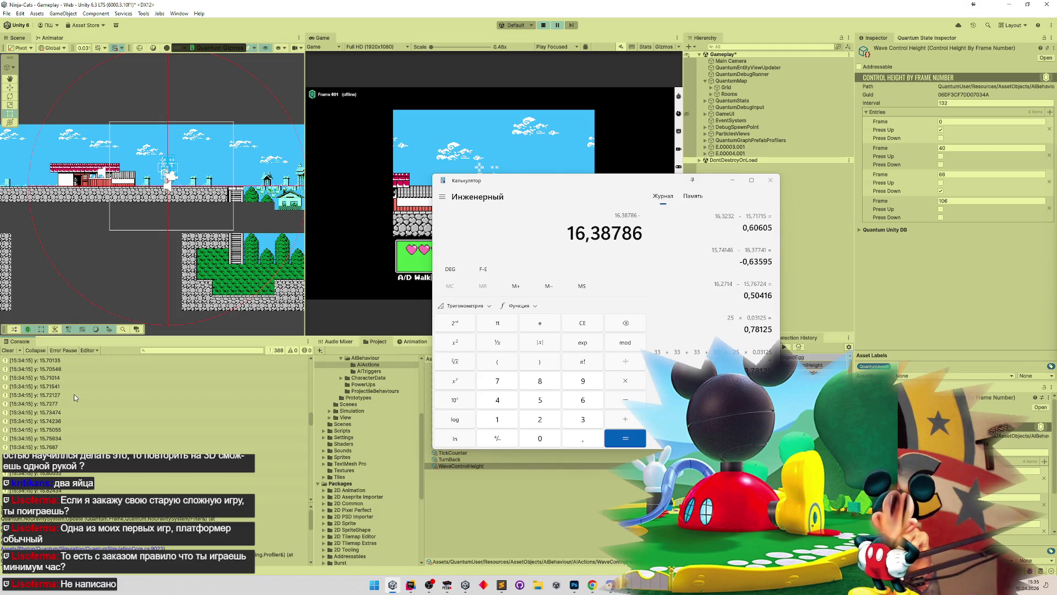
scroll(77, 377, down, 5)
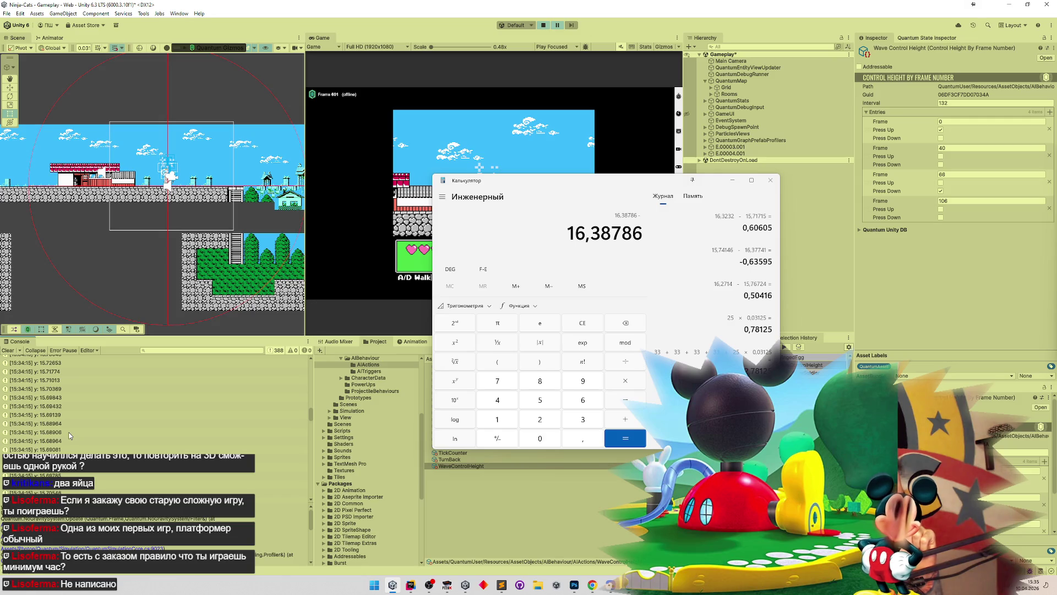
click(69, 433)
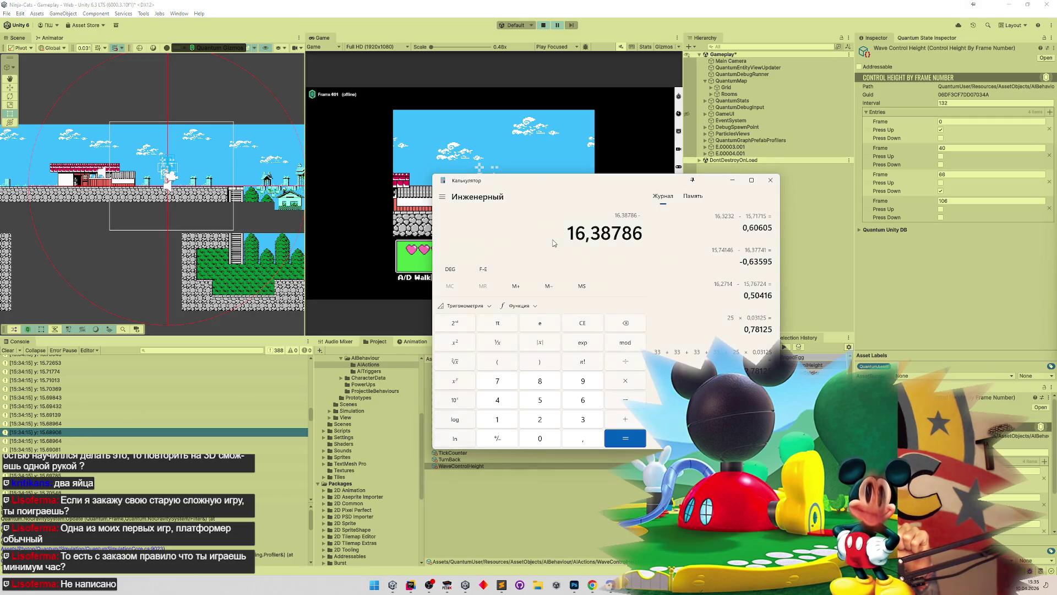
text(15)
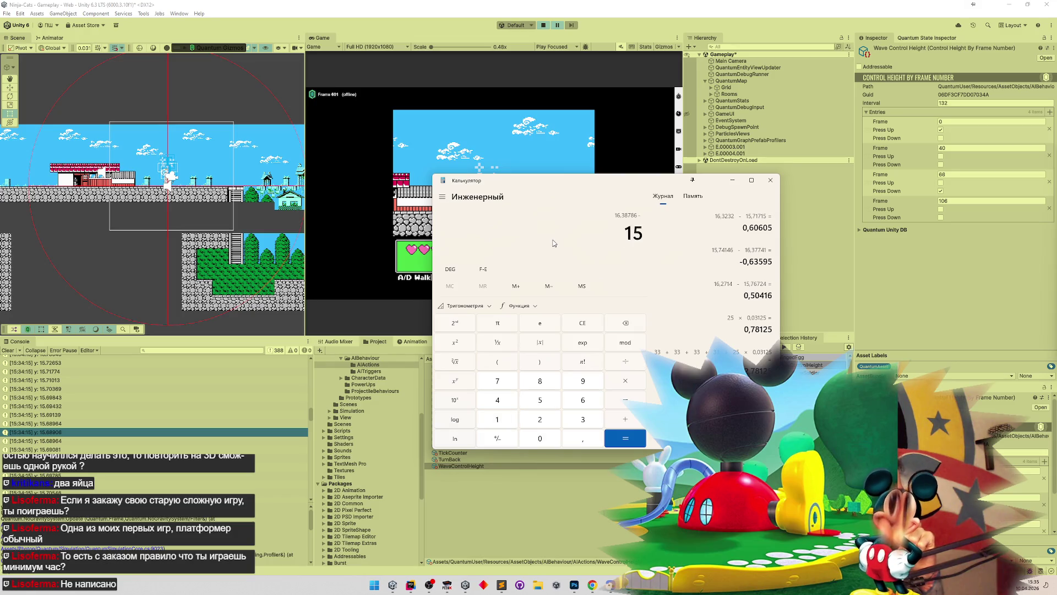
text(,68906)
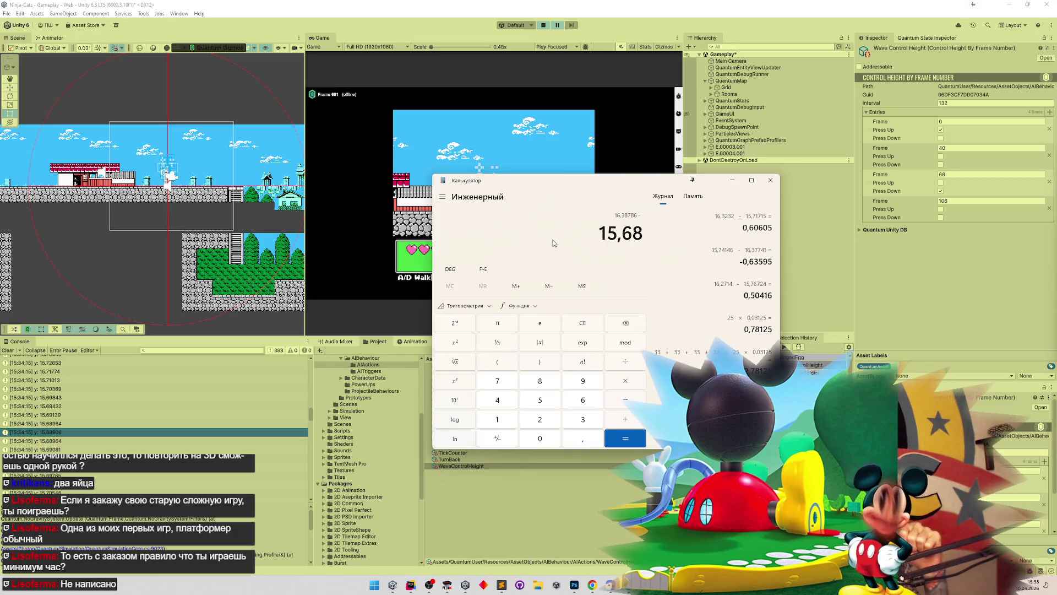
key(Return)
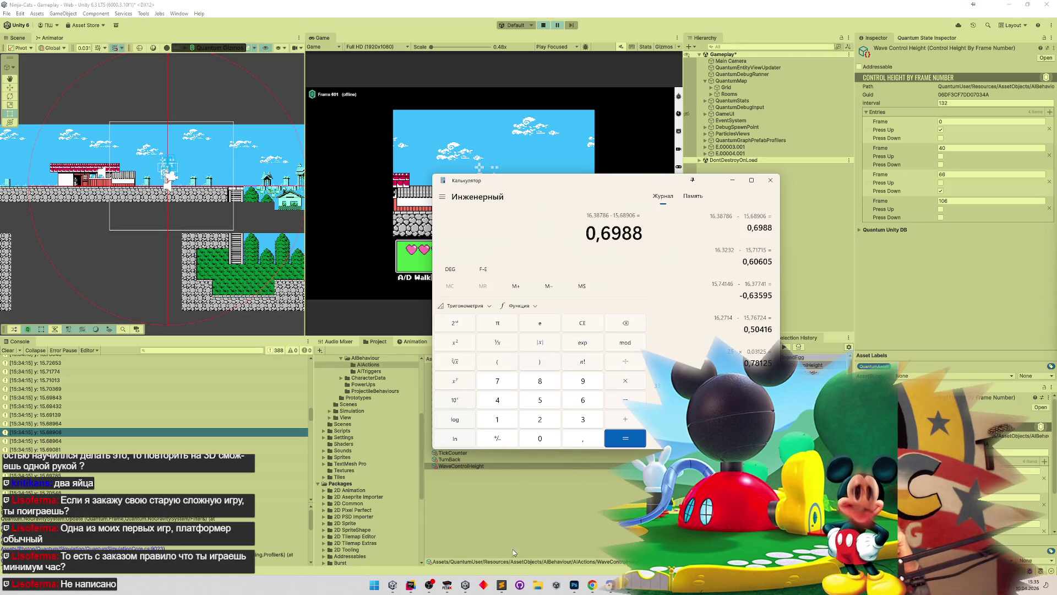
click(502, 585)
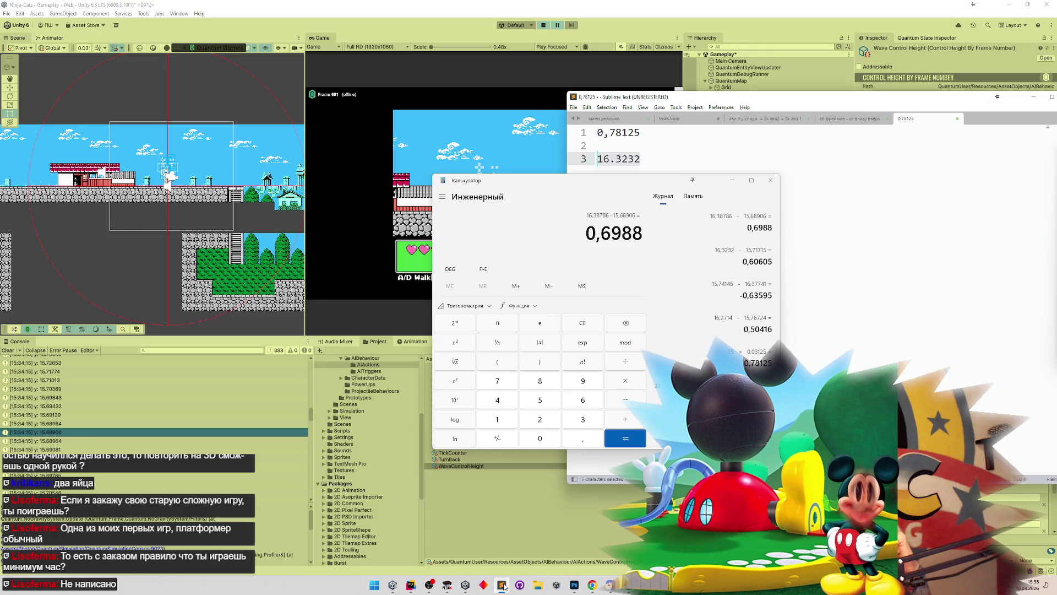
Step: Minimize the Sublime Text notes and Calculator to reveal the paused Unity editor
click(502, 585)
click(732, 179)
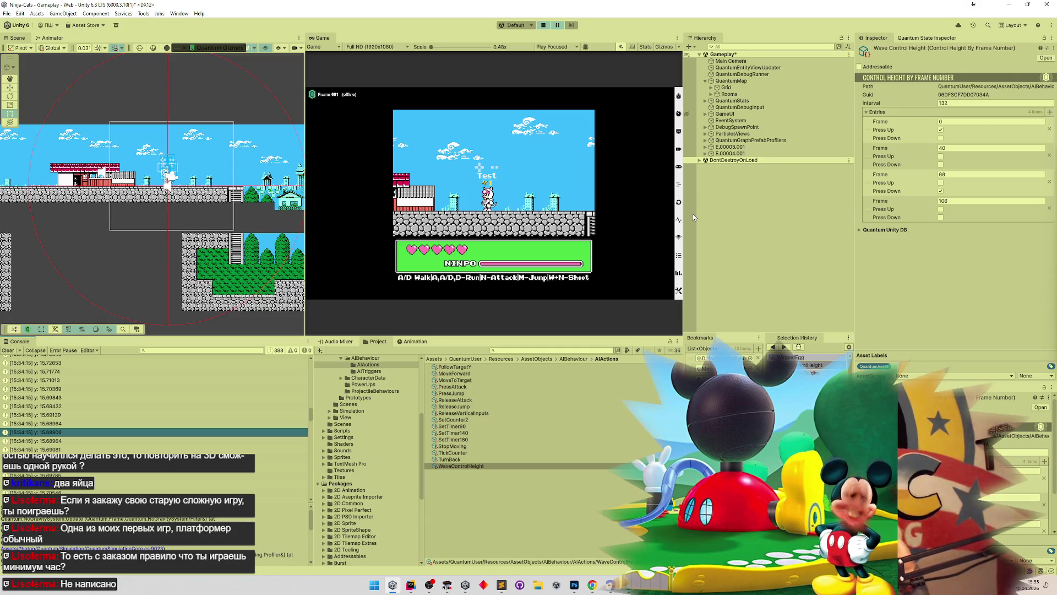
Step: Resume the paused game in a maximized Game view, then restore the editor layout
click(502, 588)
click(502, 588)
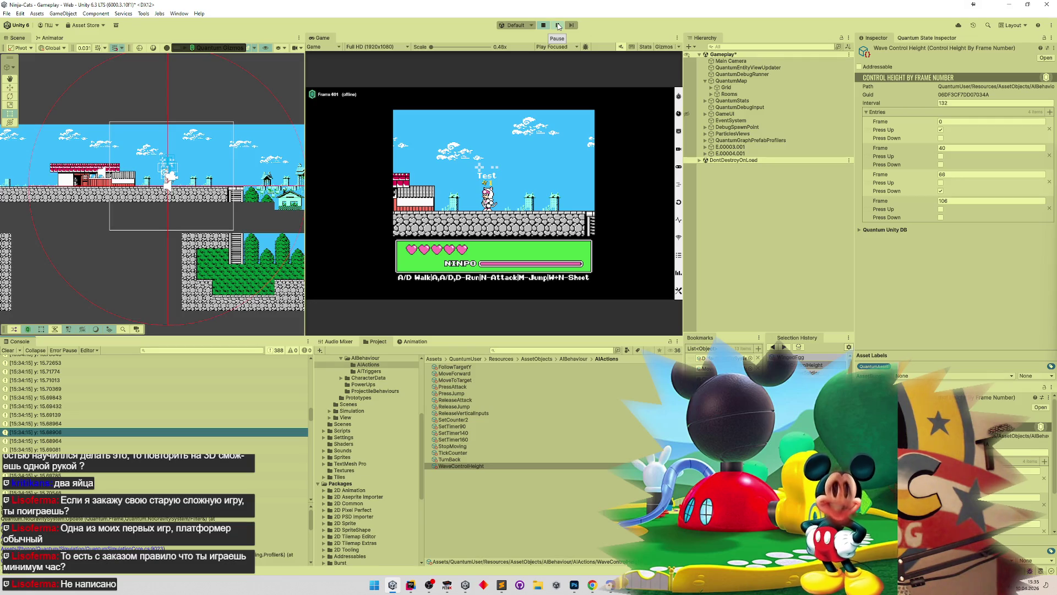
click(558, 26)
double_click(323, 38)
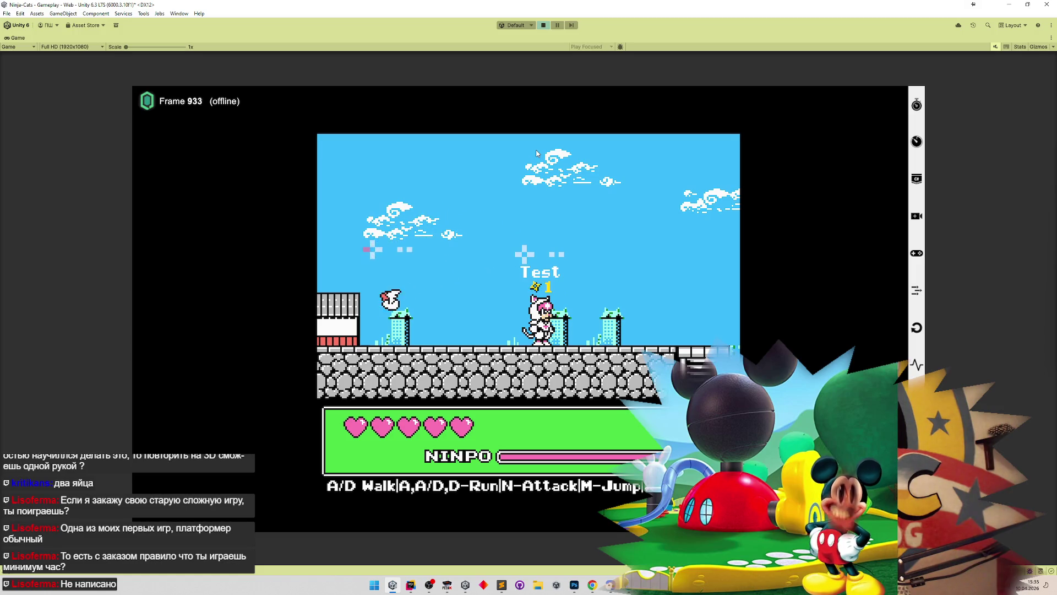
key(shift+space)
key(shift+space)
Step: Review the noted heights and the 0,6988 calculator result, then stop Play mode
click(502, 584)
click(503, 585)
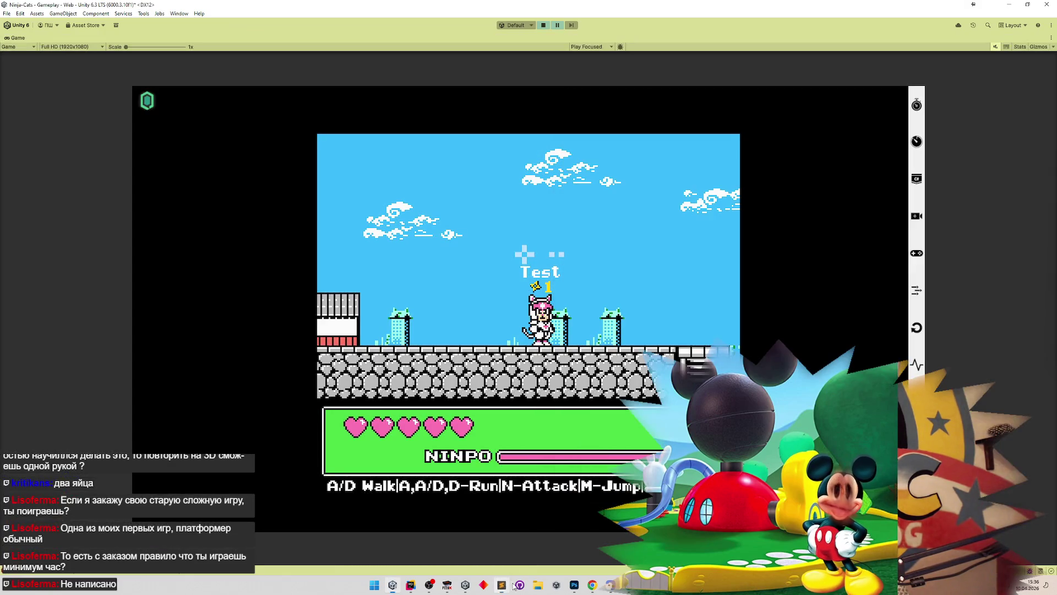
key(alt+Tab)
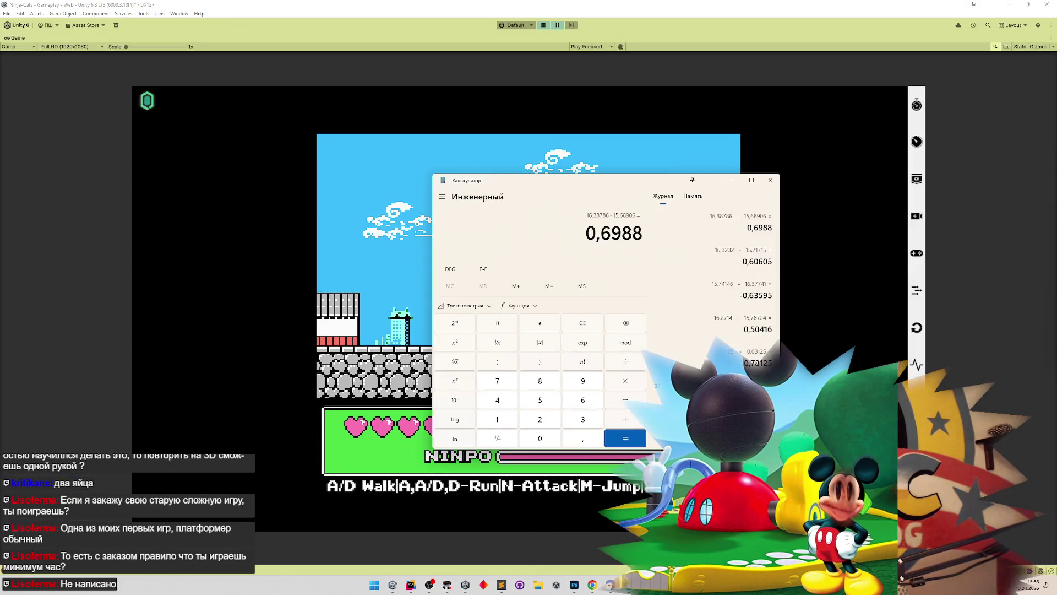
key(alt+Tab)
click(502, 584)
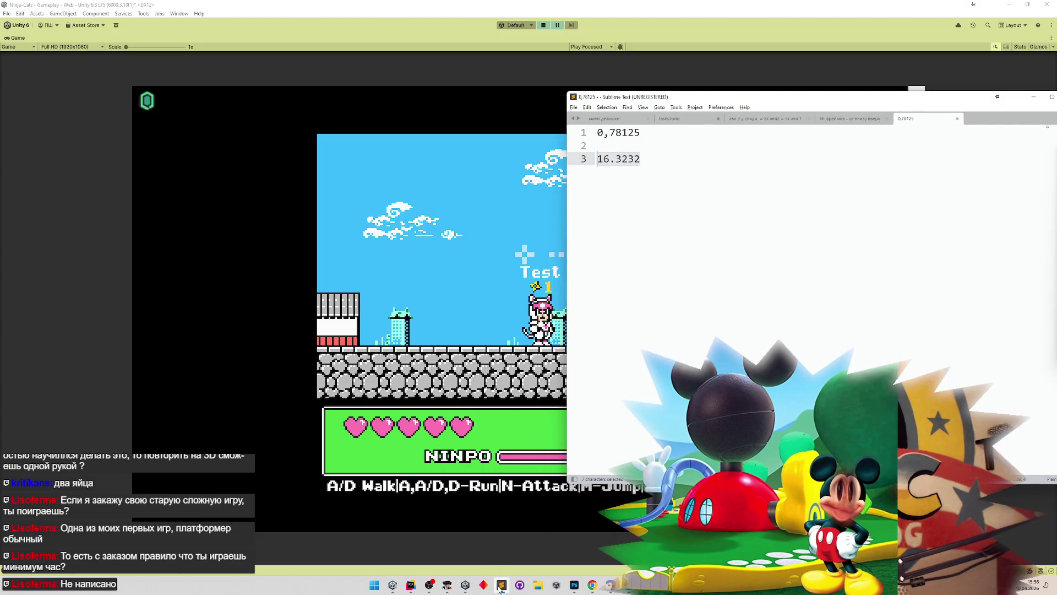
click(516, 535)
key(shift+space)
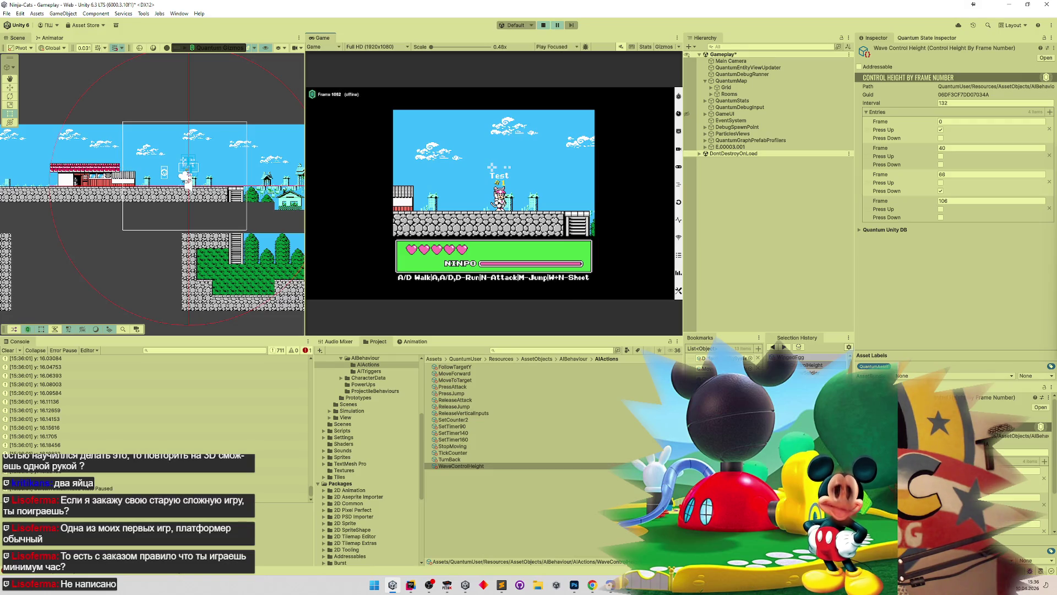
key(alt+Tab)
key(alt+Tab)
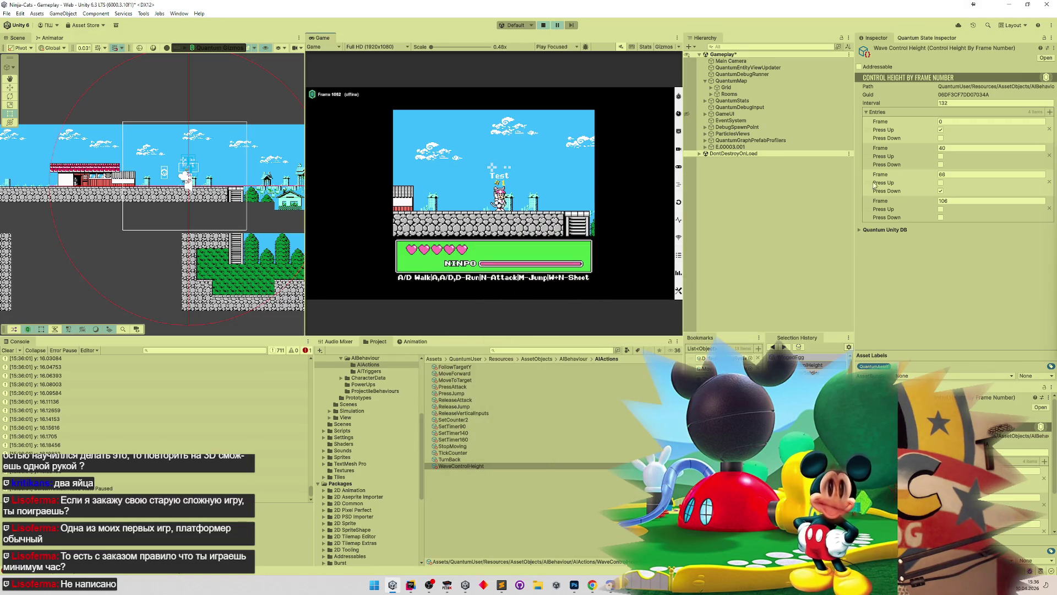
key(ctrl+p)
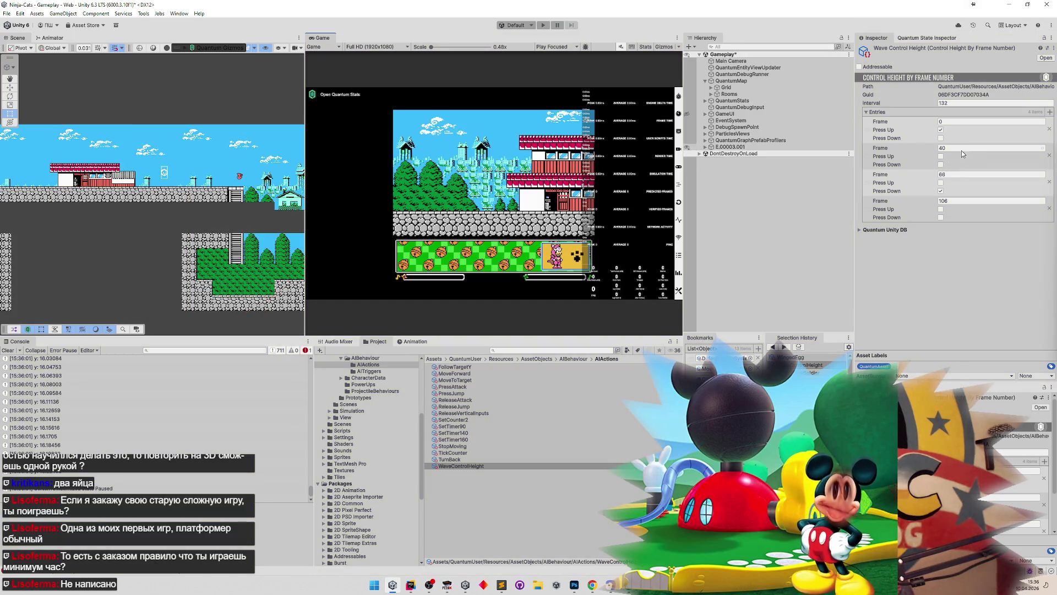
Step: Try second-entry frame values 45 and 44, undoing a third-entry change to 68
click(961, 150)
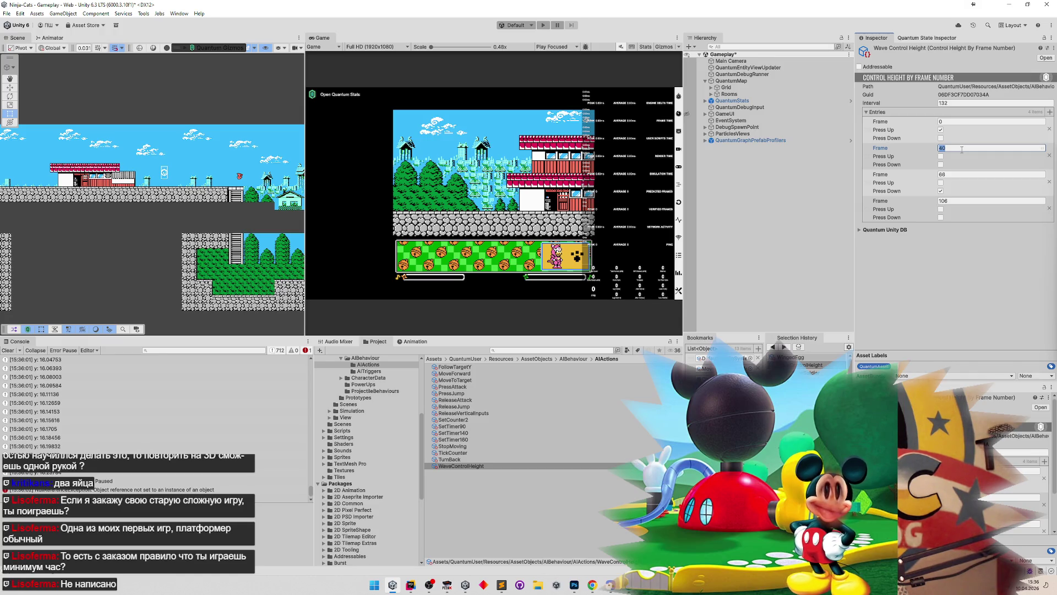
text(45)
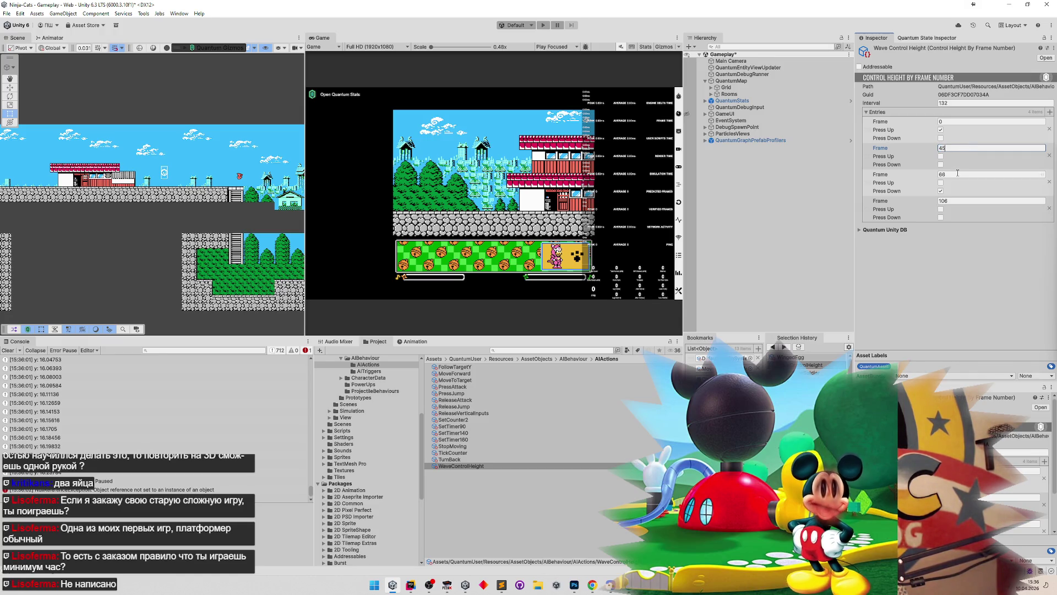
click(951, 174)
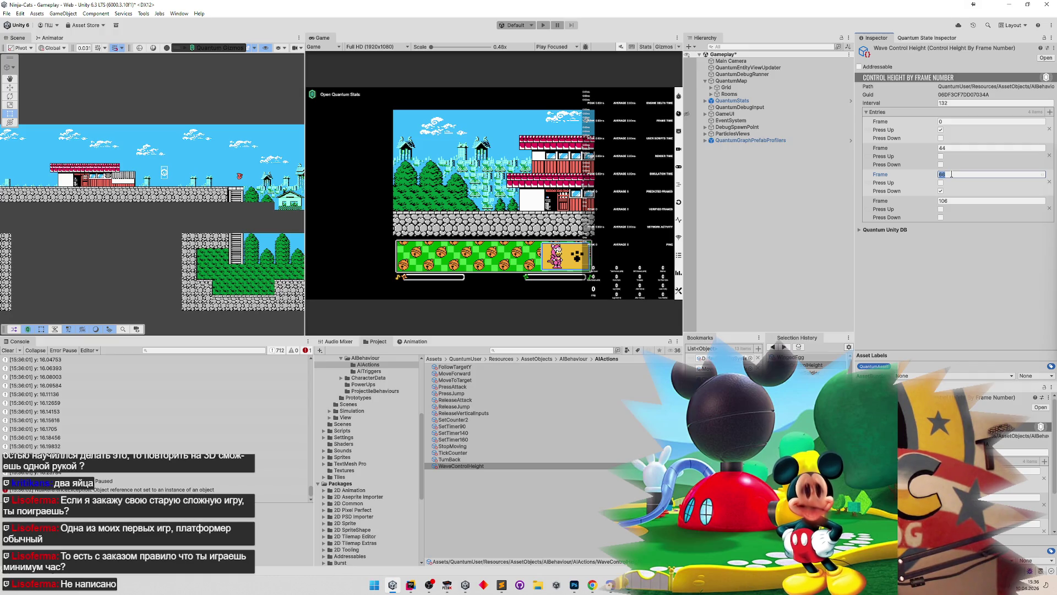
text(68)
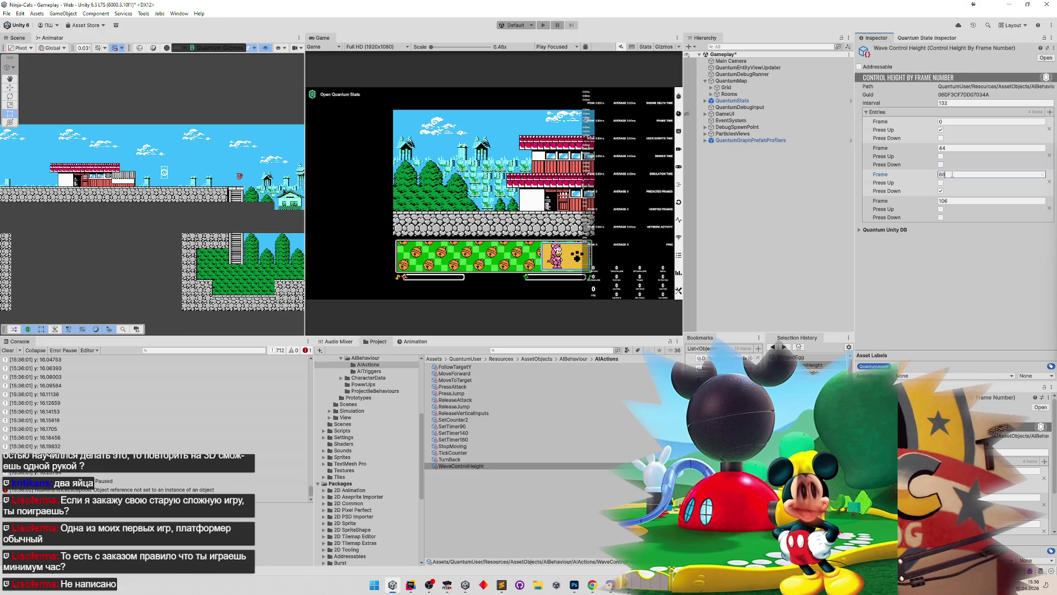
key(ctrl+z)
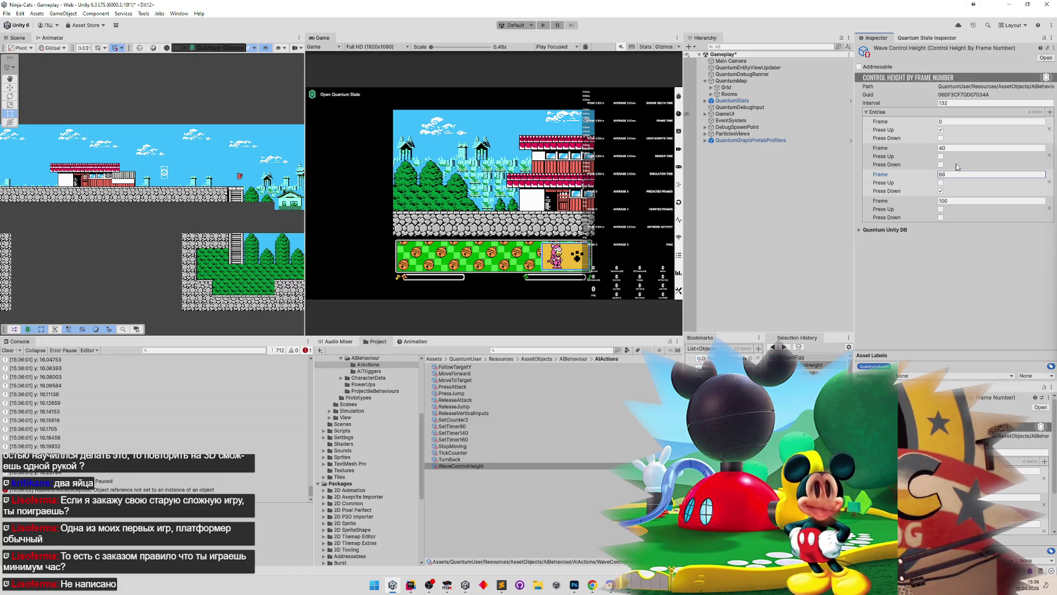
click(967, 148)
text(44)
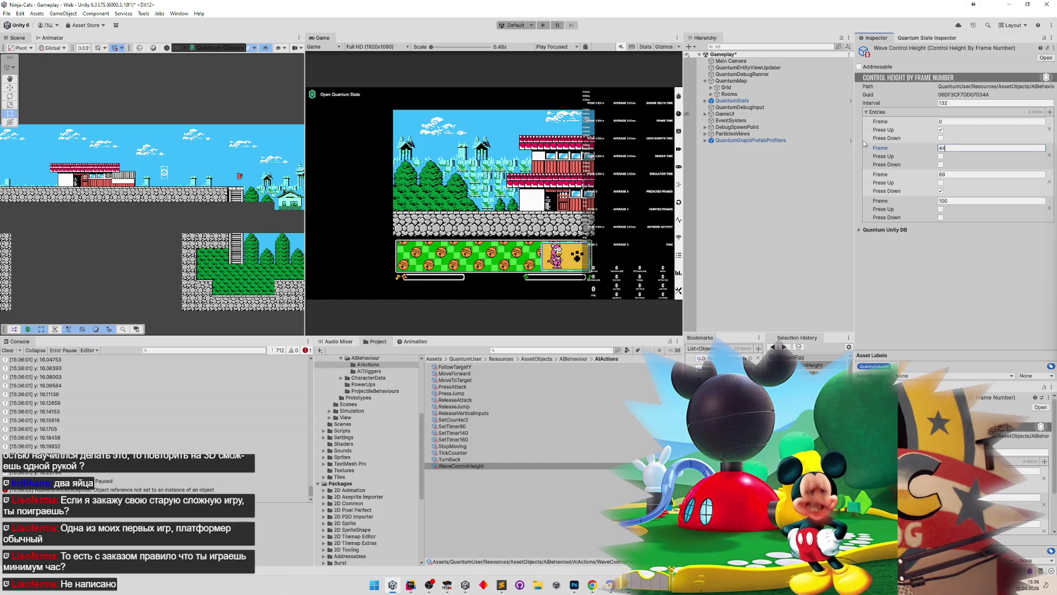
Step: Set the second entry's frame to 46 and the last entry's frame to 112
click(973, 177)
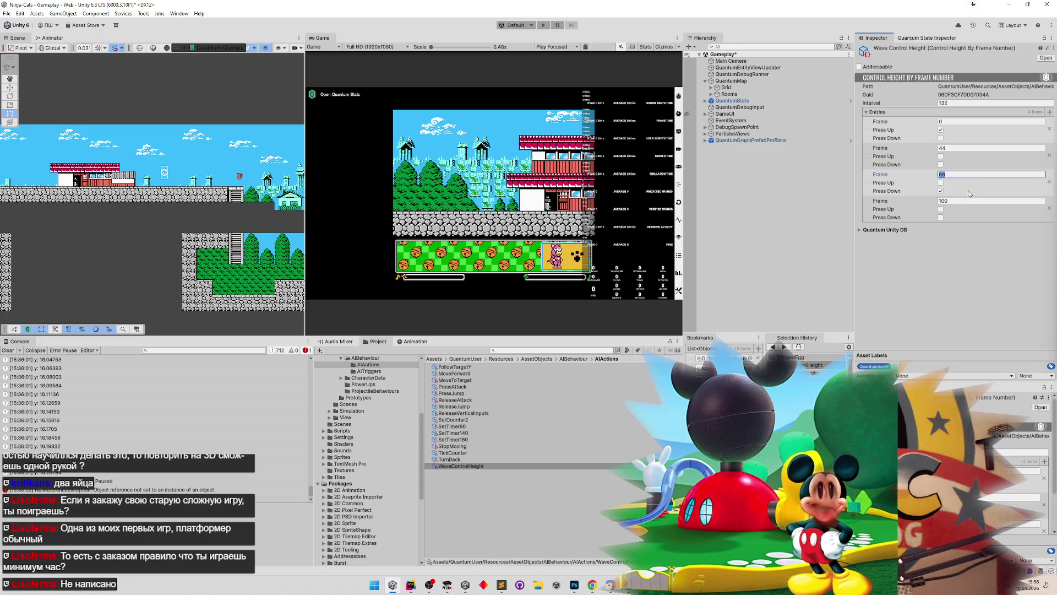
click(965, 201)
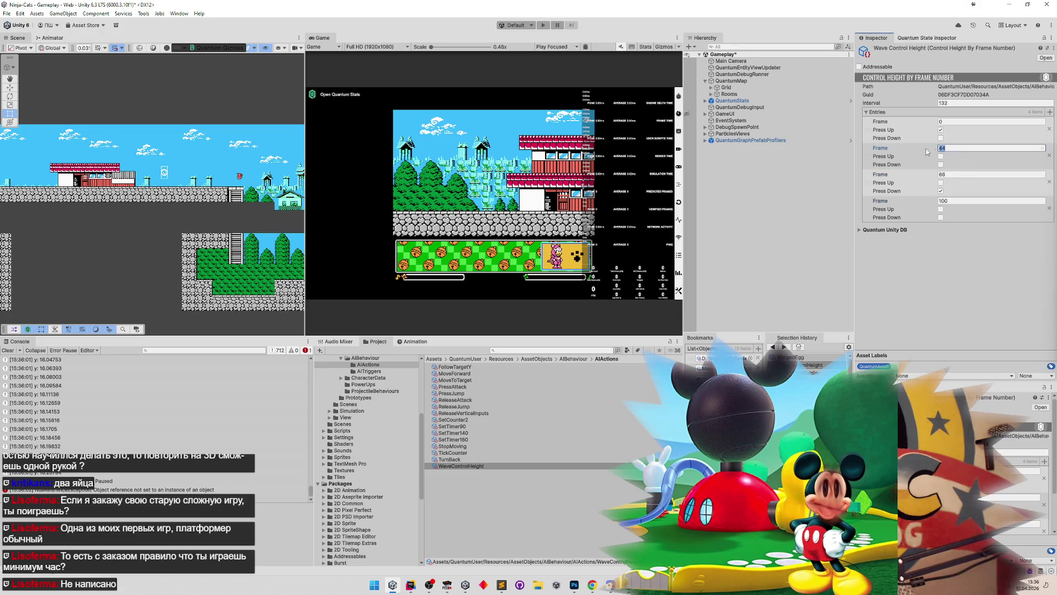
drag(905, 148, 861, 150)
text(46)
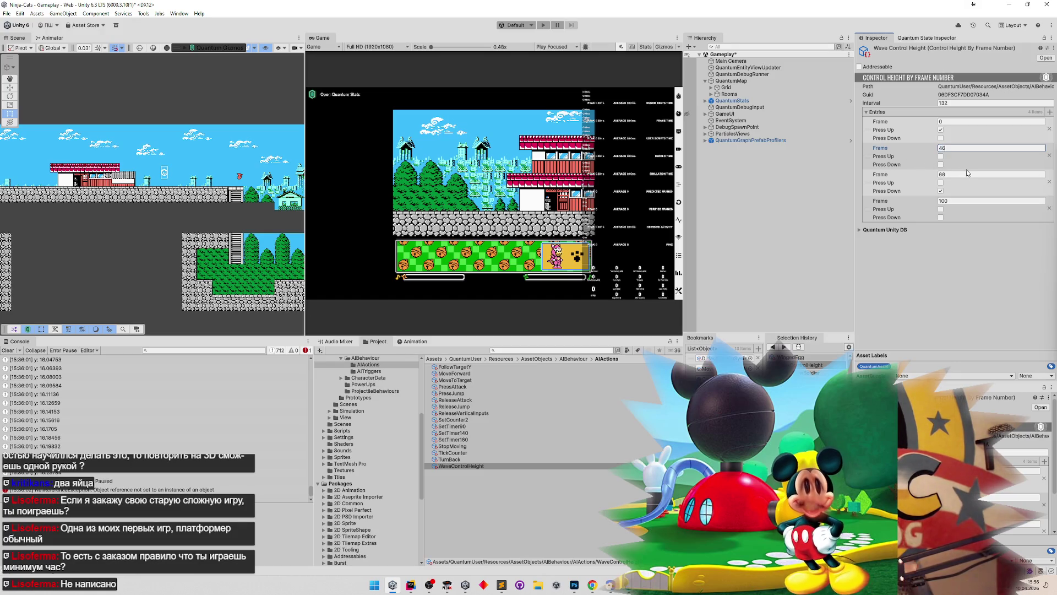
key(Tab)
key(Tab)
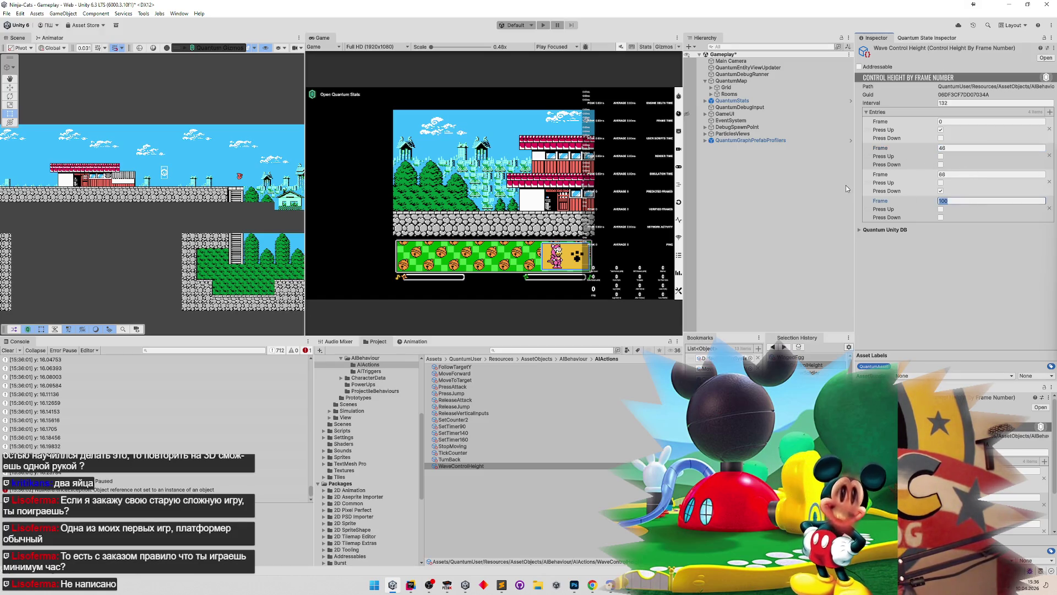
text(110)
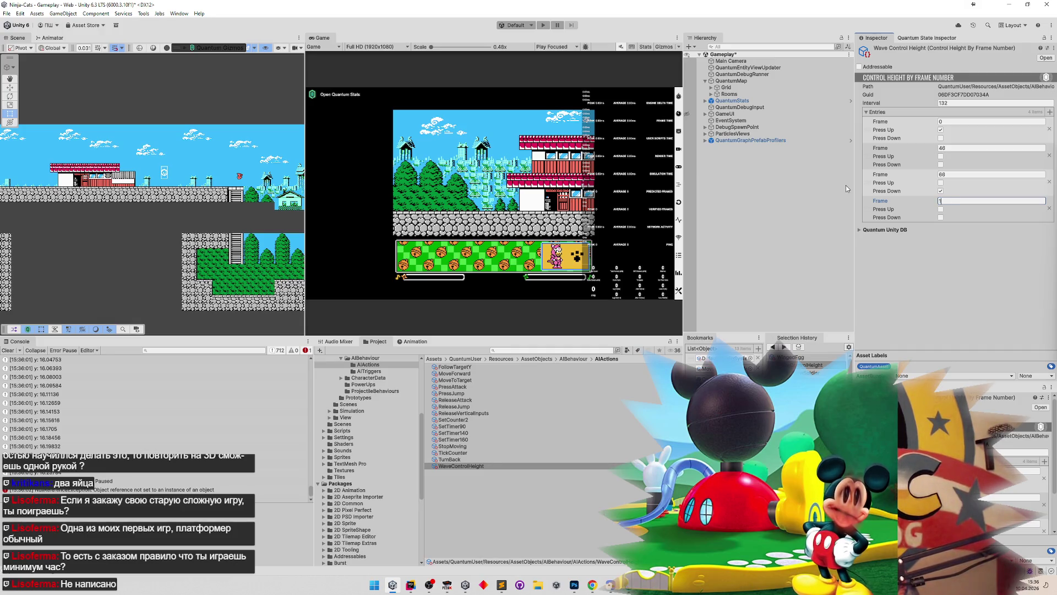
click(969, 201)
text(112)
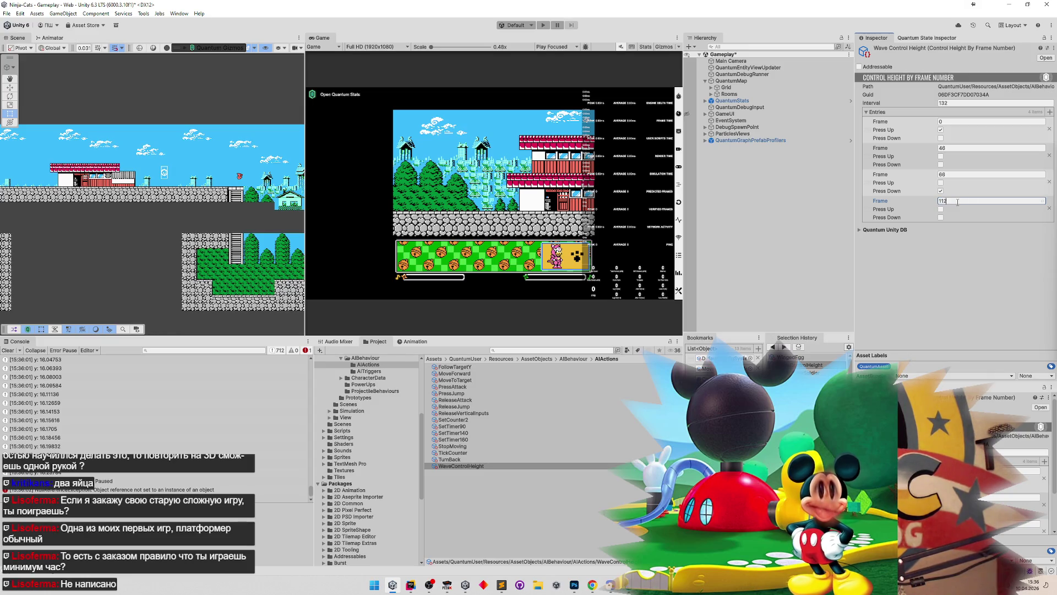
click(502, 131)
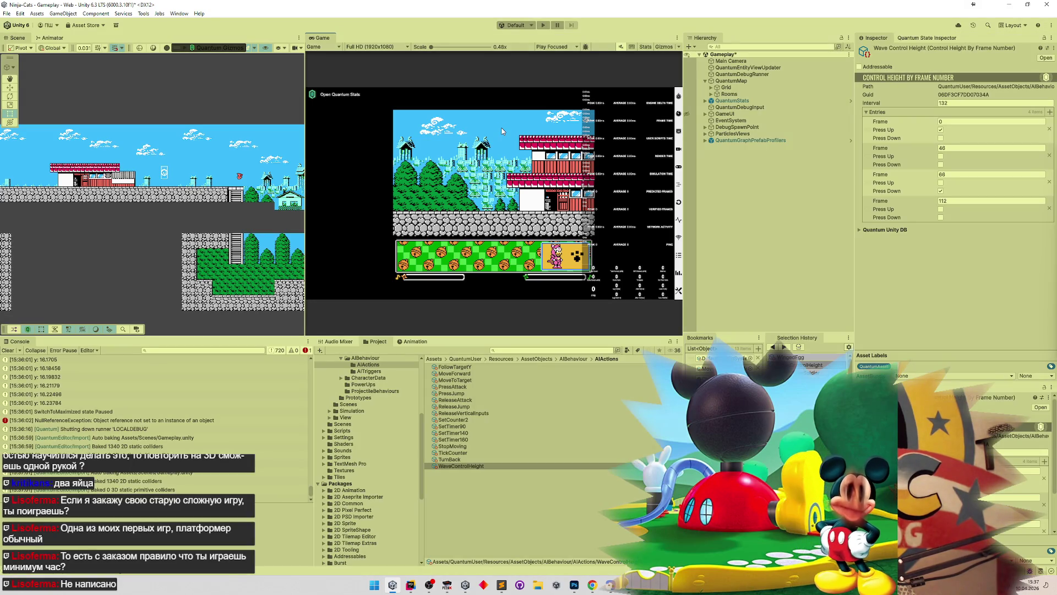
Step: Play-test the retuned timings in a maximized Game view, then select the logged height 16.44437 in the Console
key(shift+space)
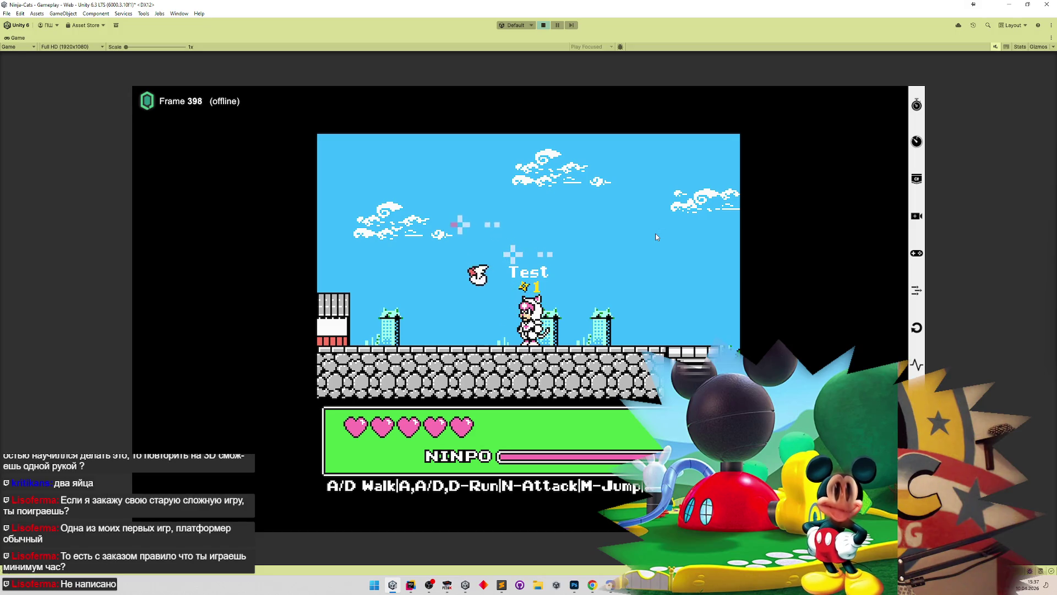
key(shift+space)
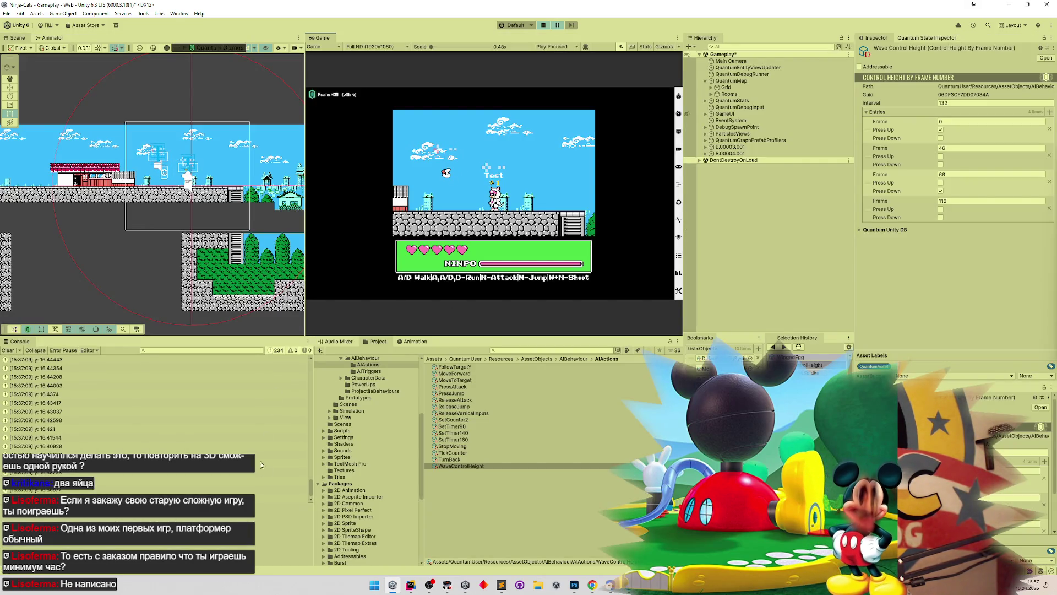
mouse_move(313, 481)
mouse_down()
mouse_move(307, 450)
mouse_move(301, 485)
mouse_move(302, 408)
mouse_up()
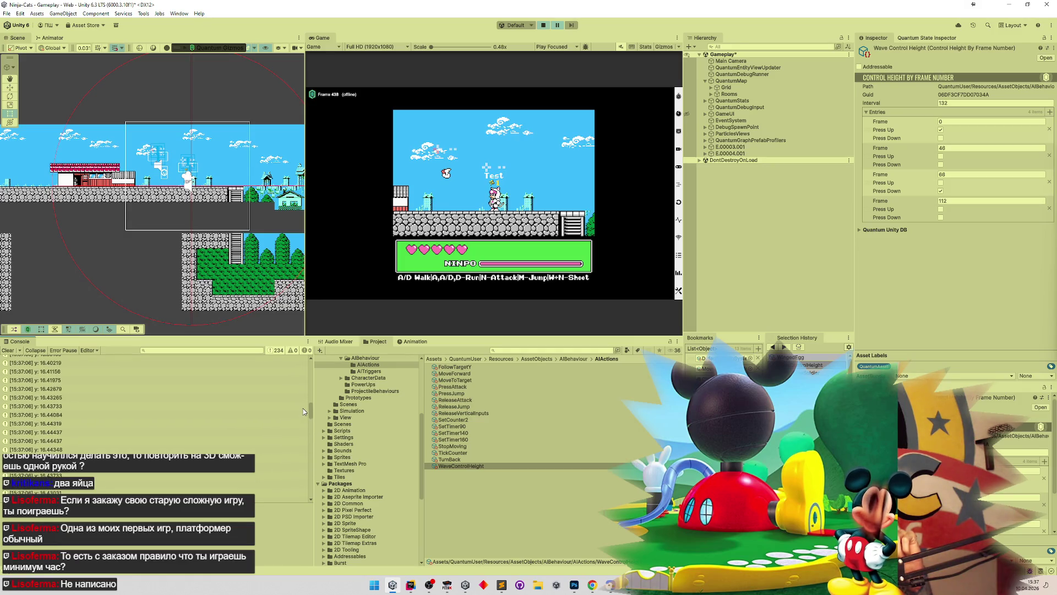
click(76, 441)
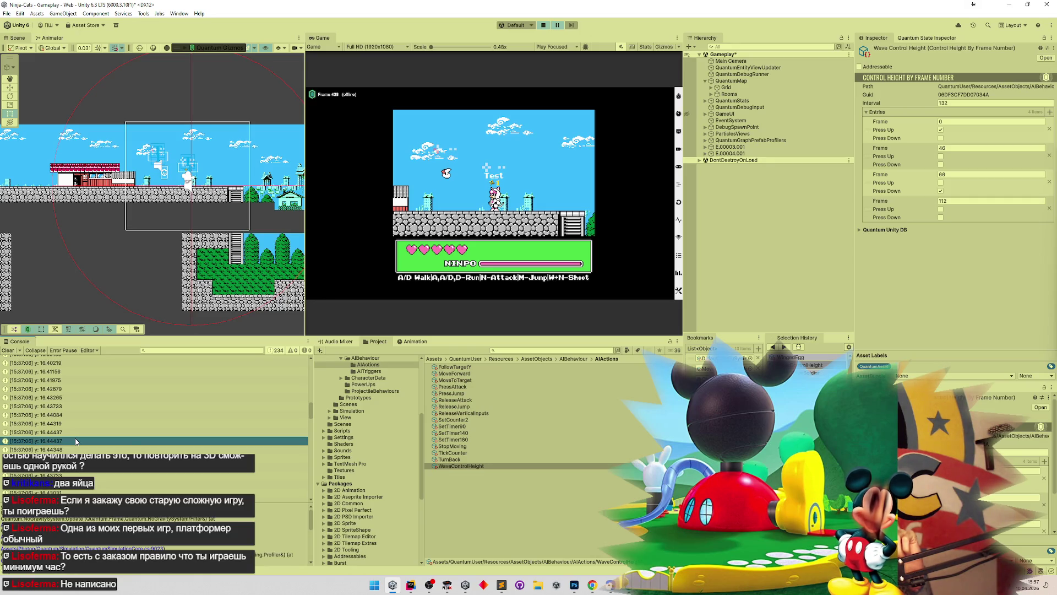
Step: Subtract 15,71568 from 16,44437 in Calculator to get 0,72869, then minimize Calculator
click(502, 585)
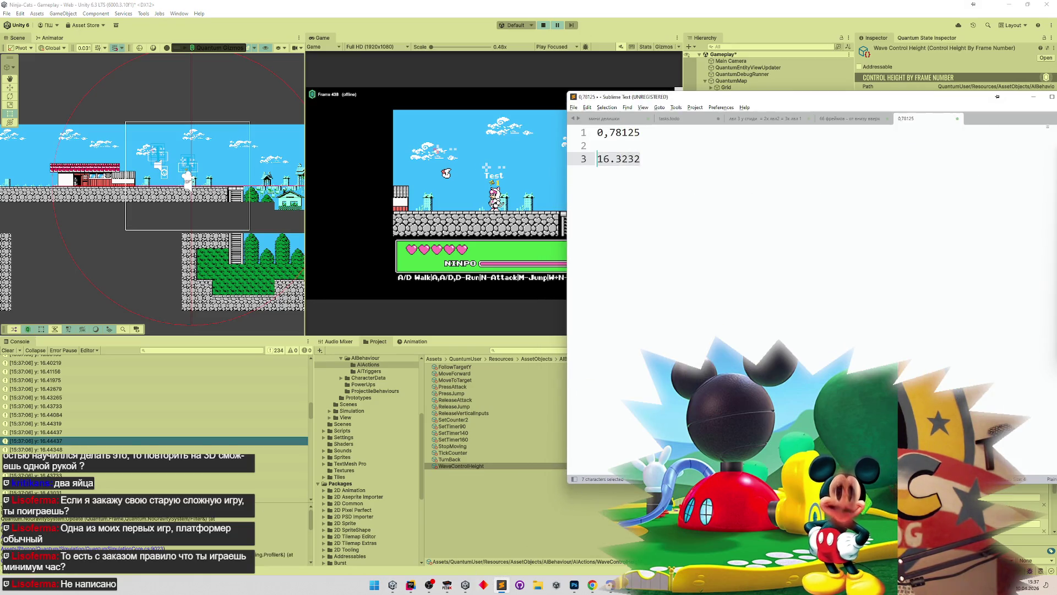
click(571, 319)
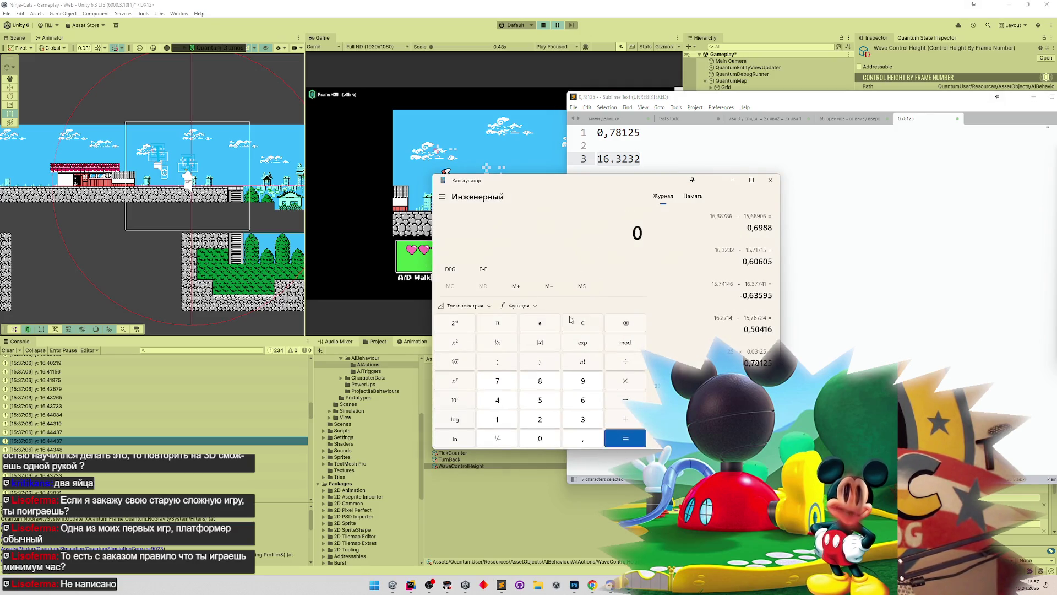
text(16,444)
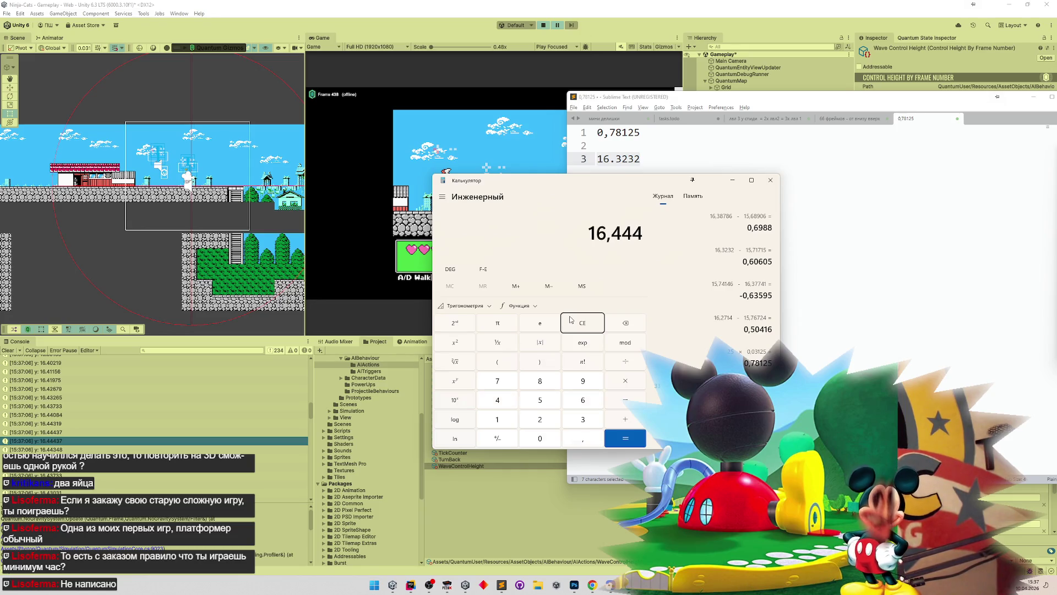
text(37)
key(minus)
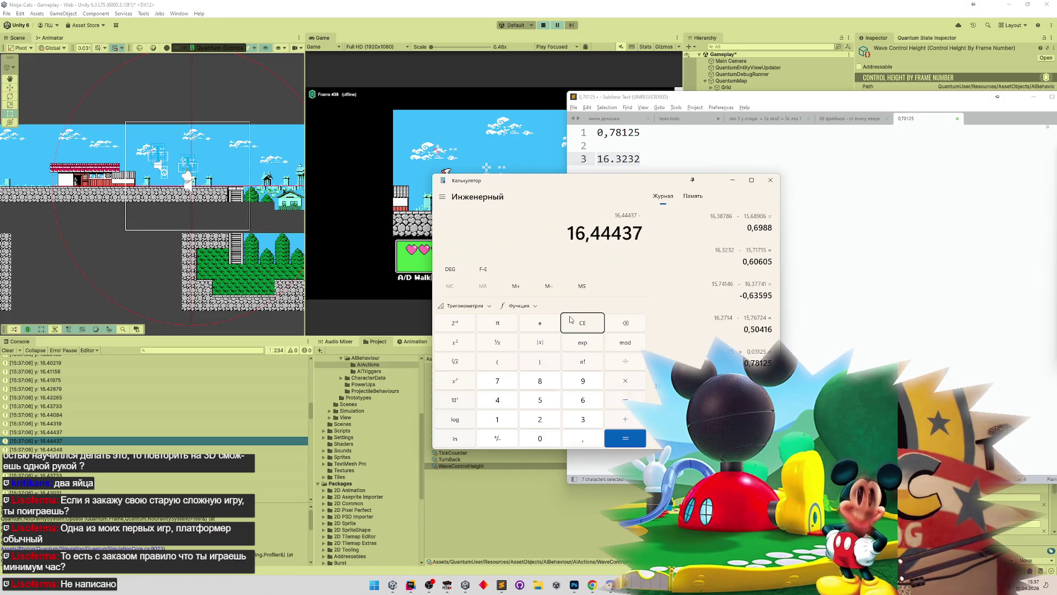
drag(308, 415, 305, 450)
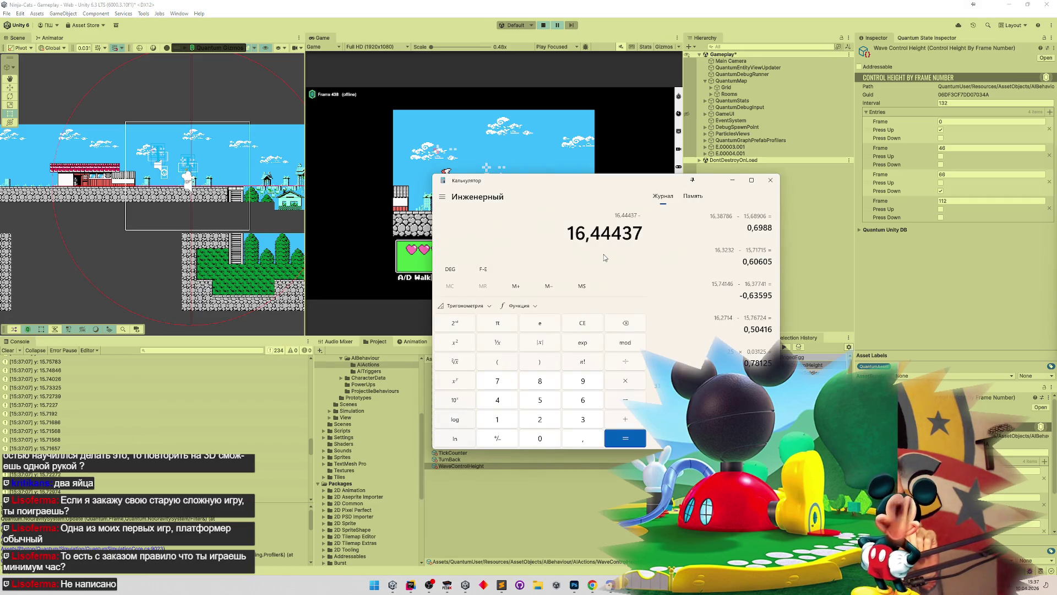
text(15,)
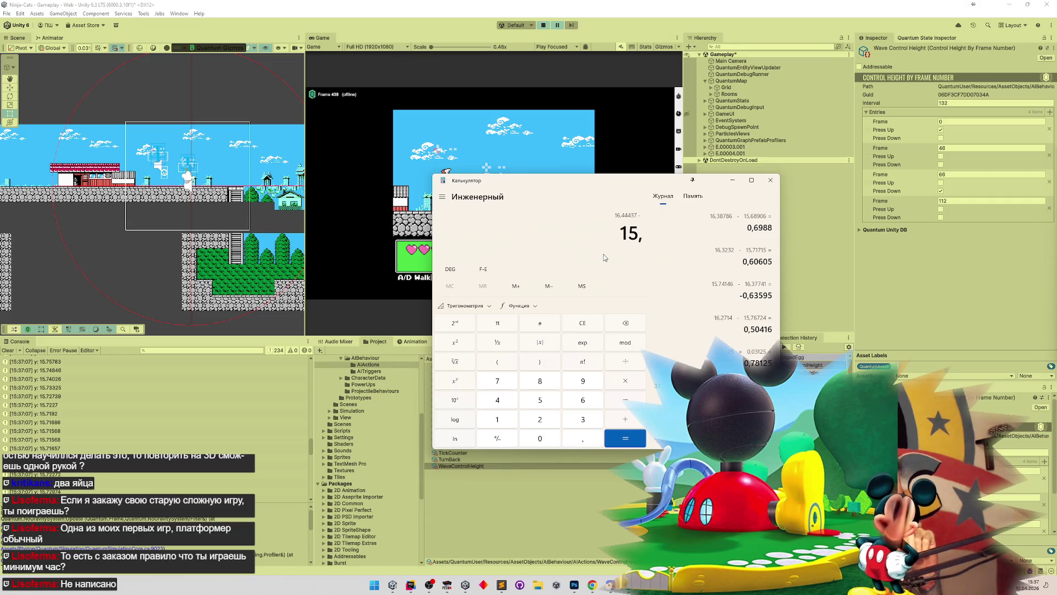
text(71)
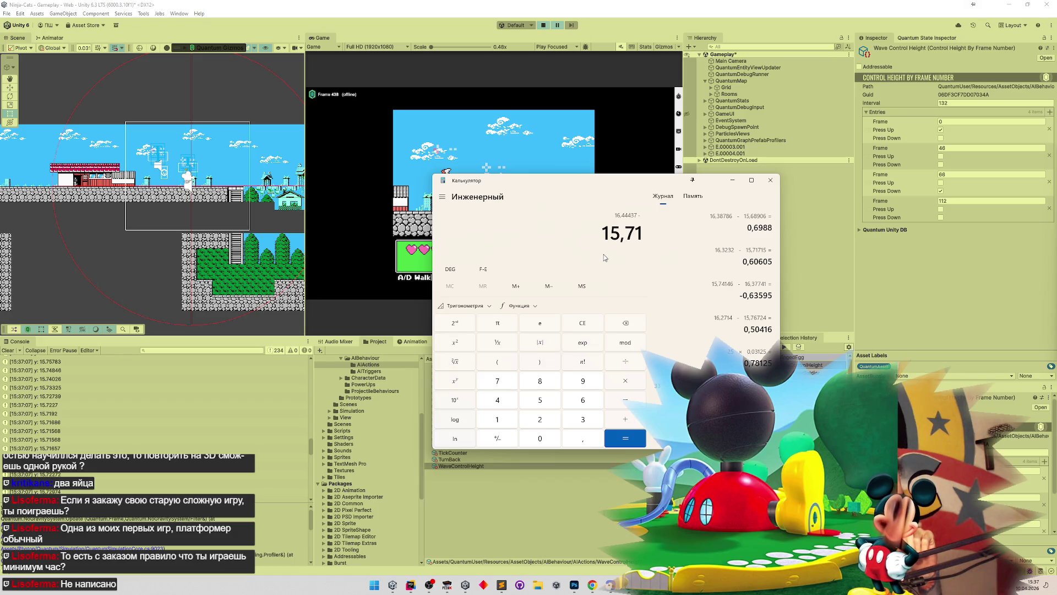
text(568)
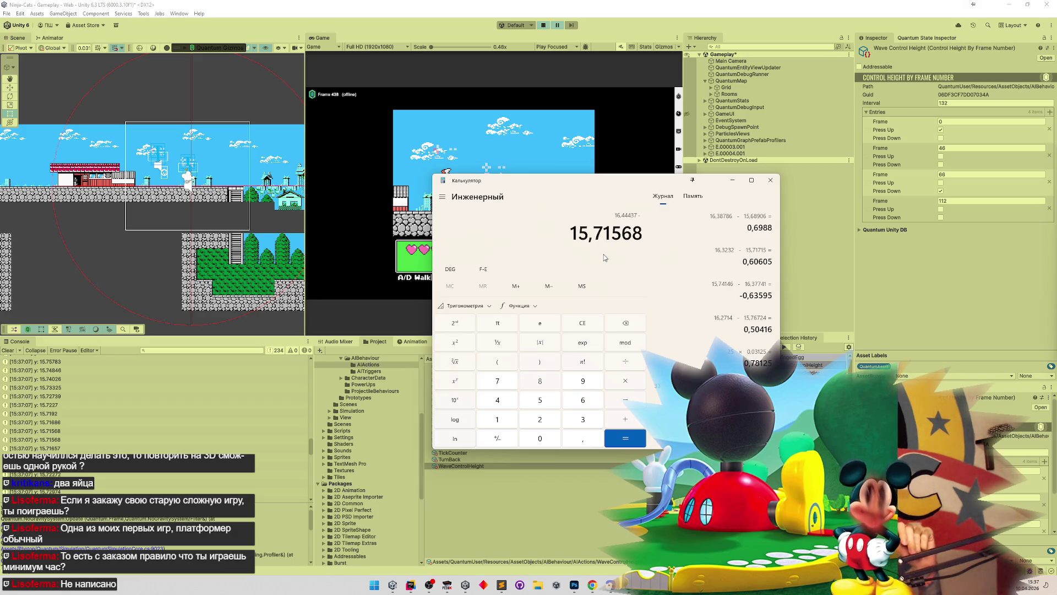
key(Return)
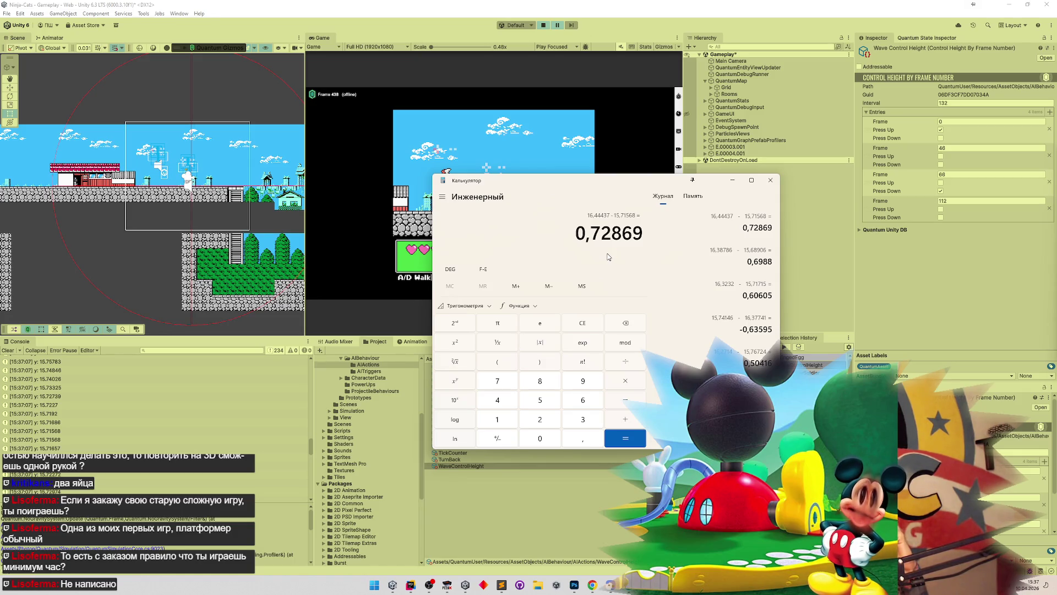
click(732, 180)
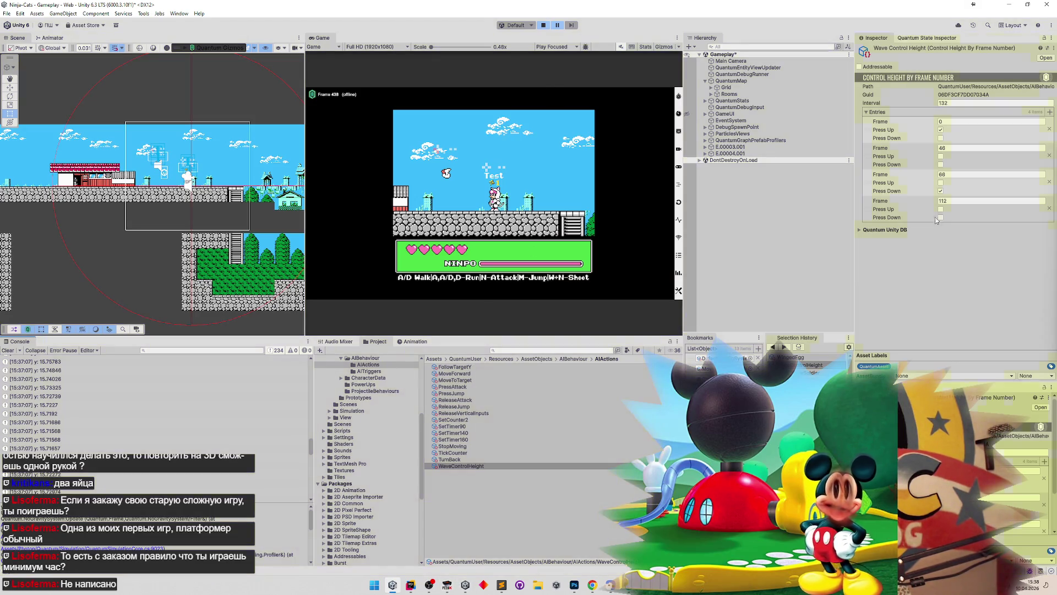
Step: Stop Play mode and change the second Wave Control Height frame from 46 to 52
key(ctrl+p)
click(954, 148)
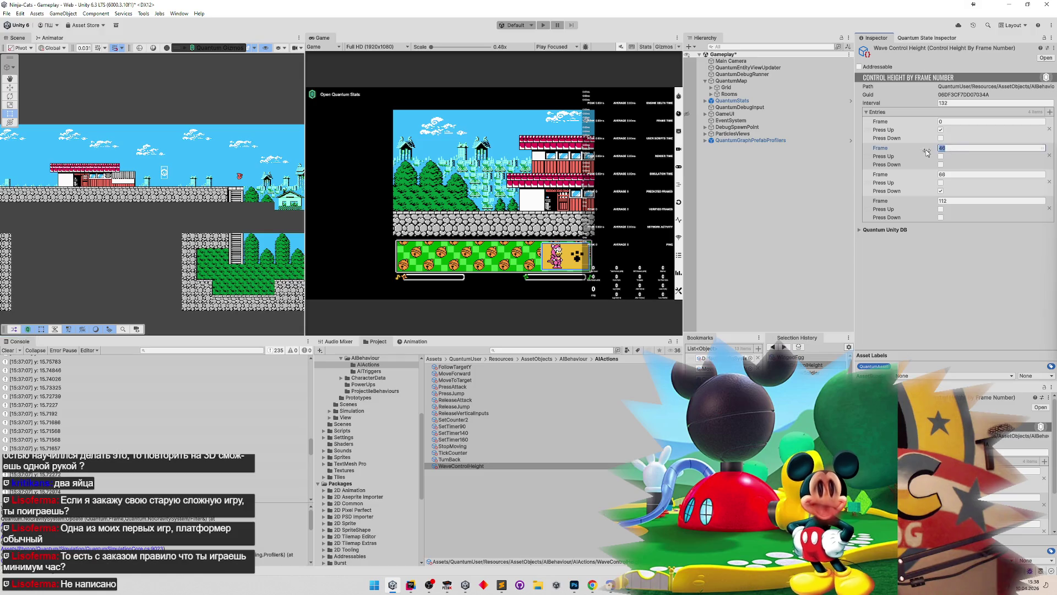
text(52)
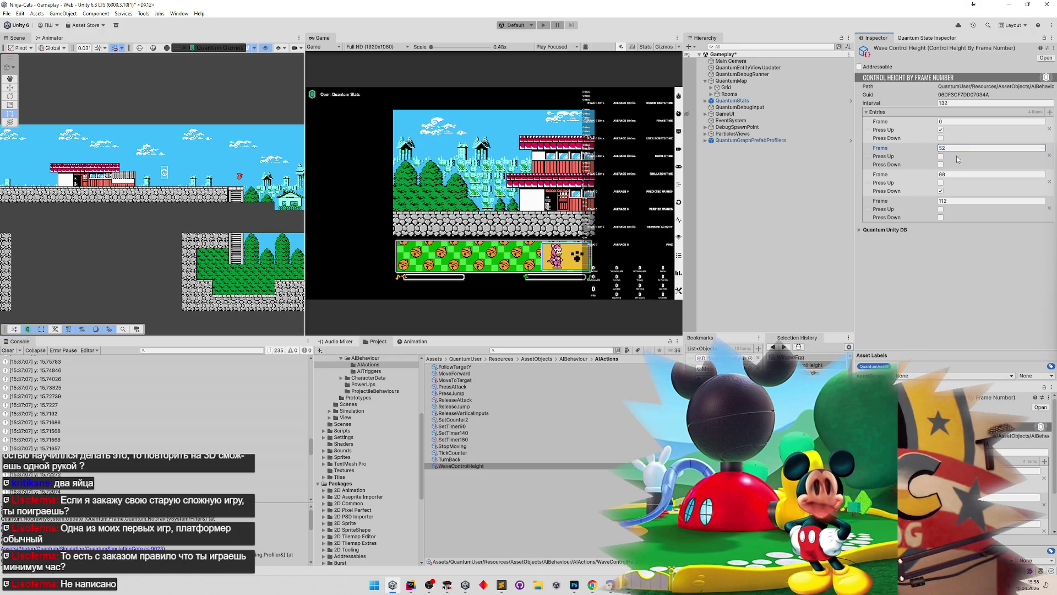
click(956, 174)
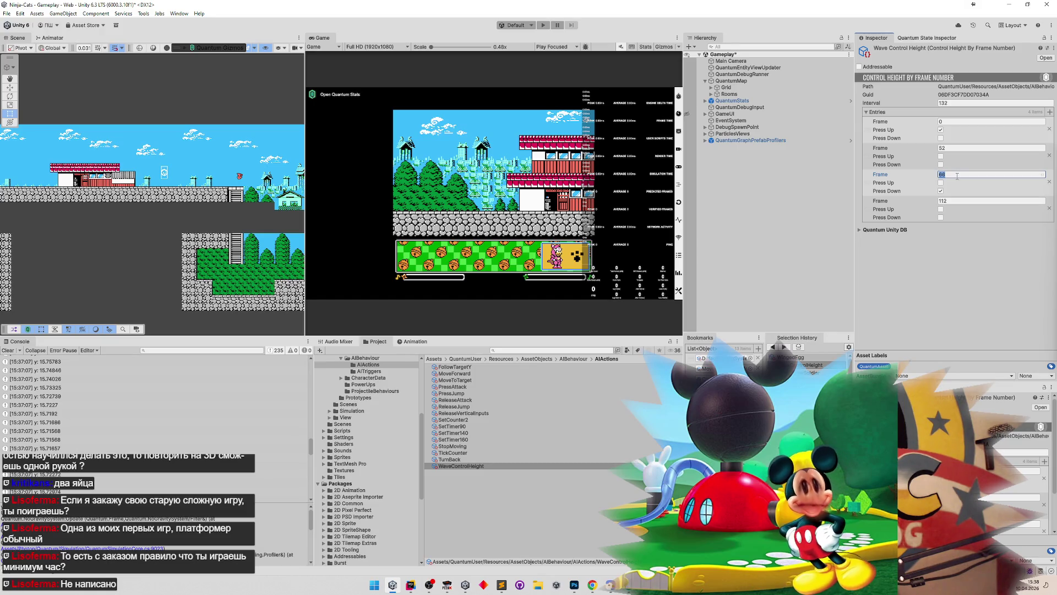
click(963, 148)
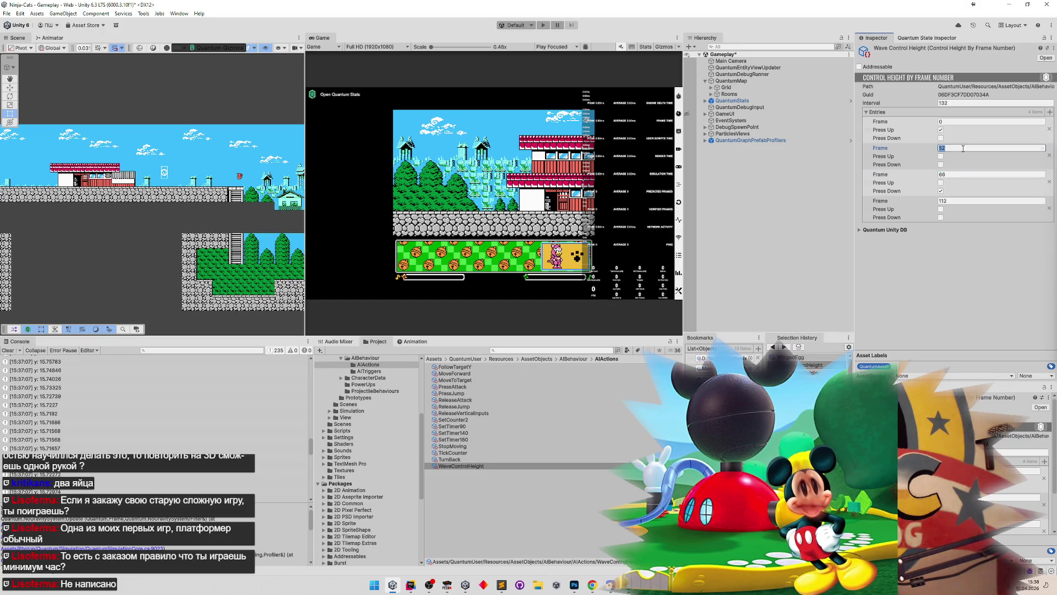
click(956, 175)
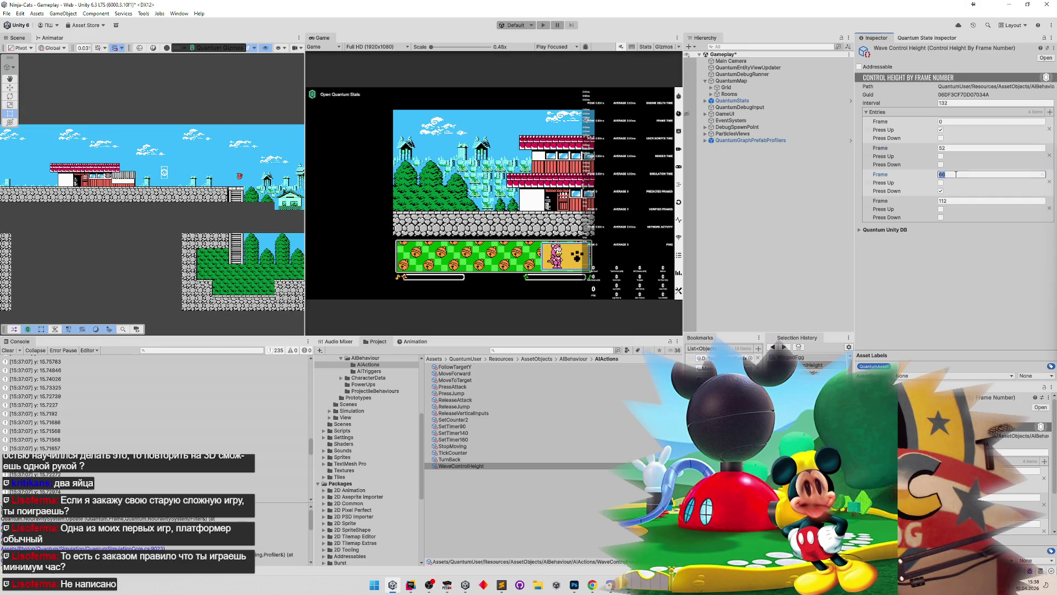
Step: Change the last entry's frame from 112 to 118, then play the game maximized
click(956, 201)
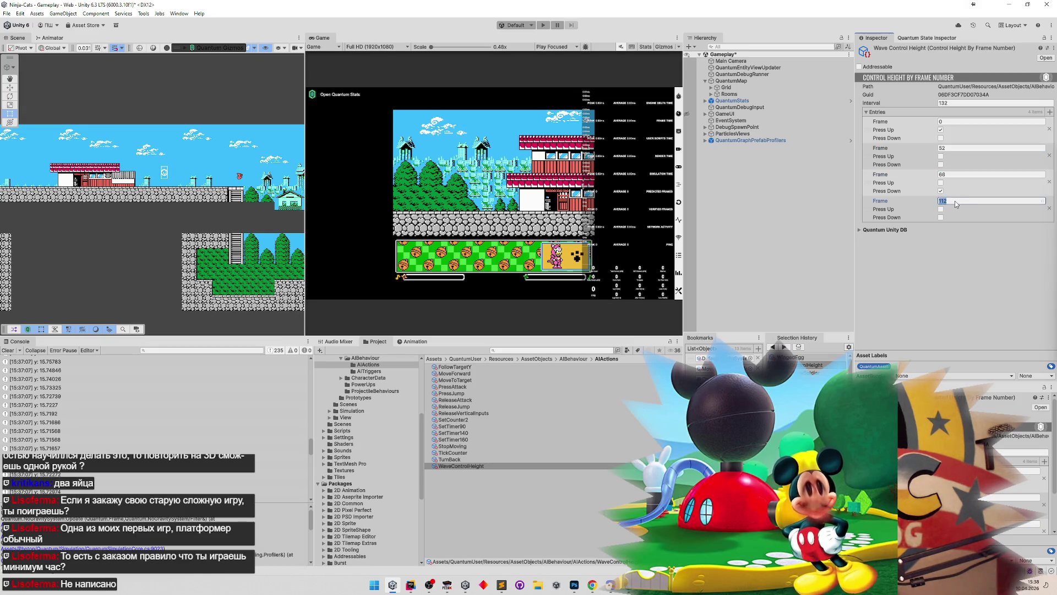
text(1220)
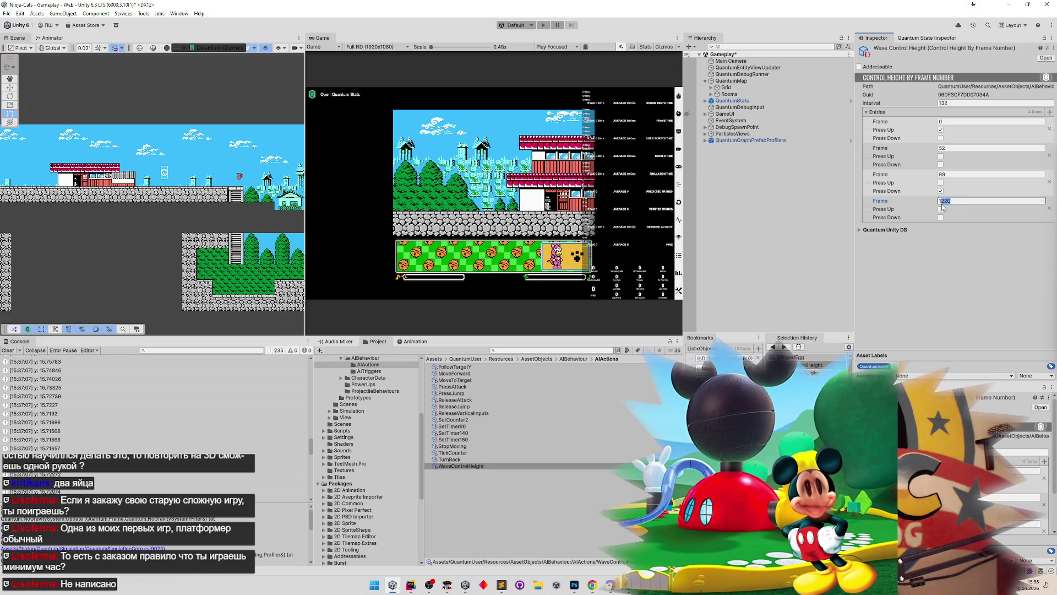
key(BackSpace)
key(BackSpace)
key(BackSpace)
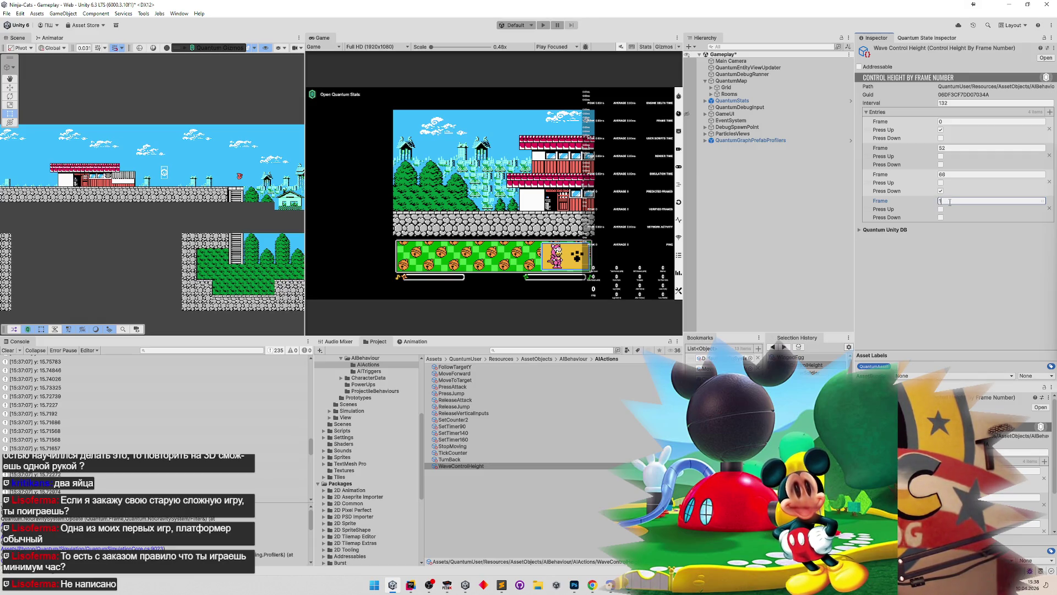
text(118)
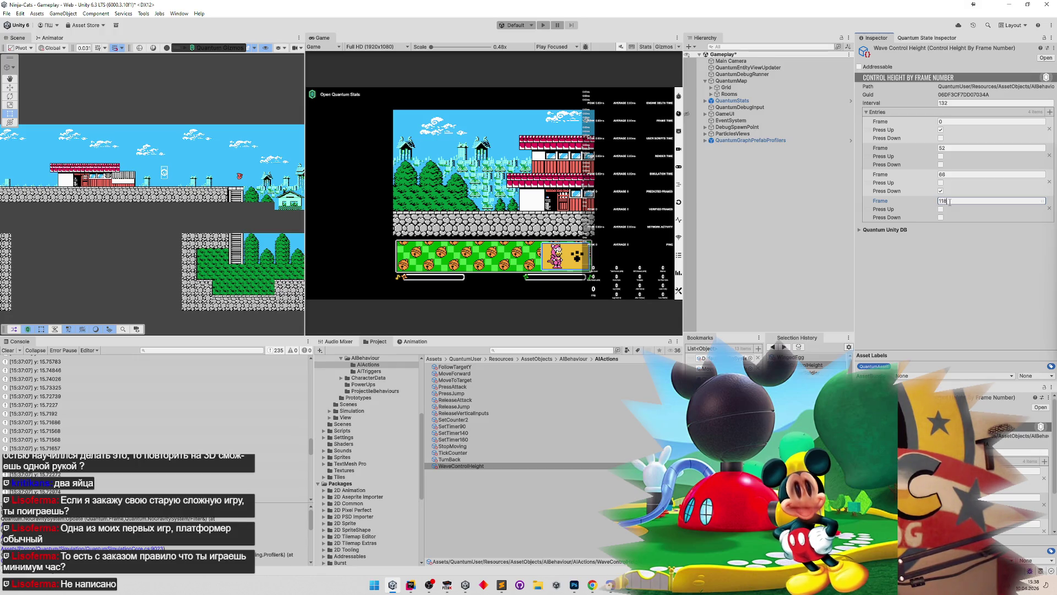
click(560, 186)
key(ctrl+p)
key(shift+space)
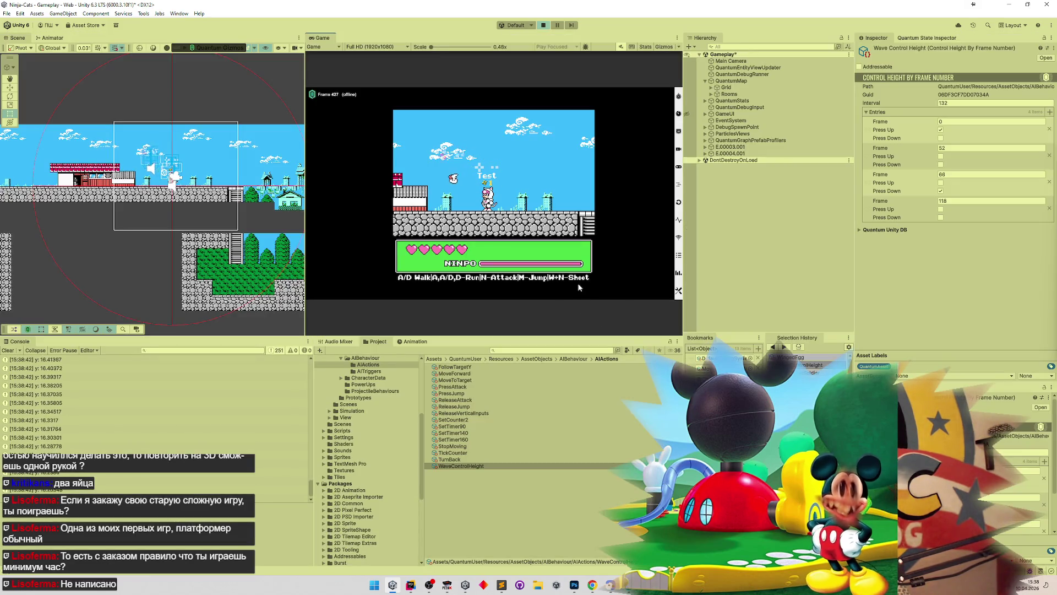
Step: Select the logged height 16.49321 in the Console and bring up the Sublime Text notes
mouse_move(310, 480)
mouse_down()
mouse_move(315, 355)
mouse_move(307, 402)
mouse_up()
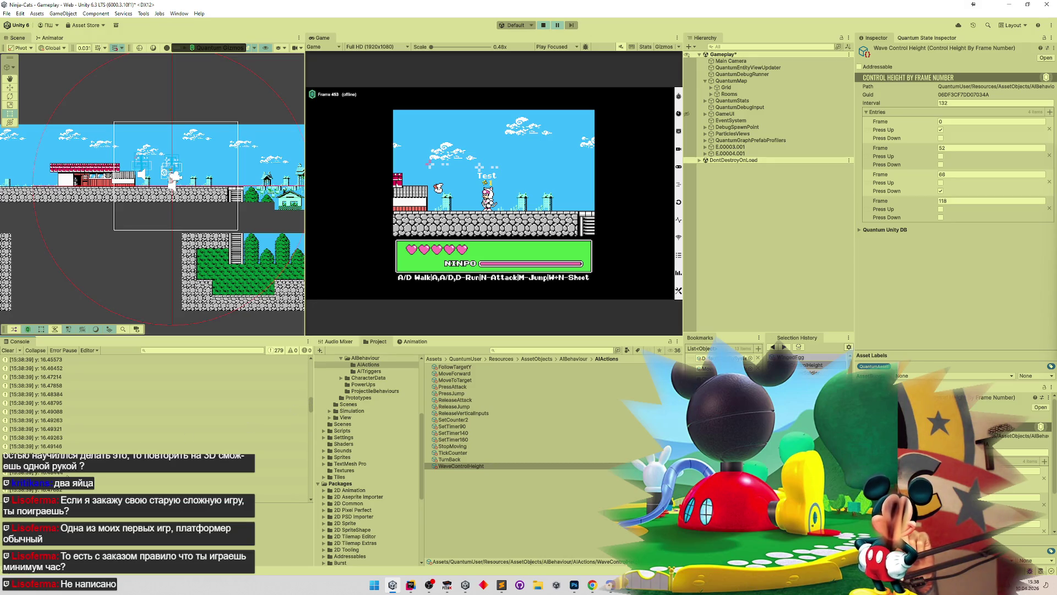
click(63, 429)
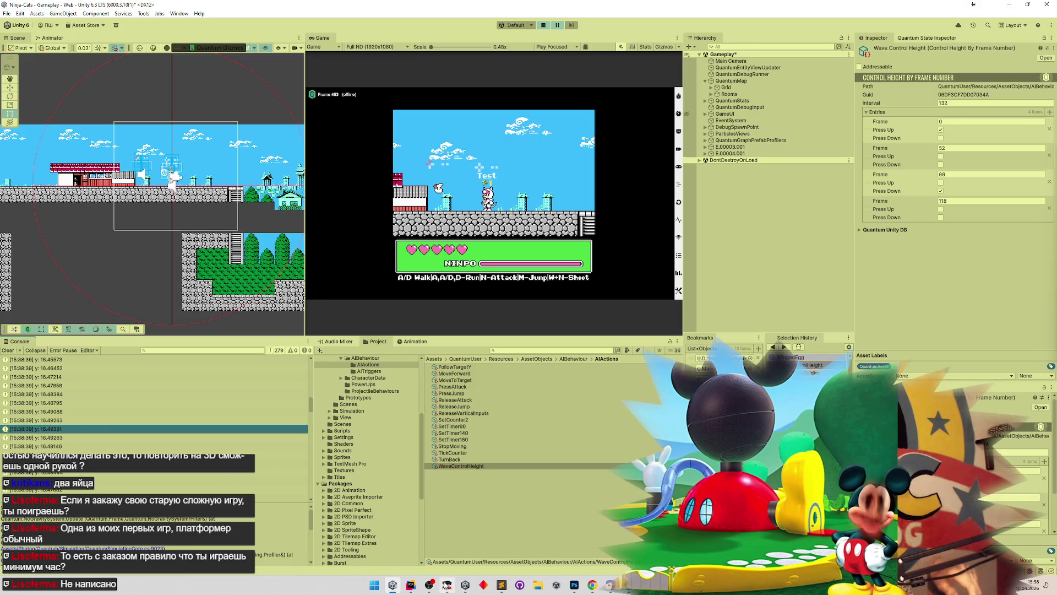
click(501, 585)
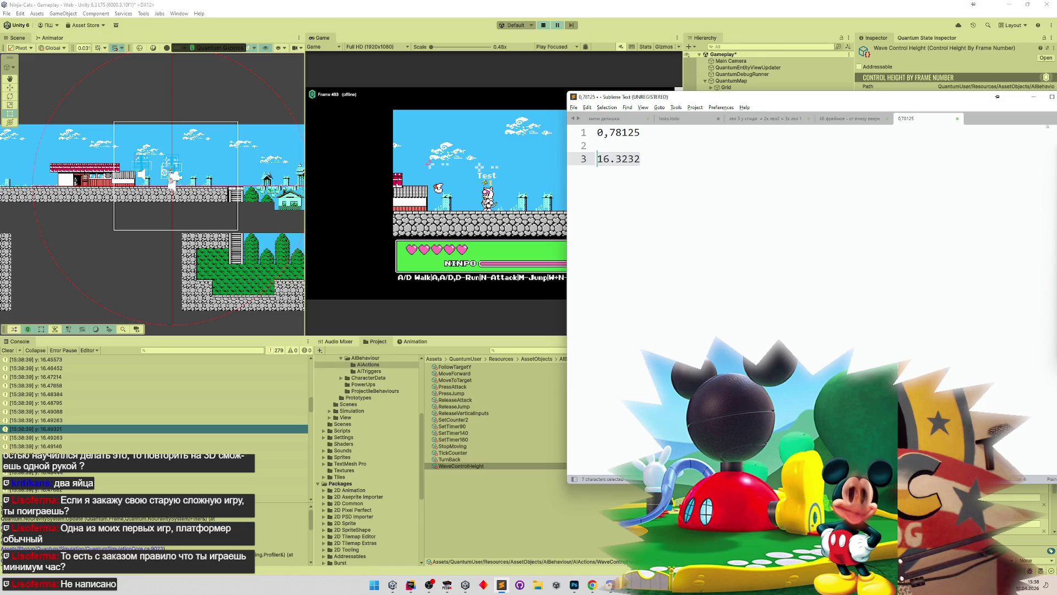
Step: Compute 16,49321 − 15,74173 = 0,75148 in Calculator, taking the second value from the Console
key(XF86Calculator)
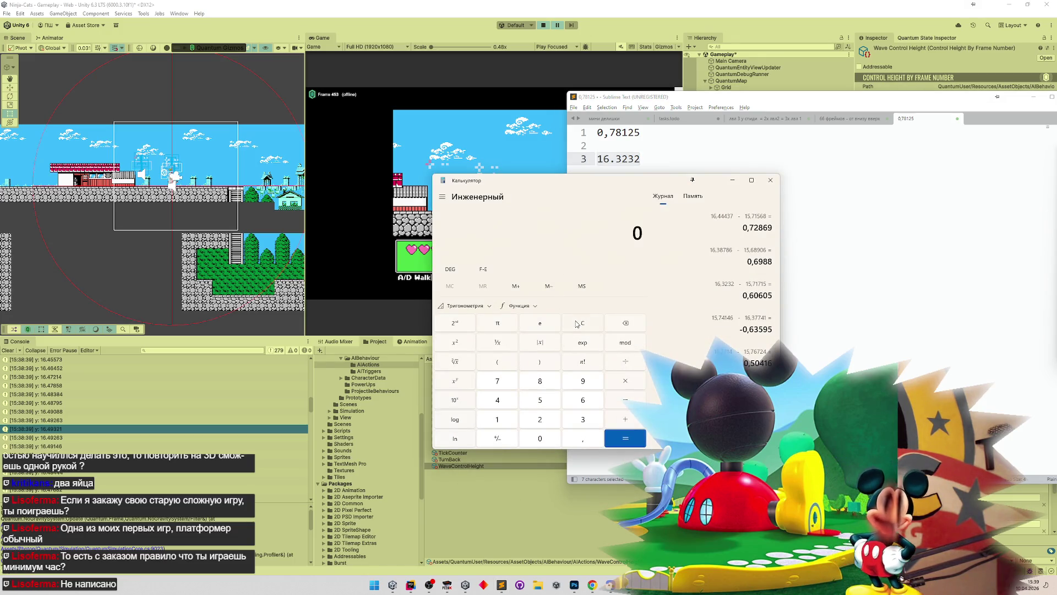
text(16,49321)
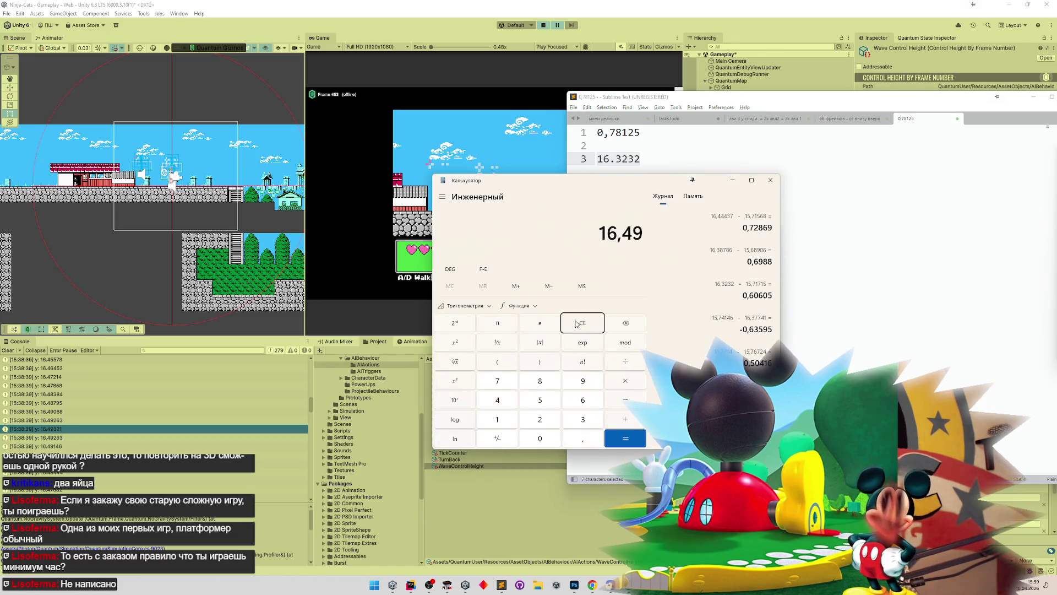
key(minus)
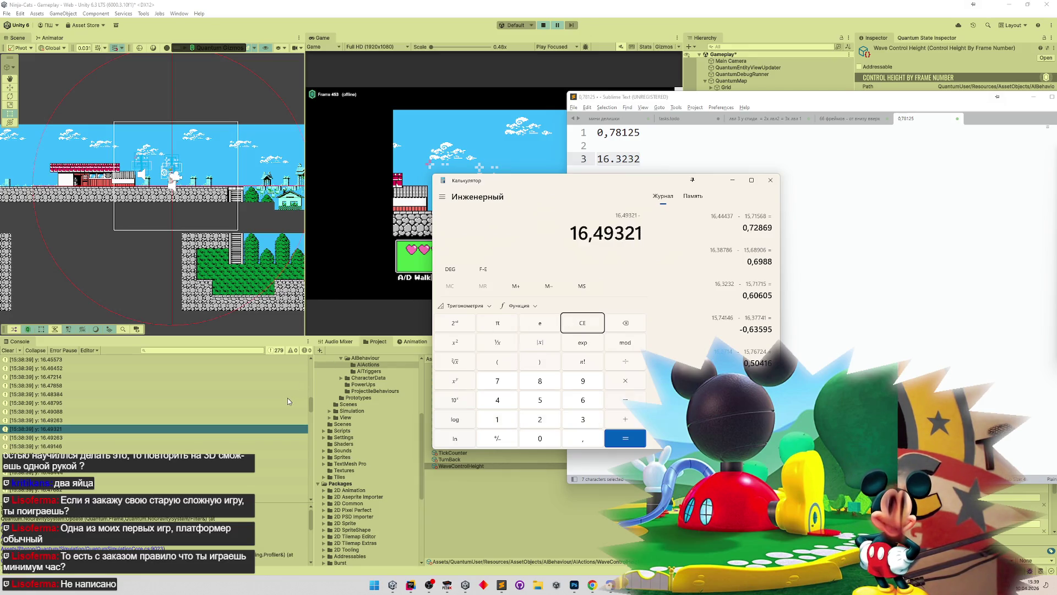
drag(311, 407, 312, 433)
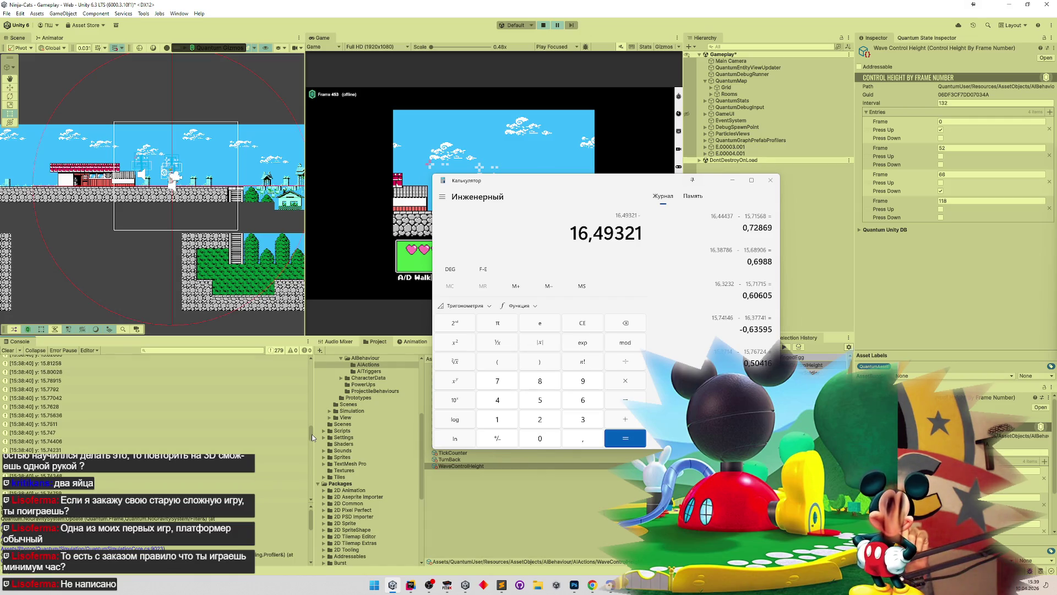
drag(312, 434, 312, 435)
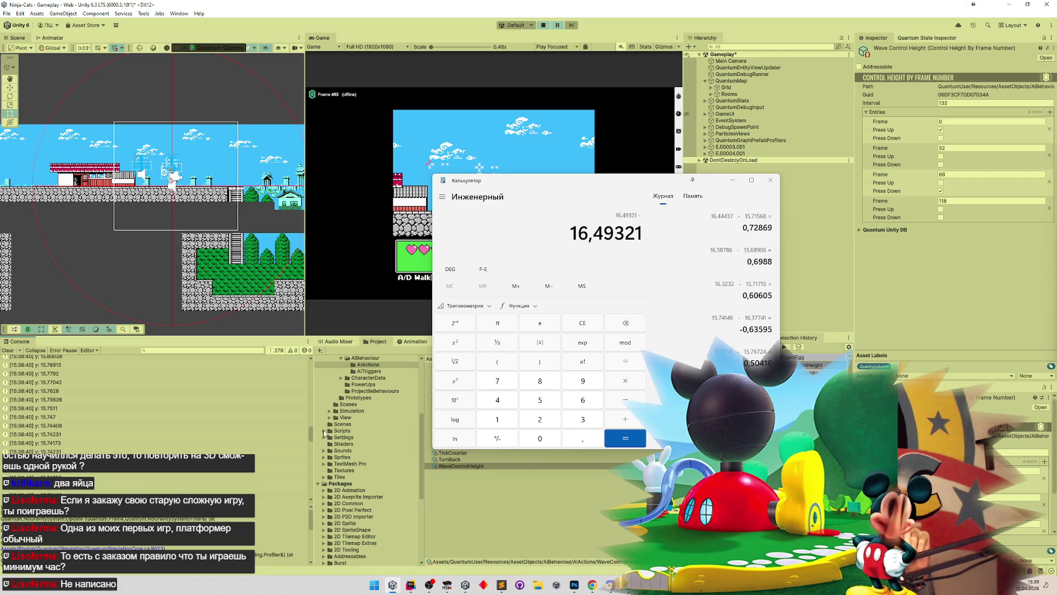
scroll(312, 437, up, 1)
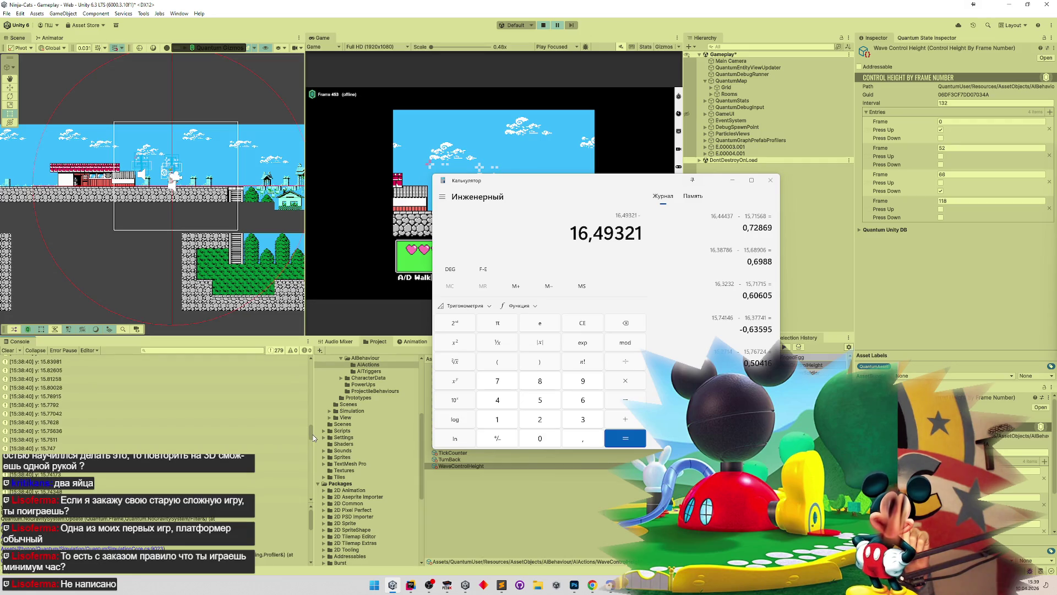
scroll(312, 435, down, 2)
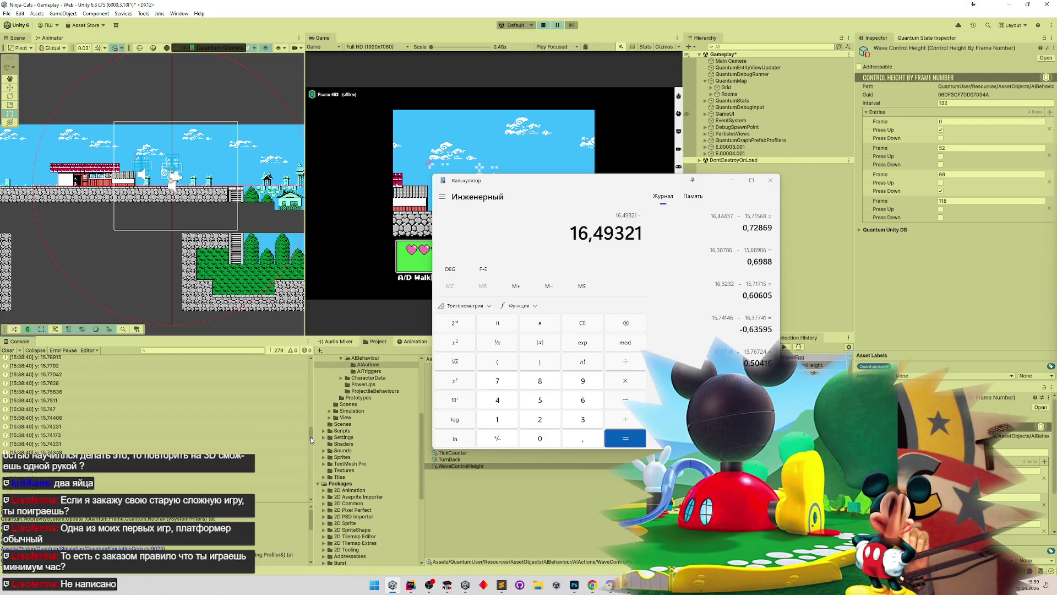
click(81, 434)
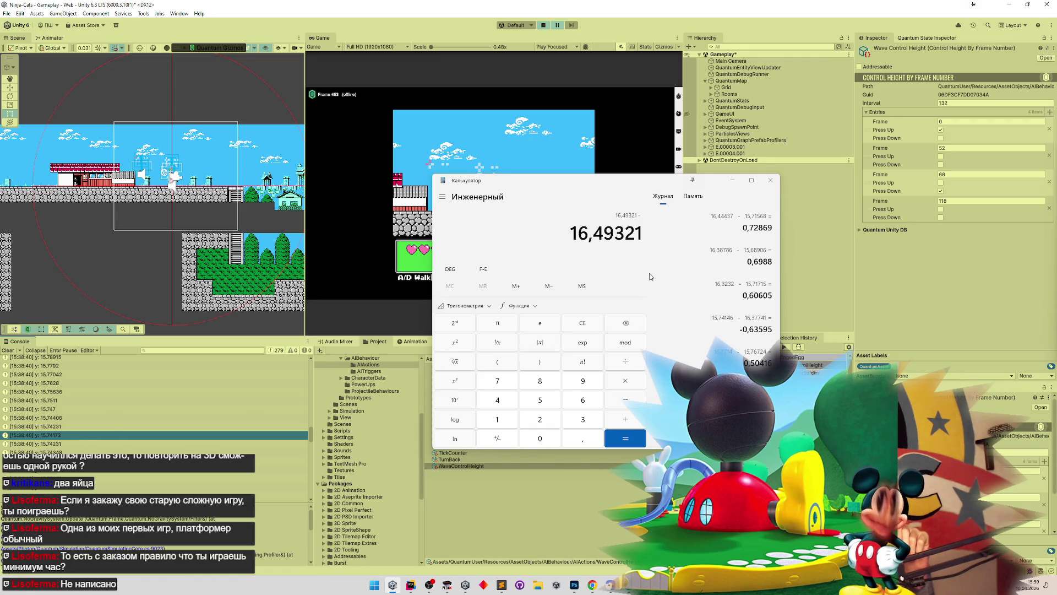
text(15)
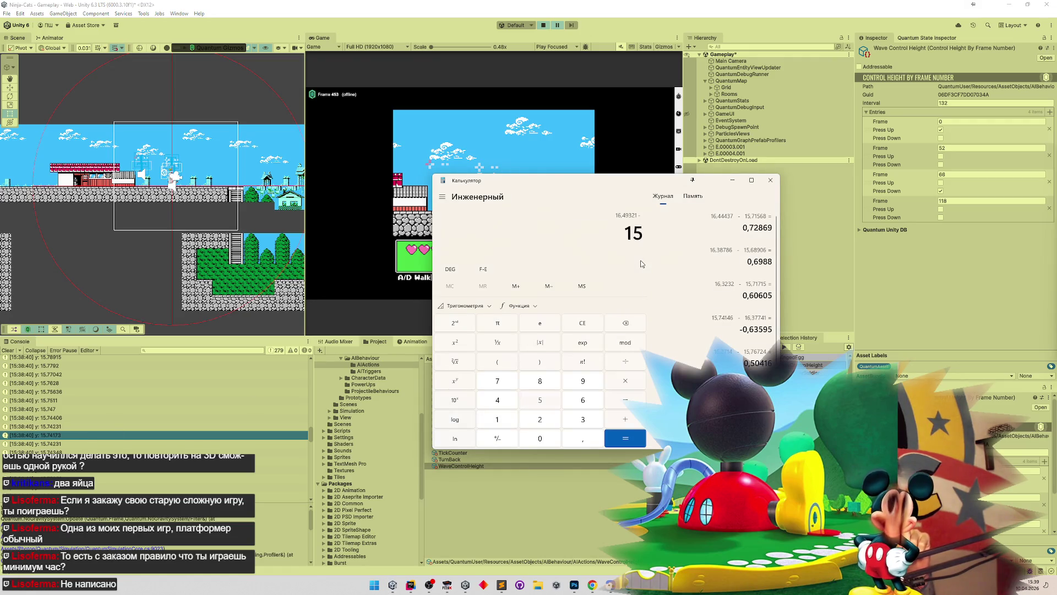
text(,74173)
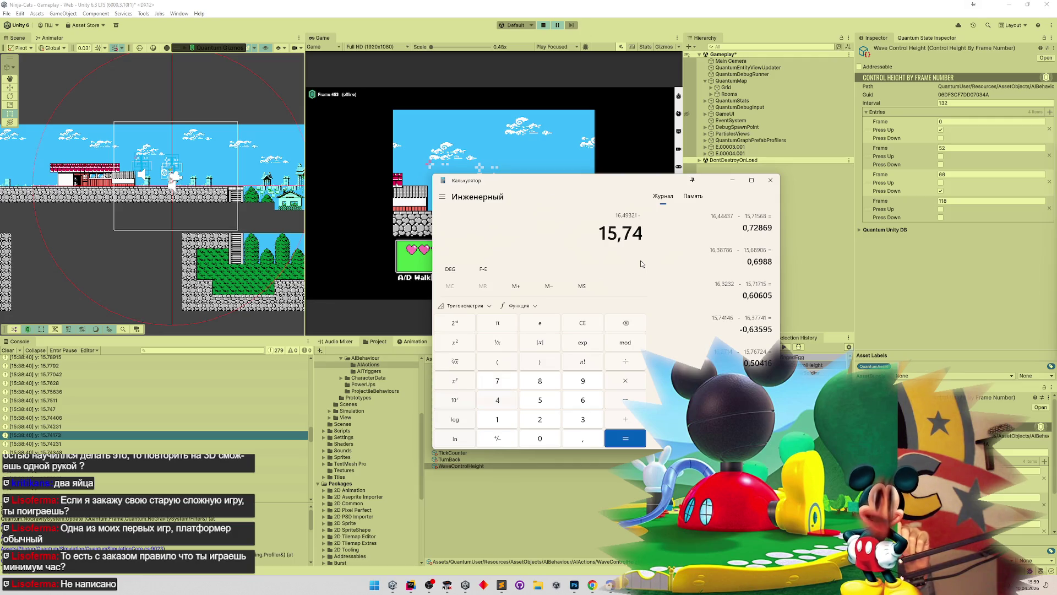
key(Return)
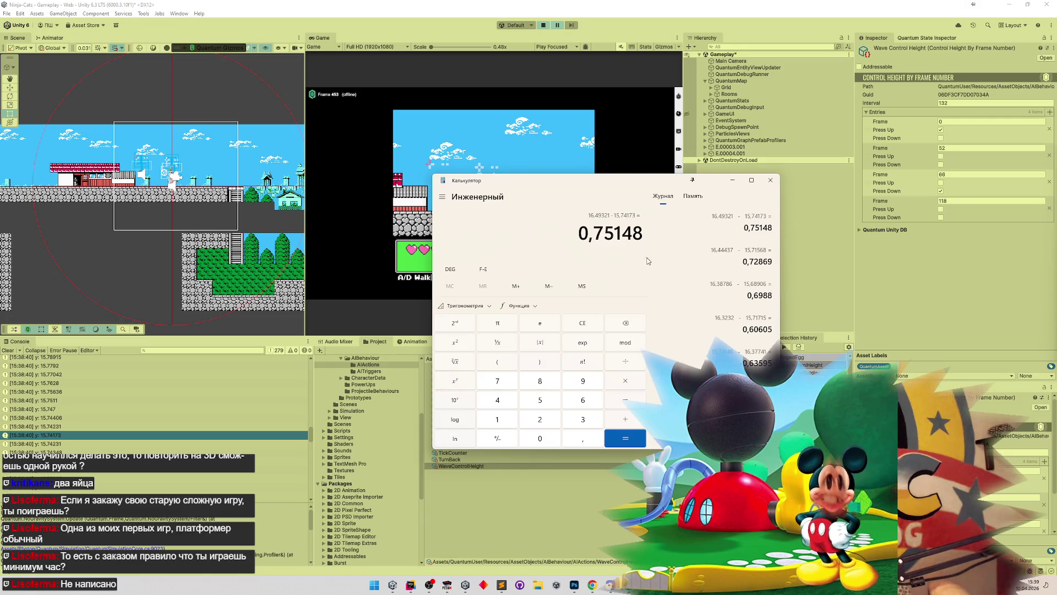
Step: Minimize the Sublime Text notes and Calculator to return to Unity
click(503, 585)
click(503, 586)
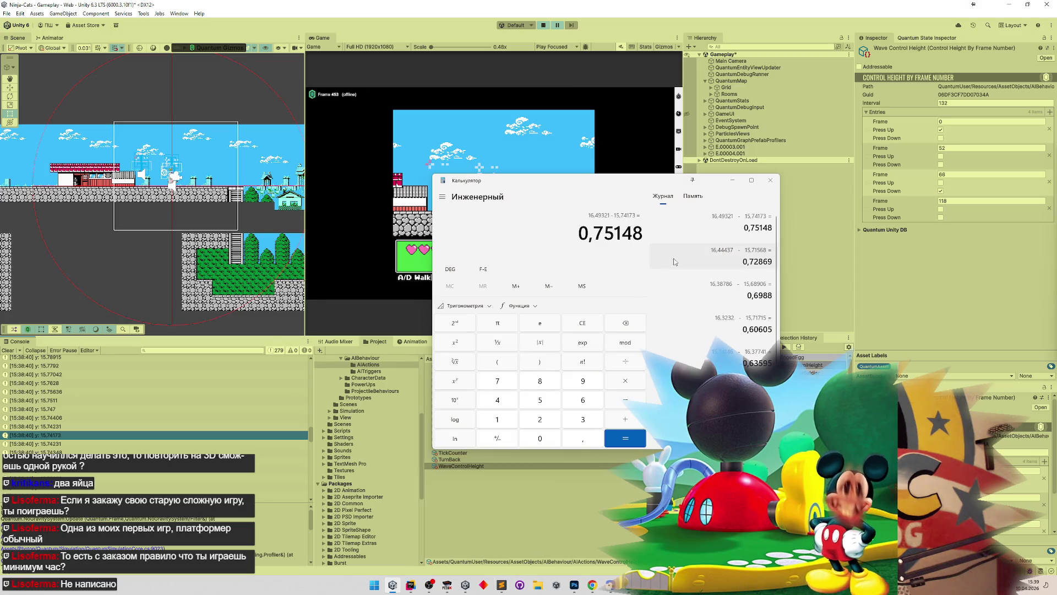
click(729, 186)
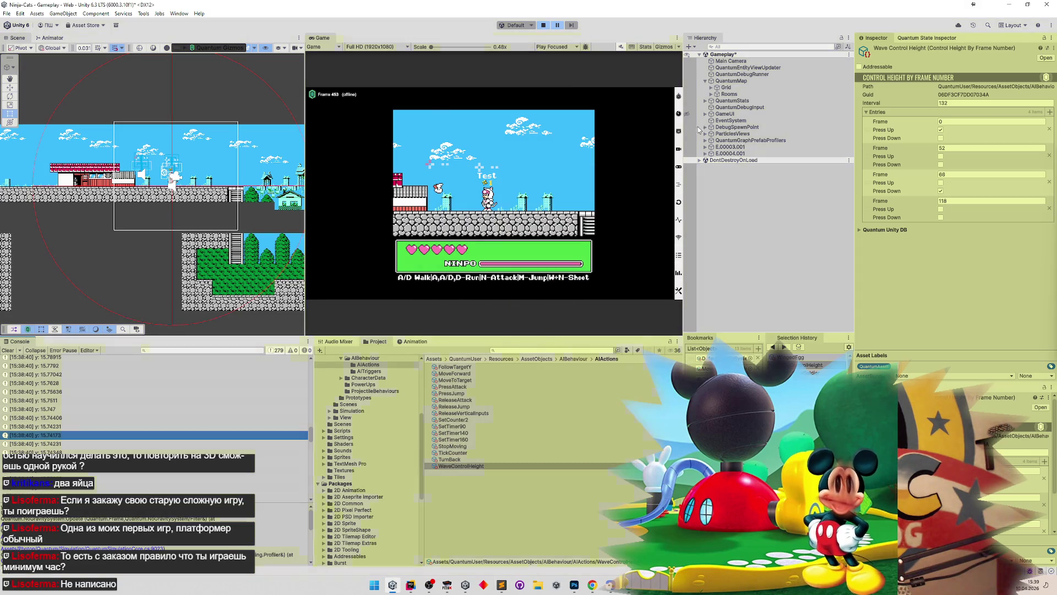
Step: Set the Wave Control Height frames to 58 and 122, save the scene, and play maximized
key(ctrl+p)
click(944, 148)
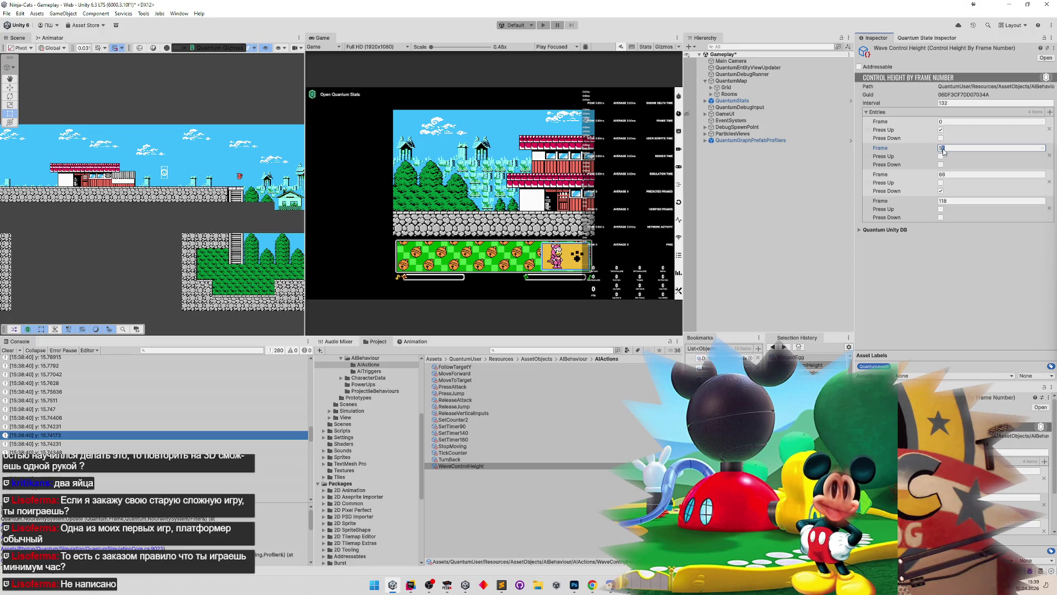
text(58)
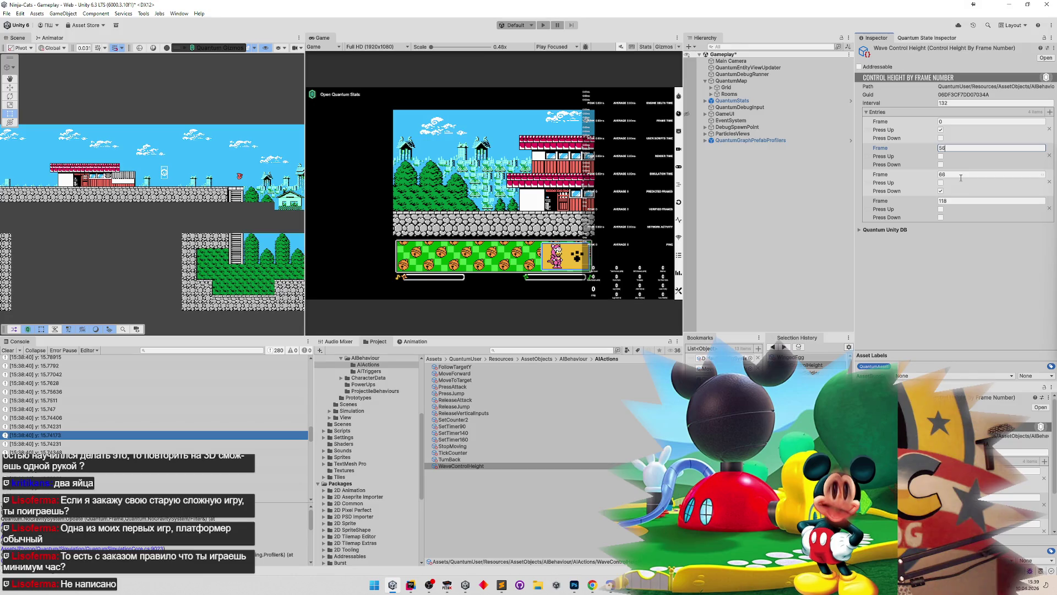
click(958, 201)
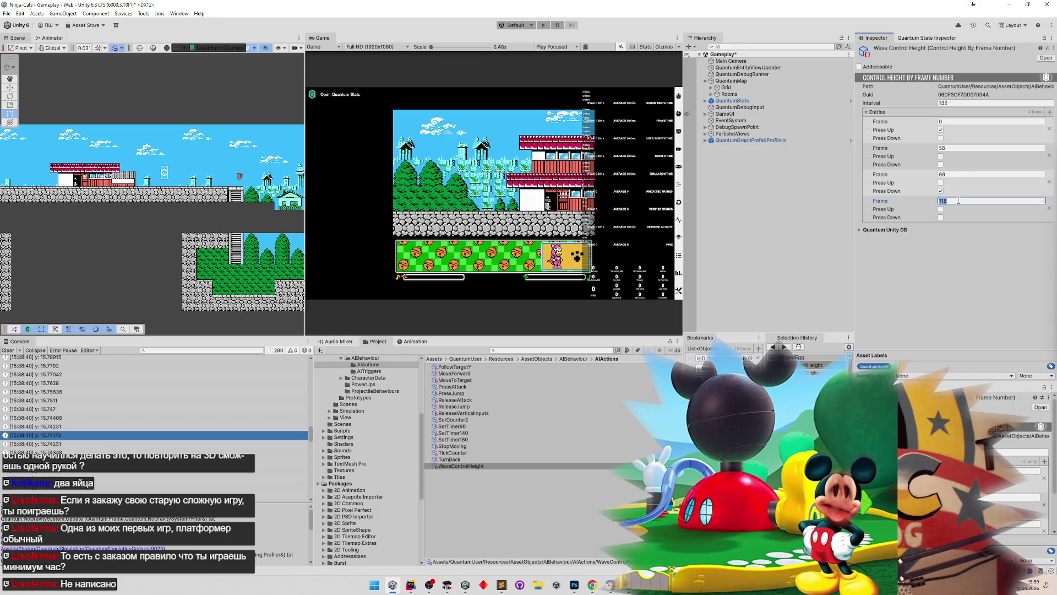
text(122)
key(ctrl+s)
click(530, 161)
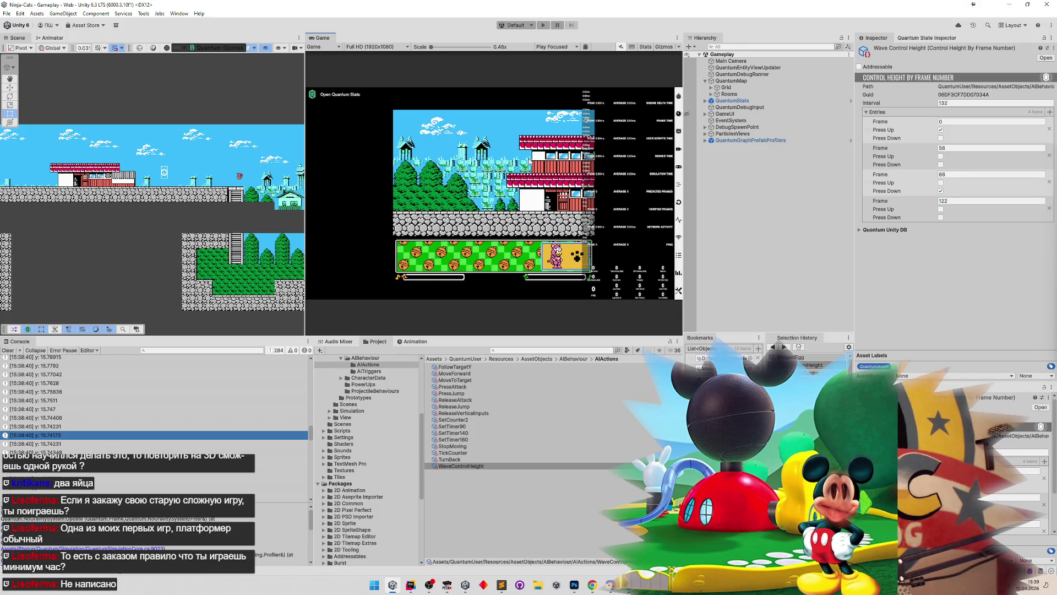
key(ctrl+p)
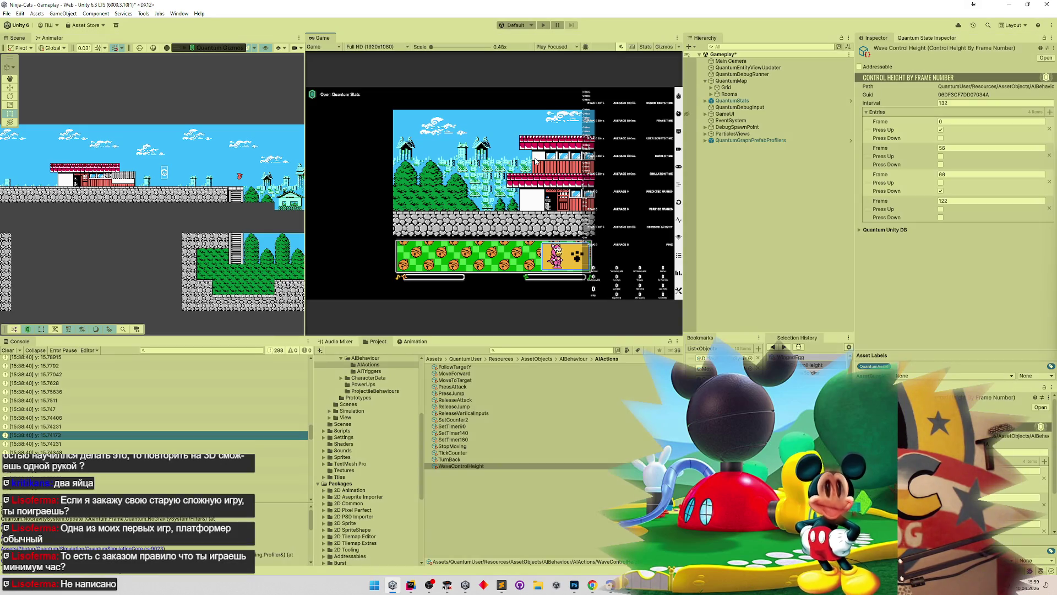
key(shift+space)
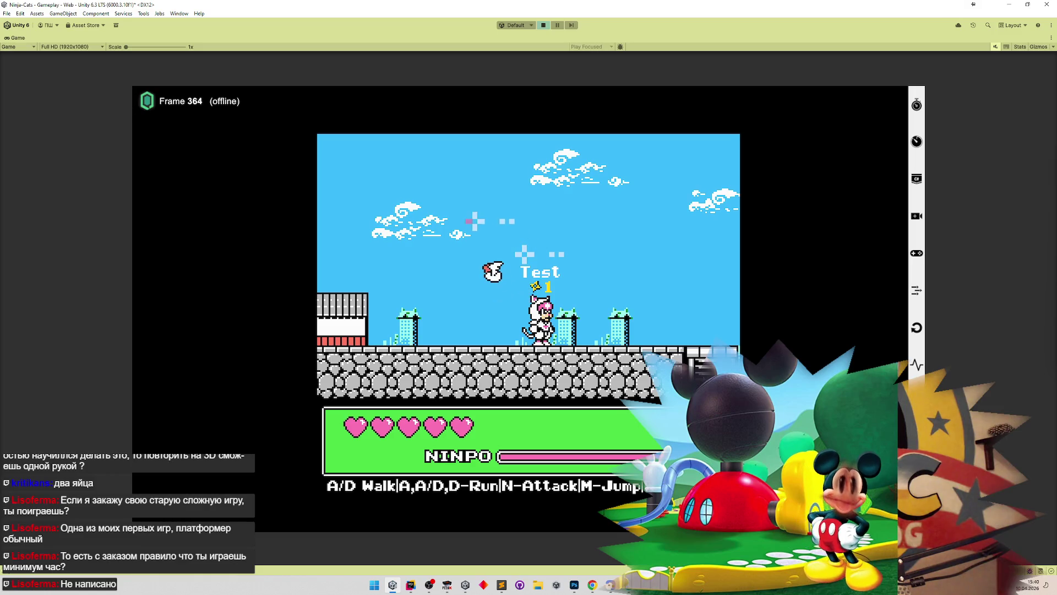
Step: Pause the test run, restore the layout, and select the logged height 16.52072 in the Console
key(ctrl+shift+p)
key(shift+space)
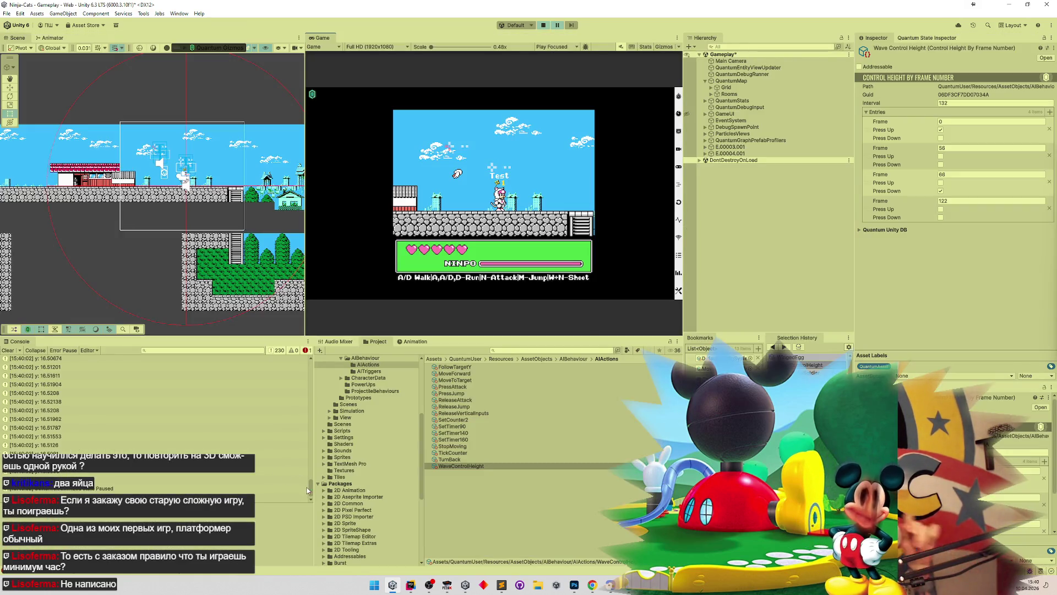
mouse_move(310, 487)
mouse_down()
mouse_move(299, 381)
mouse_move(292, 418)
mouse_up()
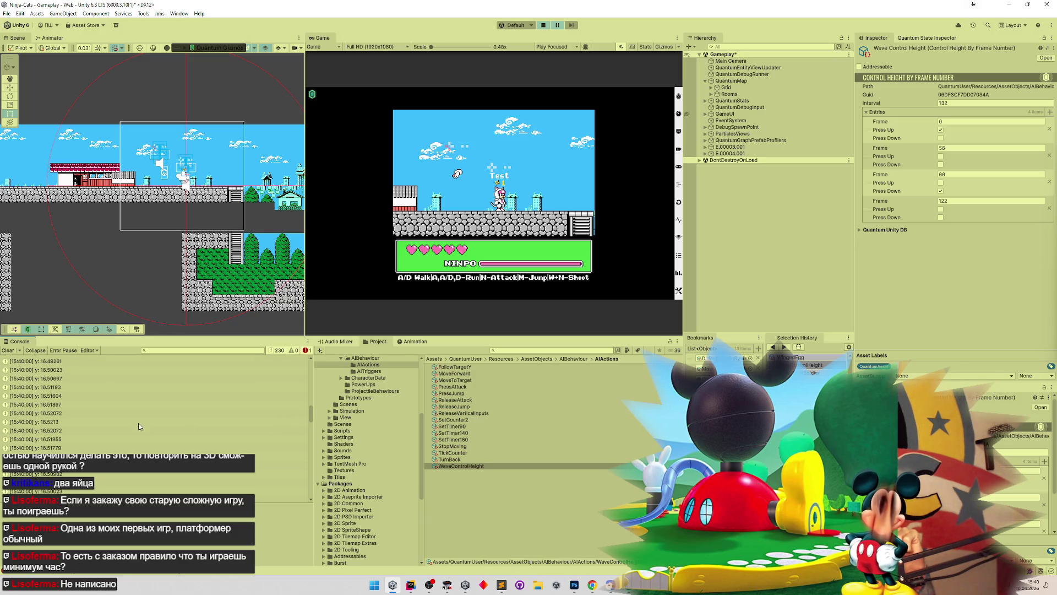
click(83, 431)
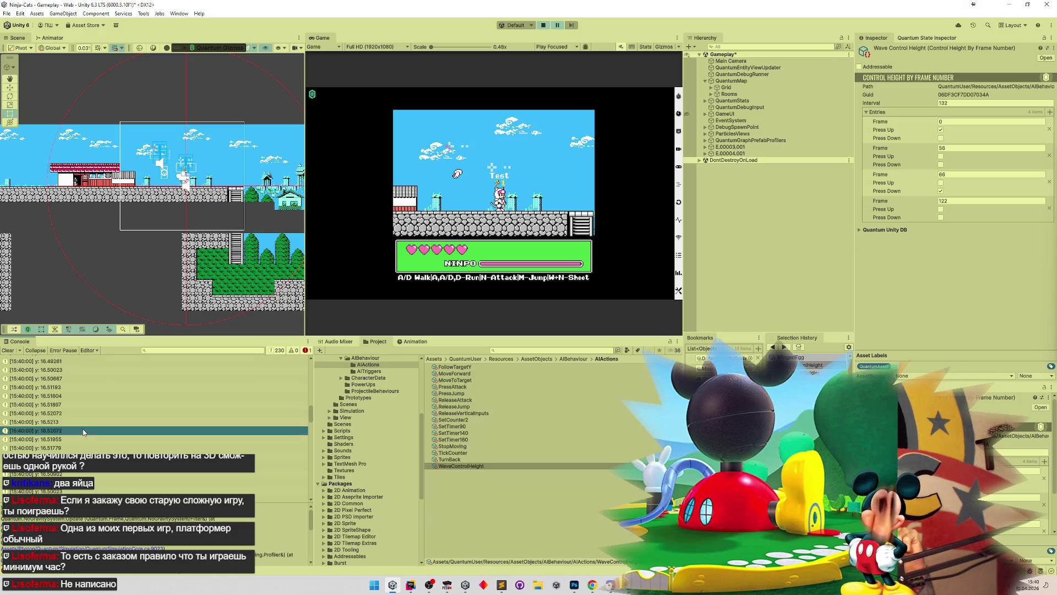
Step: Clear Calculator and compute 16,52072 − 15,7593 = 0,76142 using the Console's ground height
click(610, 585)
click(583, 325)
text(16,)
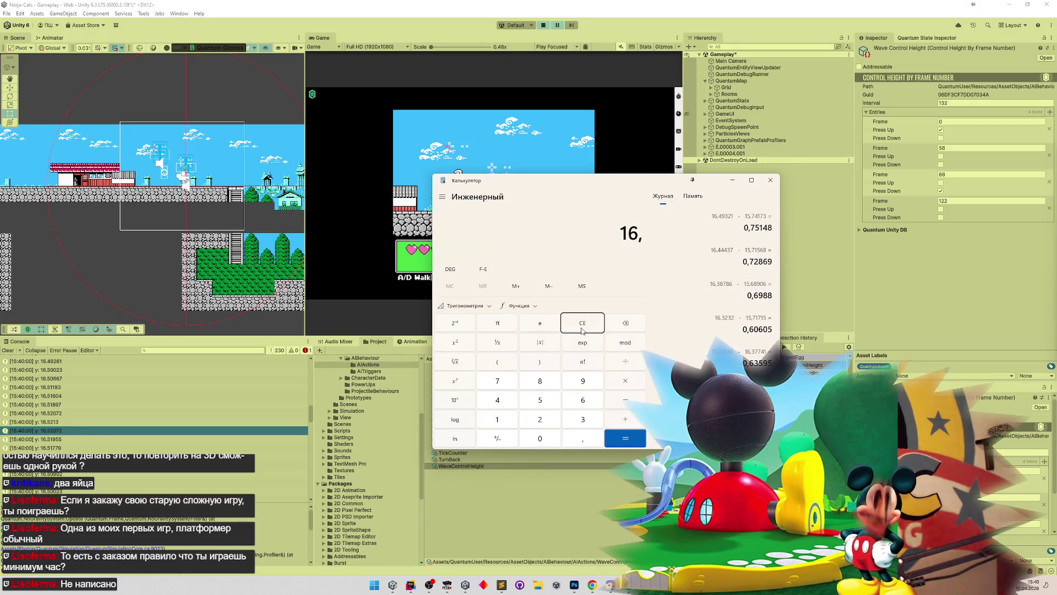
text(52072)
key(minus)
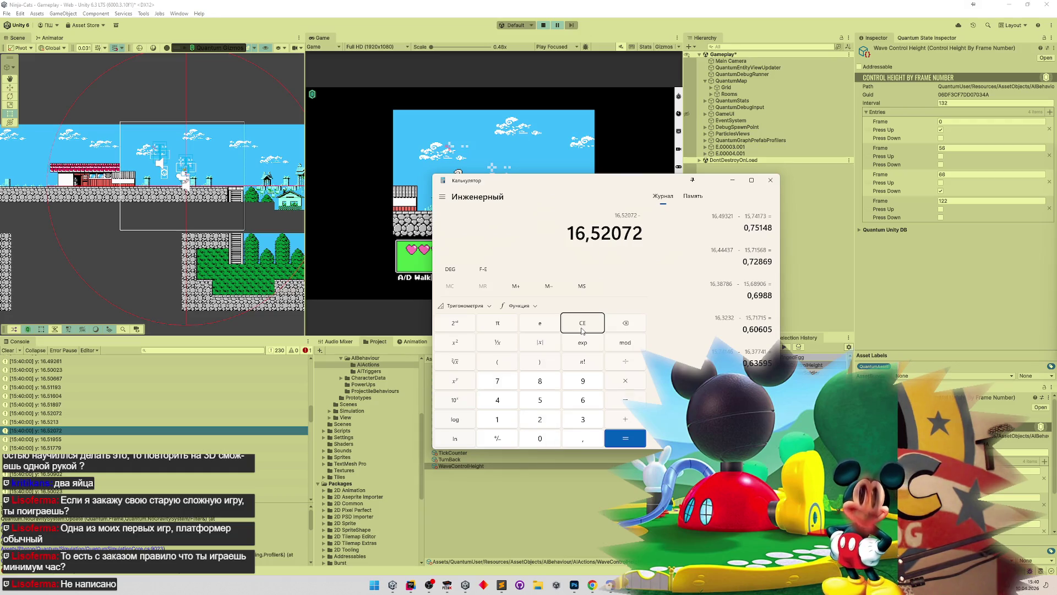
drag(310, 410, 310, 449)
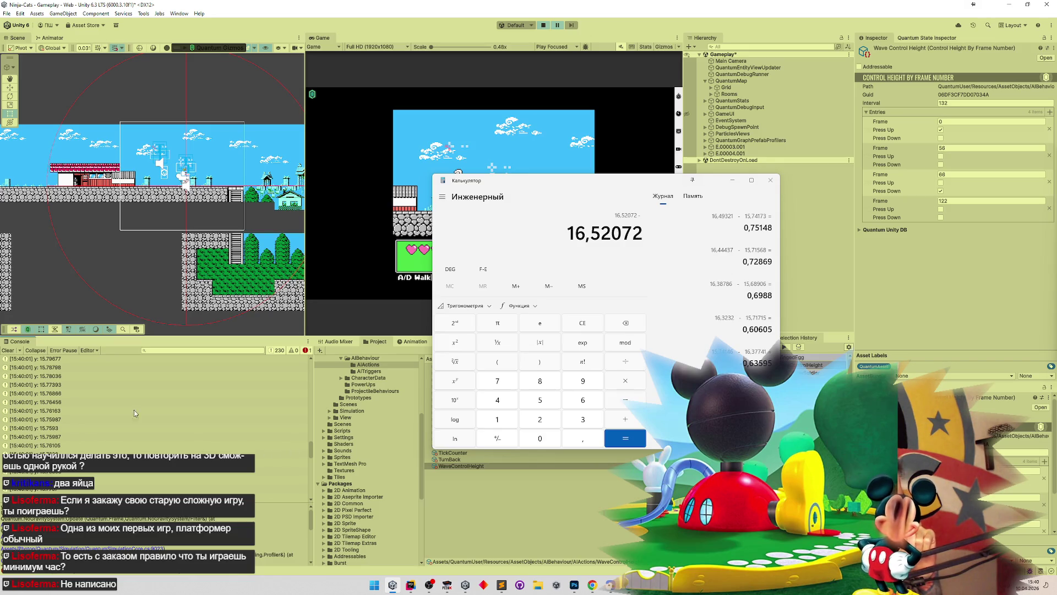
click(93, 428)
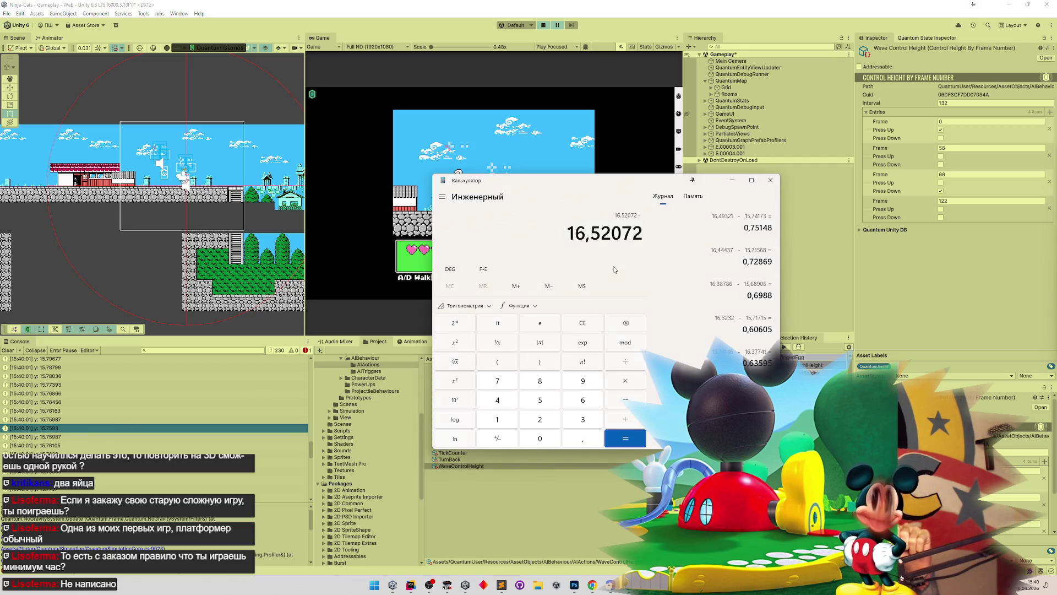
text(15,)
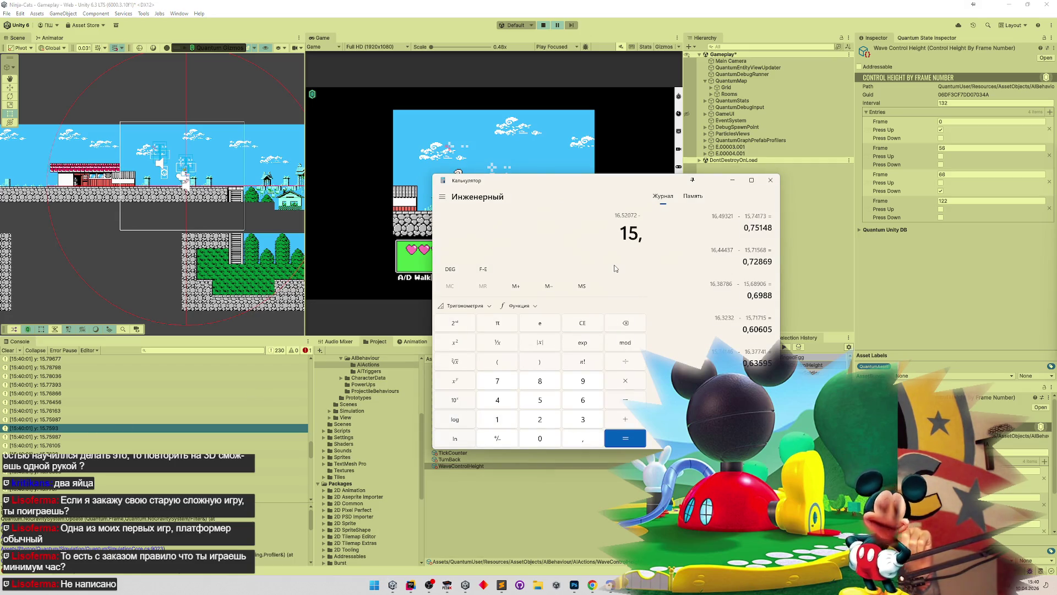
text(7593)
key(Return)
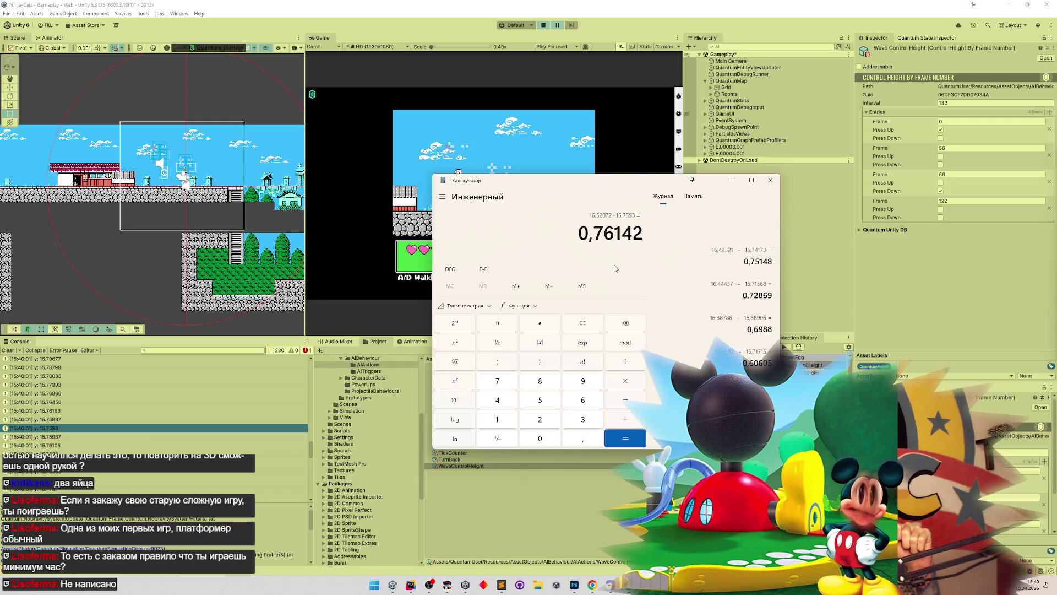
Step: Check the Sublime Text notes, then hide them and Calculator and select the second Frame field
click(503, 588)
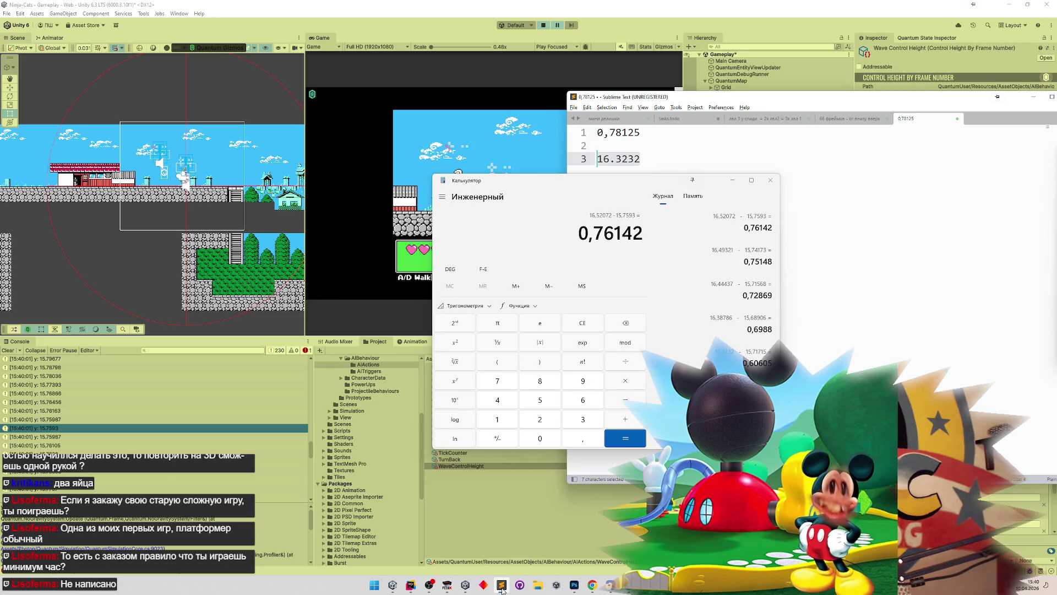
click(502, 588)
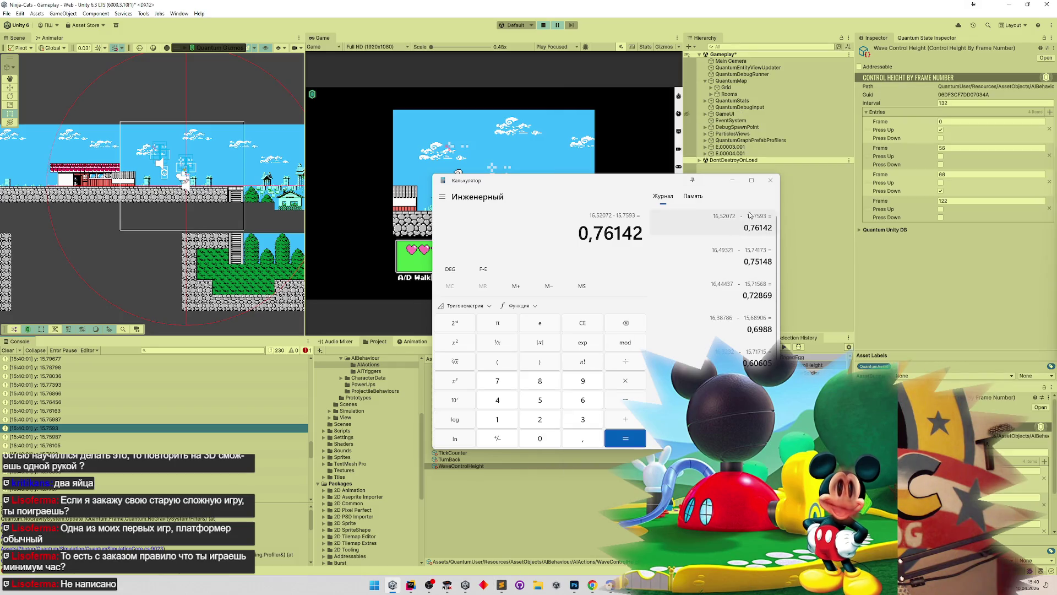
click(732, 180)
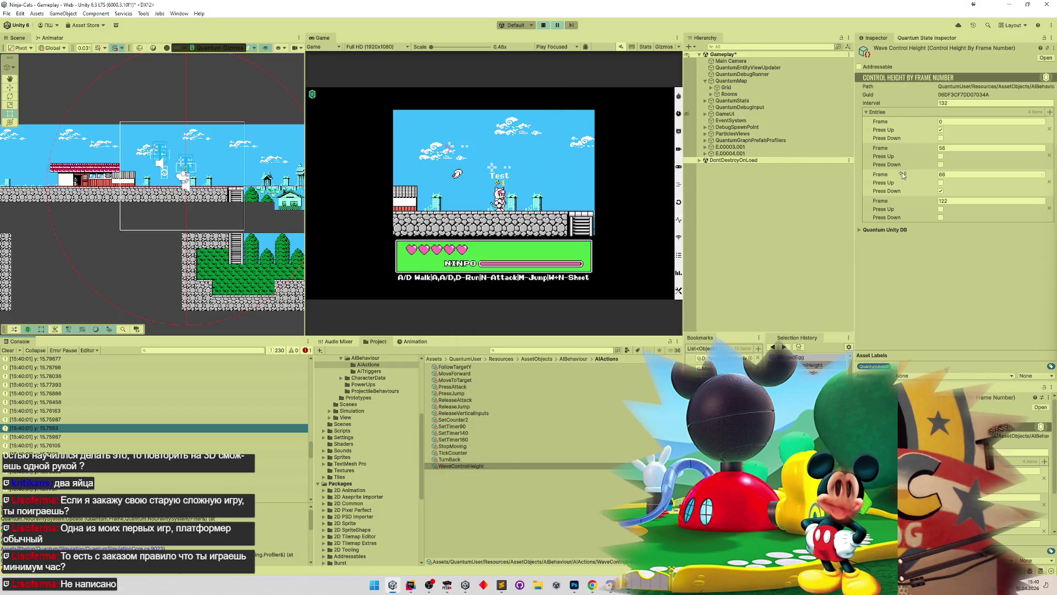
click(959, 150)
Step: Set the second Frame to 60 and the last to 126, then save the scene
text(60)
click(957, 175)
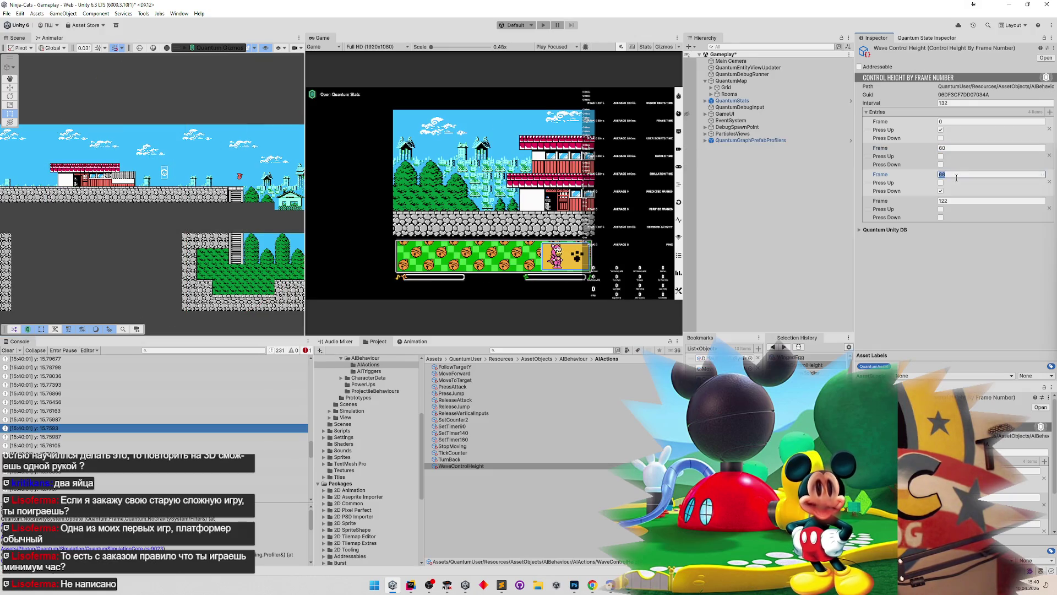
click(958, 200)
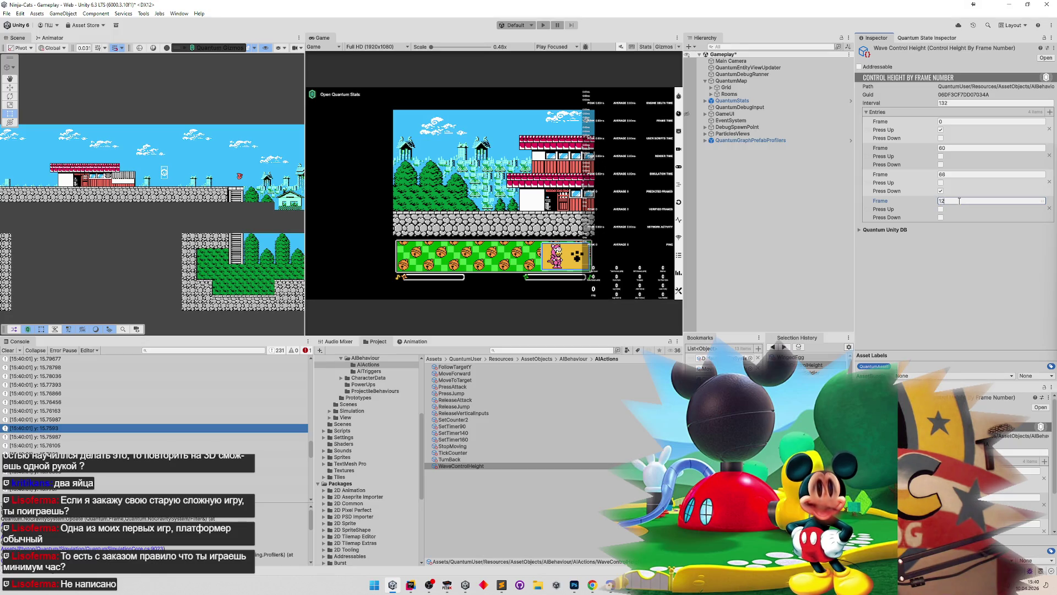
text(8)
key(Return)
key(ctrl+s)
Step: Test-run the game maximized, stop it, and bring up the original game in FCEUX
click(517, 219)
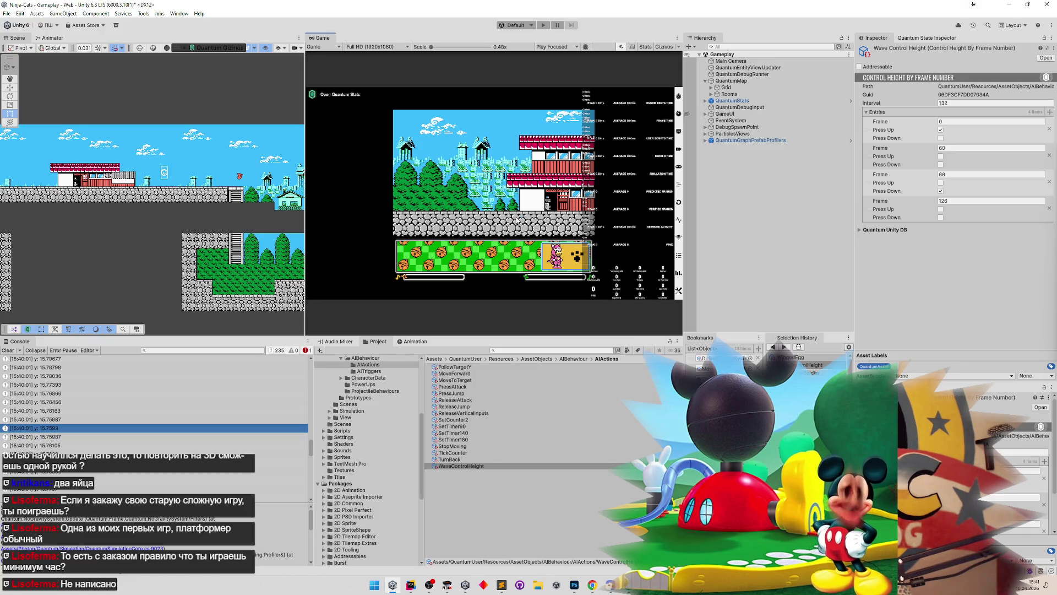
key(ctrl+p)
key(shift+space)
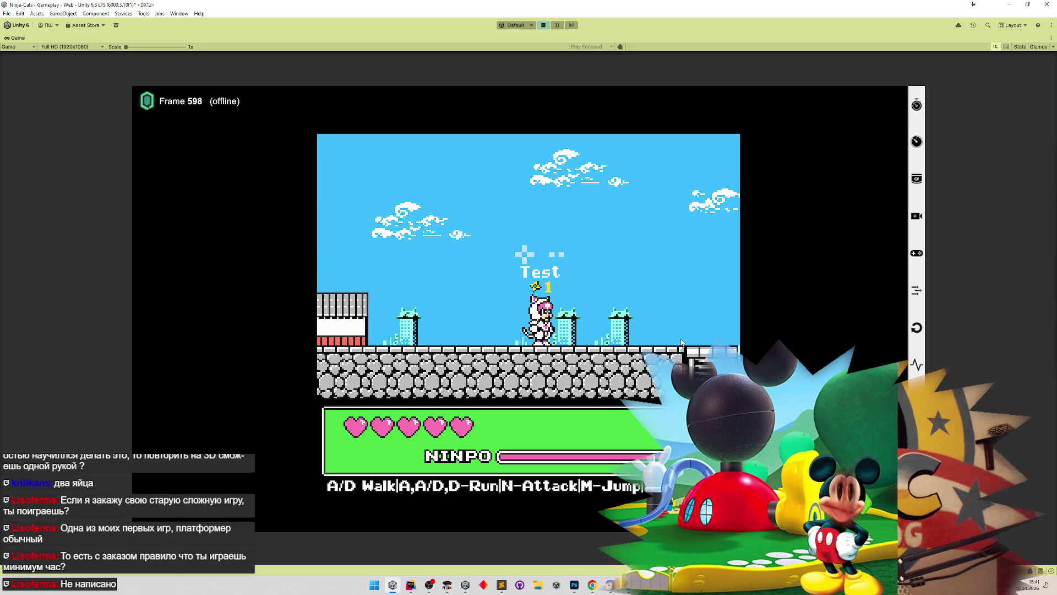
key(ctrl+p)
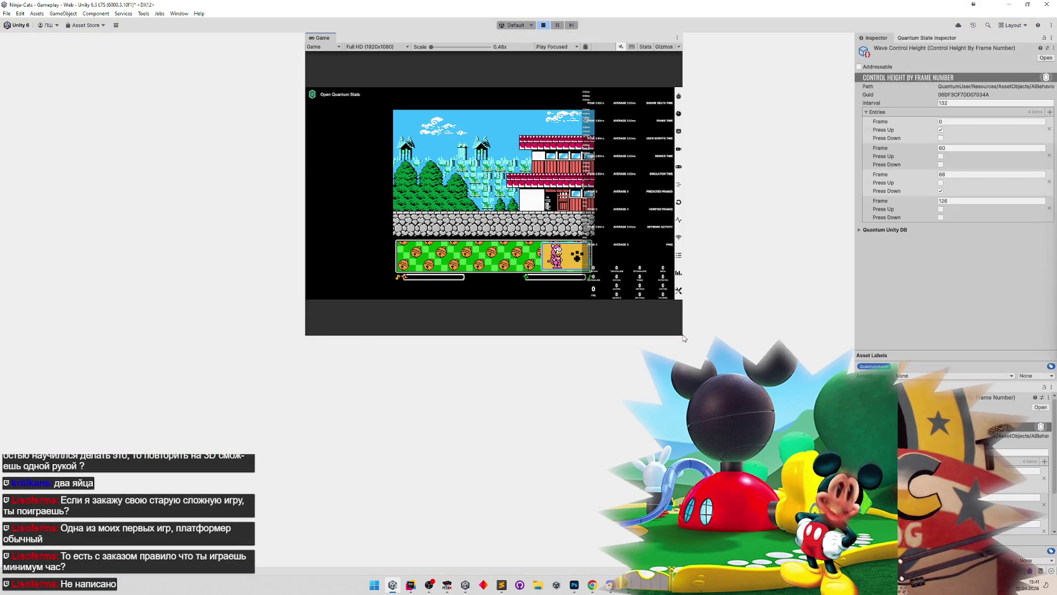
click(447, 586)
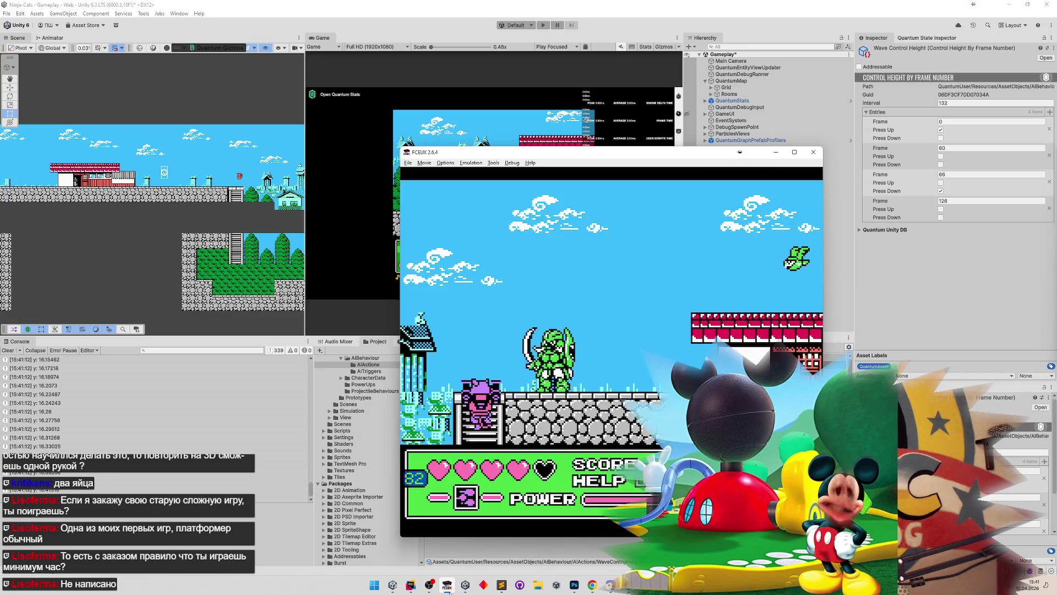
Step: Minimize the FCEUX emulator window to reveal the Unity editor
click(777, 152)
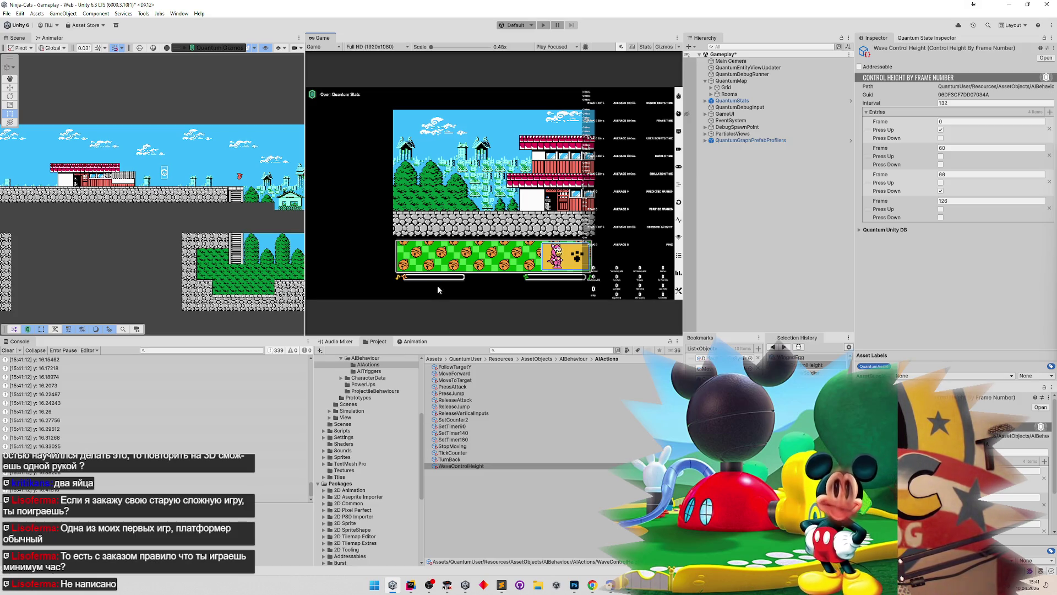
Step: Rerun the test jump with the retuned timings, pause it, and scroll the Console to the heights near 16.54
key(ctrl+p)
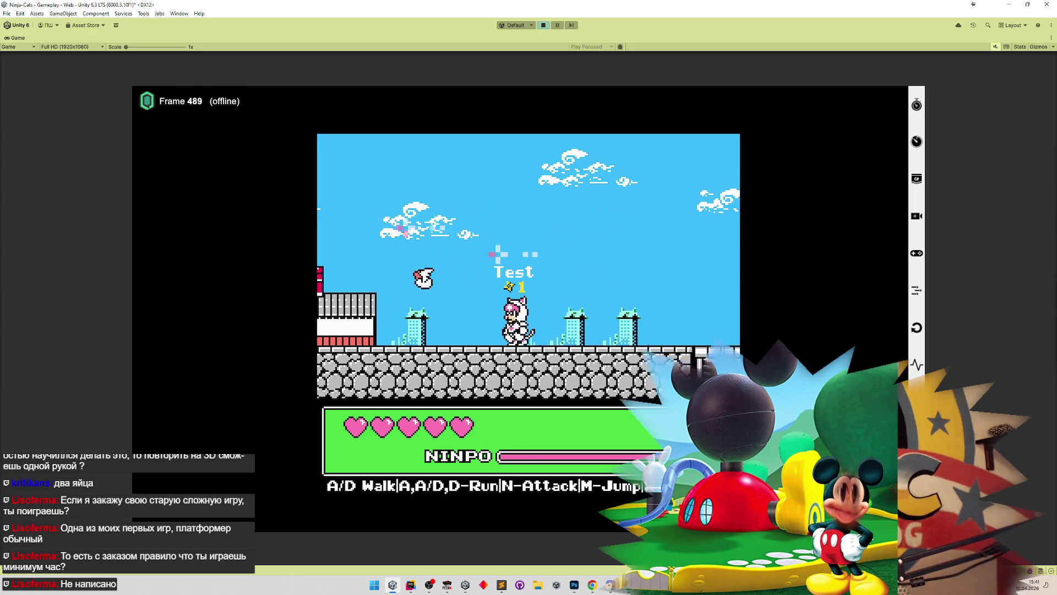
key(shift+space)
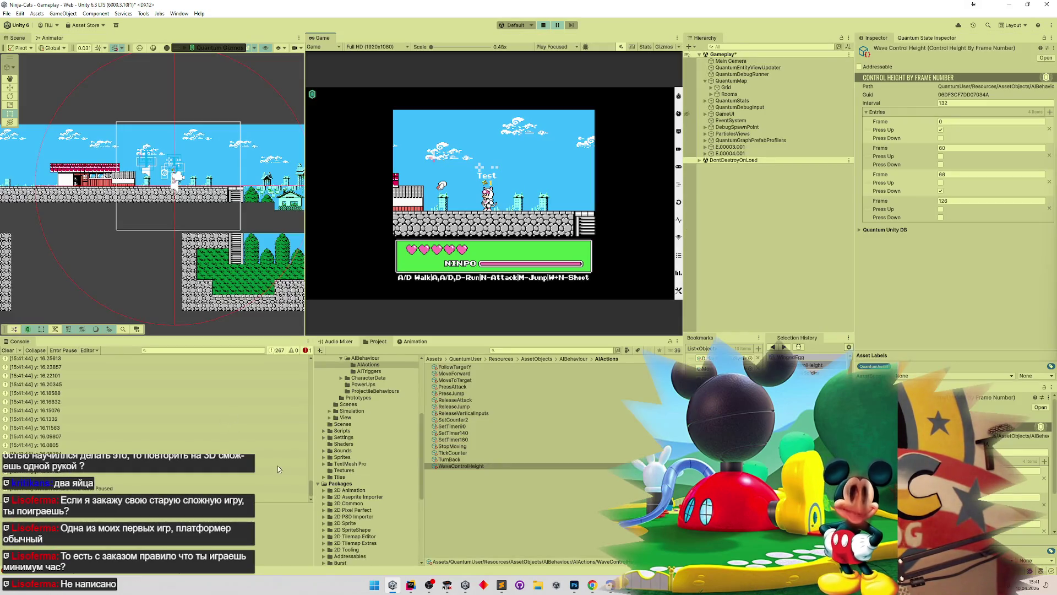
mouse_move(312, 488)
mouse_down()
mouse_move(317, 361)
mouse_move(314, 387)
mouse_up()
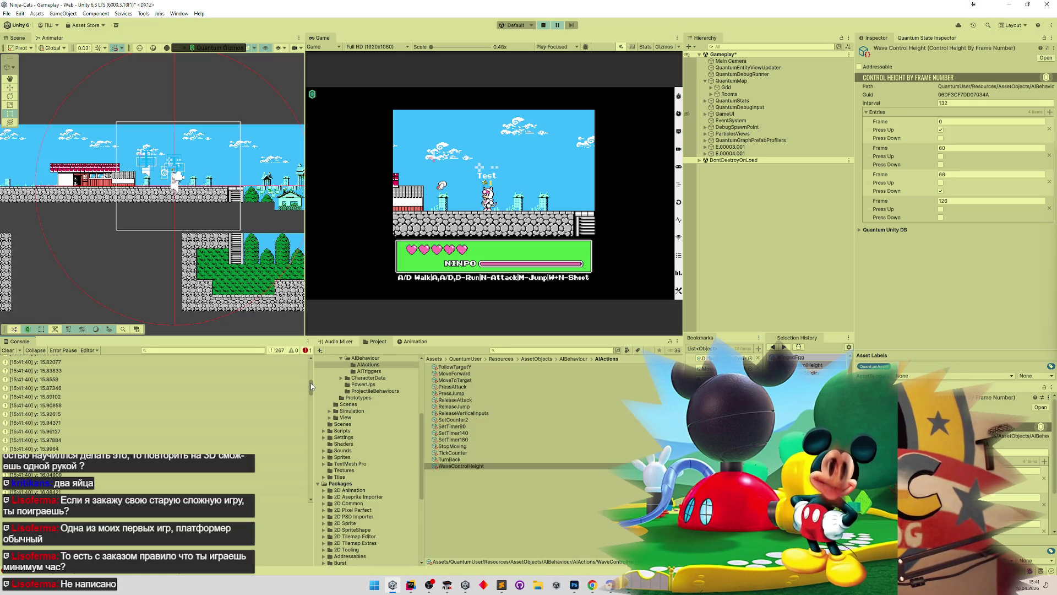
mouse_move(310, 384)
mouse_down()
mouse_move(315, 372)
mouse_move(274, 484)
mouse_move(298, 408)
mouse_up()
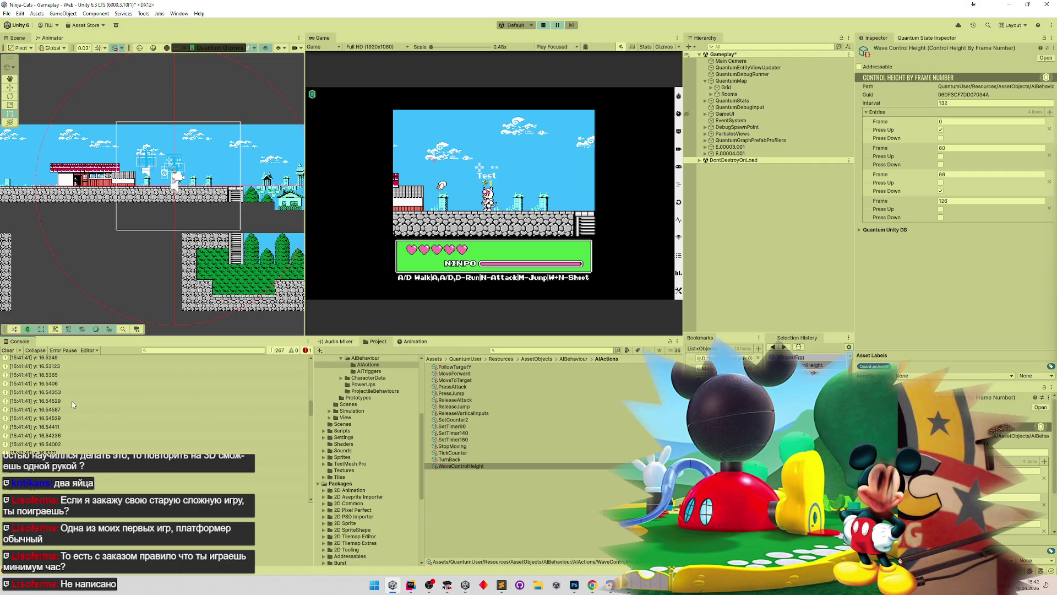
Step: Clear Calculator and start subtracting from the peak height 16,54587
click(65, 419)
click(66, 410)
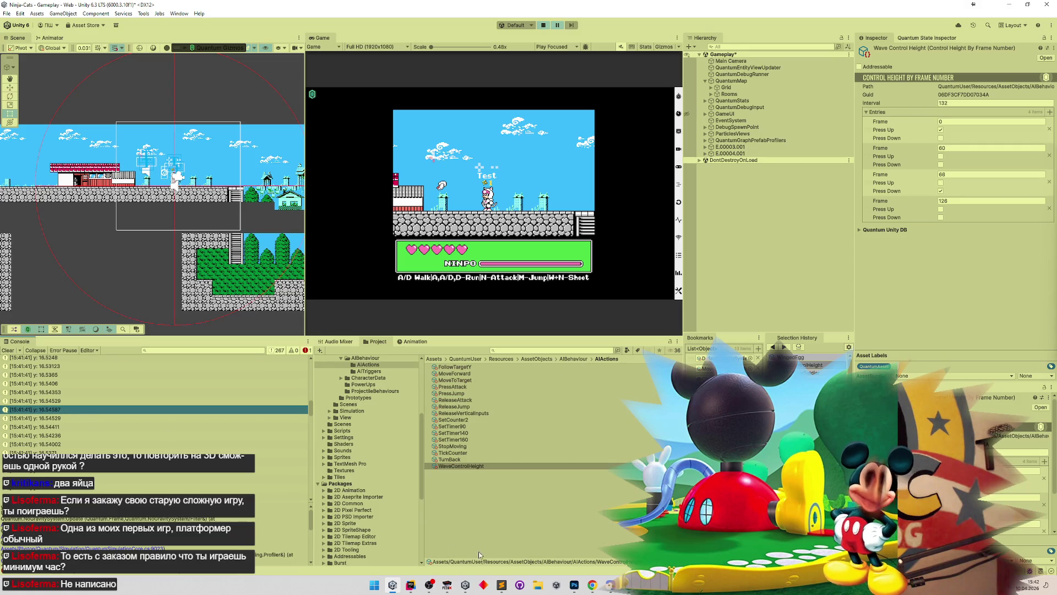
key(alt+Tab)
click(582, 324)
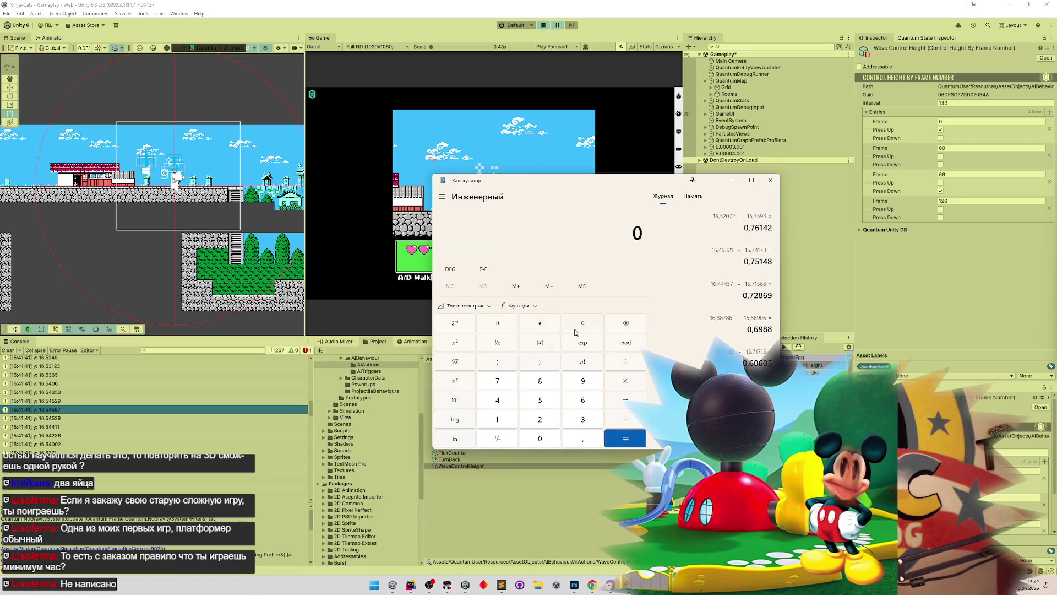
text(16,5)
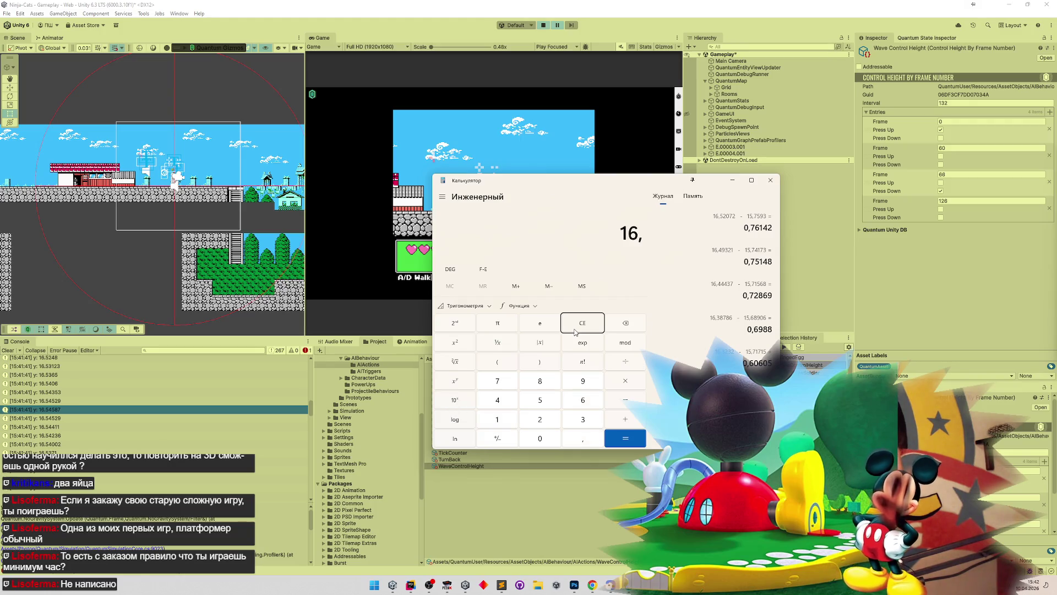
text(4)
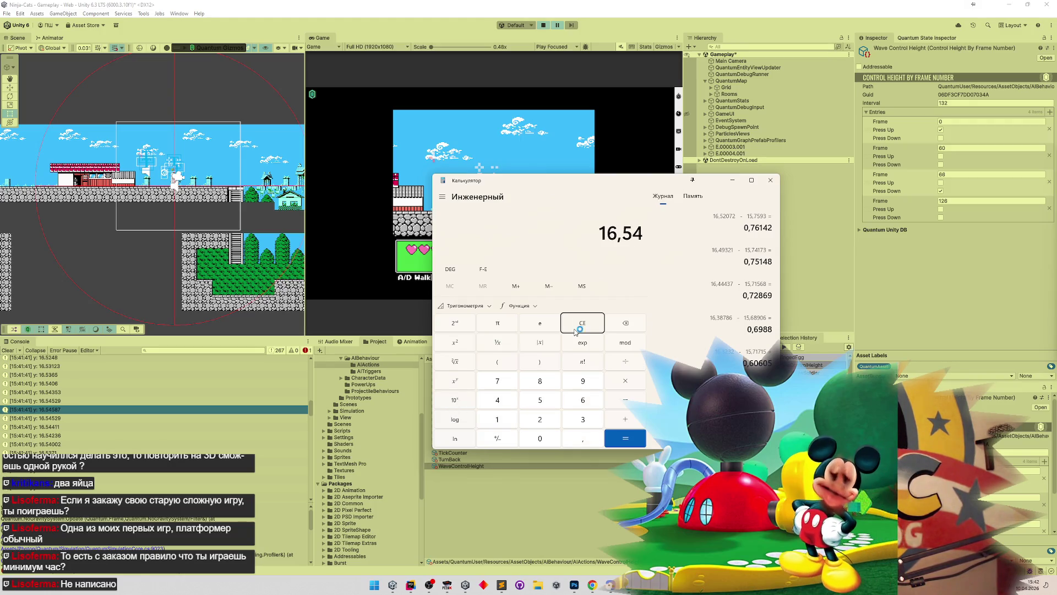
text(587)
key(minus)
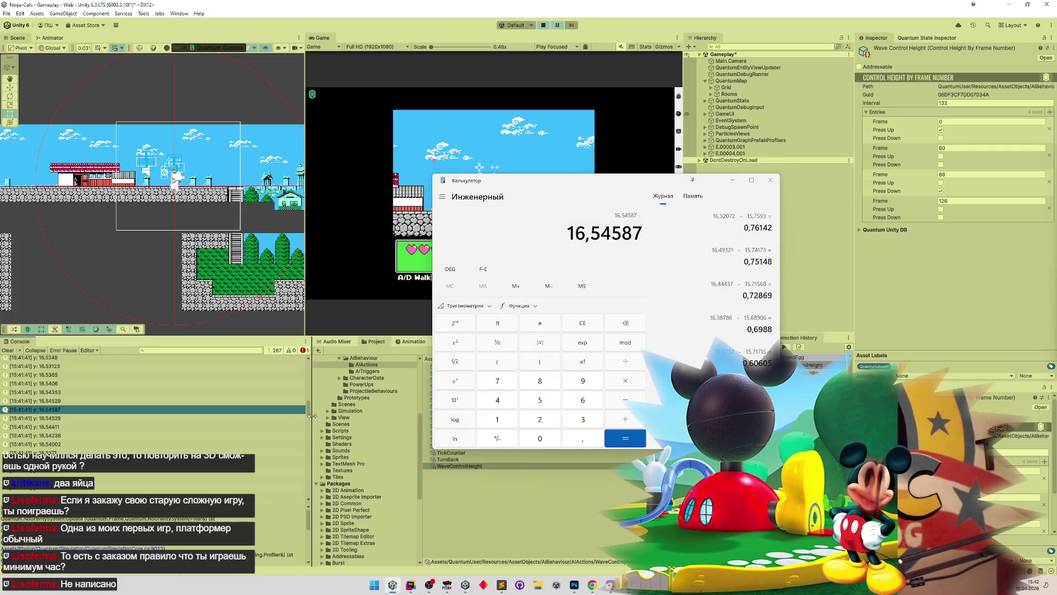
Step: Subtract the console's low y value 15,77686 to get a jump height of 0,76901
scroll(307, 427, down, 5)
mouse_move(305, 424)
mouse_down()
mouse_move(301, 445)
mouse_move(307, 437)
mouse_up()
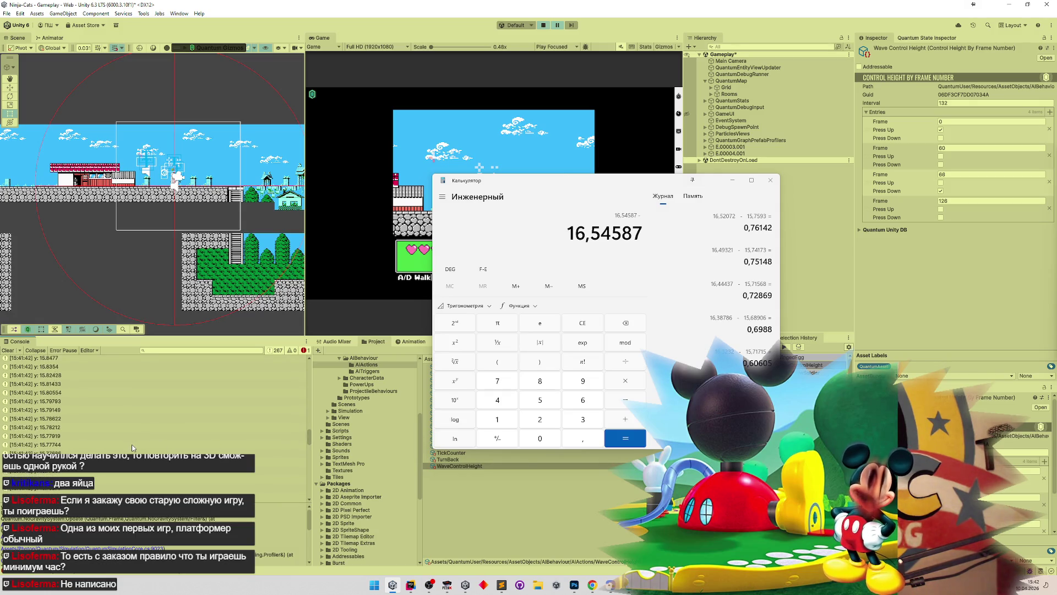
click(110, 451)
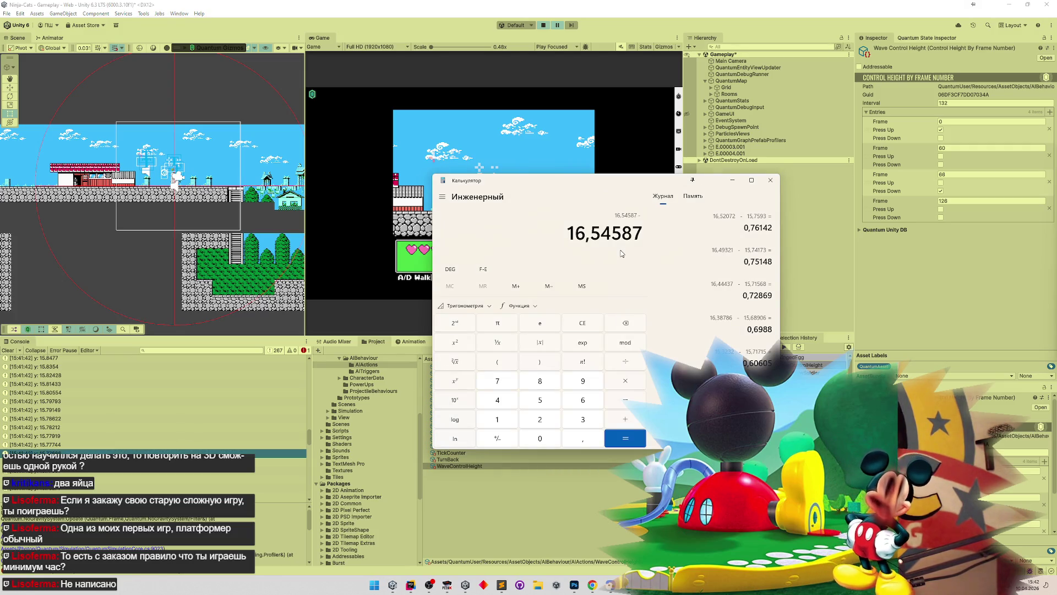
text(15,77)
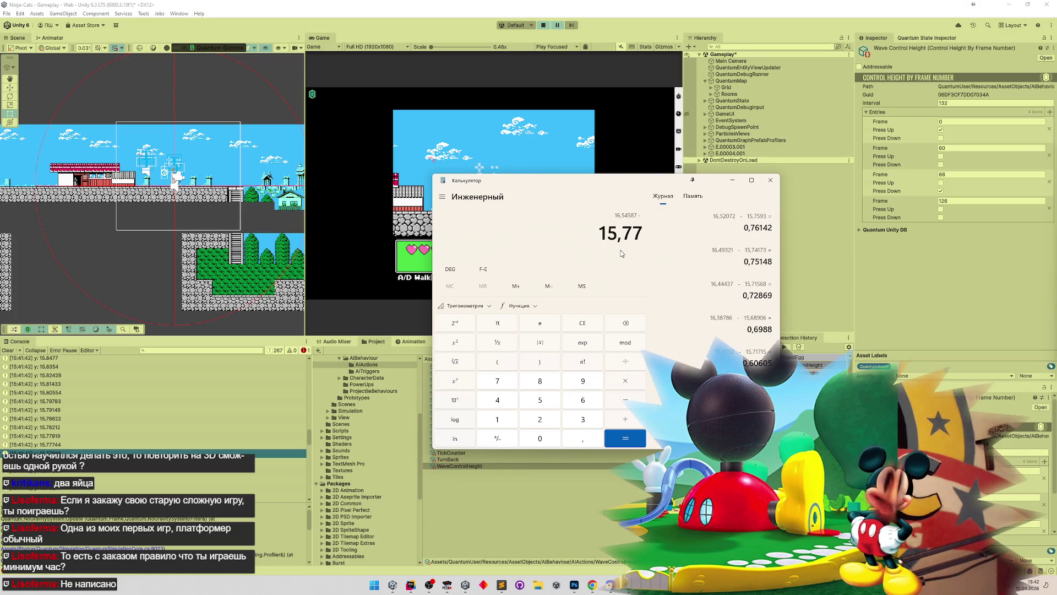
text(686)
click(130, 436)
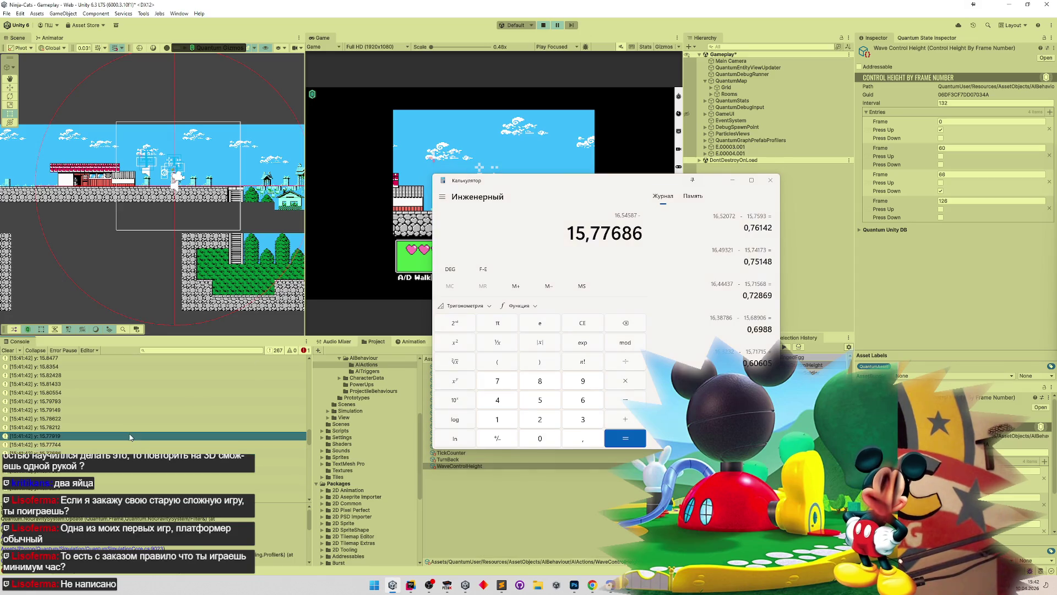
click(639, 276)
key(Return)
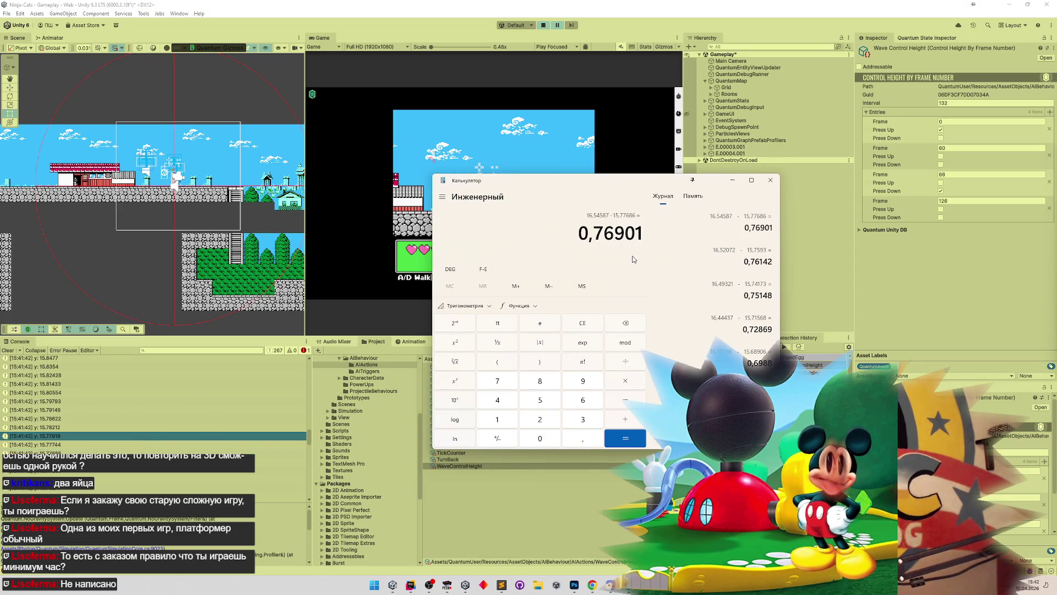
Step: Glance at the Sublime notes, then put the notes and Calculator away
click(502, 584)
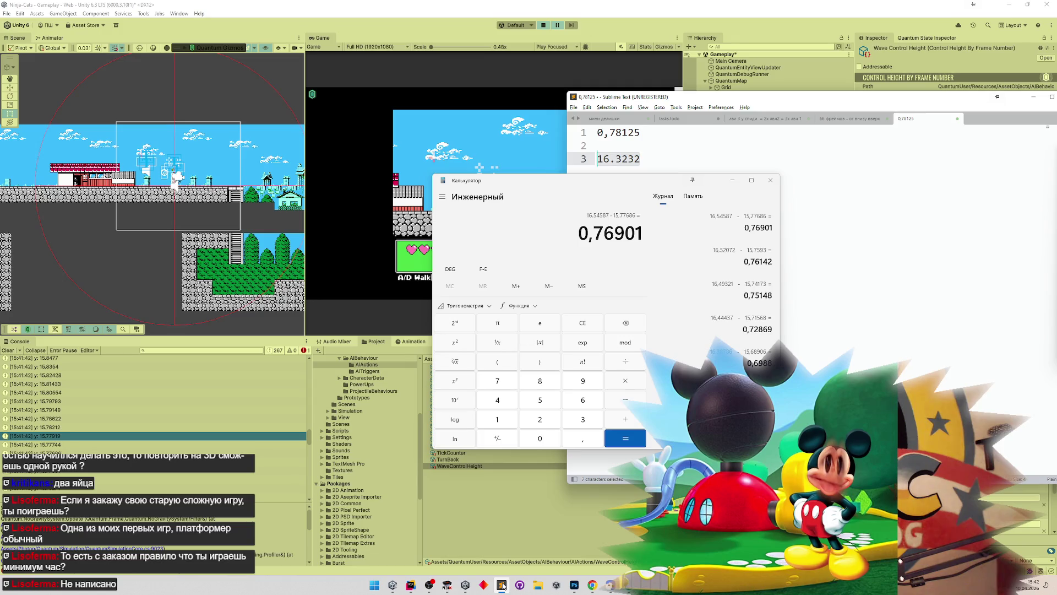
click(502, 585)
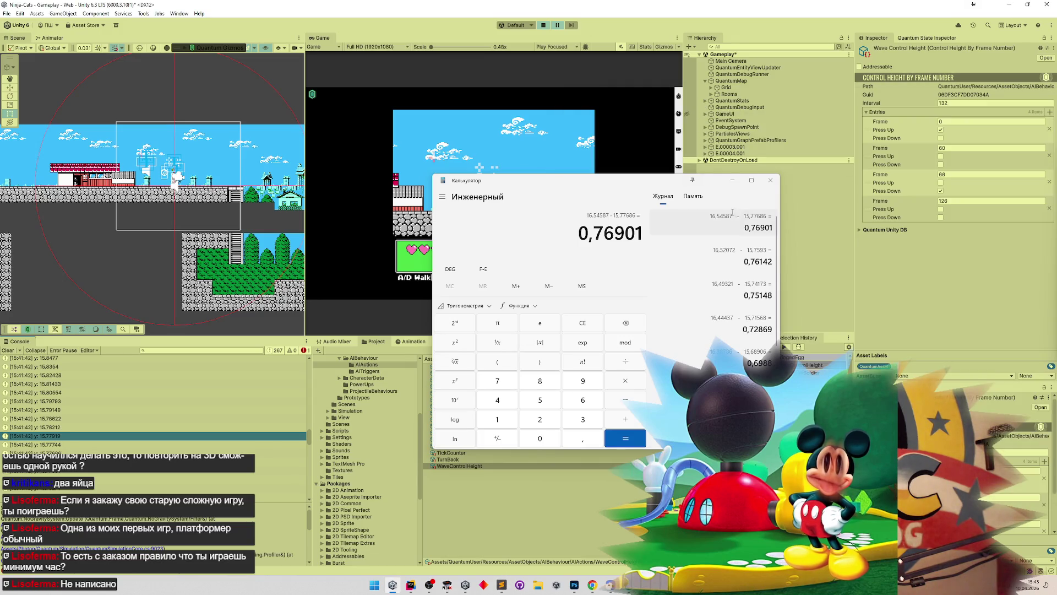
click(732, 180)
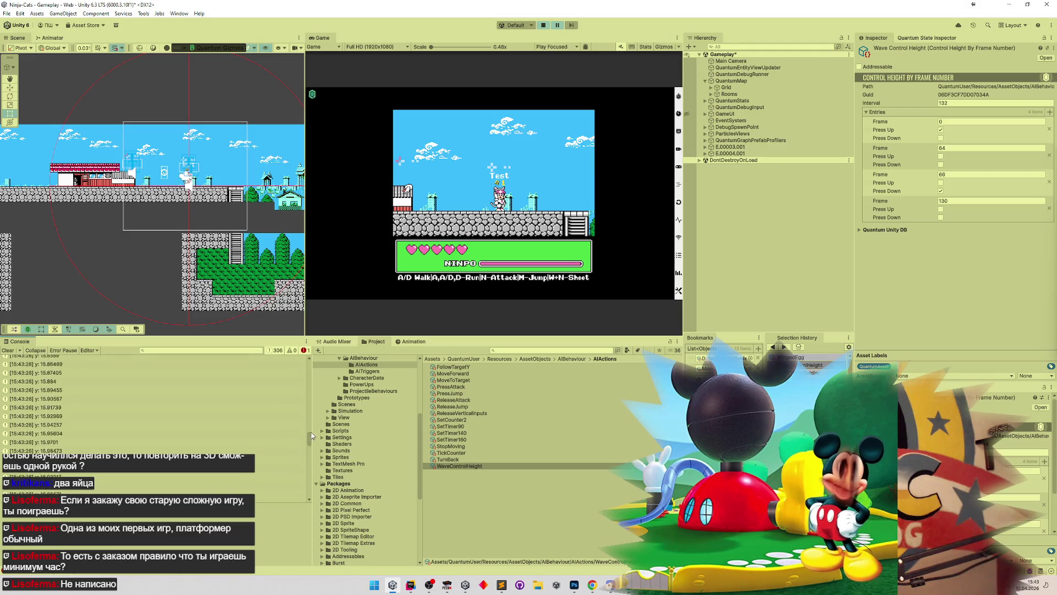
Step: Scroll the Console up to the 15:43:24 height entries and bring Calculator back in front
mouse_move(312, 436)
mouse_down()
mouse_move(302, 381)
mouse_move(297, 399)
mouse_up()
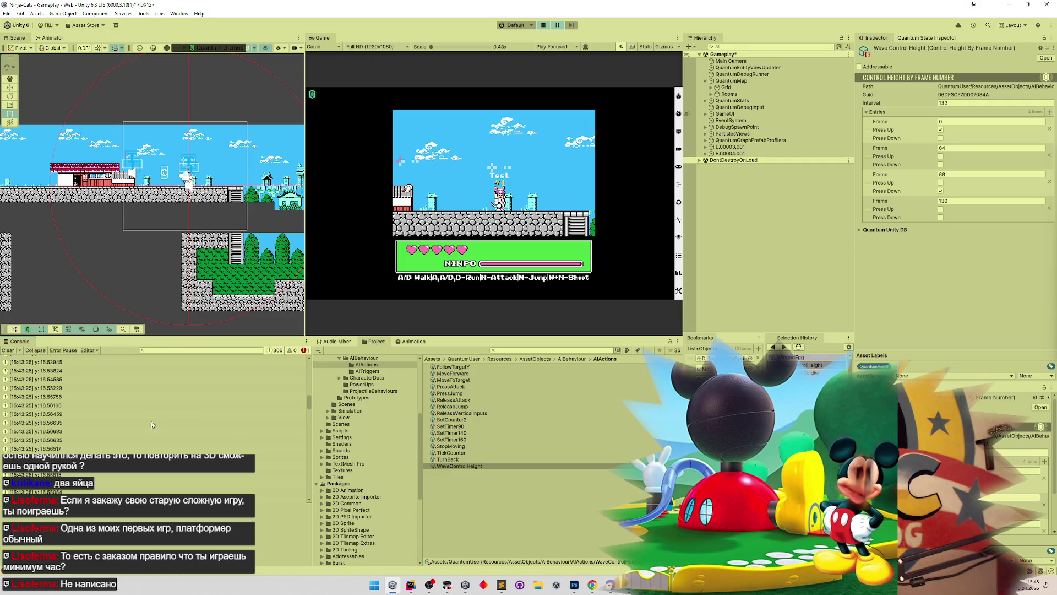
key(alt+Tab)
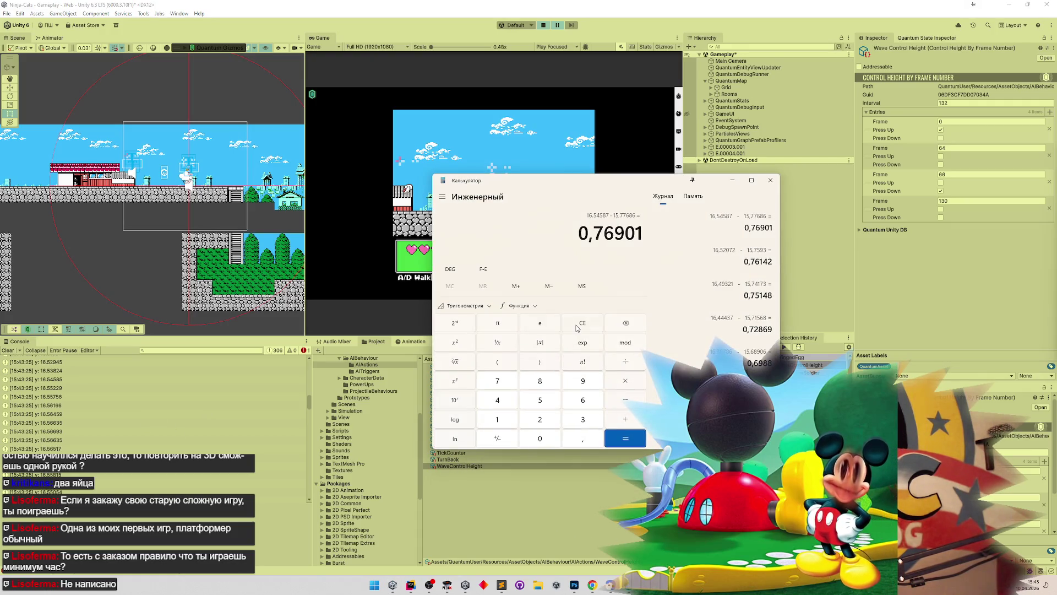
Step: Clear Calculator and start subtracting from the logged peak y 16,56693
click(575, 325)
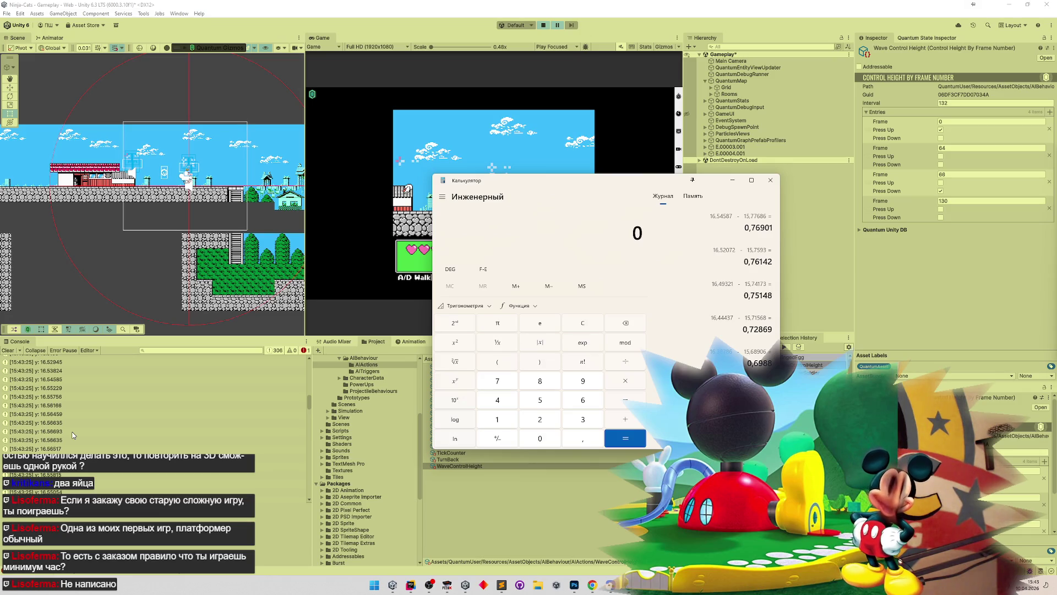
click(73, 432)
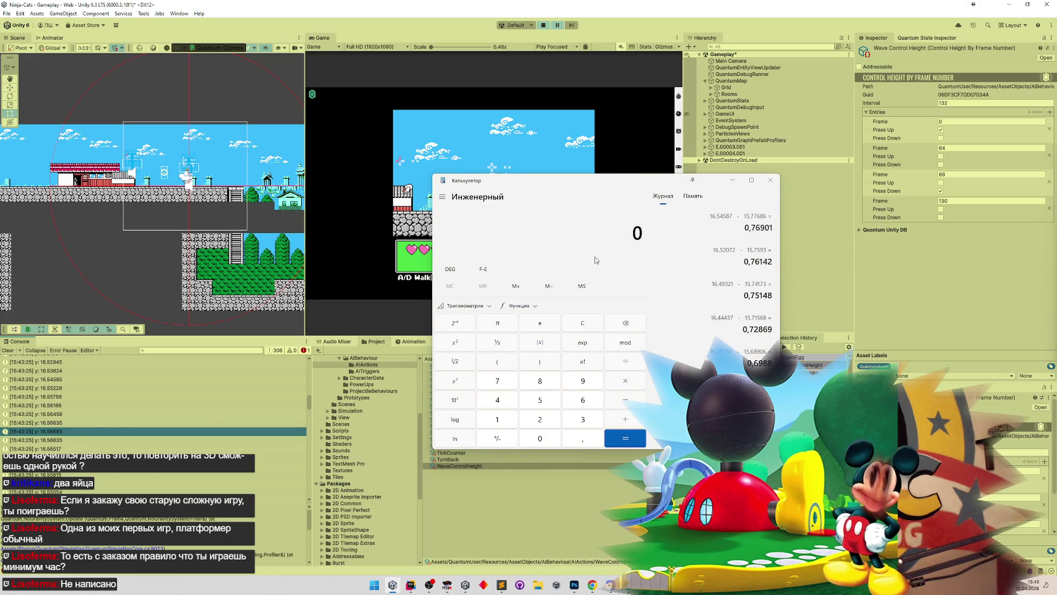
text(1)
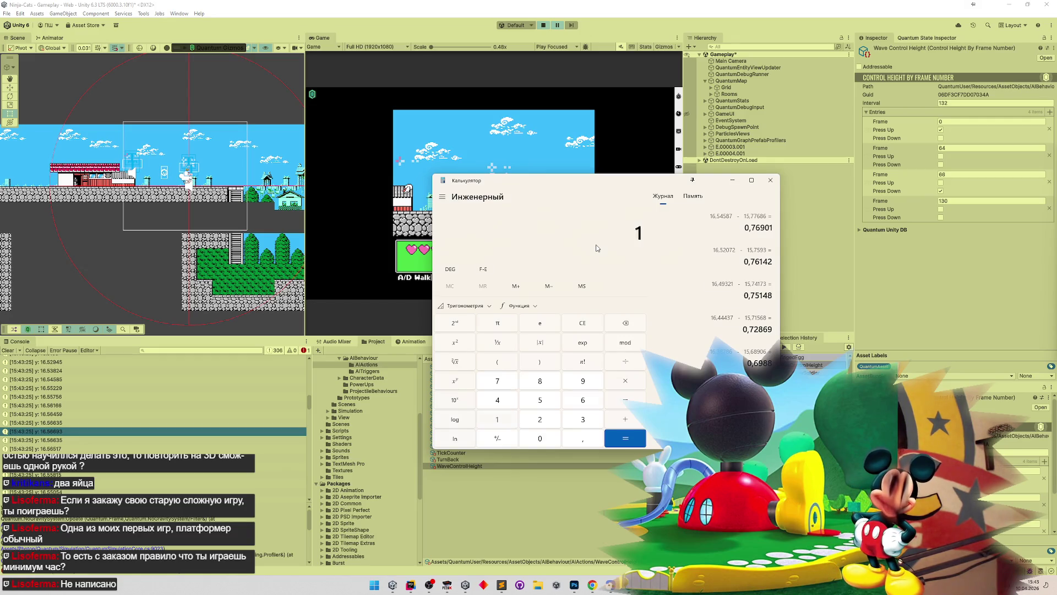
text(6,56693)
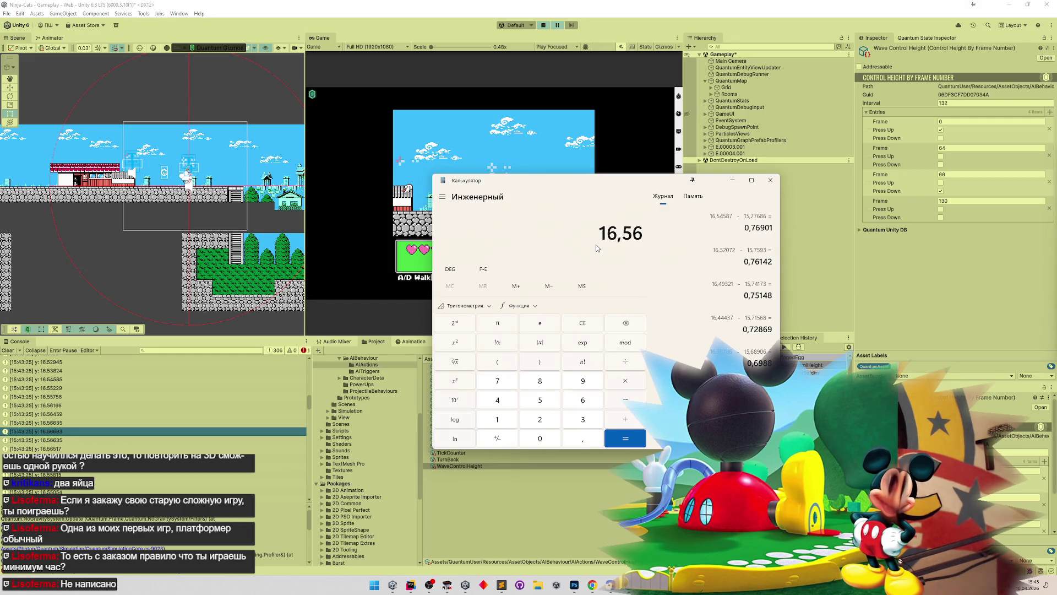
key(minus)
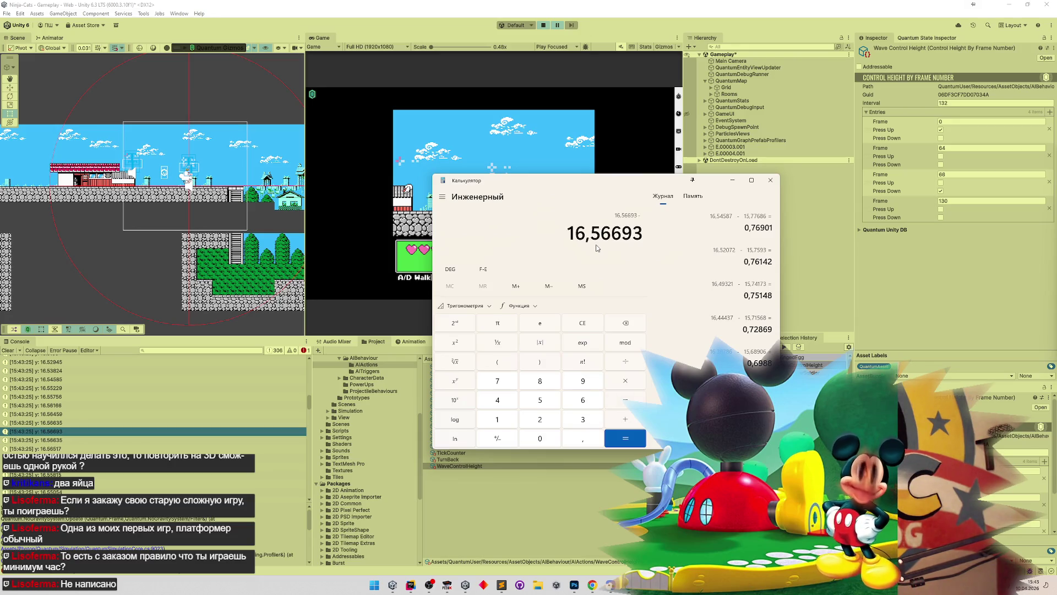
Step: Subtract the lowest logged y 15,7944 to get a jump height of 0,77253
drag(311, 413, 309, 416)
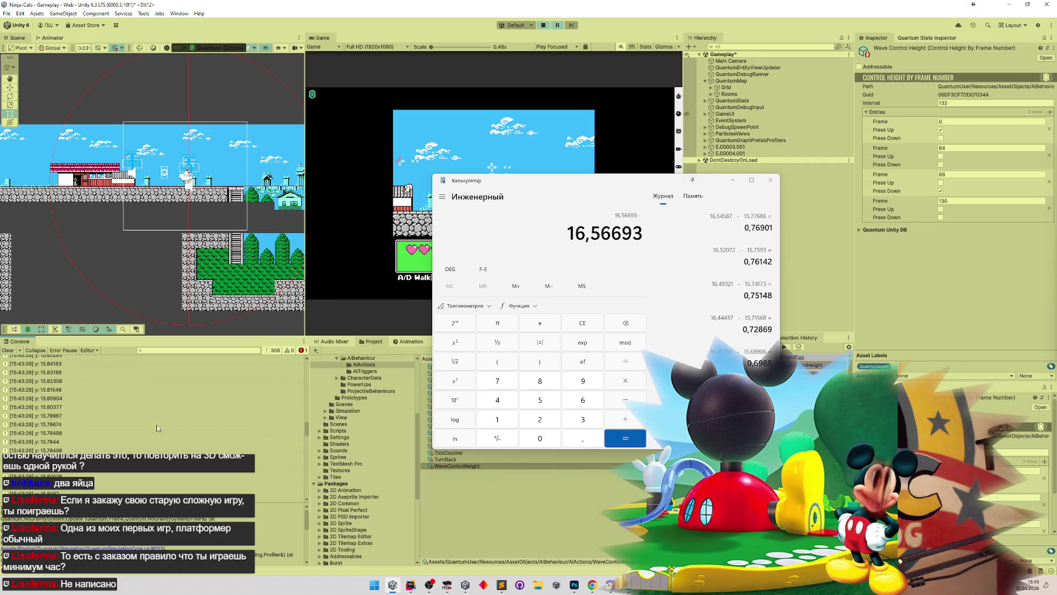
click(118, 423)
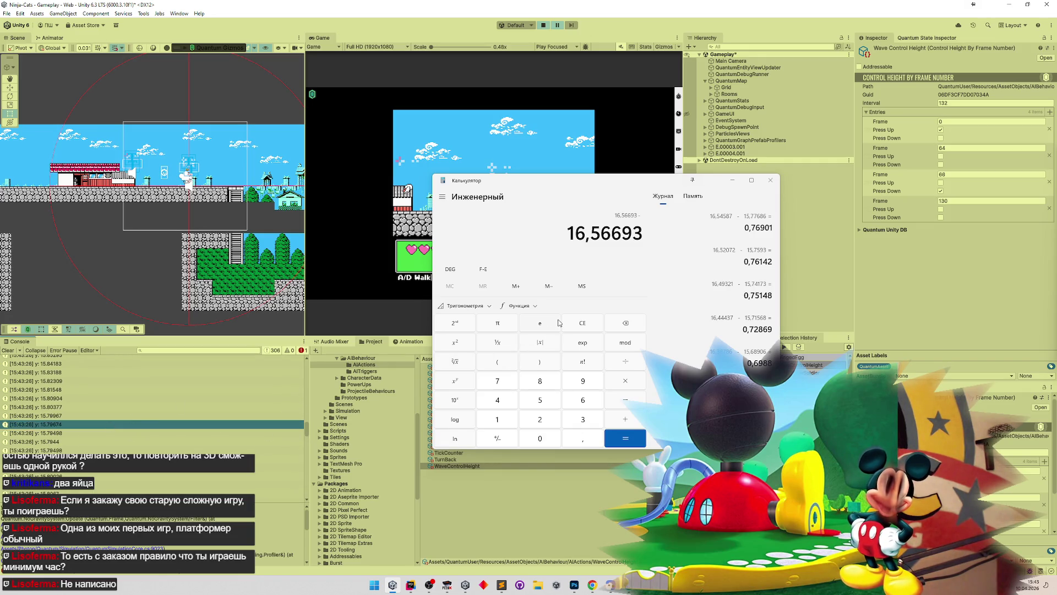
click(77, 433)
click(74, 442)
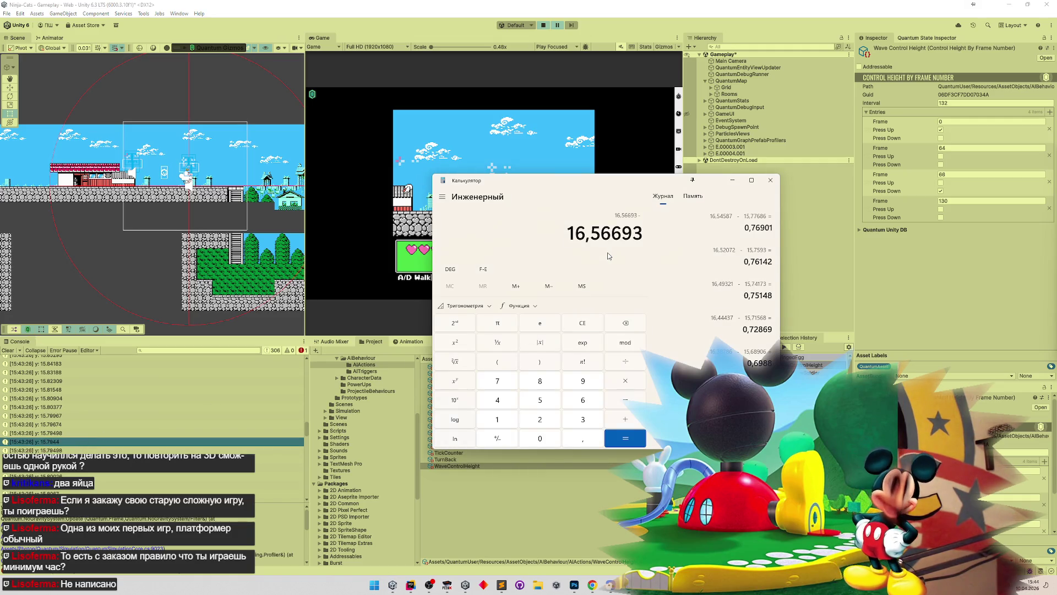
text(15,7944)
key(Return)
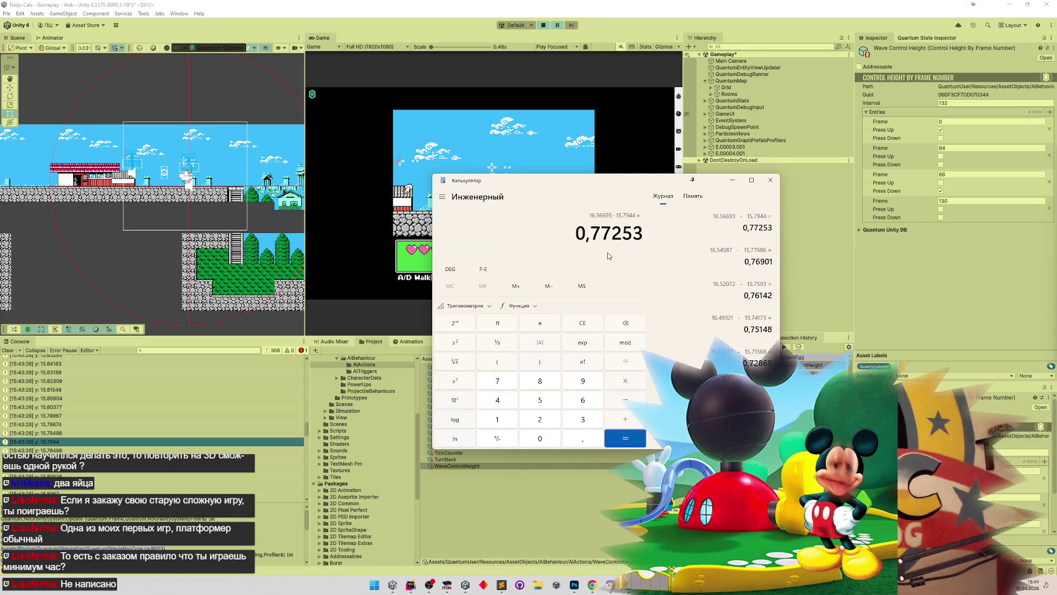
Step: Check the Sublime notes, then hide them and Calculator
click(502, 585)
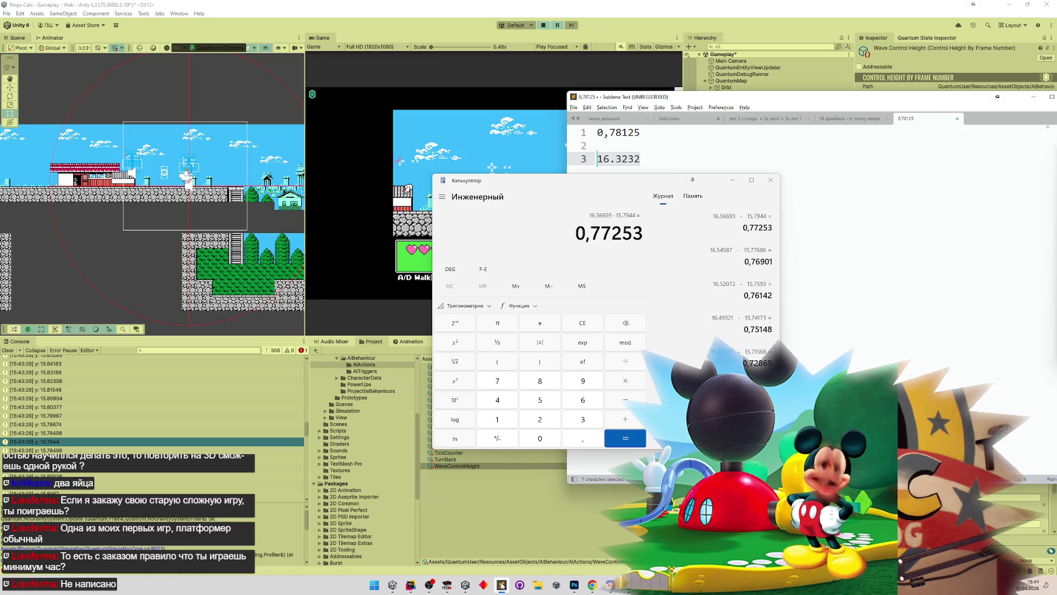
click(502, 585)
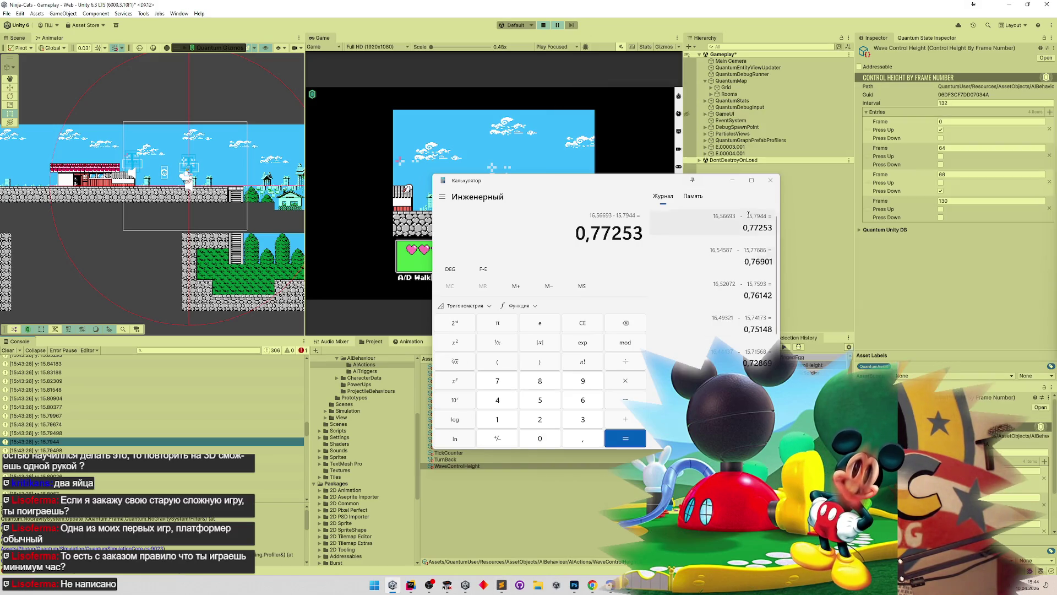
click(732, 187)
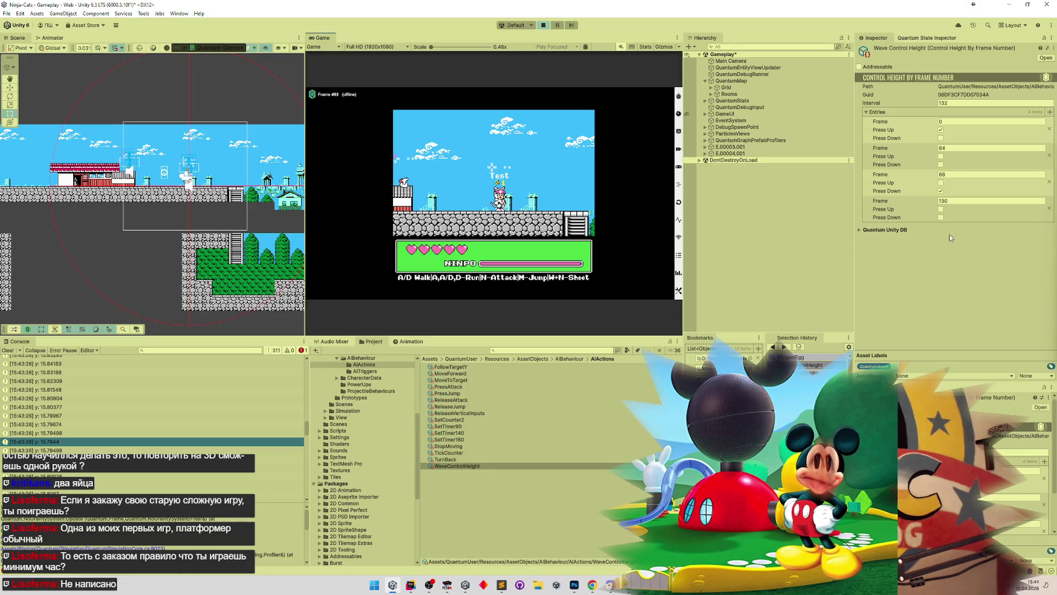
Step: Stop the game, remove the Frame 64 and 130 Wave Control Height entries, and retime Frame 66 to 68
key(ctrl+p)
click(1050, 155)
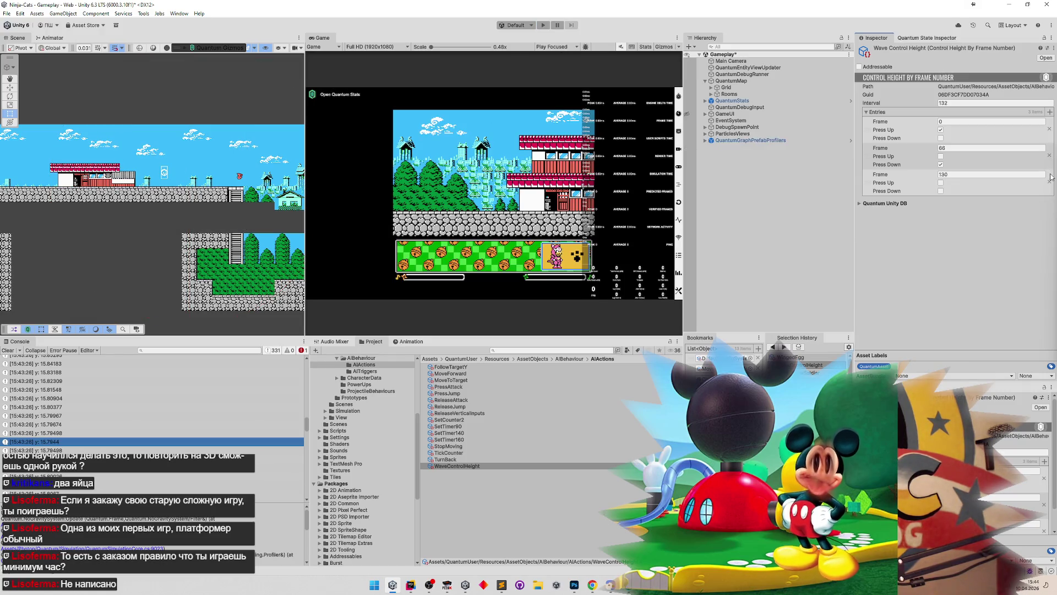
click(1049, 182)
click(932, 149)
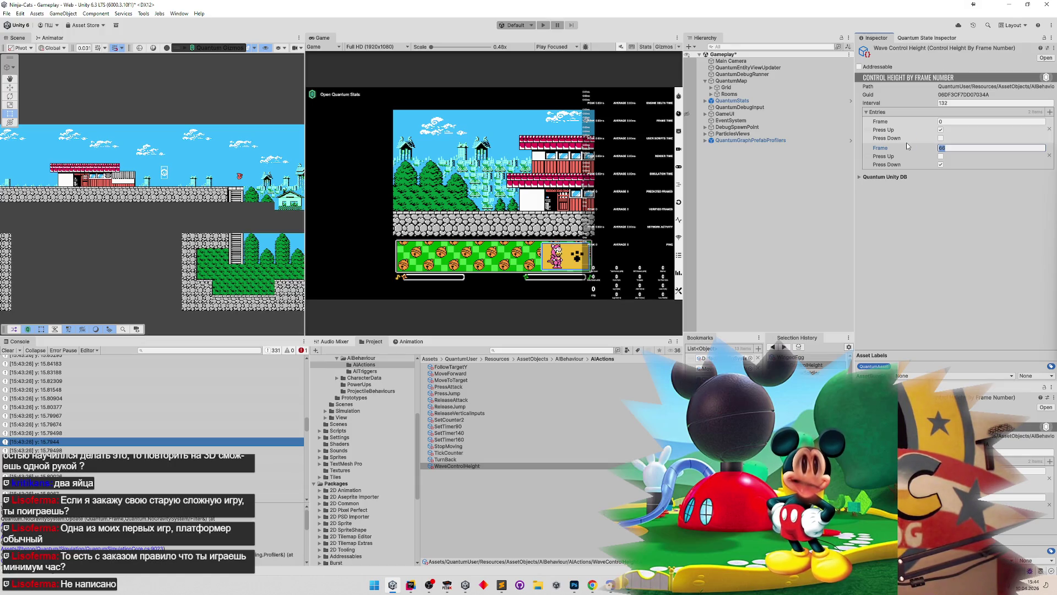
key(Return)
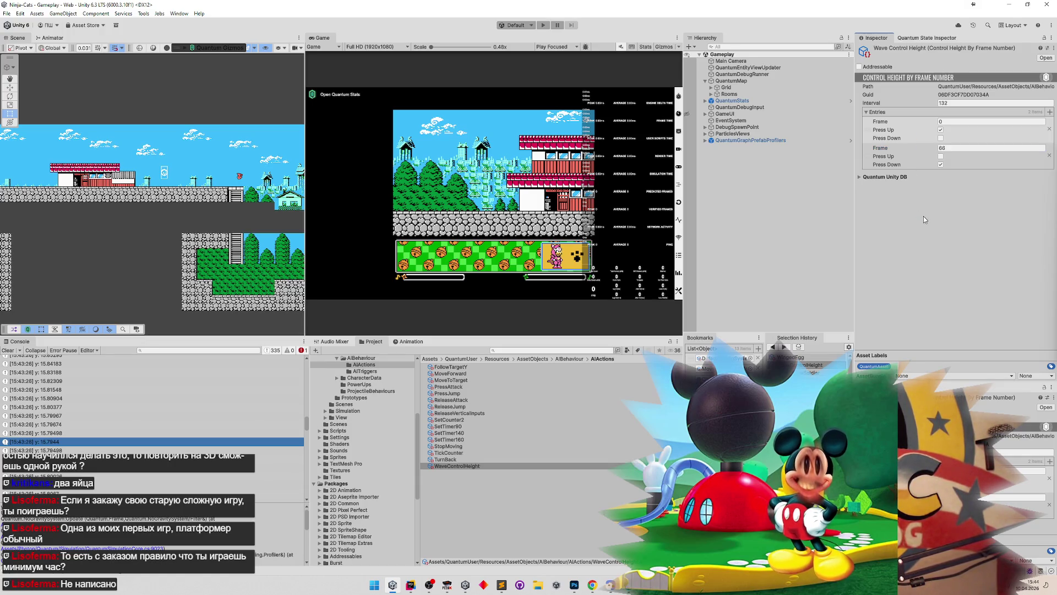
Step: Play-test the cat jumping, then running left under the roofed building
click(524, 186)
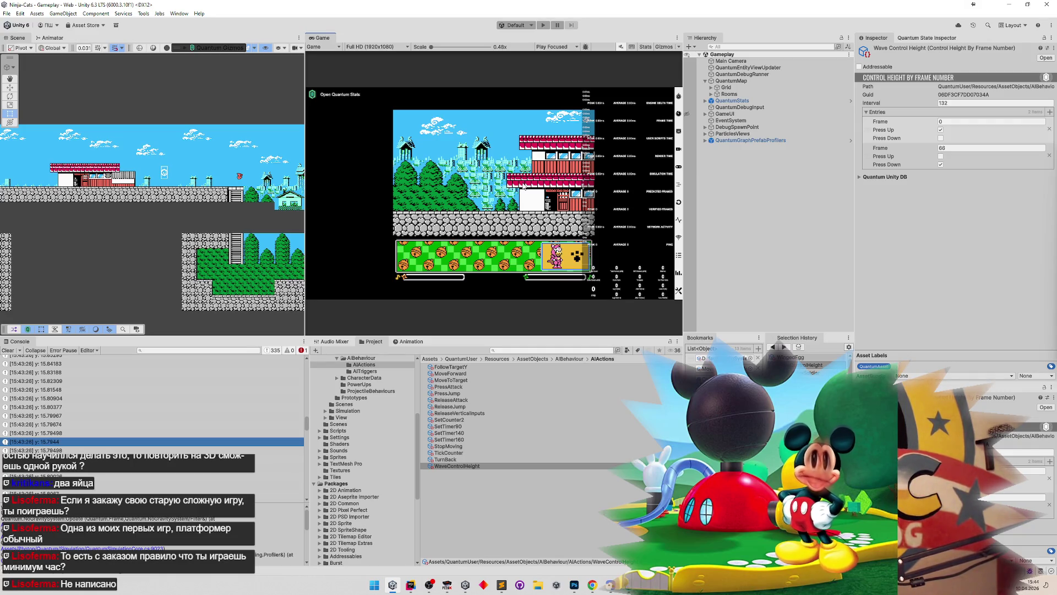
key(ctrl+p)
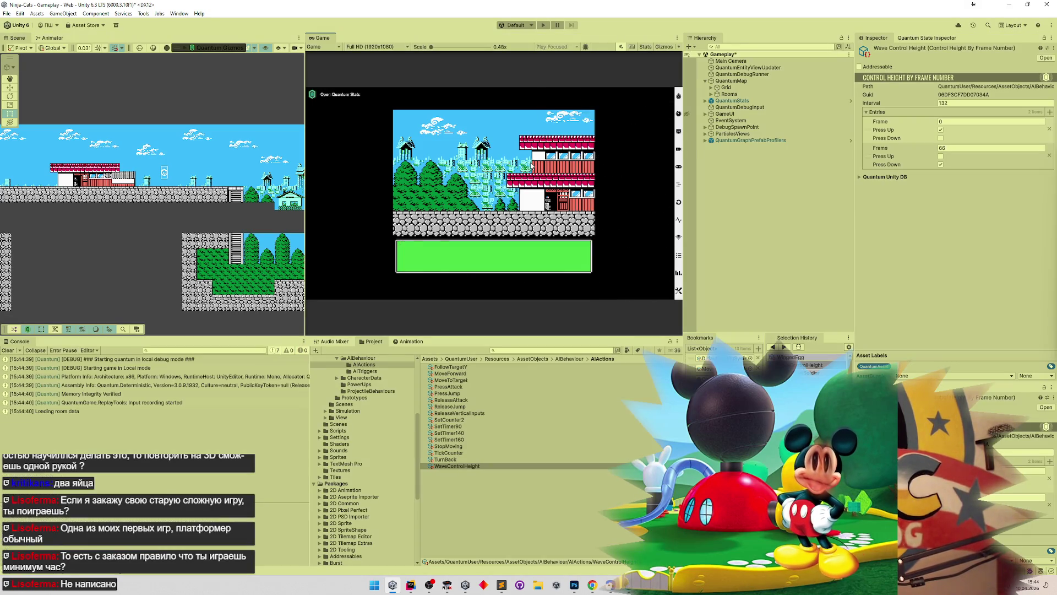
key(d)
key(m)
key(a)
key(a)
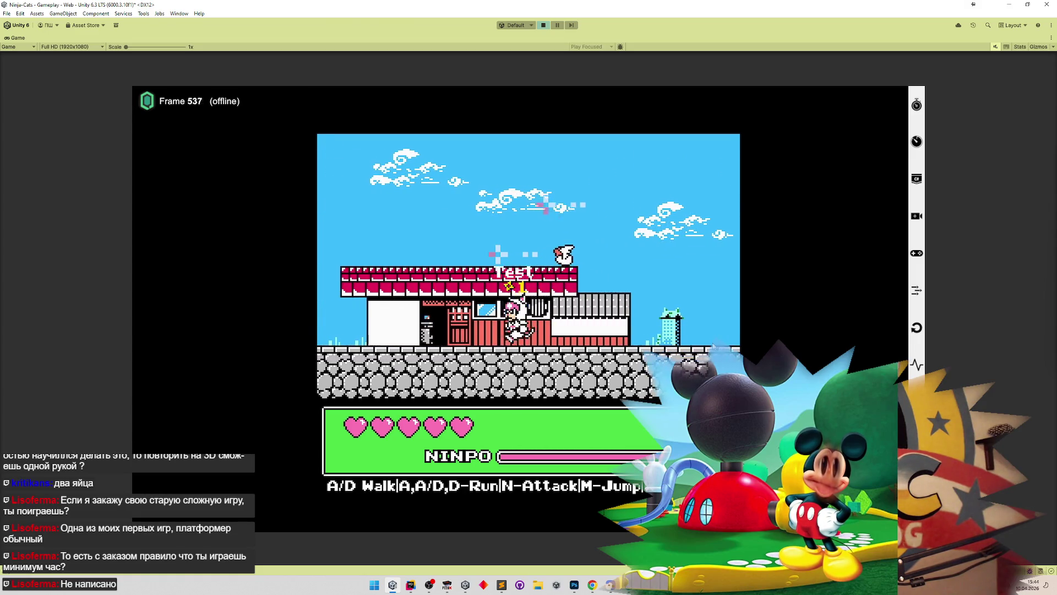
key(a)
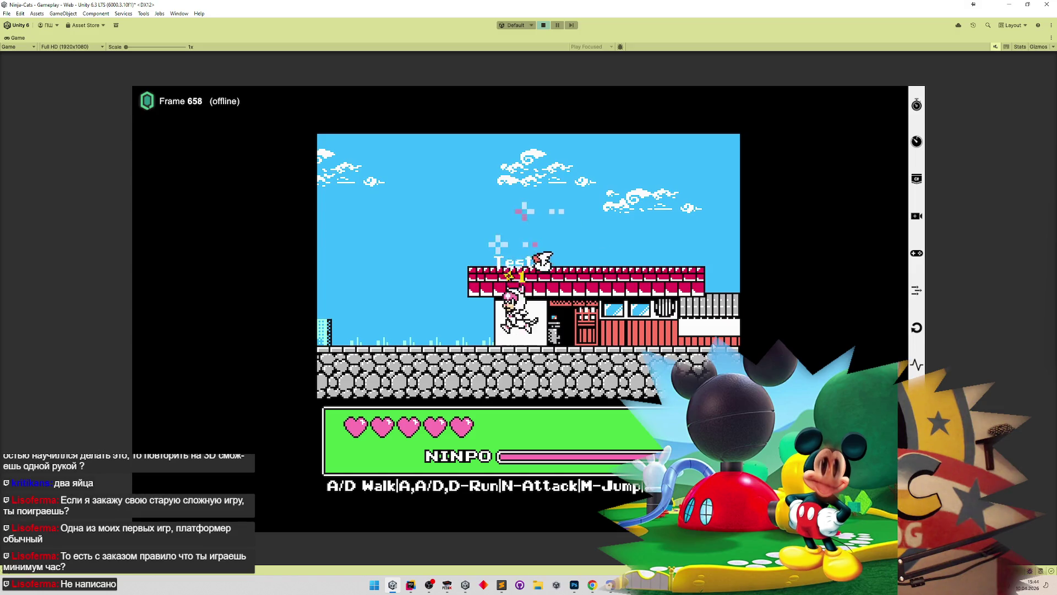
key(a)
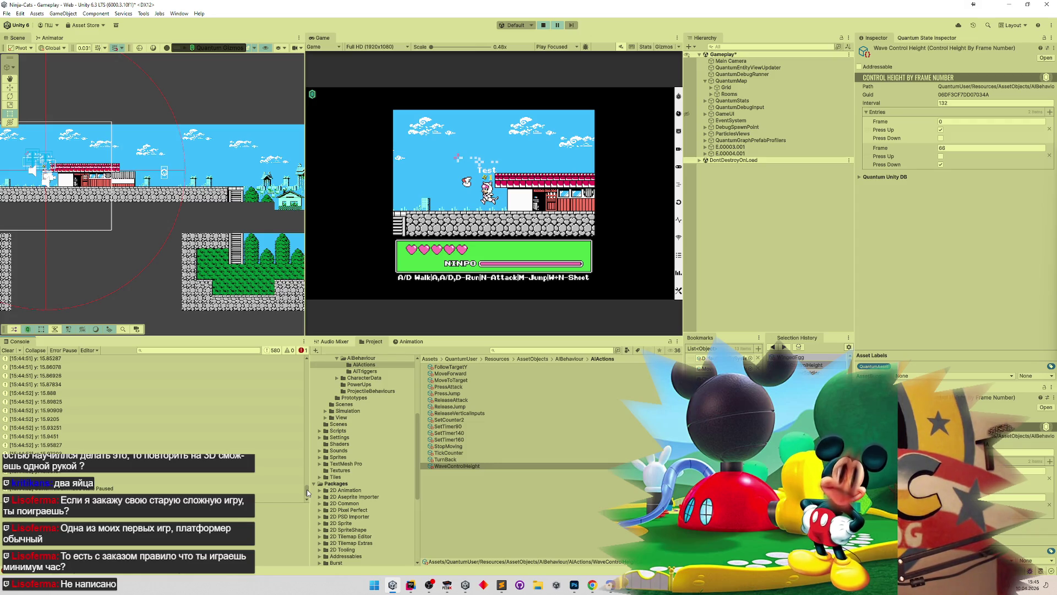
Step: Scroll the Console log and inspect one logged height entry
mouse_move(307, 489)
mouse_down()
mouse_move(320, 376)
mouse_move(302, 435)
mouse_up()
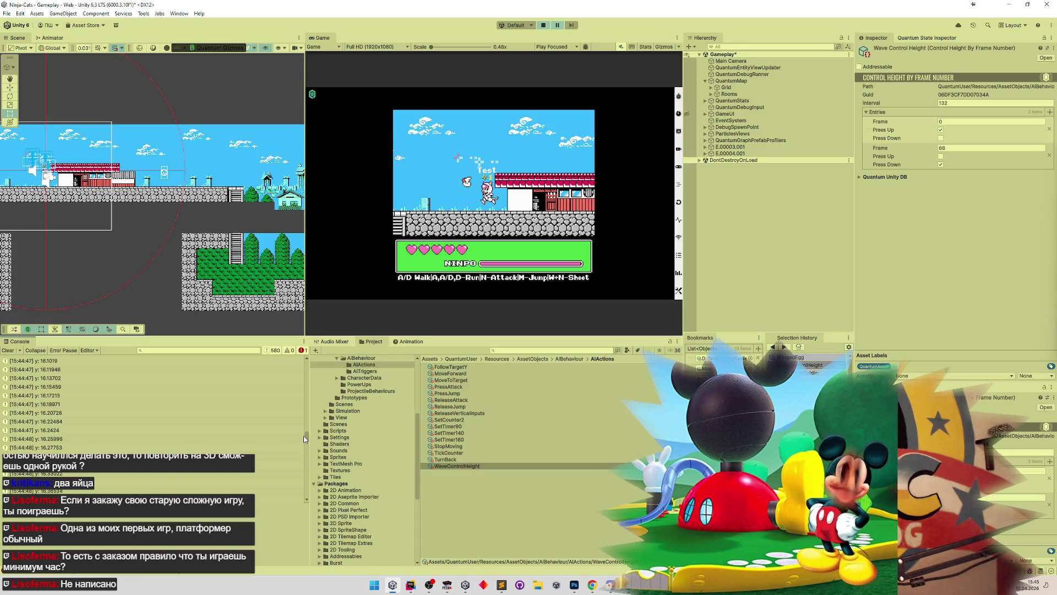
mouse_move(303, 435)
mouse_down()
mouse_move(290, 454)
mouse_move(309, 441)
mouse_up()
scroll(309, 441, up, 1)
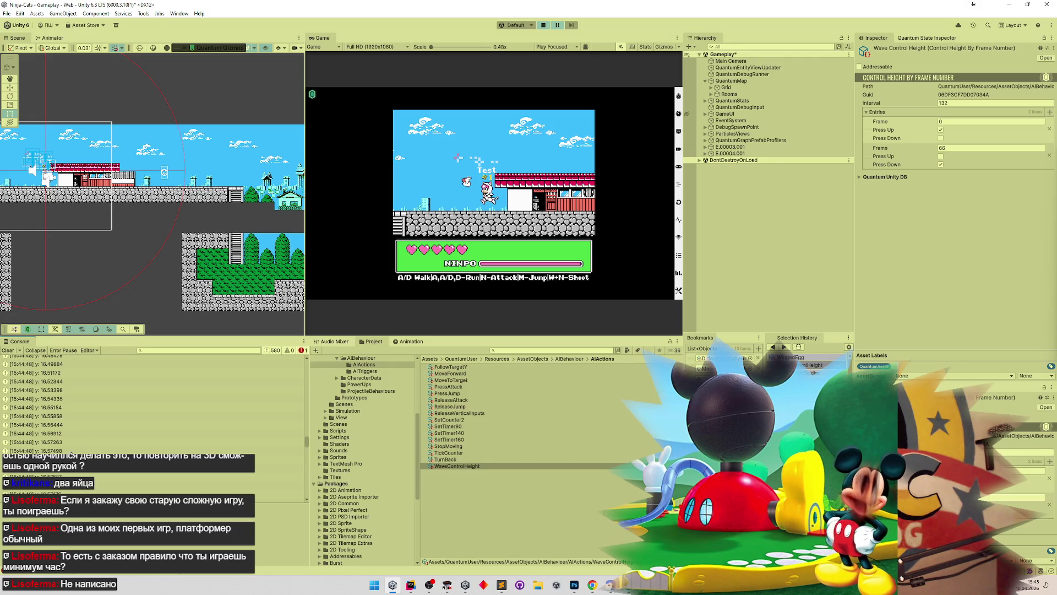
click(275, 459)
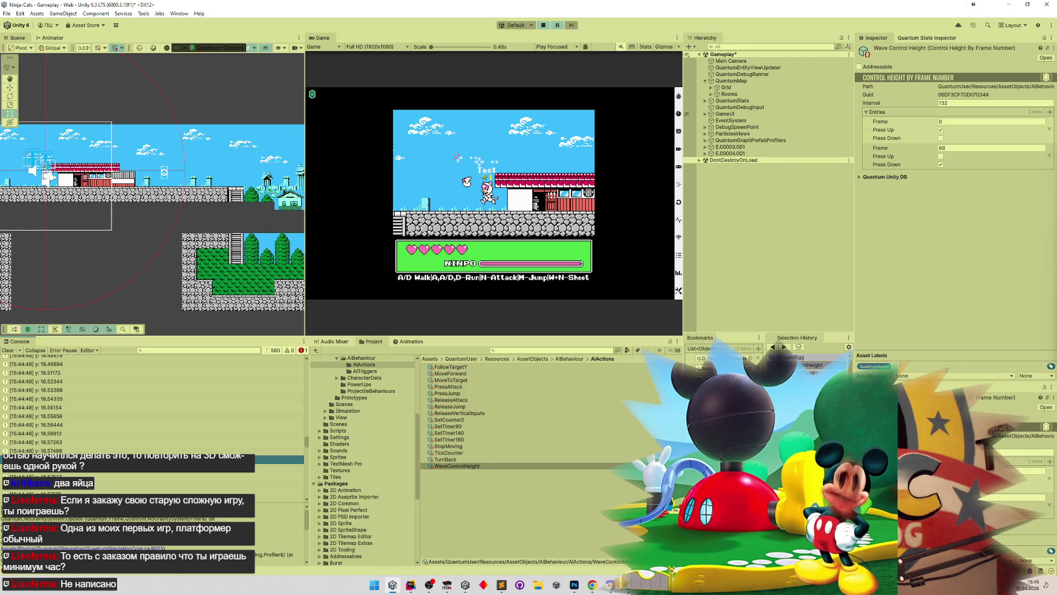
Step: Clear Calculator and enter the logged height 16,57616 to subtract from
click(610, 585)
click(579, 329)
text(16,57616)
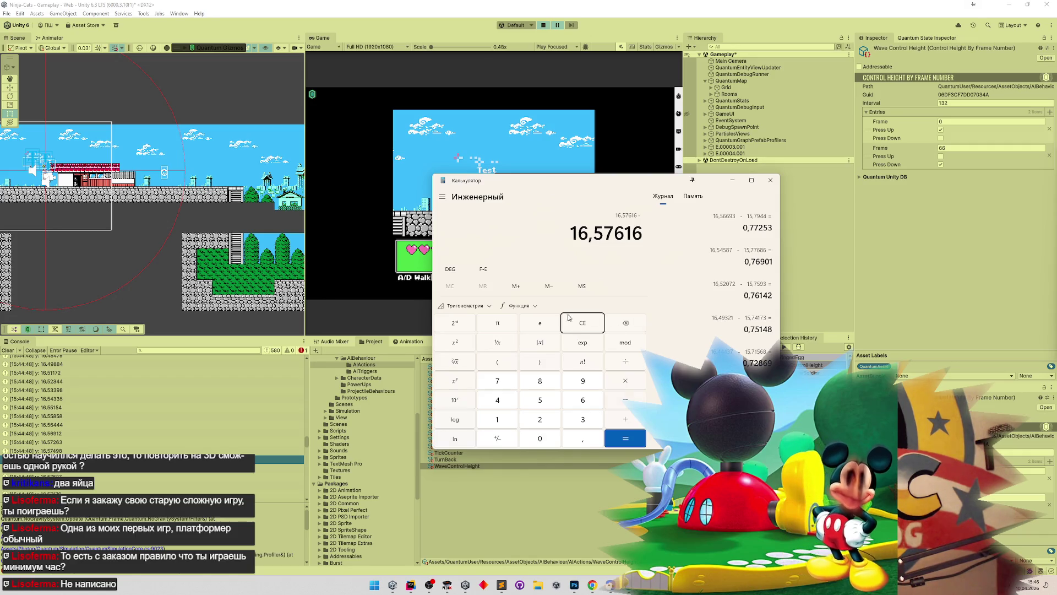
Step: Subtract 15,8036 in Calculator to get a jump height of 0,77254
drag(307, 445, 304, 460)
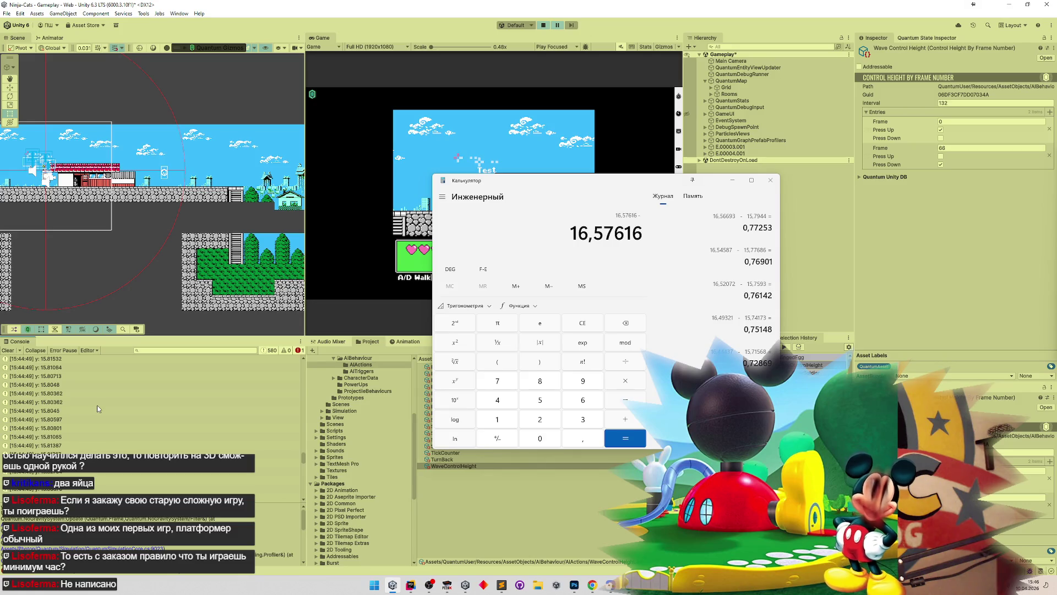
click(533, 248)
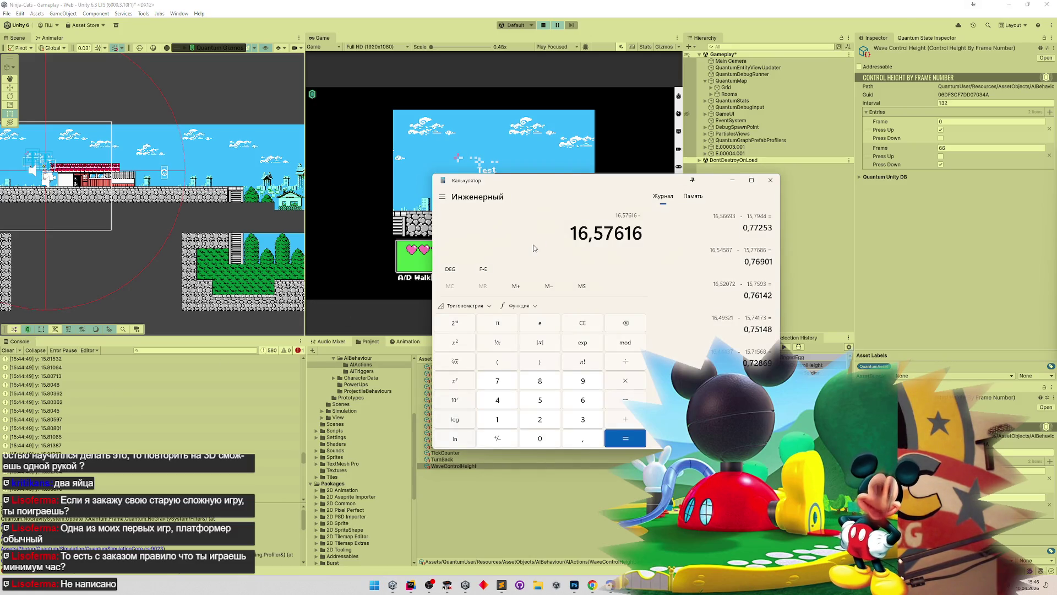
text(15,)
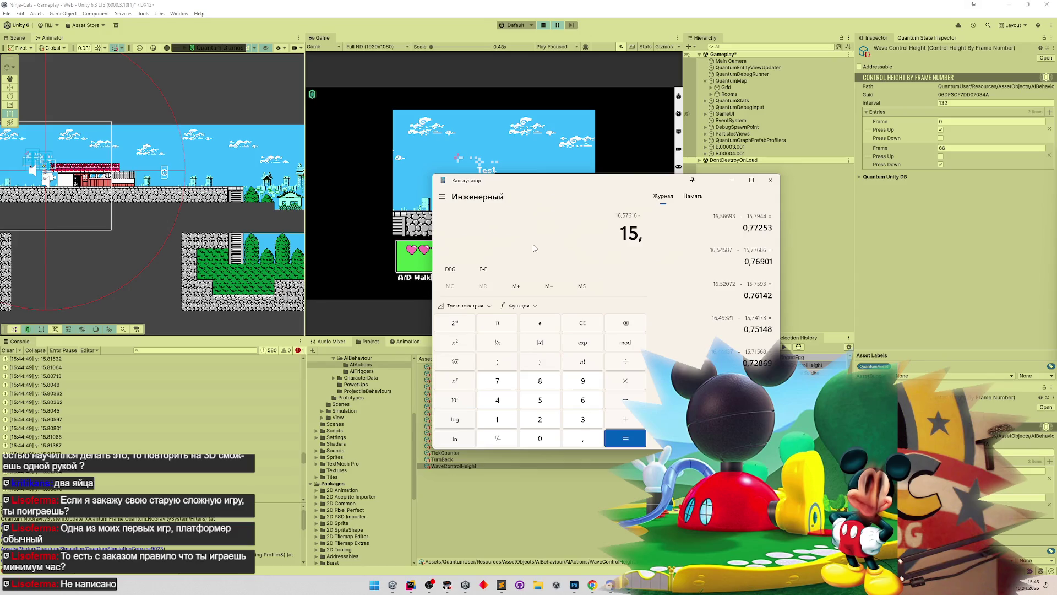
text(8036)
key(Return)
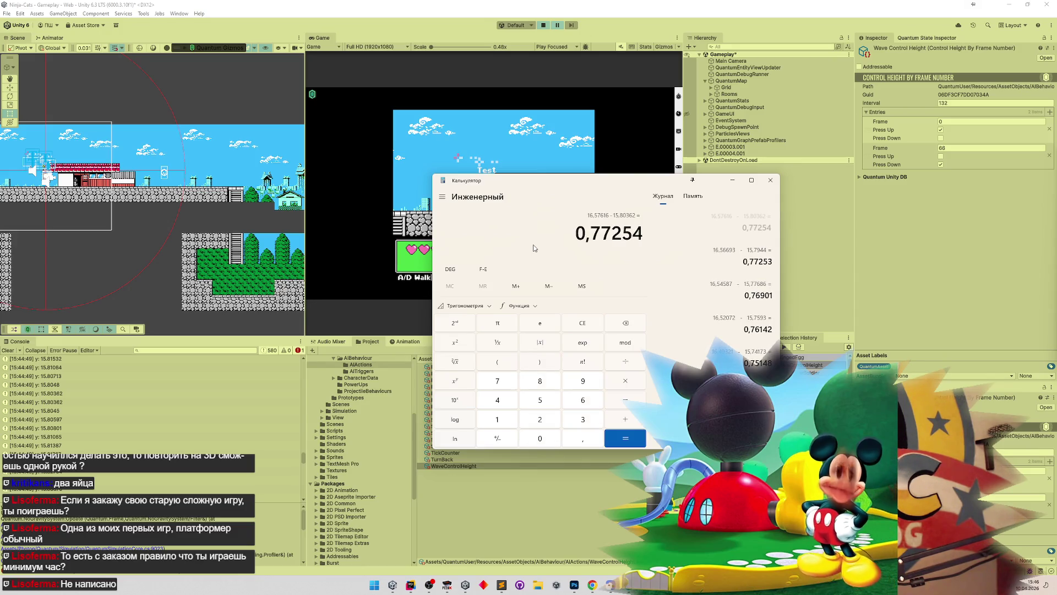
Step: Put Calculator away and check the 0,78125 reference height in the Sublime notes
click(733, 179)
click(501, 586)
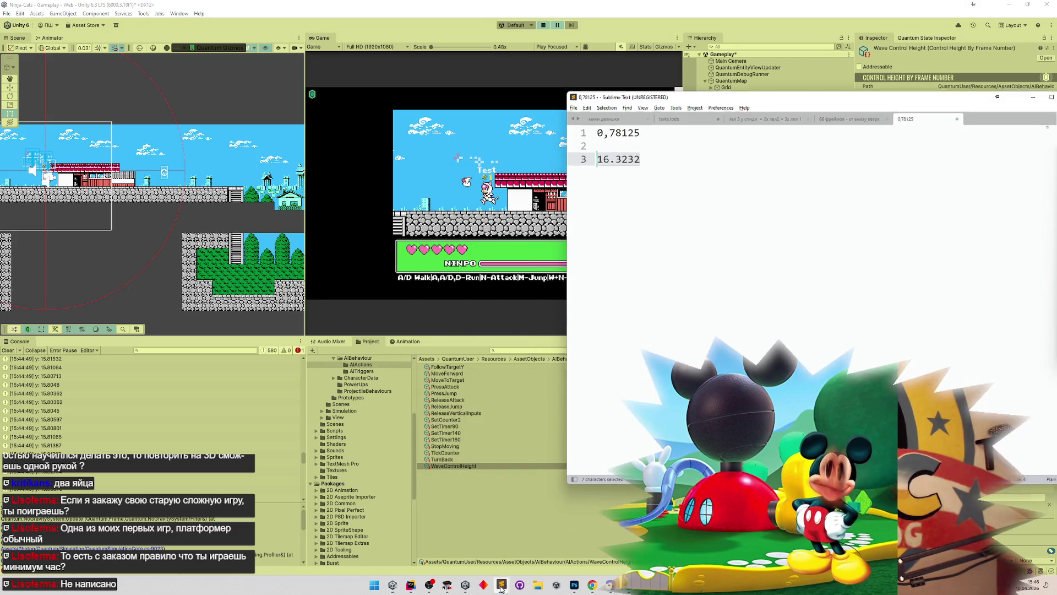
click(501, 587)
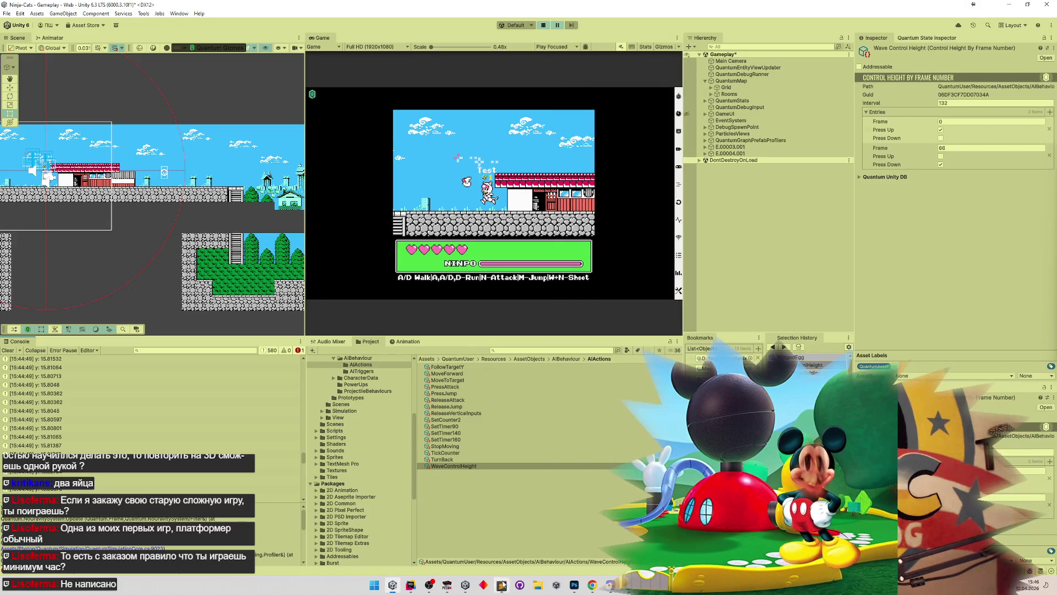
Step: Clear the Console, rerun the cat right and back left under the roof, then switch to Rider
click(8, 351)
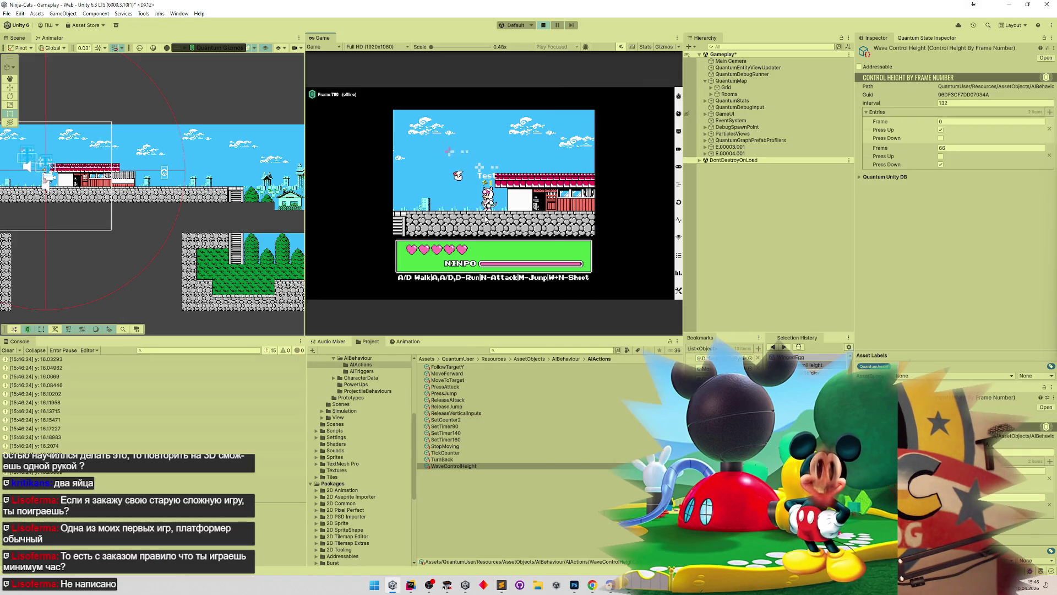
key(shift+space)
key(d)
key(d)
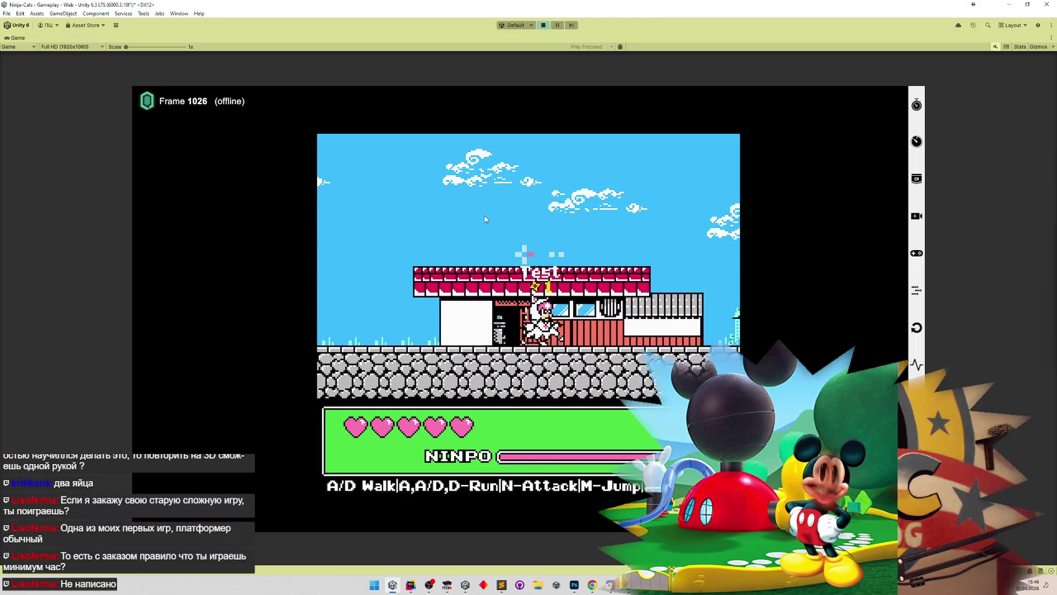
key(d)
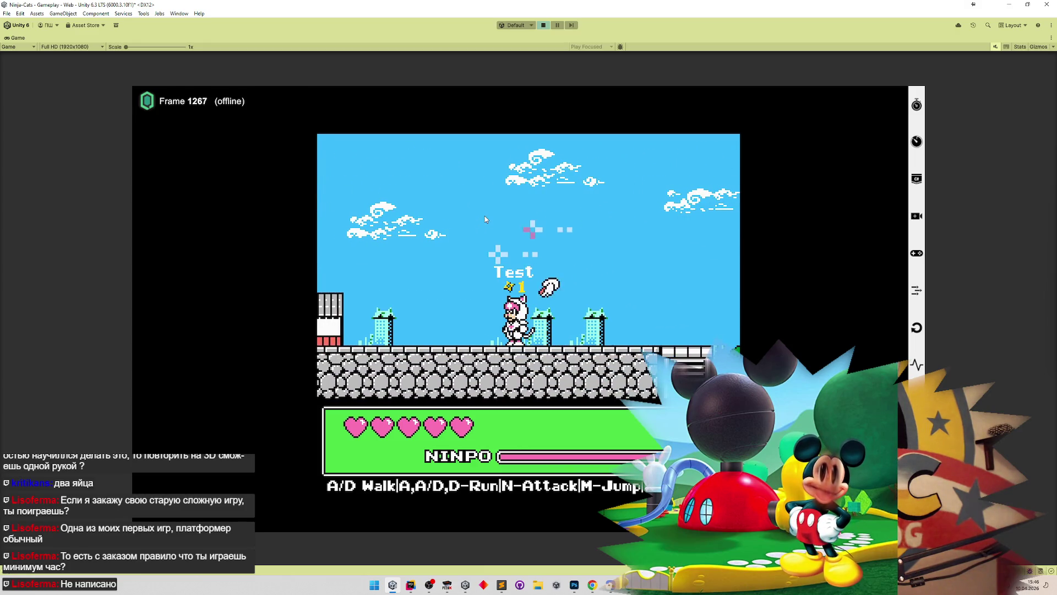
key(a)
key(a)
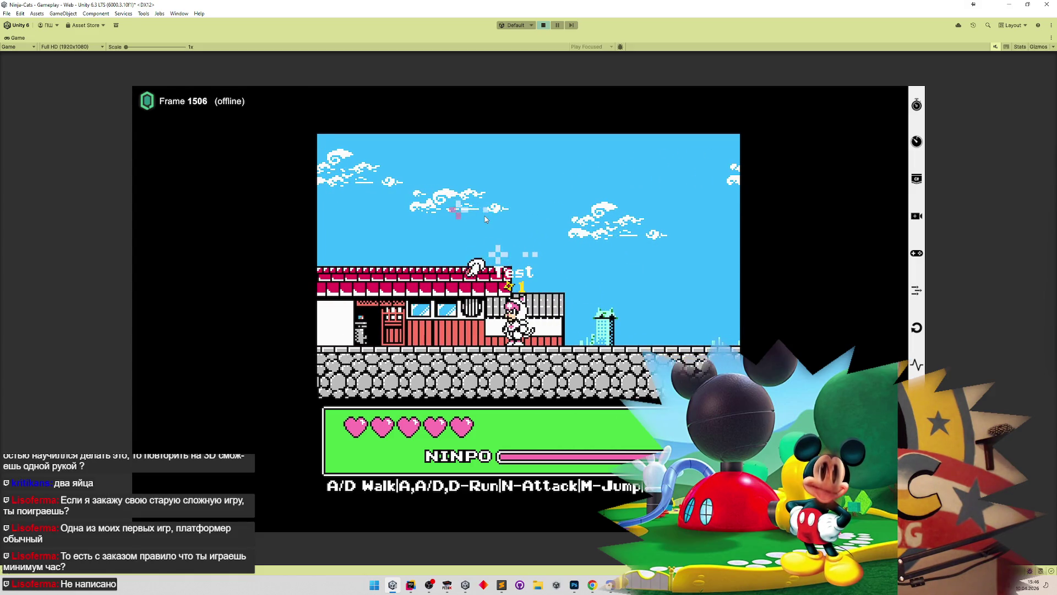
key(a)
key(a)
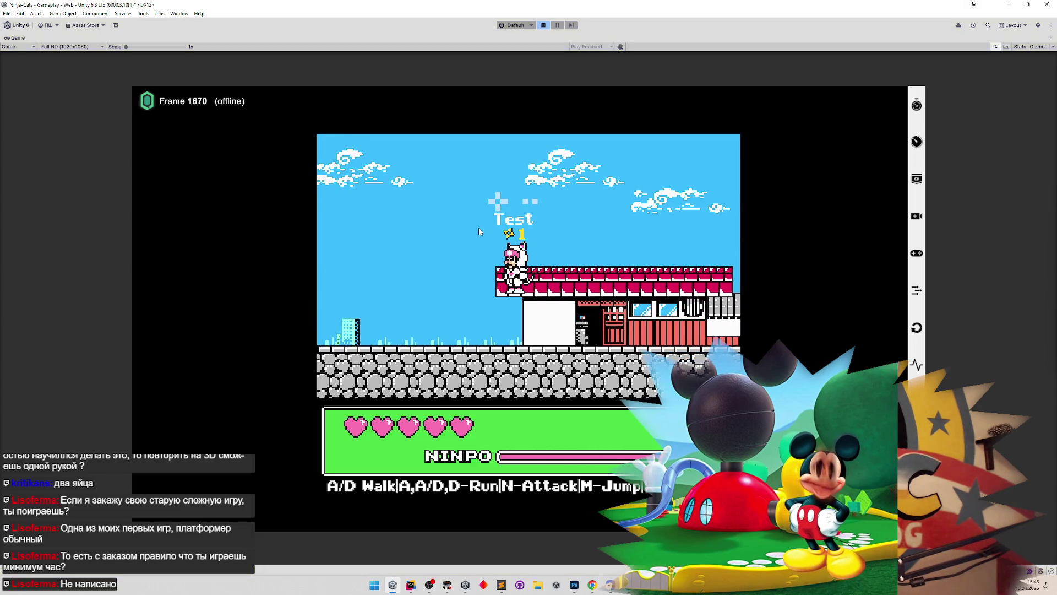
key(ctrl+p)
key(alt+Tab)
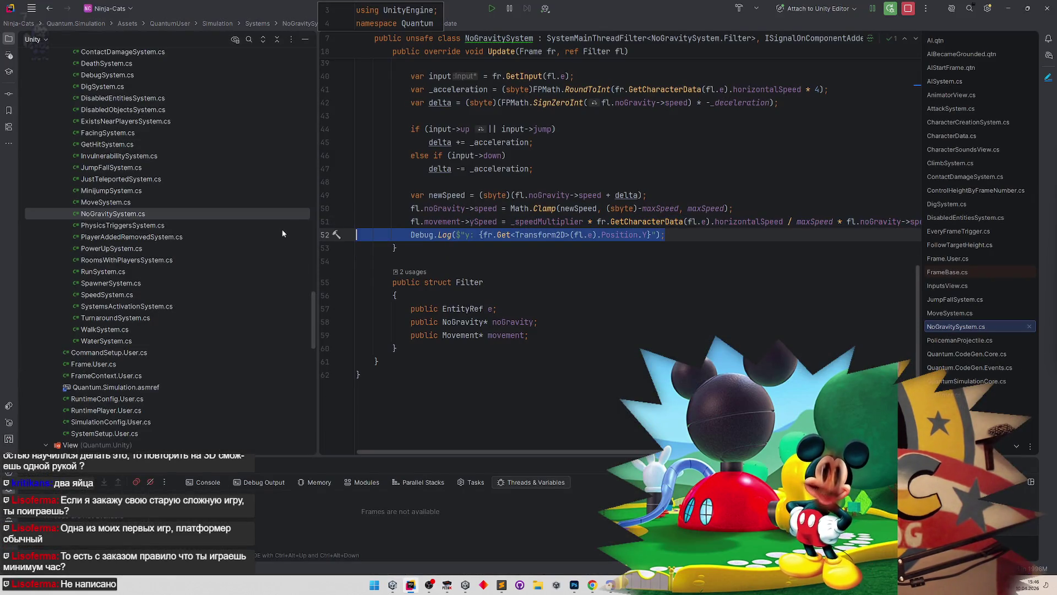
Step: Delete the Debug.Log height line from NoGravitySystem.cs and bring up the original game in FCEUX
scroll(524, 267, up, 10)
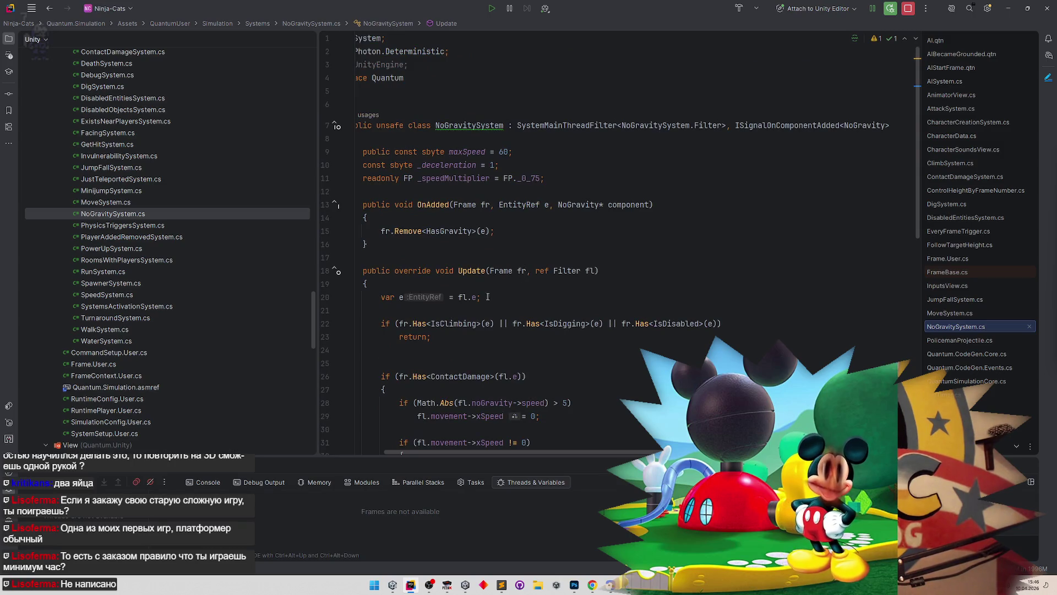
key(alt+Tab)
key(alt+Tab)
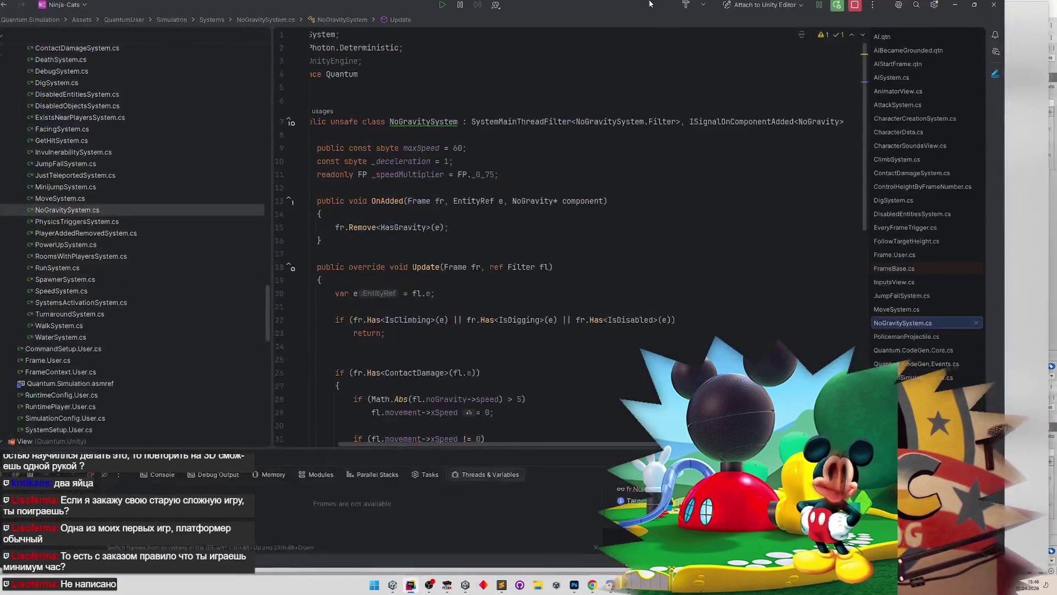
scroll(642, 312, down, 10)
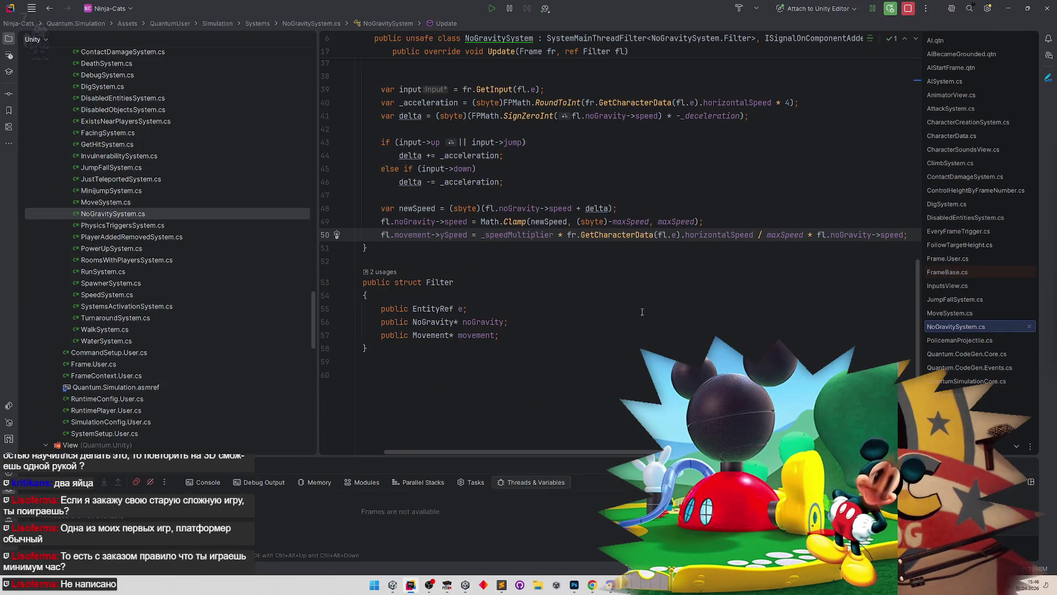
click(453, 589)
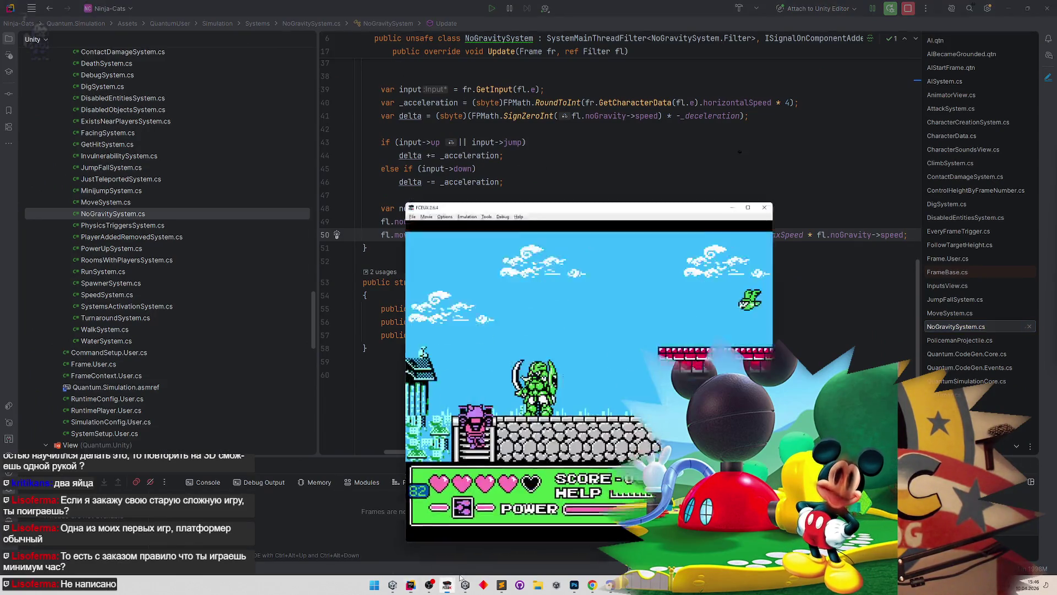
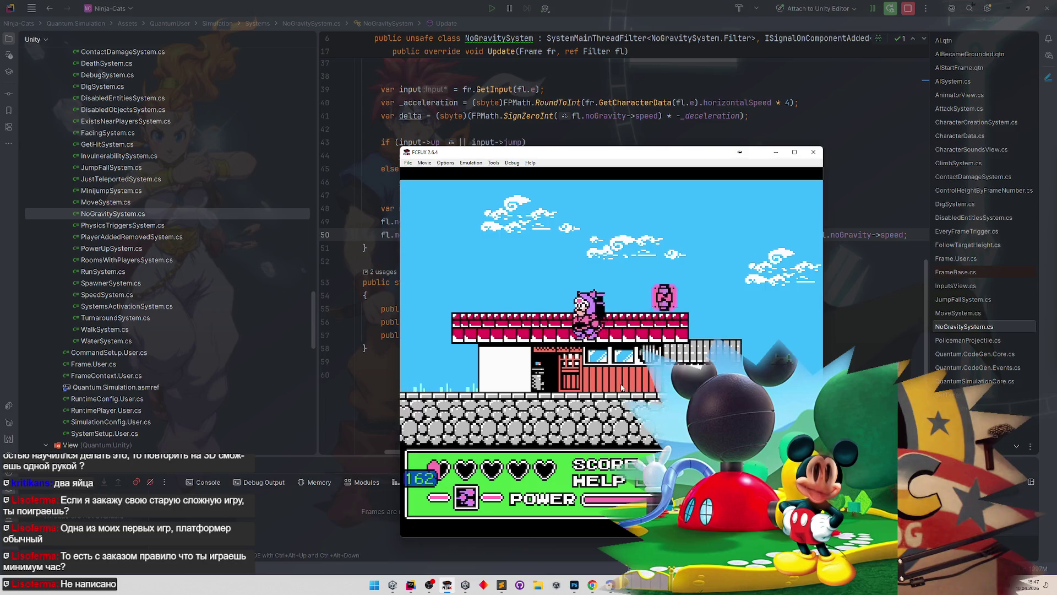
Step: Bring Sublime Text forward, look through the level-speed, мини делишки and 66 фреймов notes, ending on tasks.todo
click(502, 585)
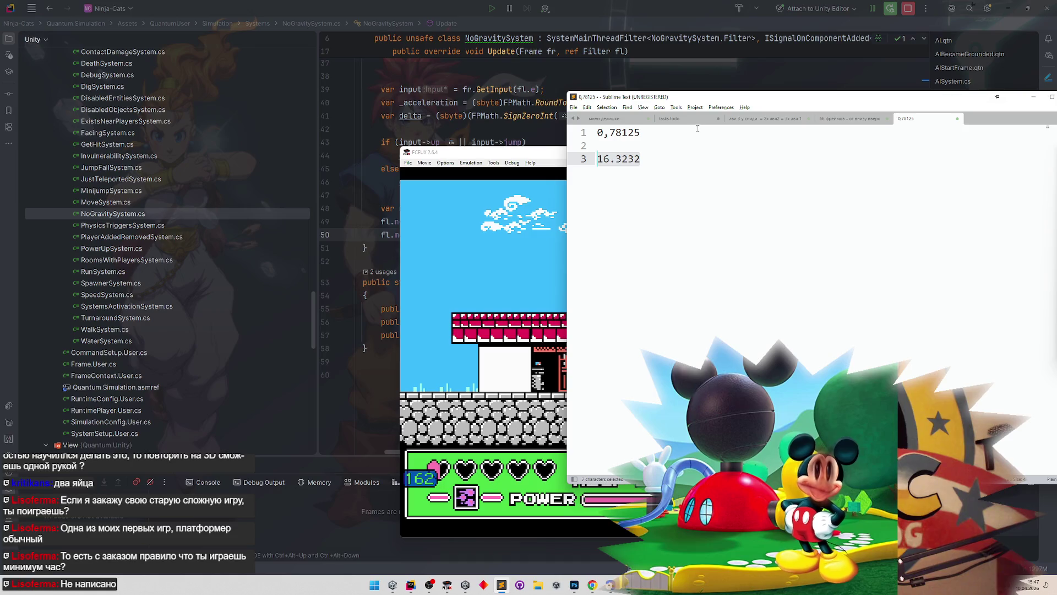
click(753, 123)
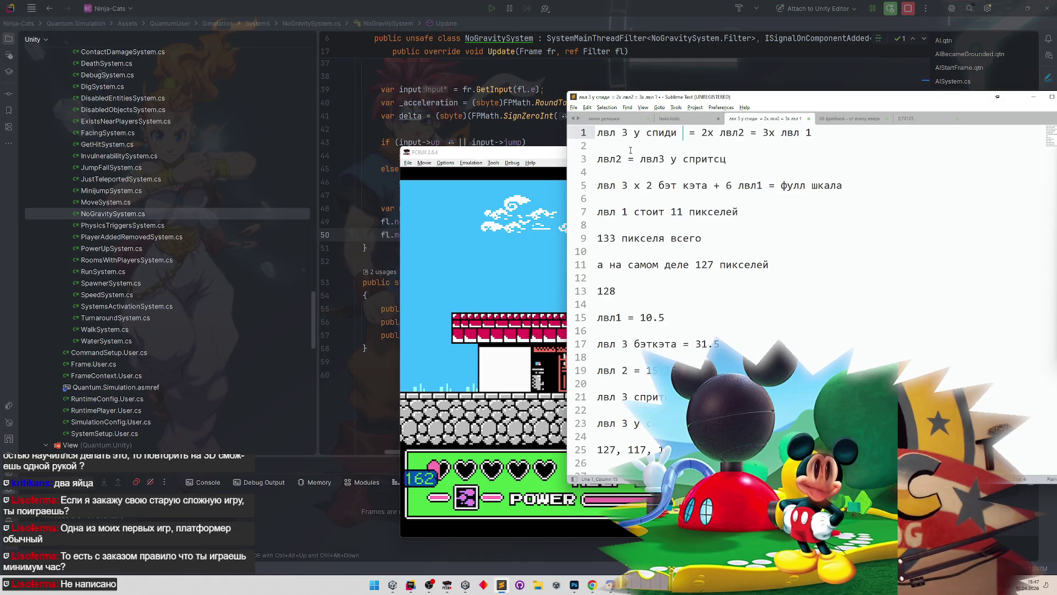
click(615, 120)
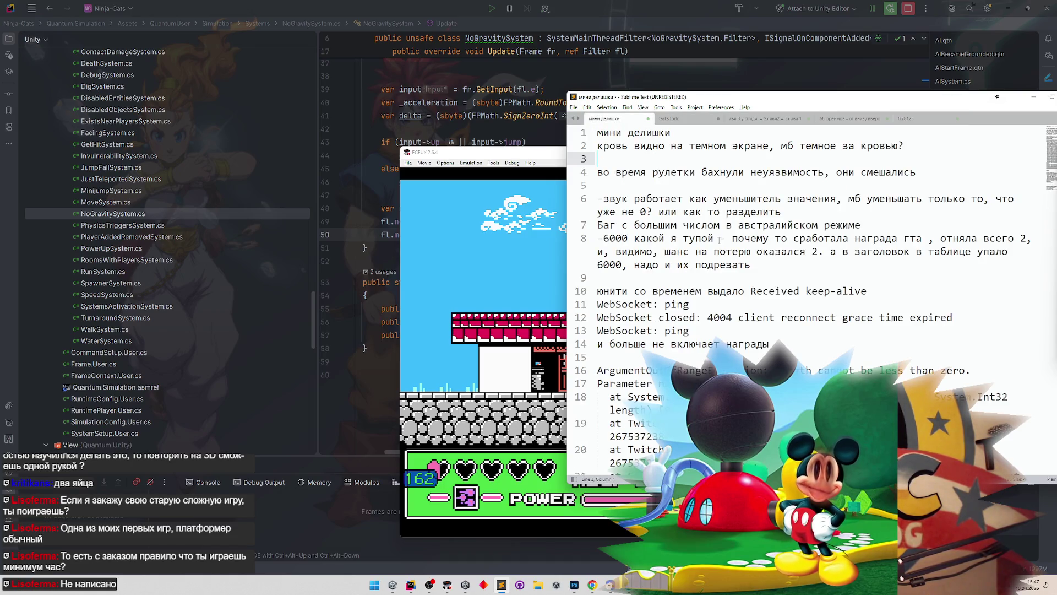
click(827, 119)
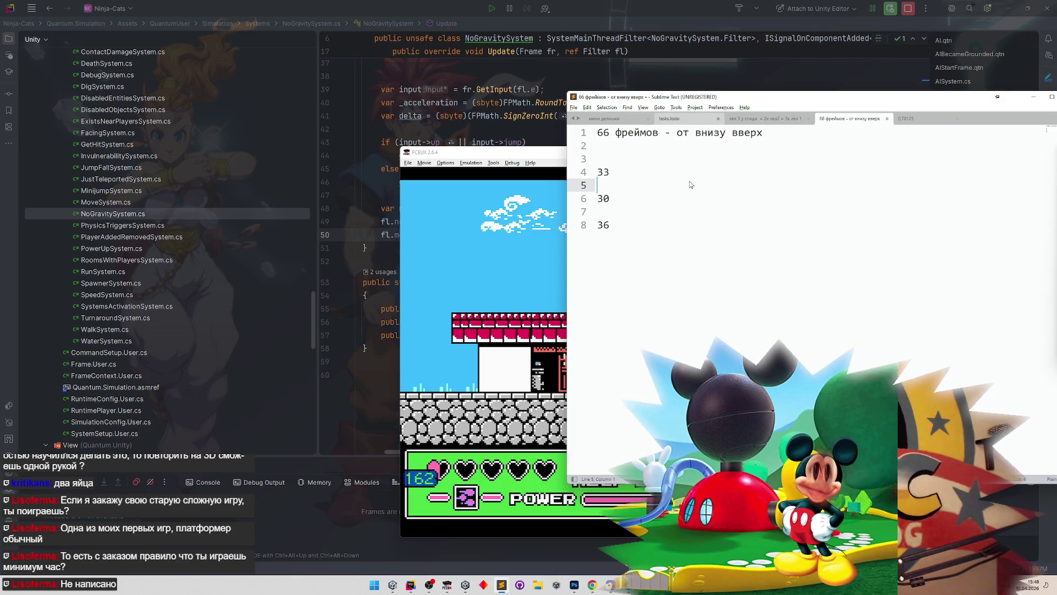
click(671, 119)
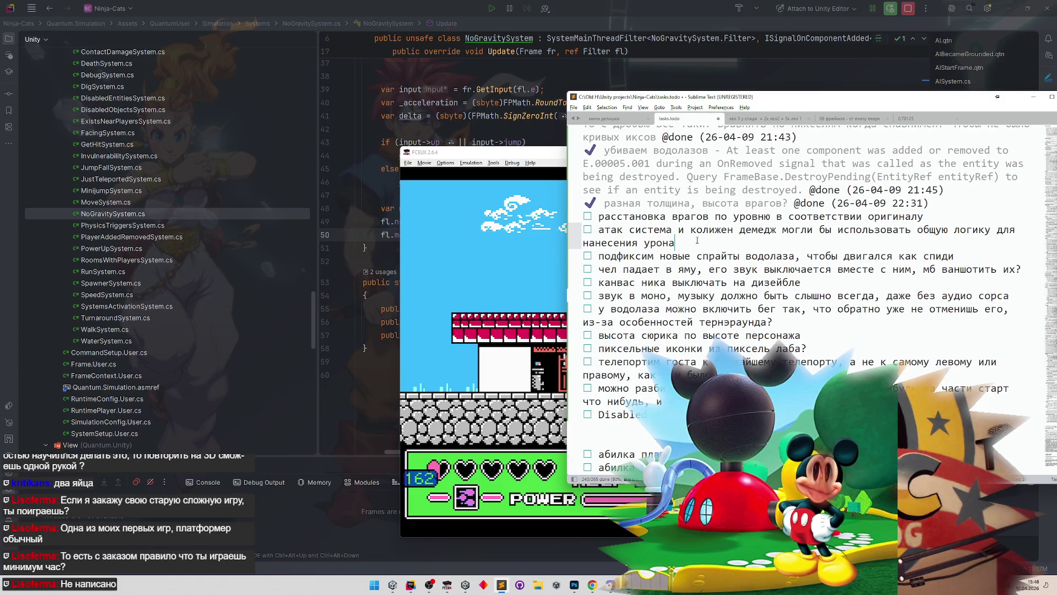
scroll(702, 207, up, 7)
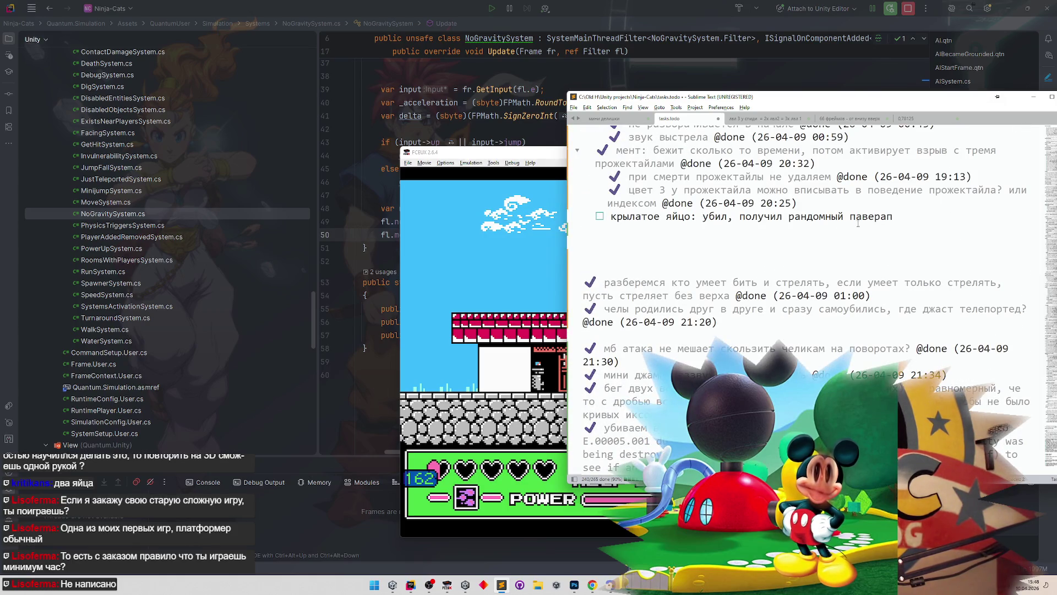
Step: Add three indented крылатое яйцо powerup bug sub-tasks in tasks.todo, then minimise Sublime Text
key(Return)
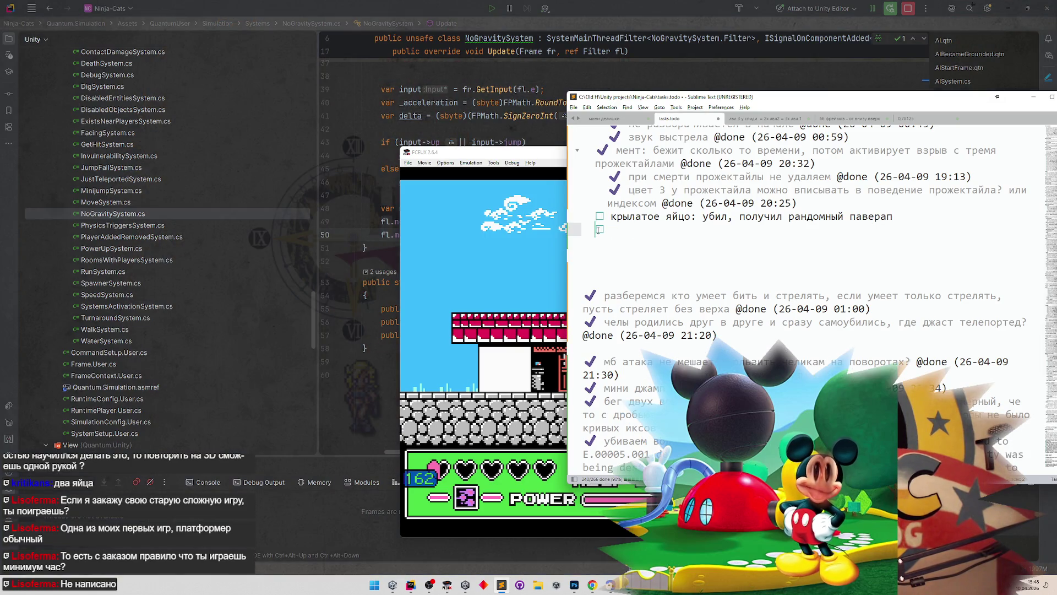
key(BackSpace)
key(BackSpace)
text(паверап улетает в сторону удара)
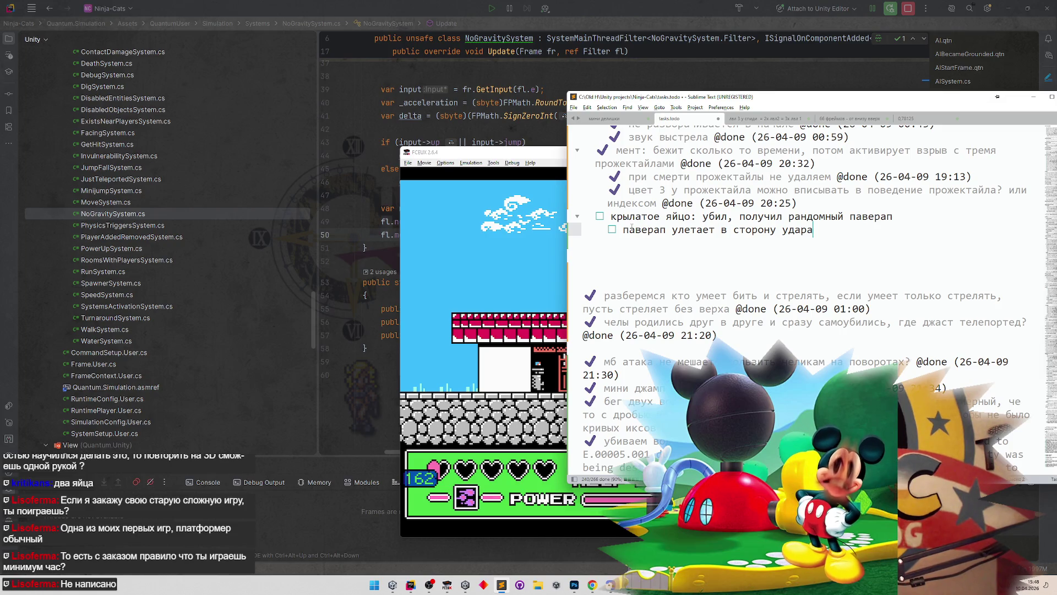
key(Return)
text(☐ паверап застревает если появился в стене)
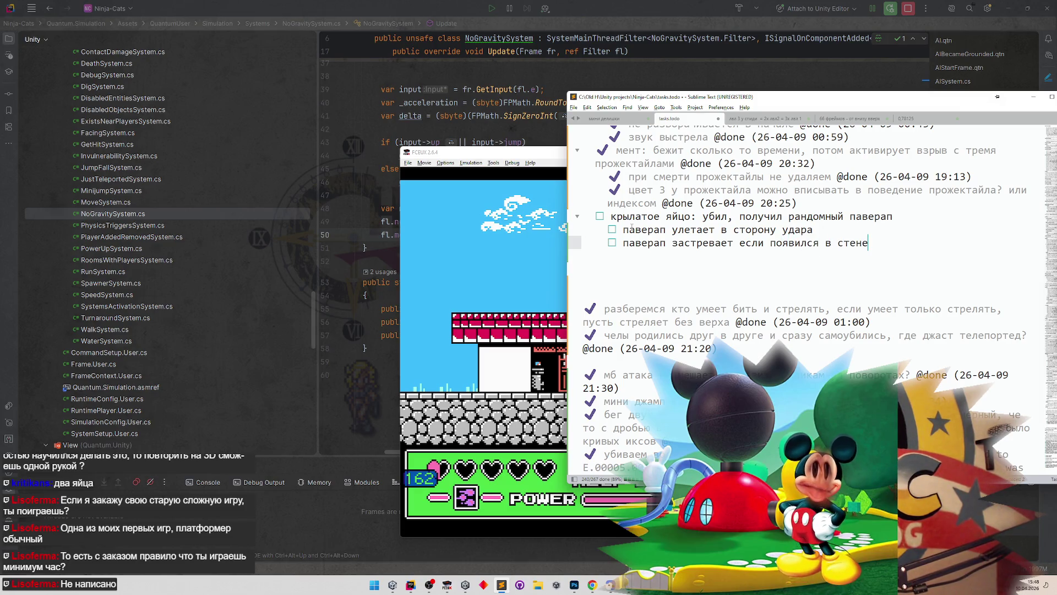
key(Return)
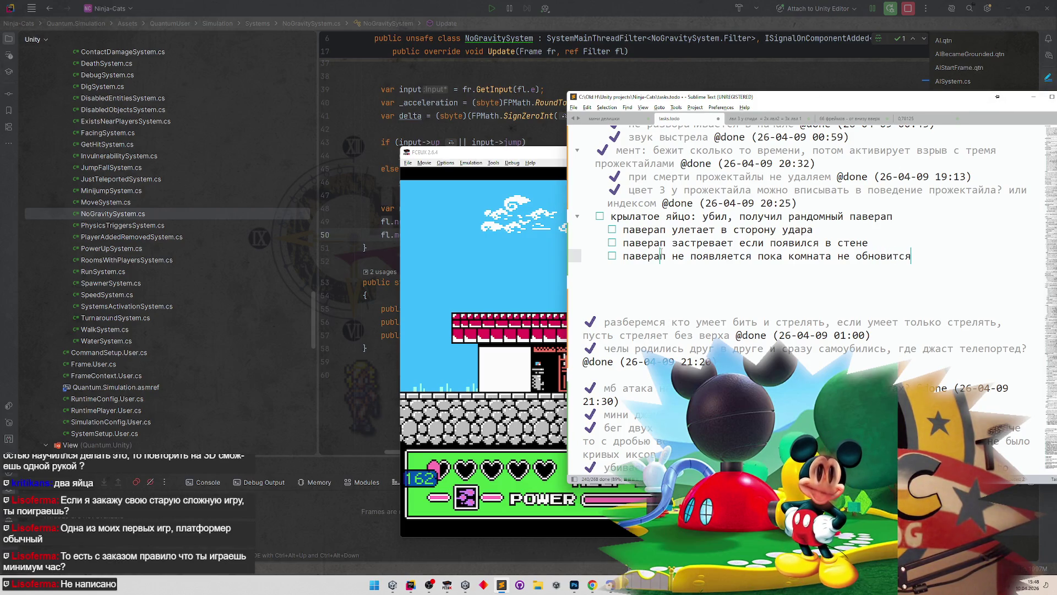
text(из этого ч)
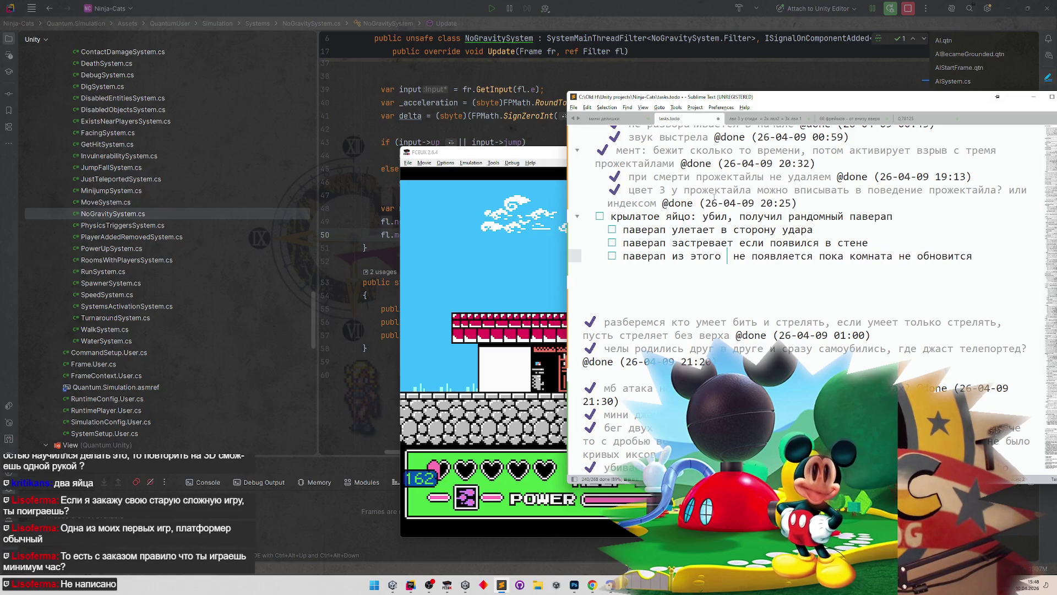
text(ела)
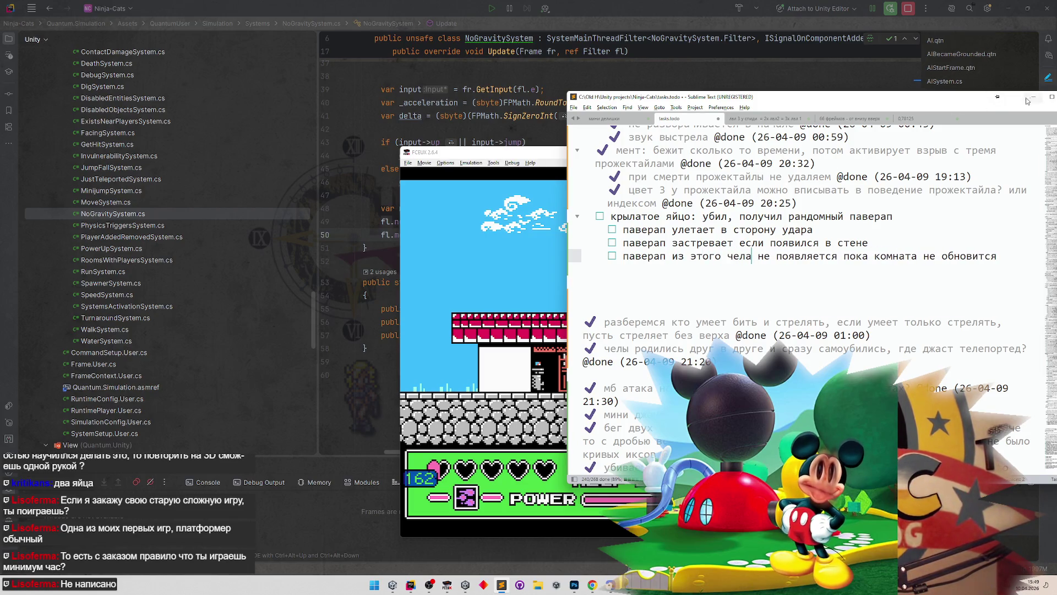
click(1034, 96)
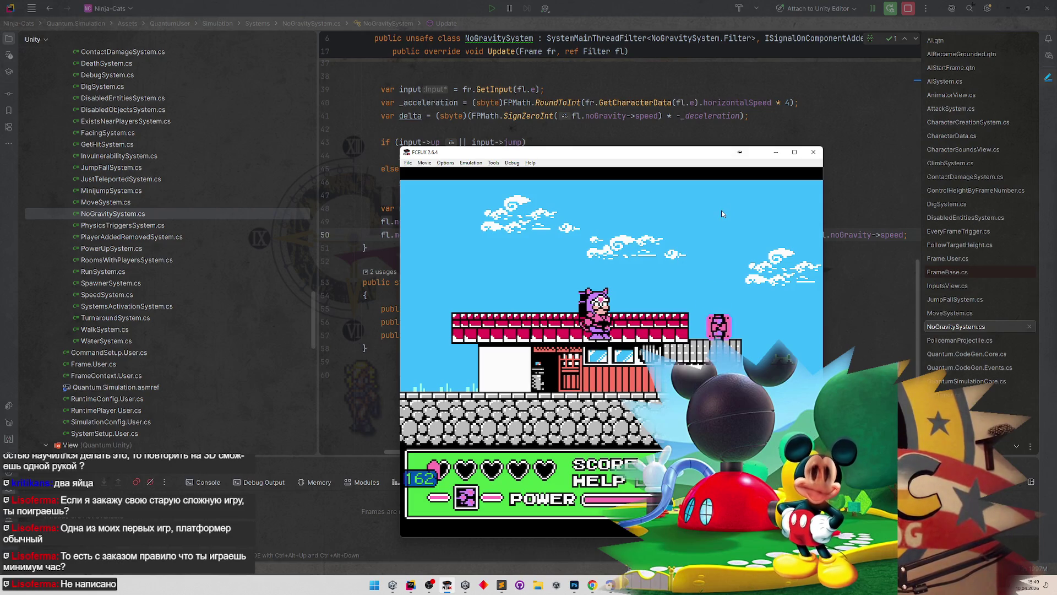
Step: Play through character select and start the rooftop level
key(Right)
key(Right)
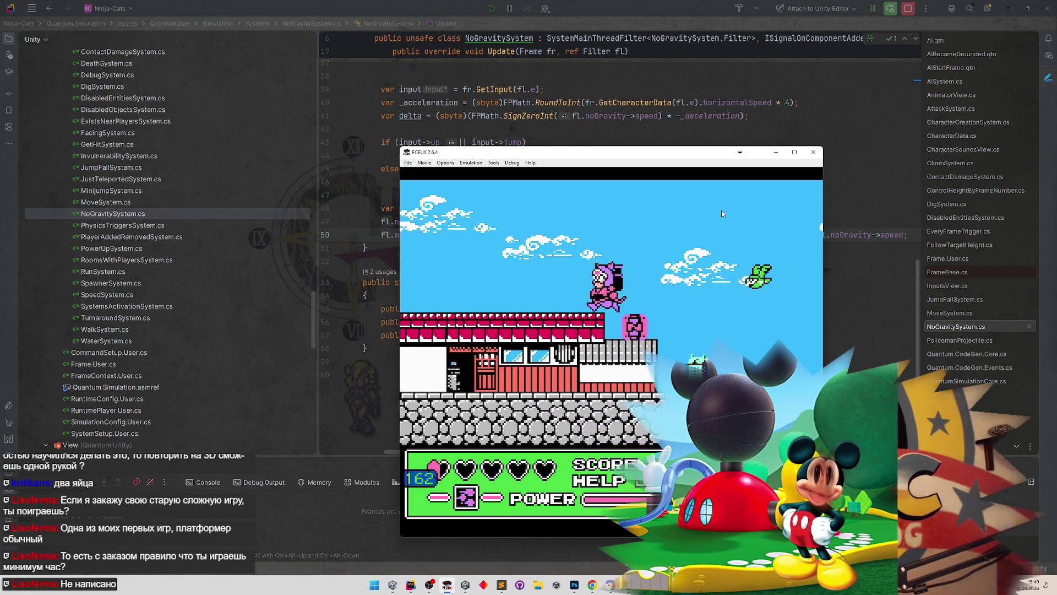
key(d)
key(Right)
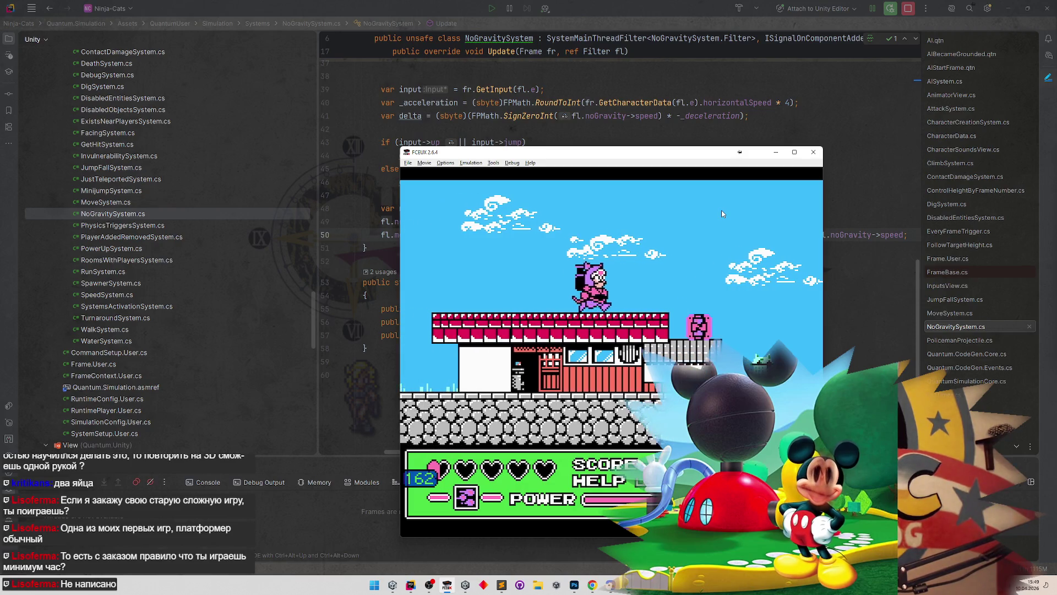
key(f)
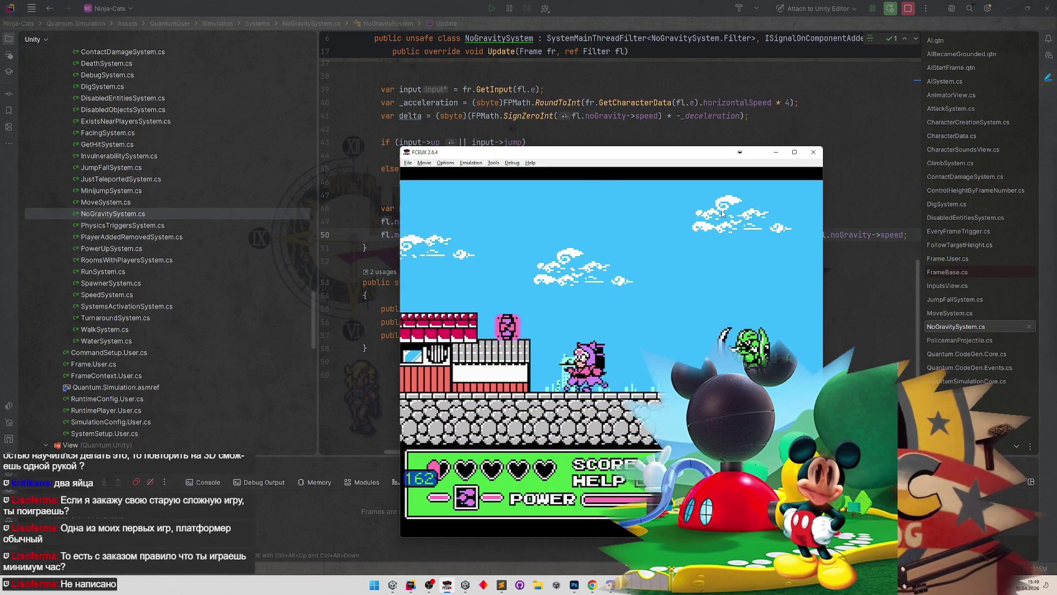
key(Left)
key(f)
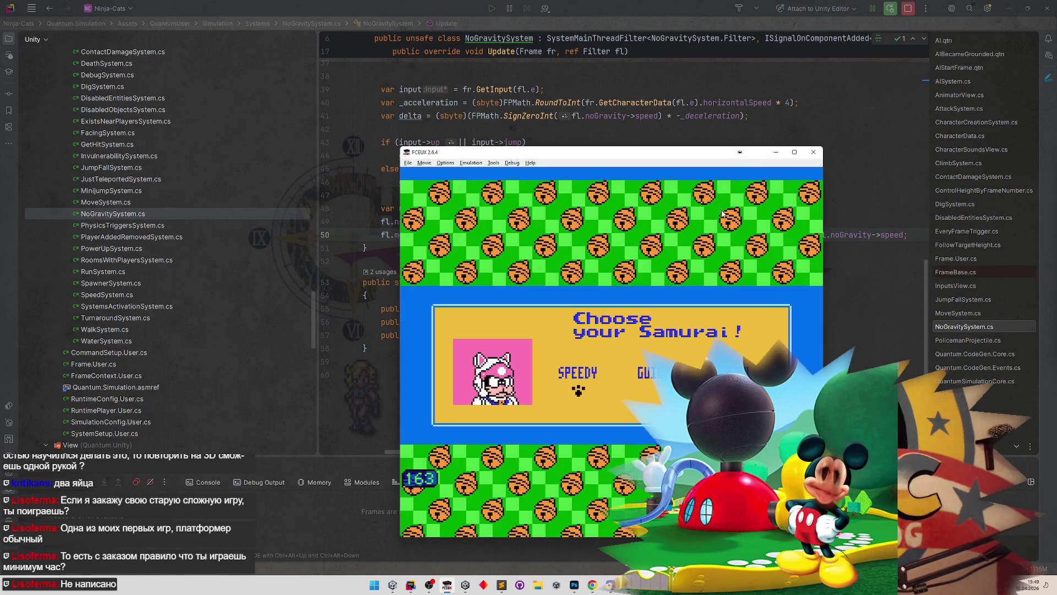
key(f)
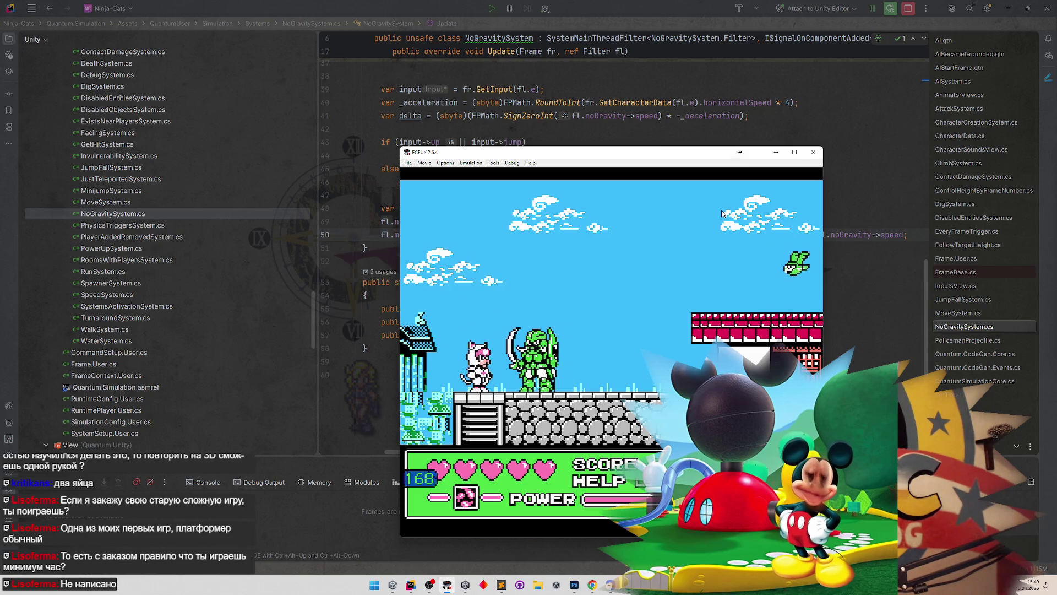
Step: Defeat the green enemy, shoot the white bird so it drops a heart, then reload save state 1
key(Right)
key(f)
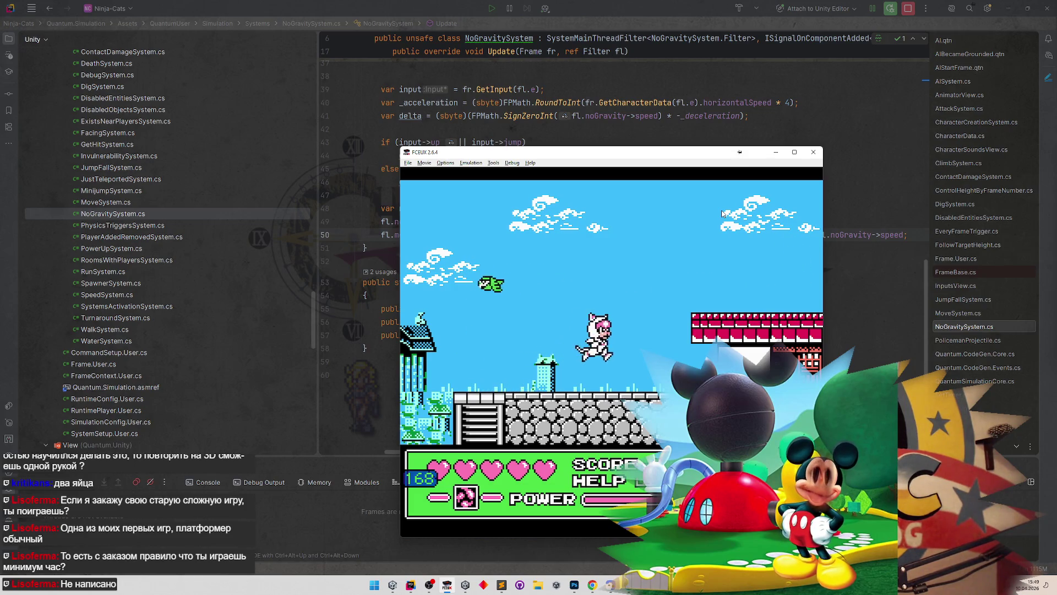
key(Right)
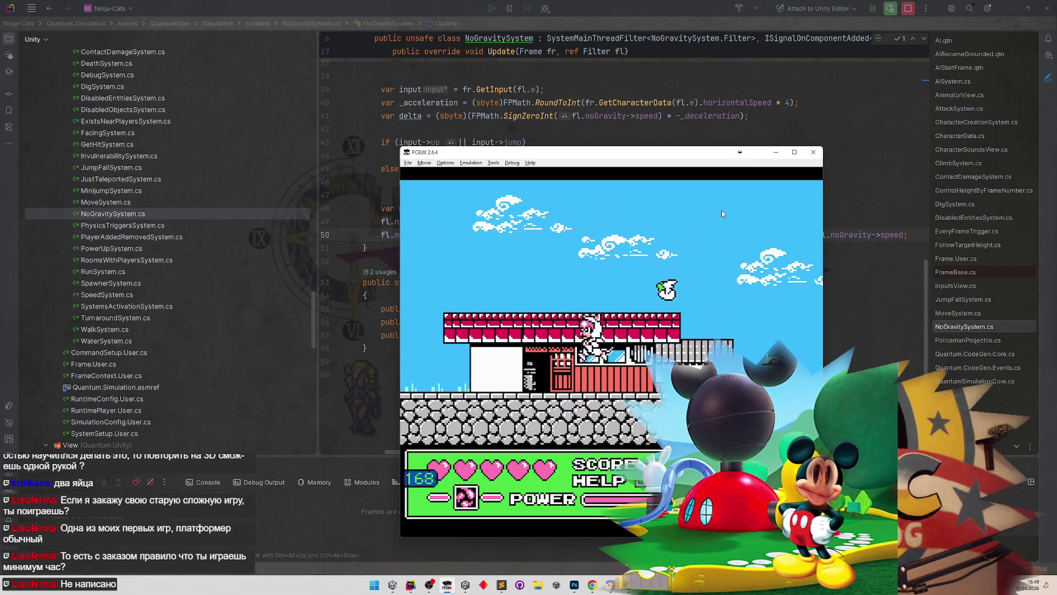
key(f)
key(Right)
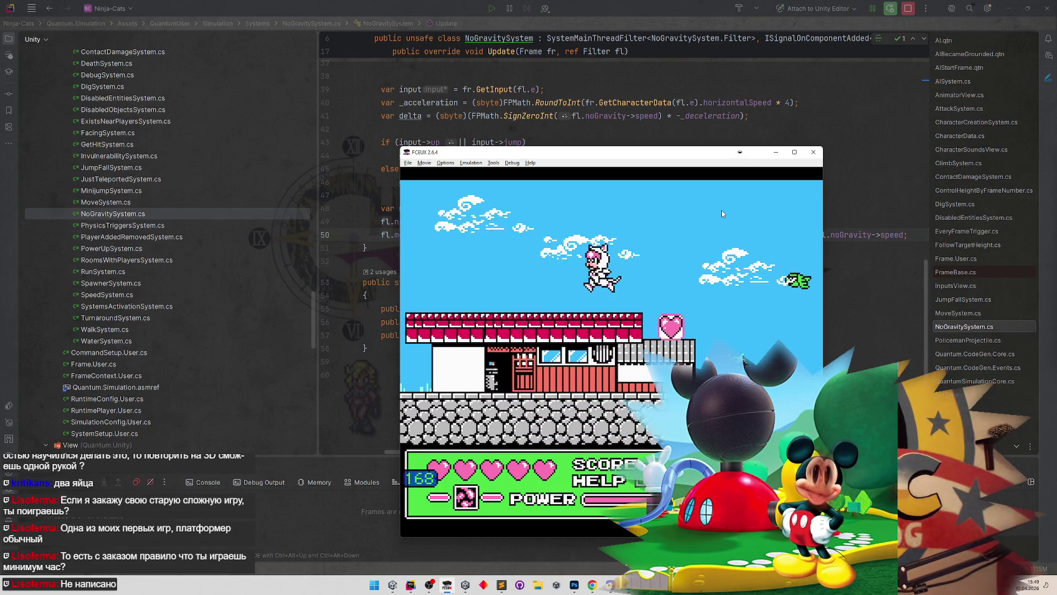
key(f)
key(Right)
key(Right)
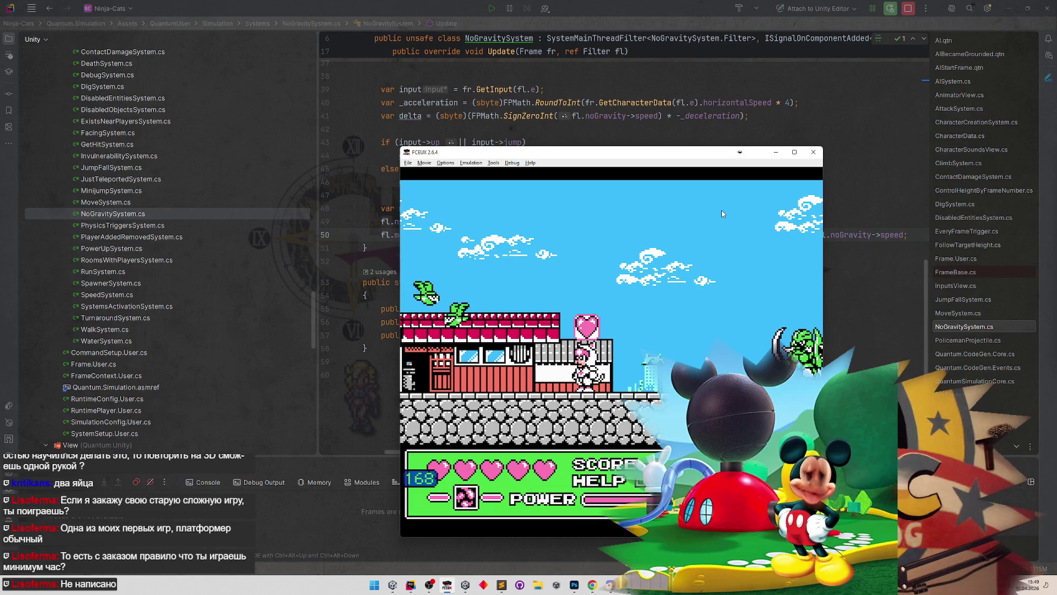
key(F7)
key(Right)
Step: Jump onto the red rooftop and fire shots, including a four-orb powered shot, until a heart appears
key(f)
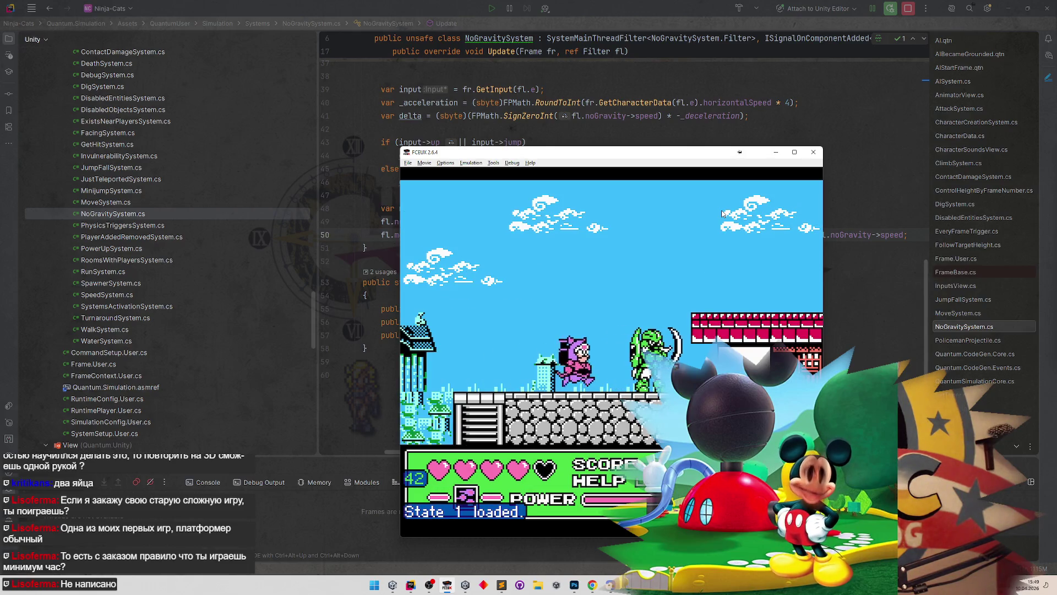
key(Left)
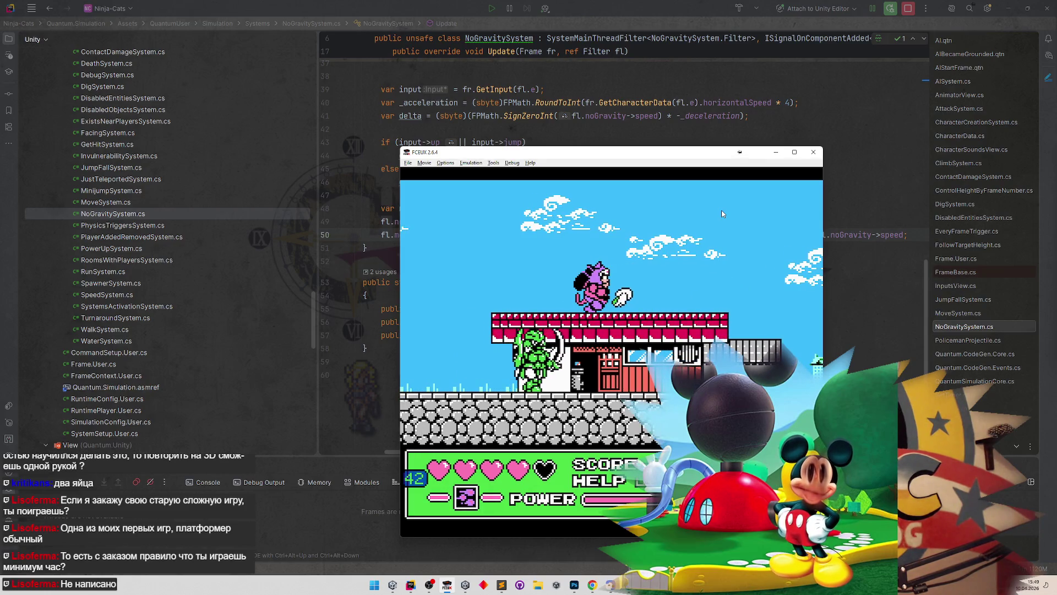
key(Right)
key(d)
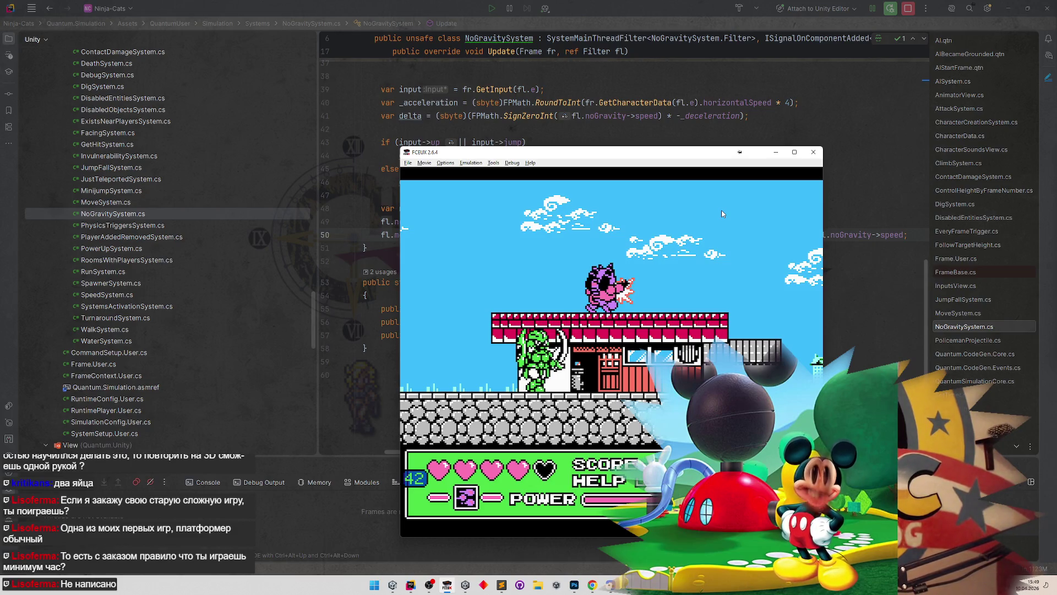
key(Left)
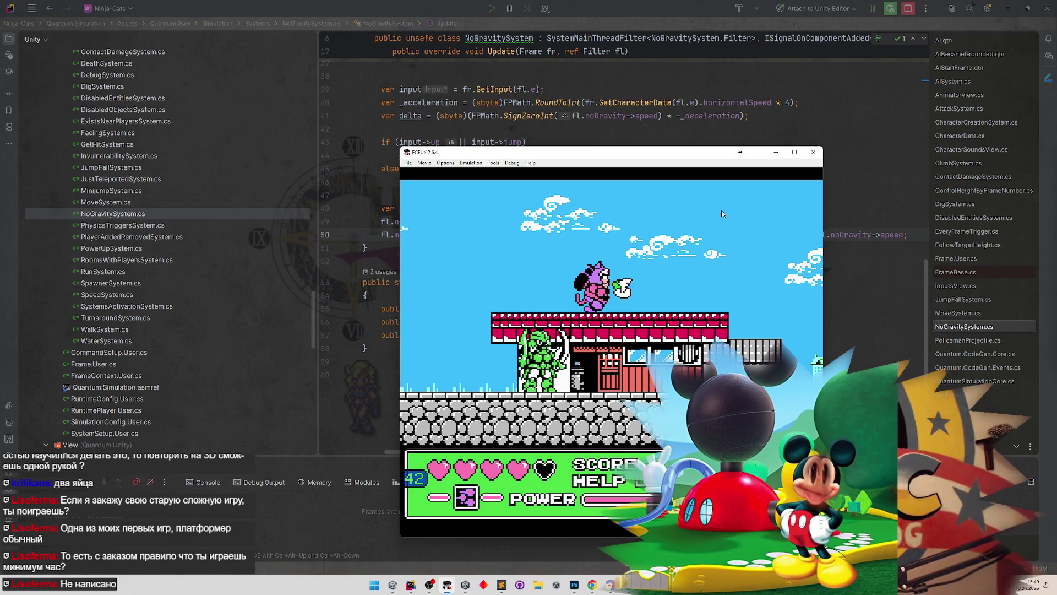
key(d)
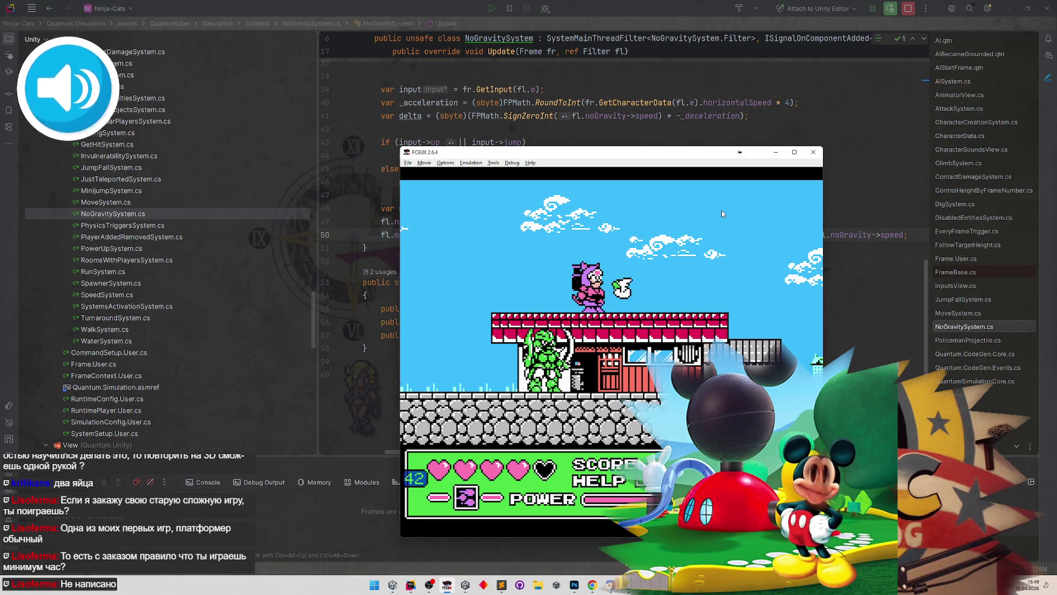
key(d)
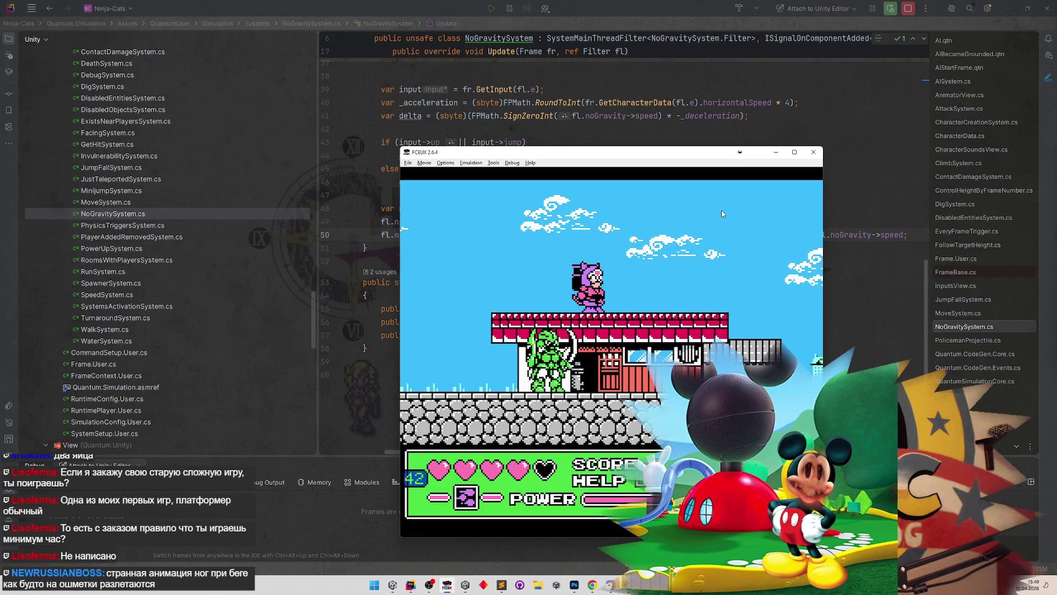
key(Left)
key(Left)
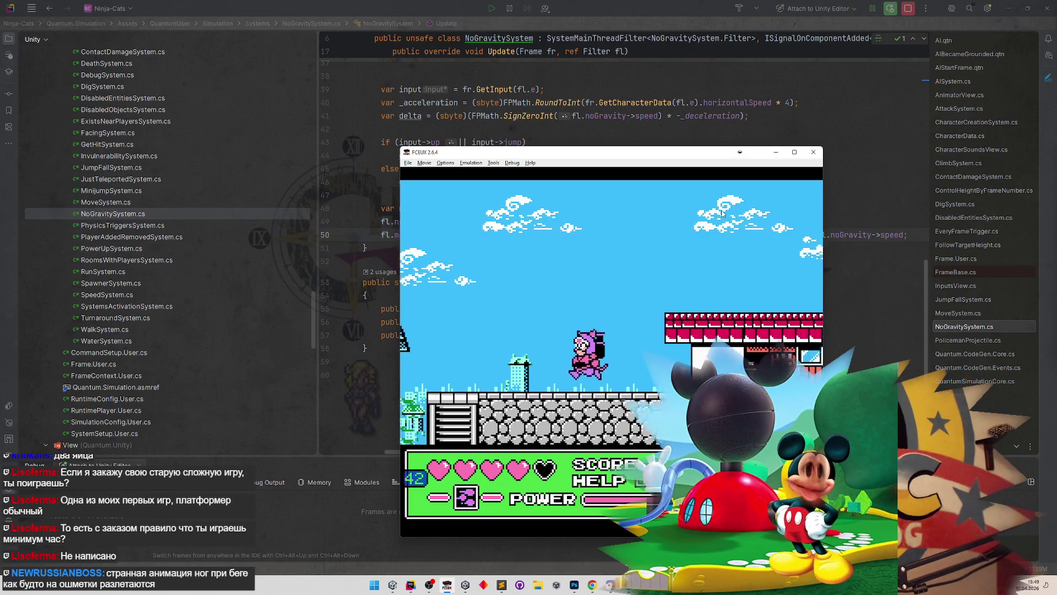
Step: Reload save state 1 and replay the rooftop attack to the right
key(F1)
key(Right)
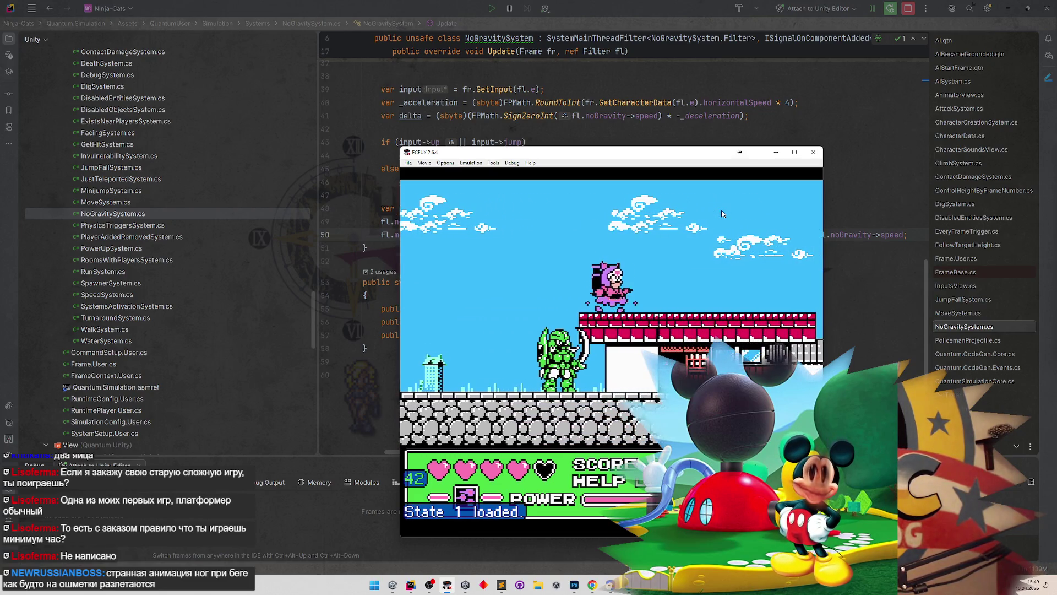
key(Right)
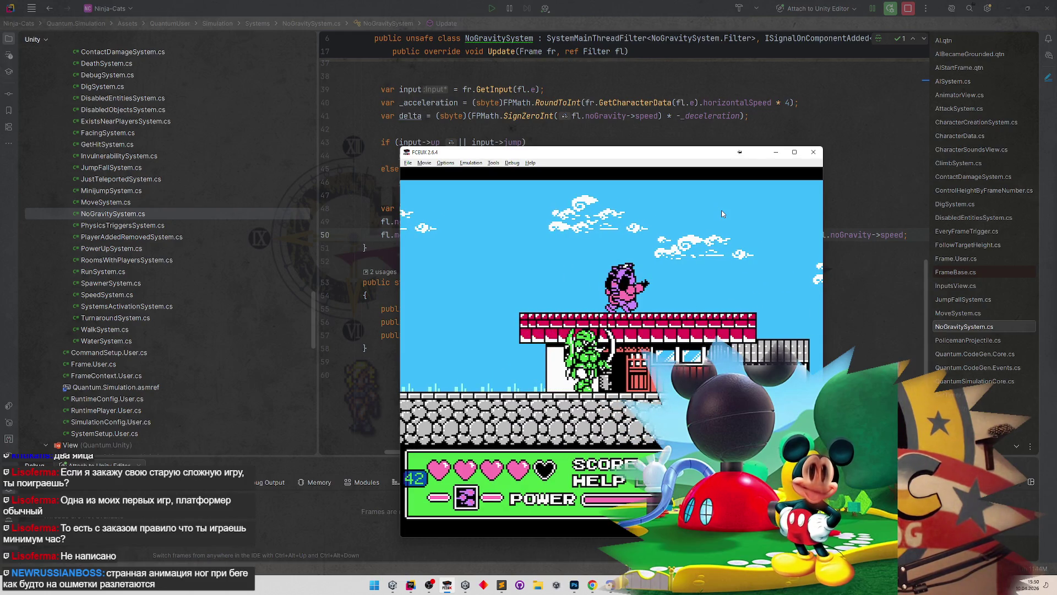
key(Left)
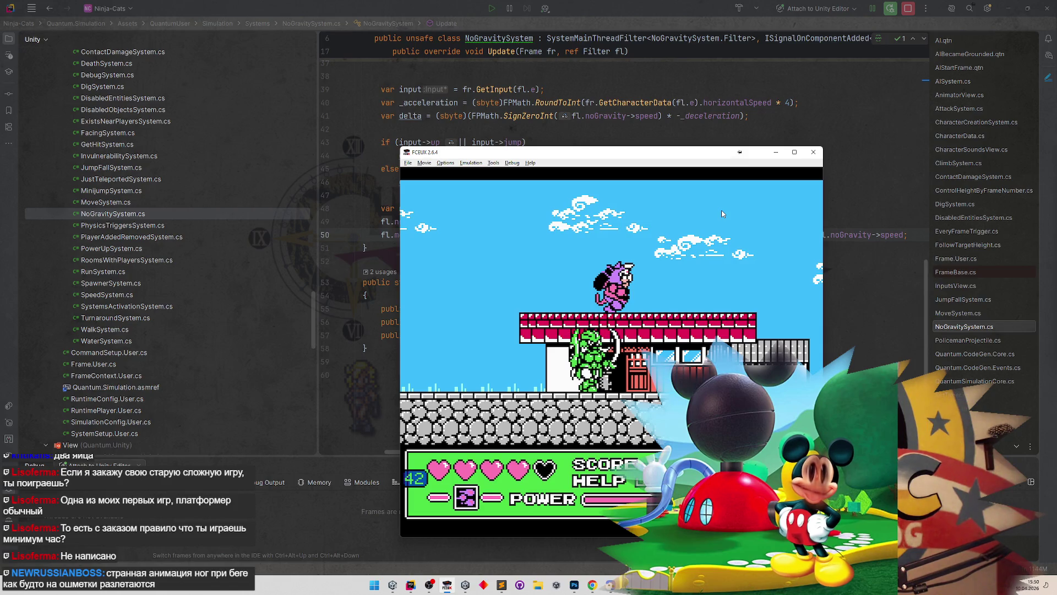
key(Right)
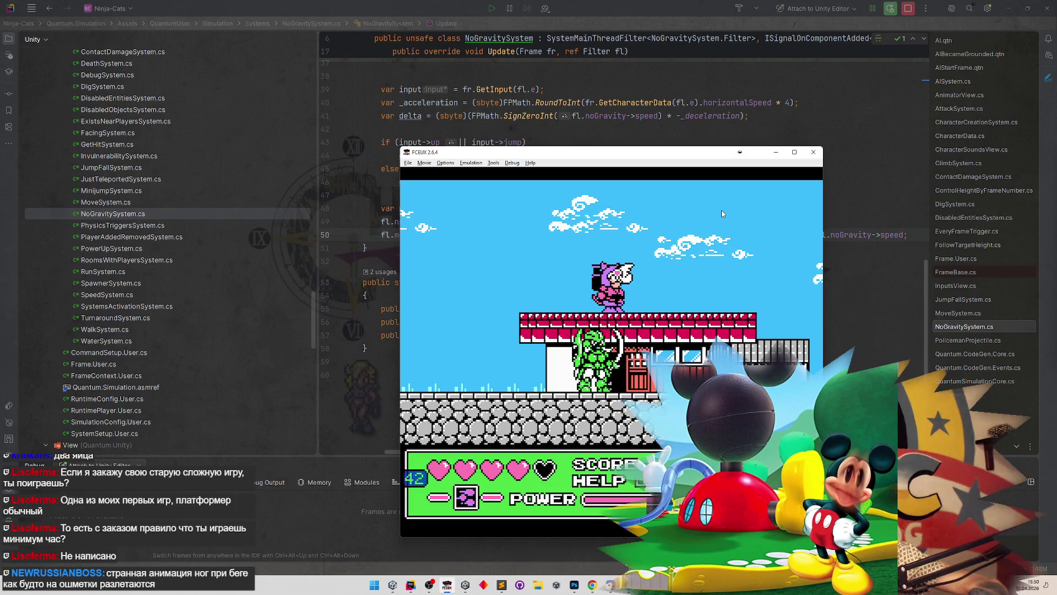
key(d)
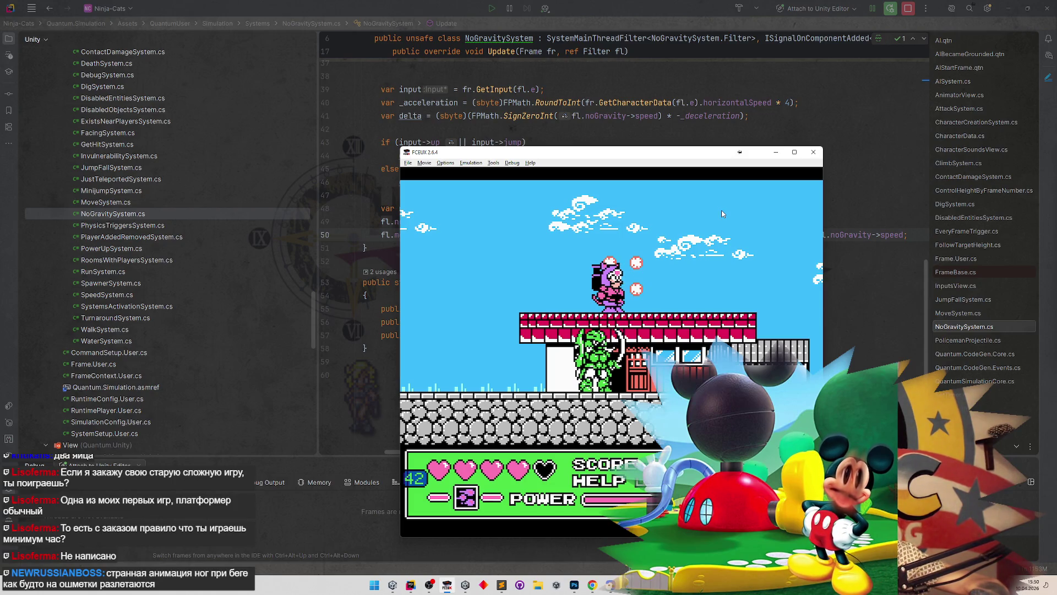
key(d)
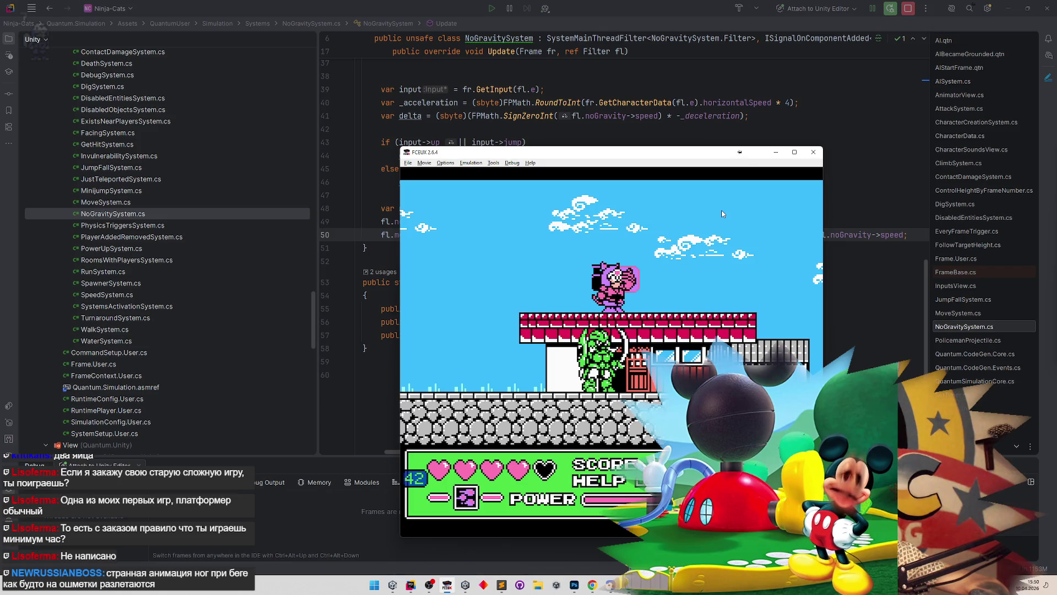
key(Left)
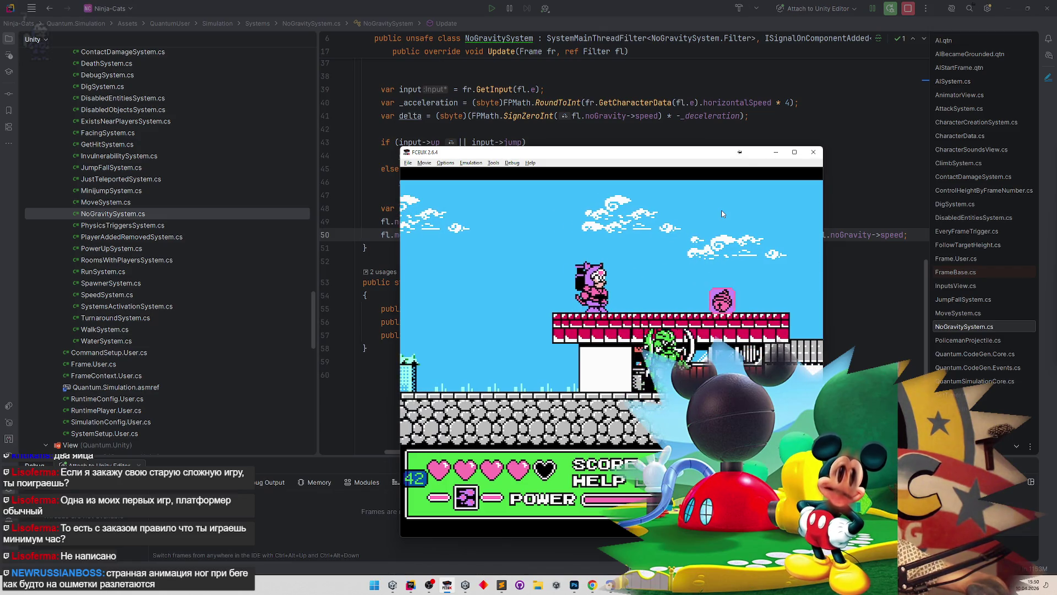
Step: Reload the saved state again, step toward the bird, then return to Rider's NoGravitySystem.cs
key(F7)
key(Right)
key(Left)
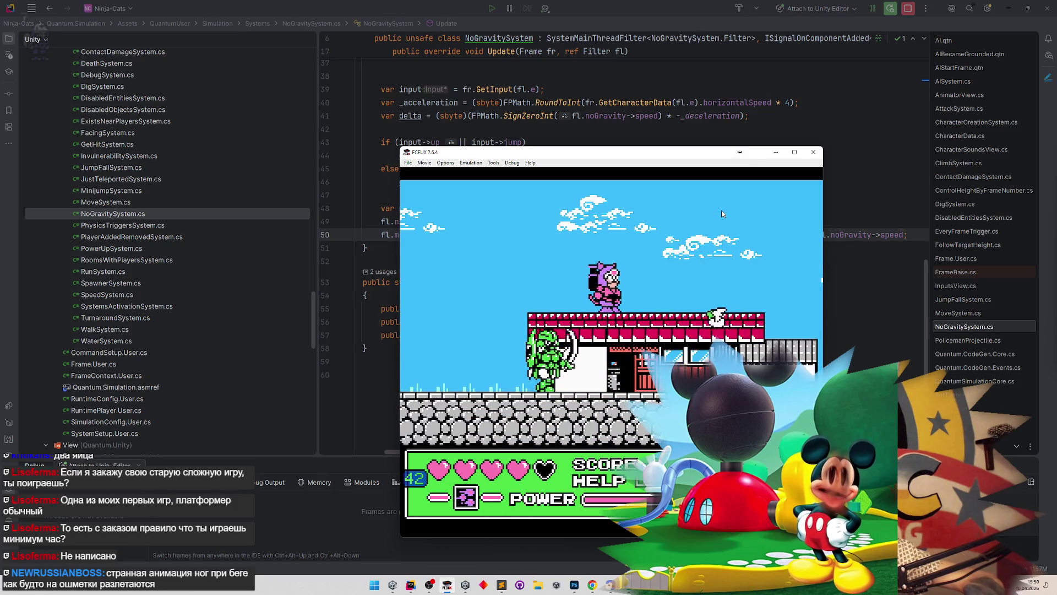
key(Right)
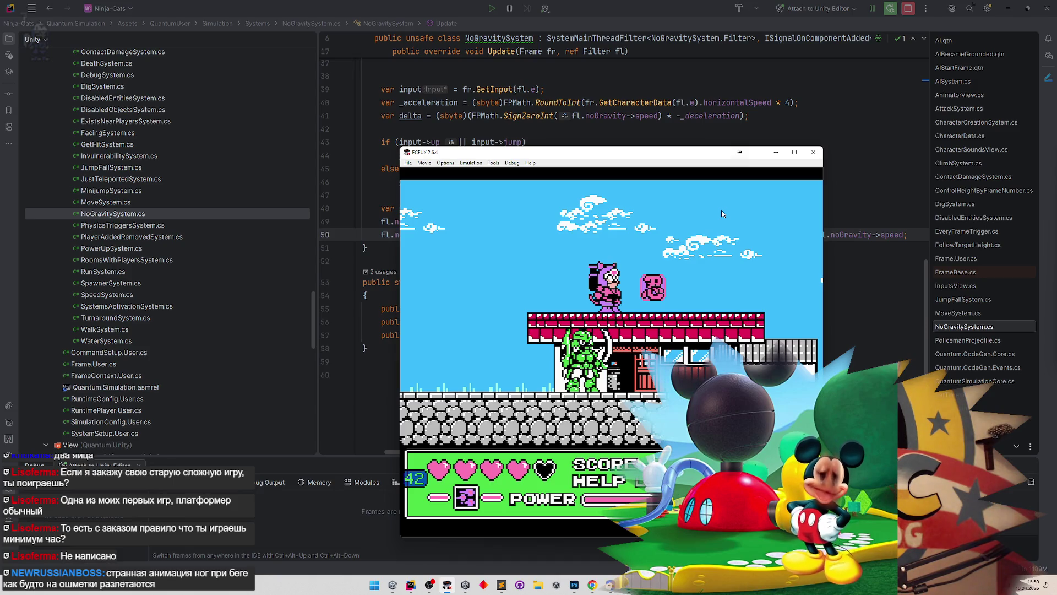
click(311, 298)
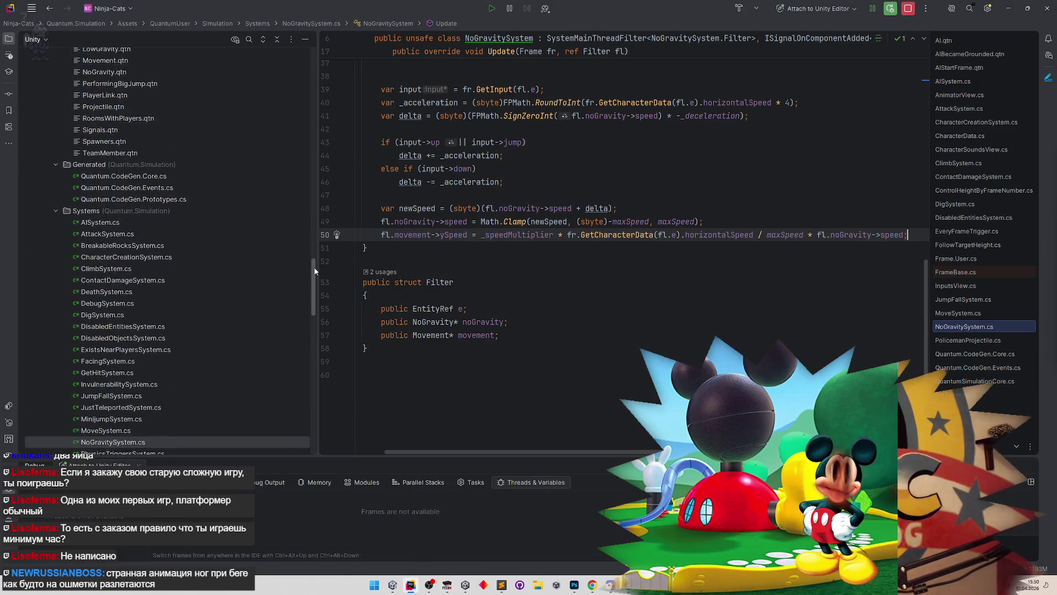
Step: Scroll up in NoGravitySystem.cs, then bring the FCEUX emulator back in front
scroll(310, 298, up, 3)
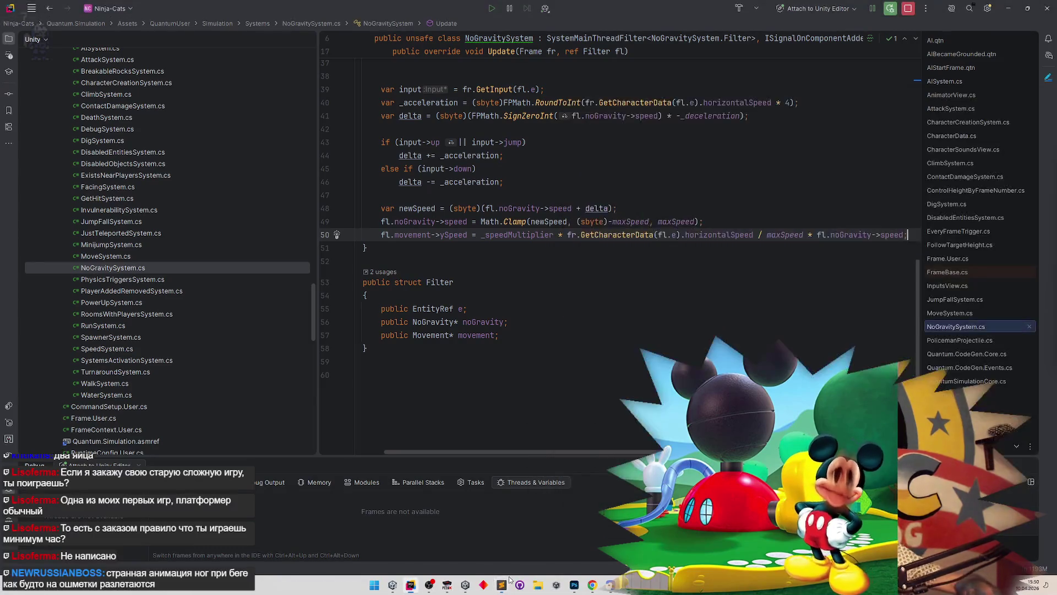
click(593, 587)
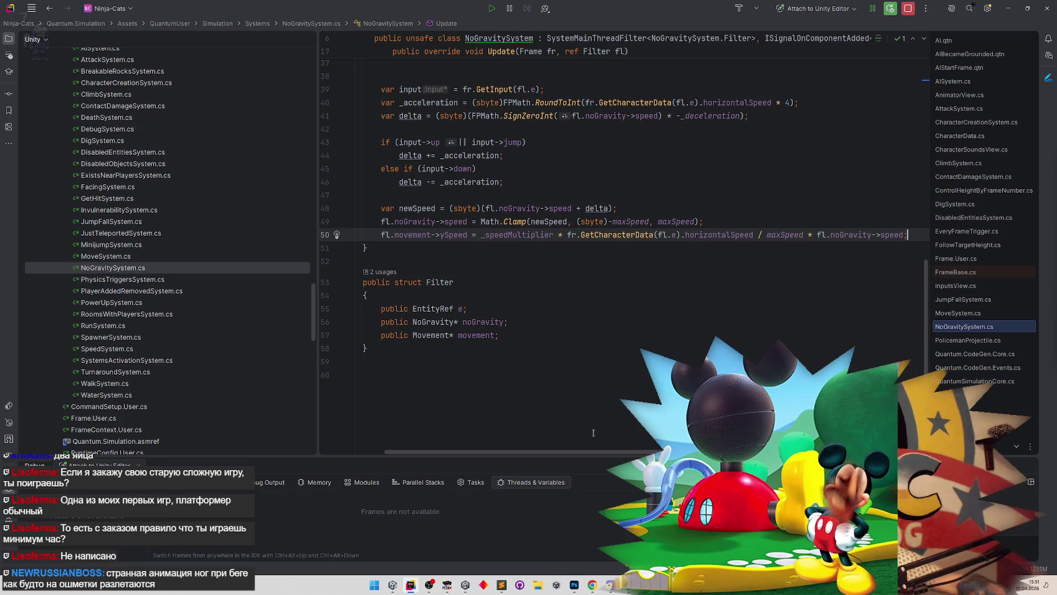
click(448, 587)
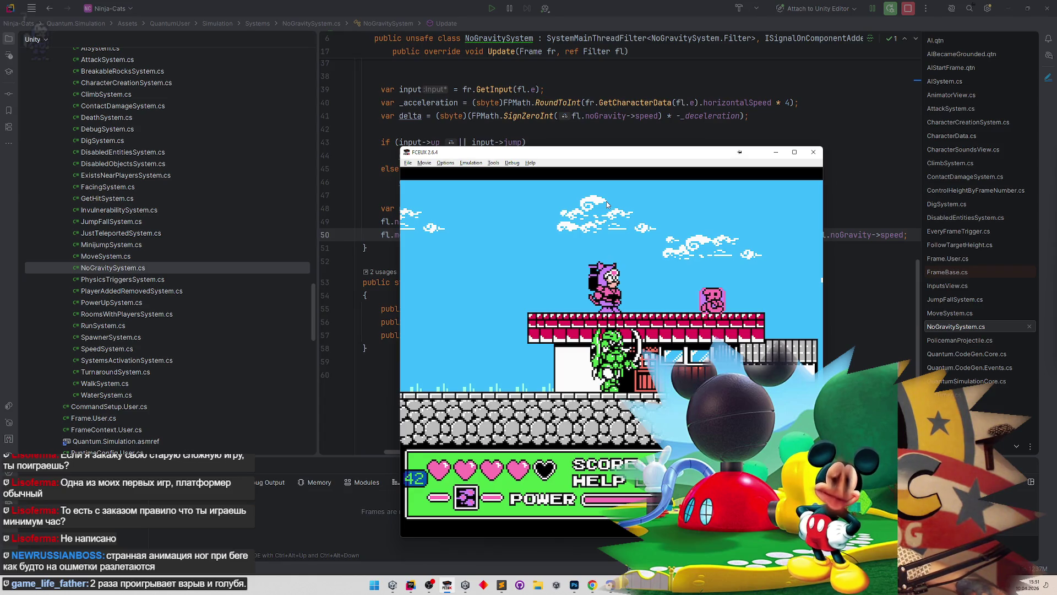
Step: Reload state 1, run the cat onto the red platform toward the bird, unpause, then return to Rider
key(F7)
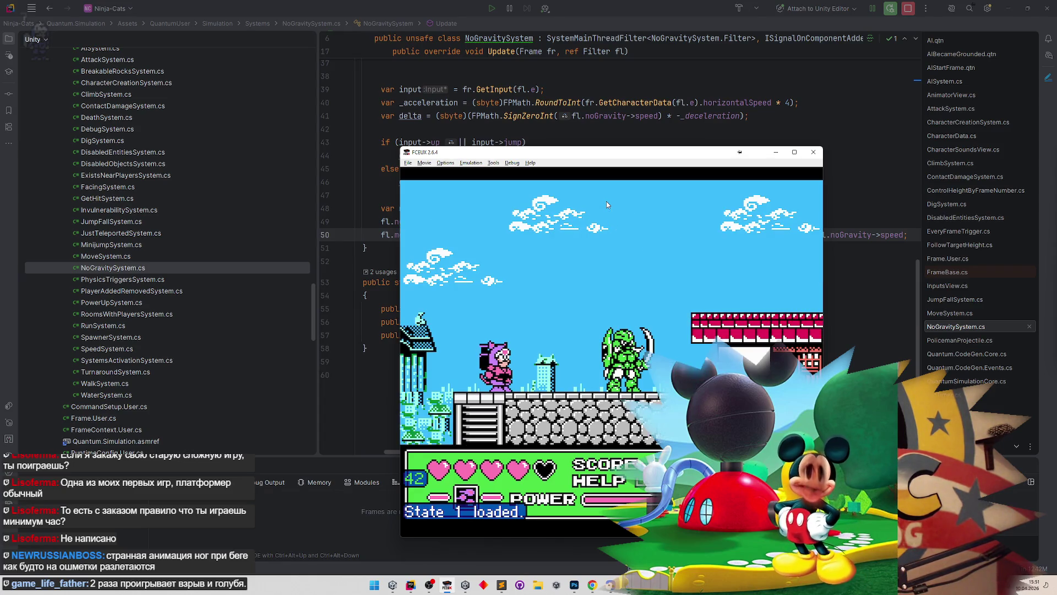
key(Right)
key(f)
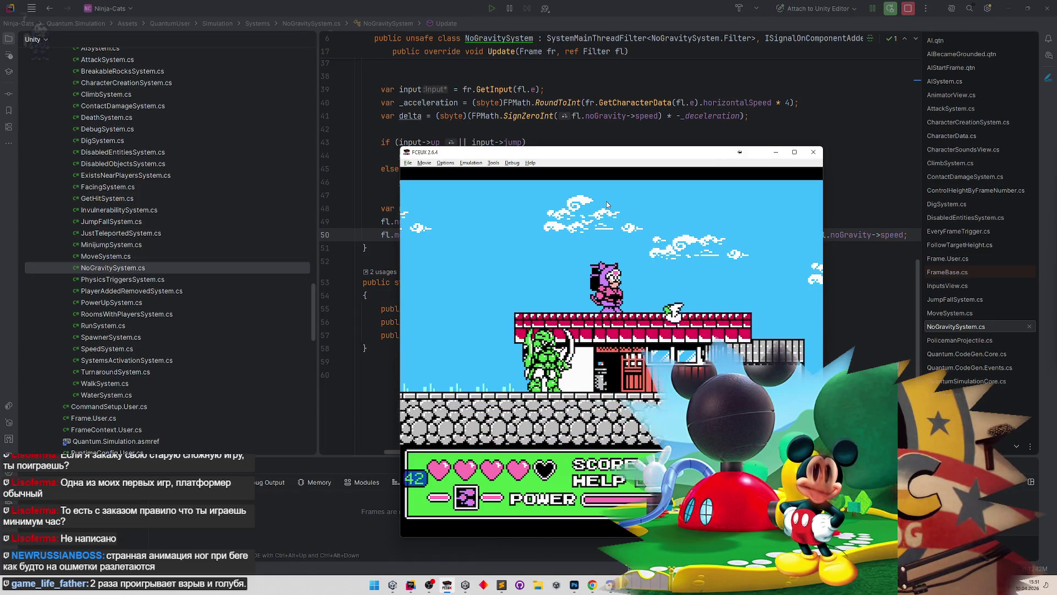
key(Right)
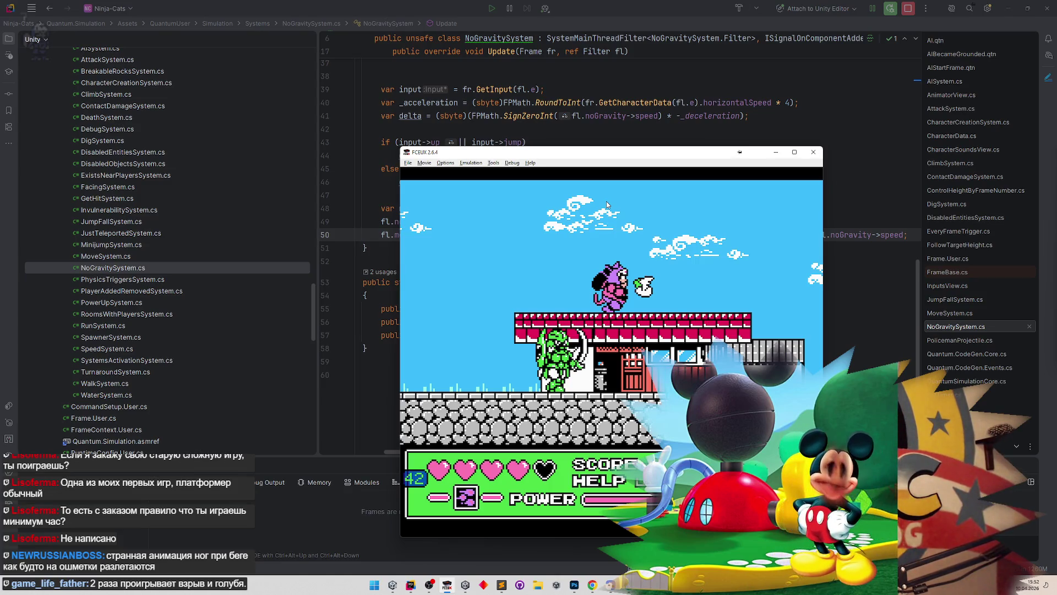
key(Pause)
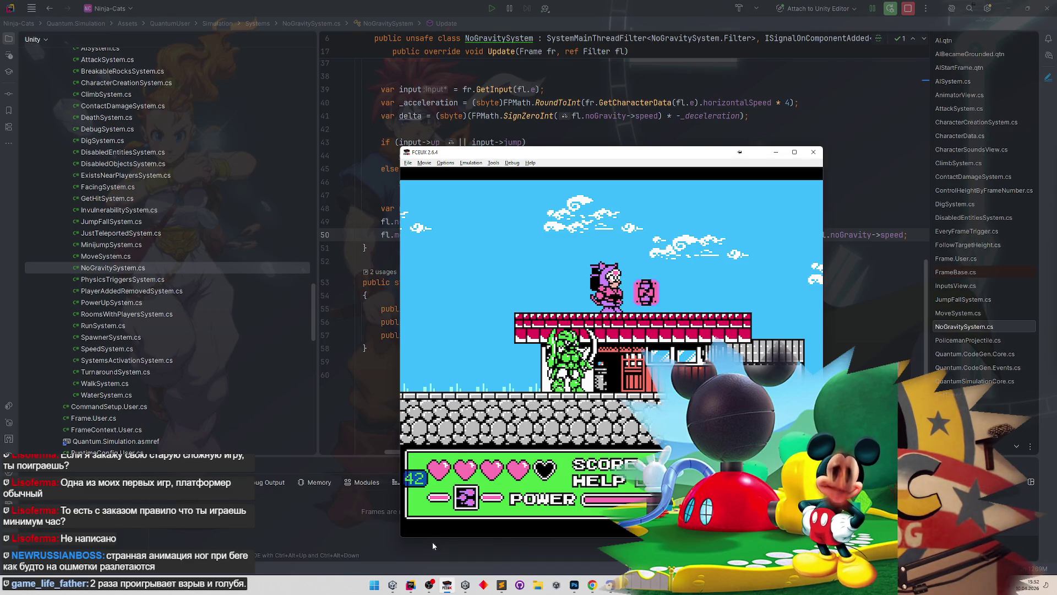
click(412, 584)
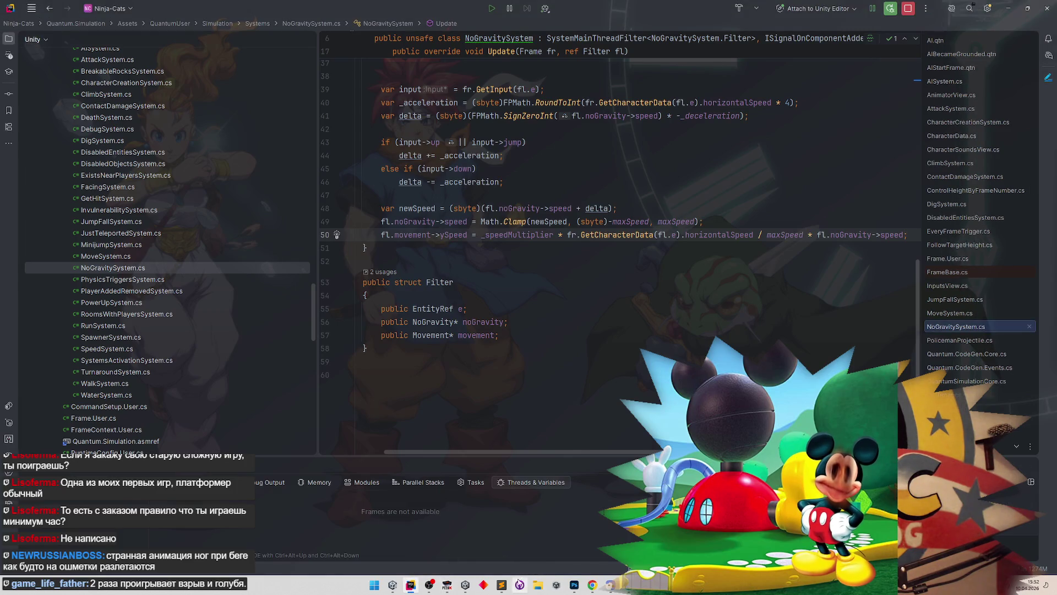
Step: Show and minimise Sublime Text, then bring the Unity editor with the Gameplay scene forward
click(503, 586)
click(503, 586)
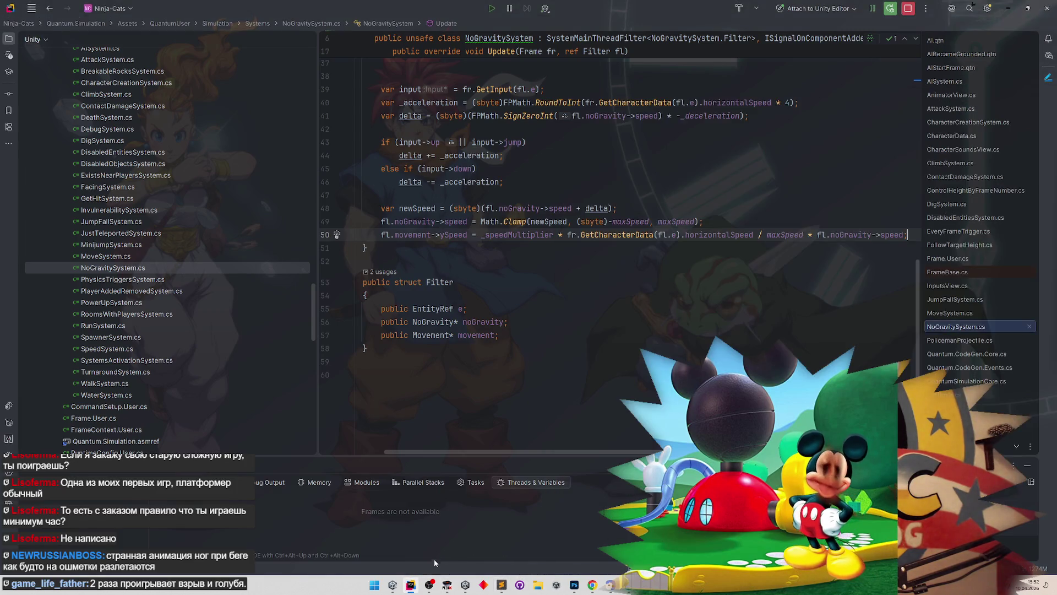
click(414, 582)
click(414, 582)
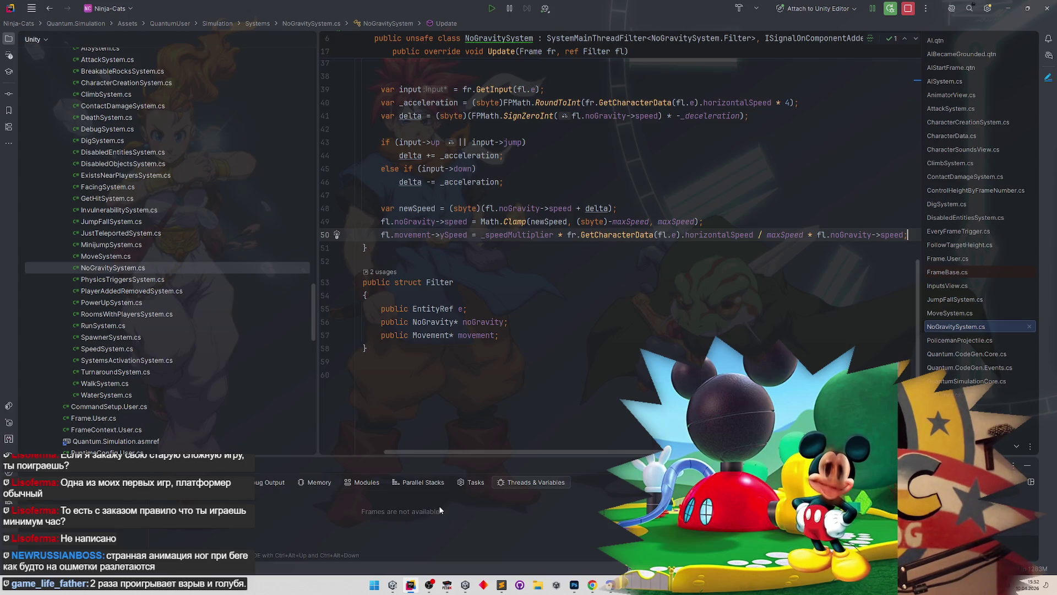
click(393, 584)
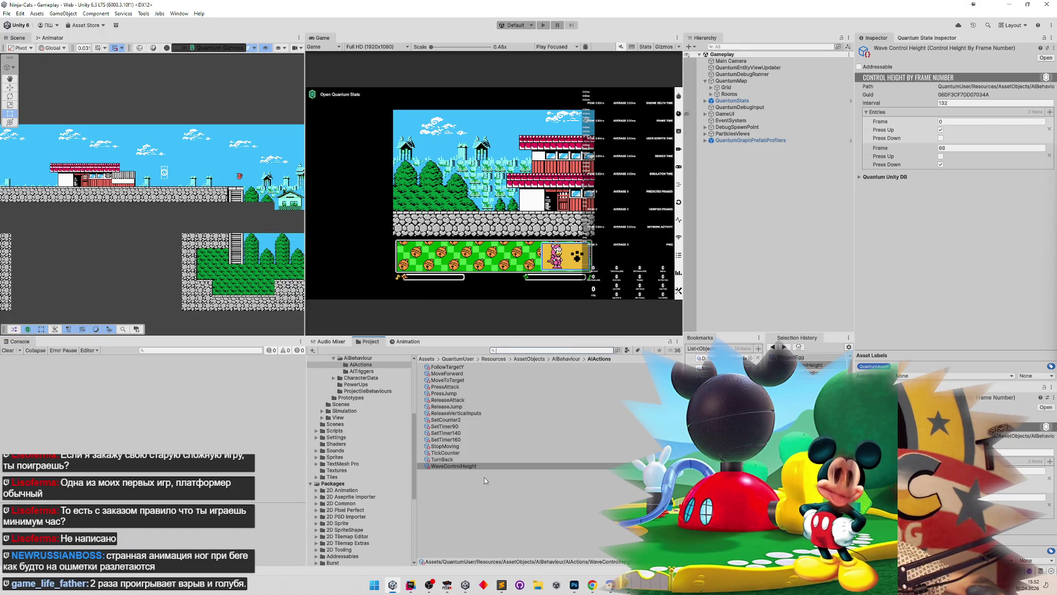
Step: Bring FCEUX forward, reload state 1 and run the cat onto the roof toward the white bird
click(449, 586)
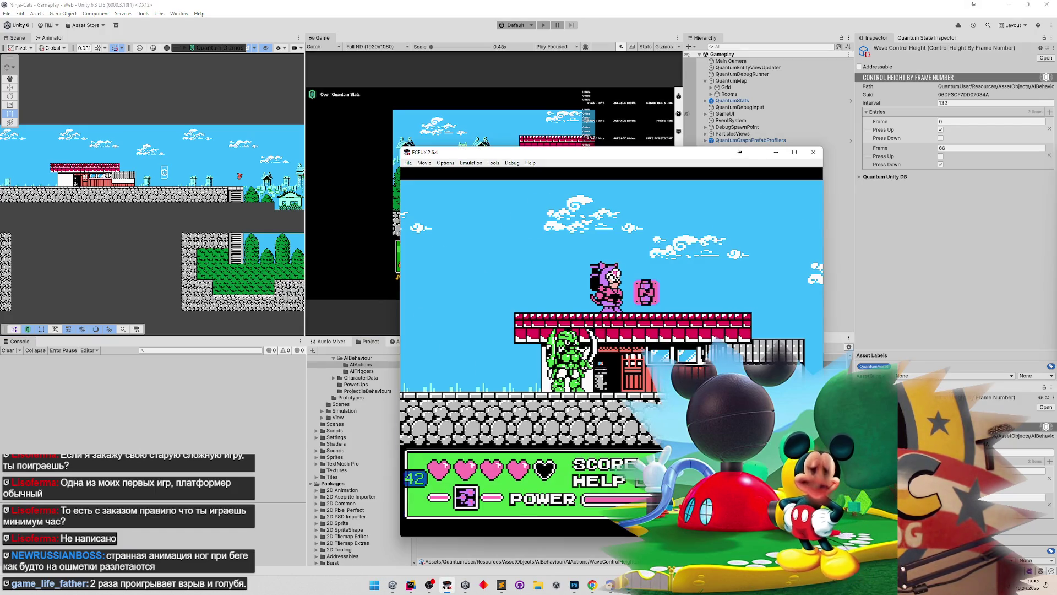
key(F7)
key(Right)
key(f)
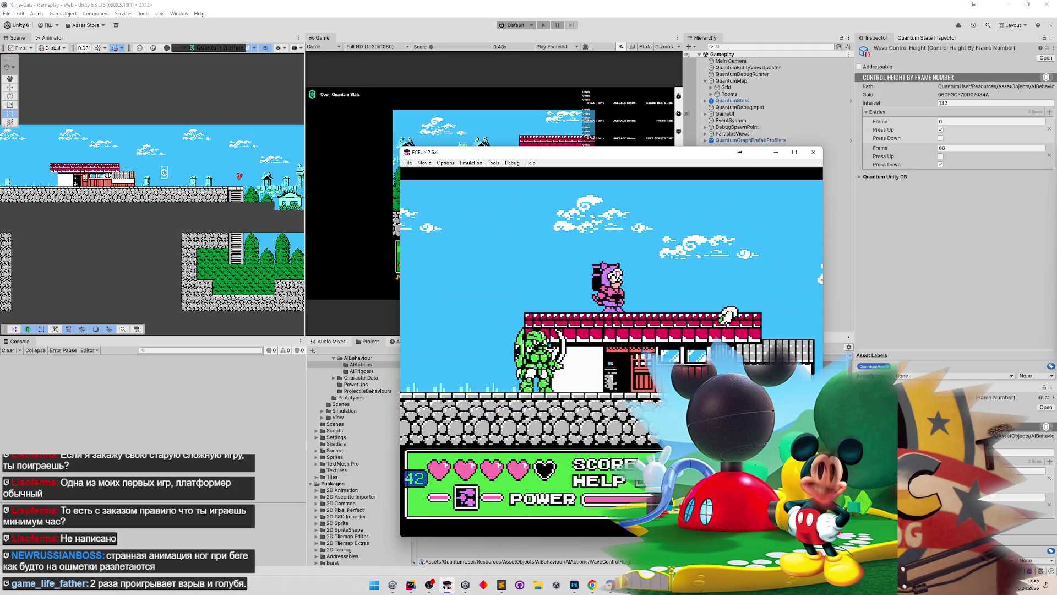
key(Left)
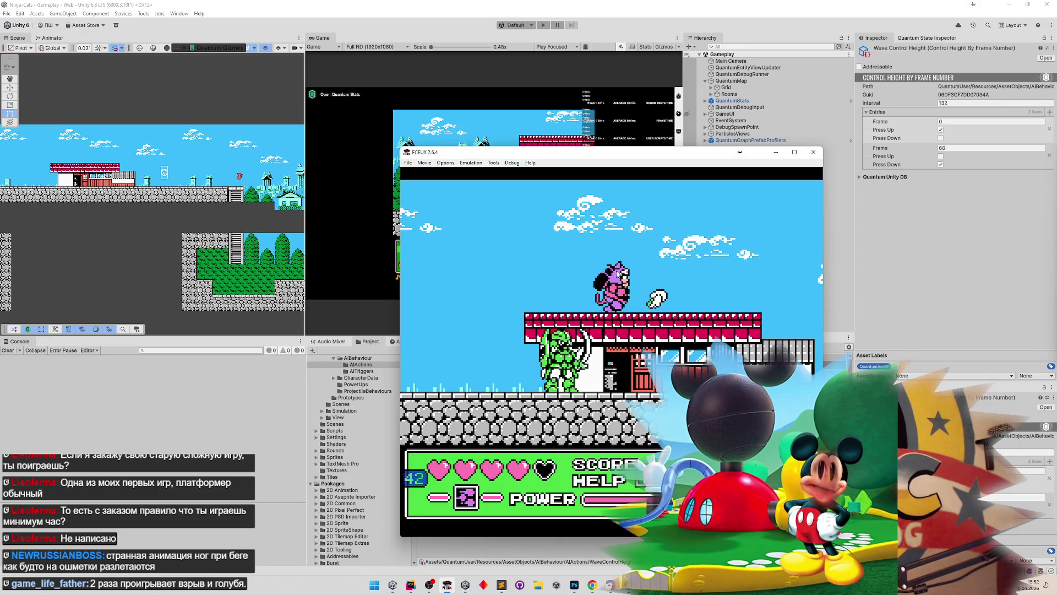
key(Right)
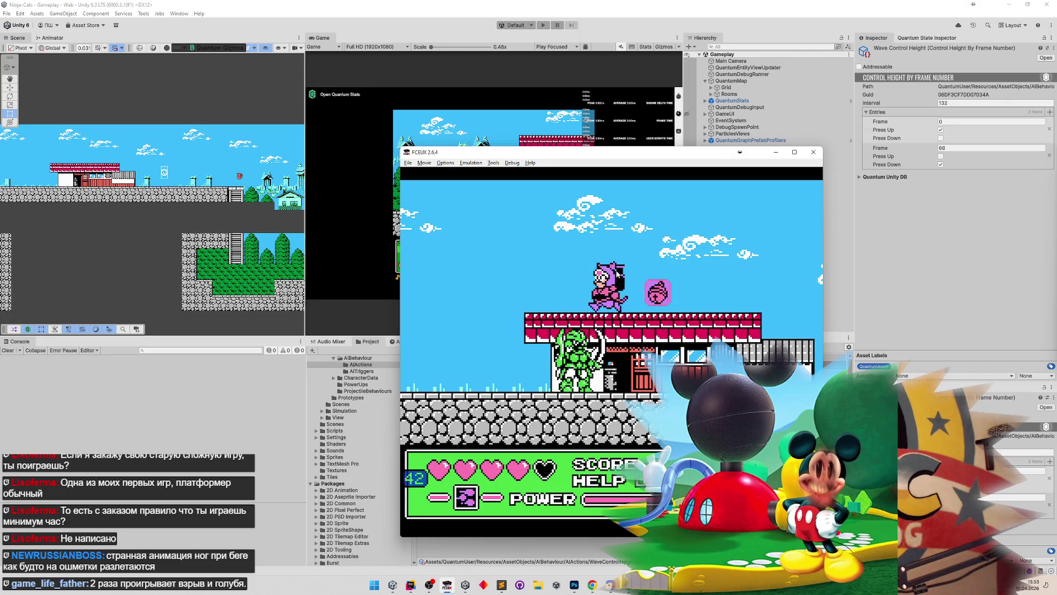
Step: Reload again and attack the bird to watch the pink powerup spawn, then switch to Sublime Text
key(F7)
key(Right)
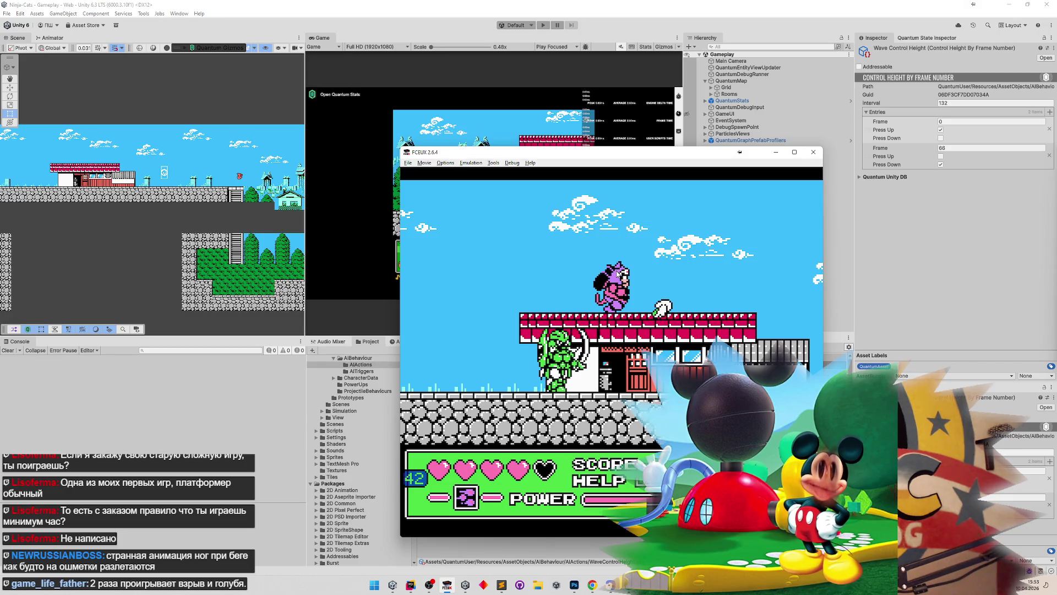
key(d)
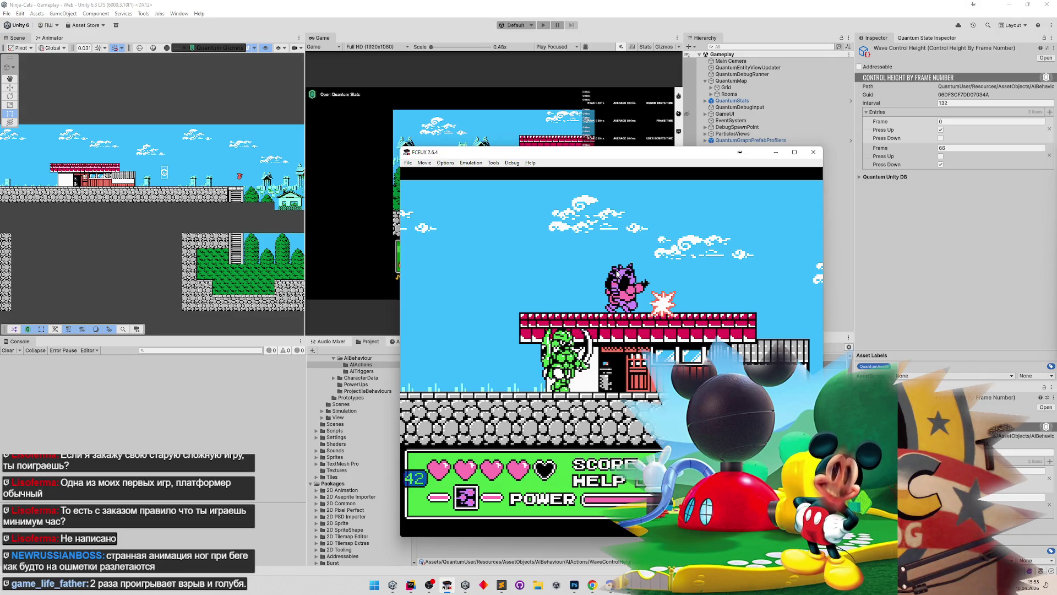
key(a)
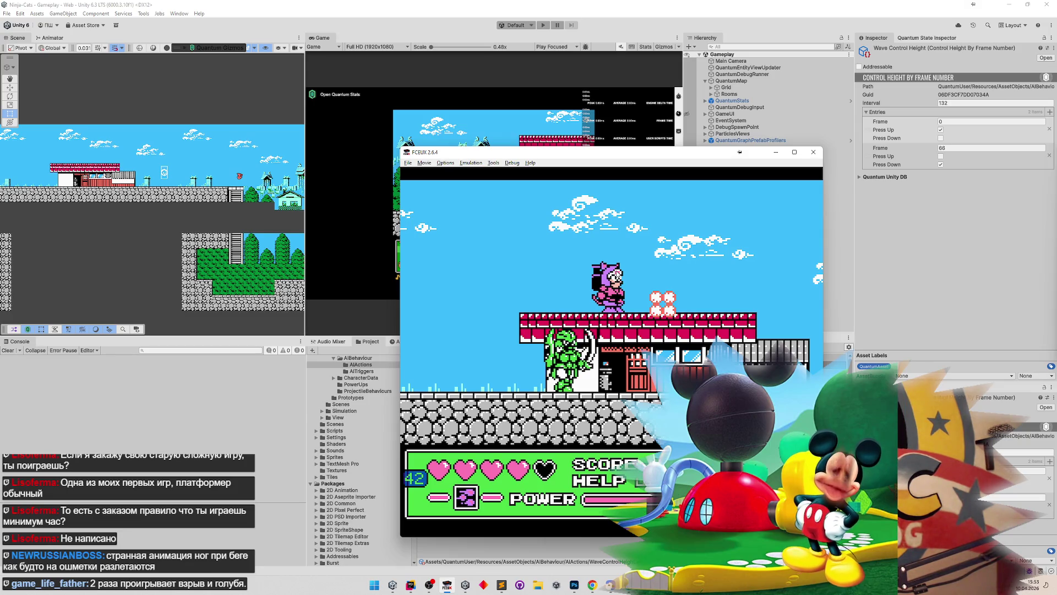
click(502, 585)
Step: Replace the 0,78125 note with '4 видимая, 5 невидимая, 4 видимая, 5 невидимая'
click(914, 118)
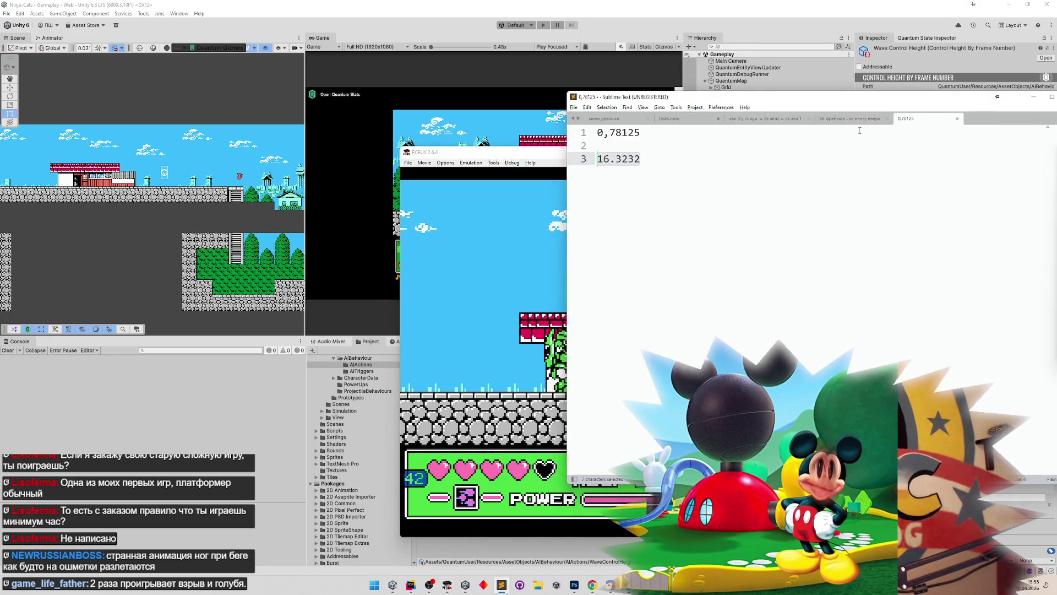
key(ctrl+a)
text(4 видимая, 4 невидим)
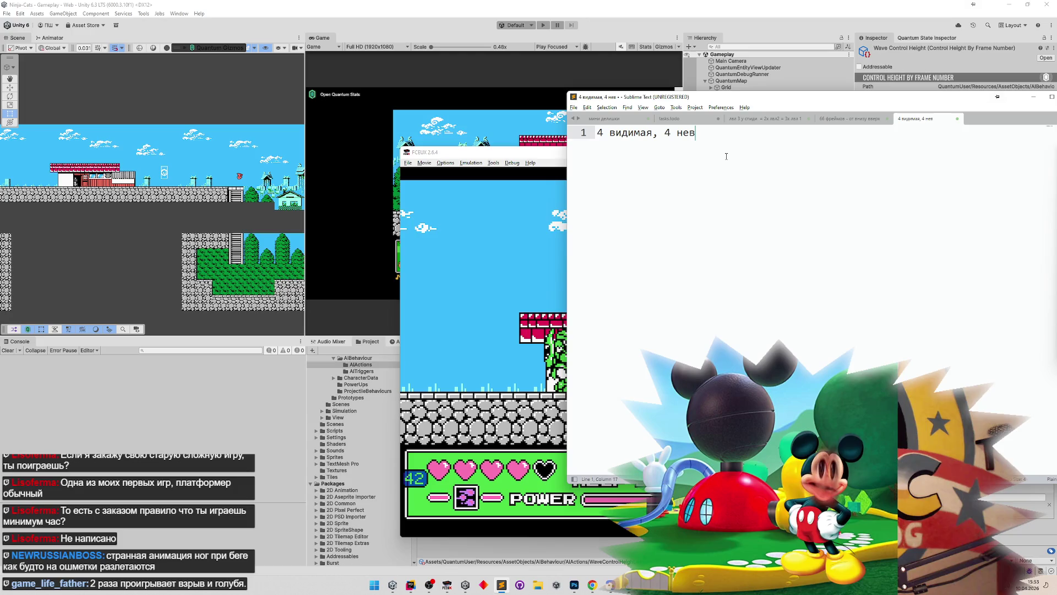
text(ая,)
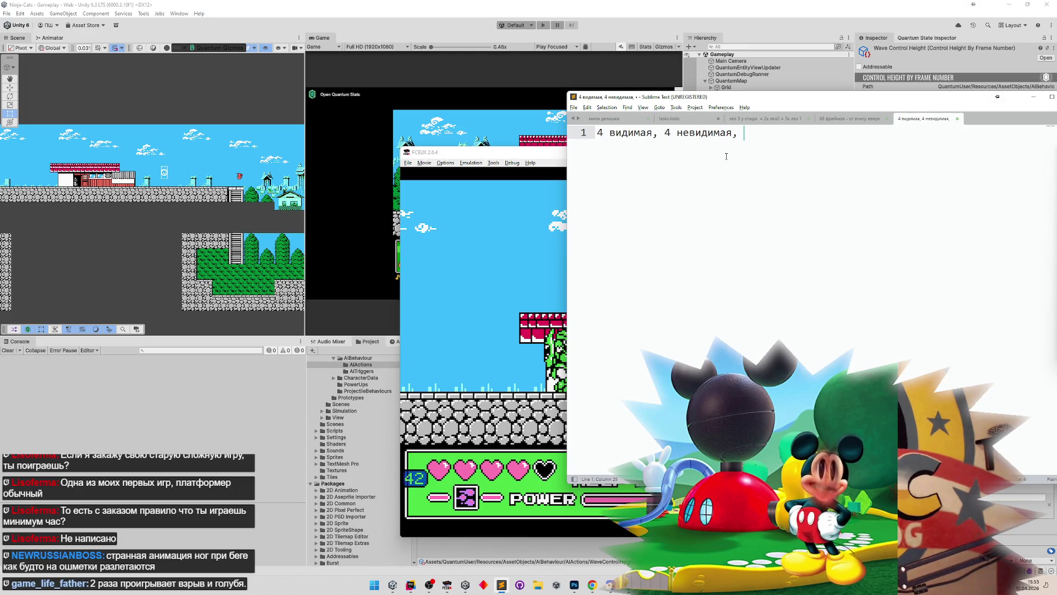
key(Left)
key(Left)
key(Left)
key(BackSpace)
text(5)
key(Right)
key(Right)
text(4 виид)
key(BackSpace)
key(BackSpace)
text(димая, )
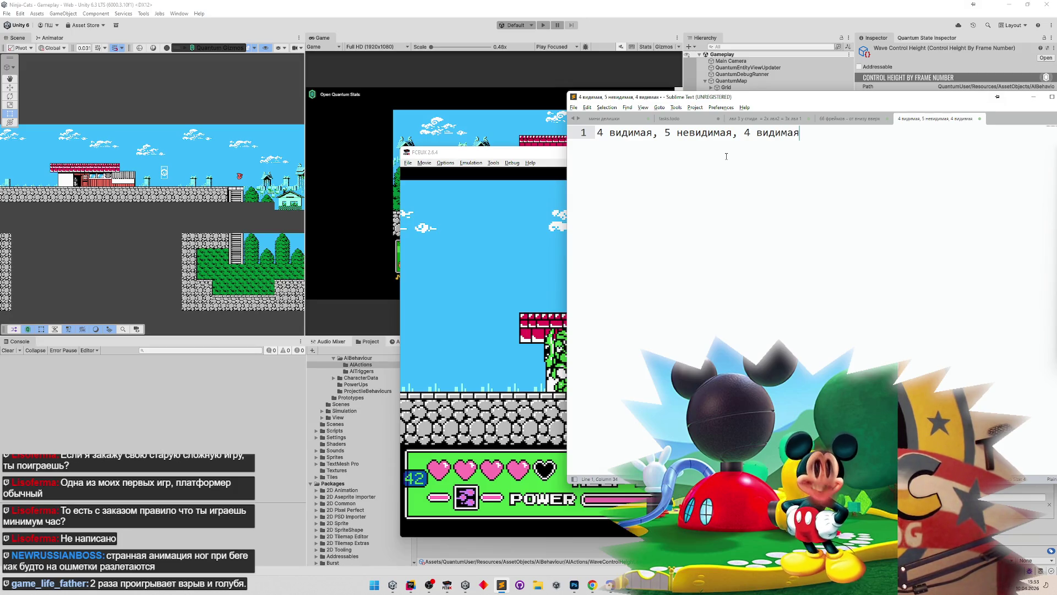
text(5 невидима)
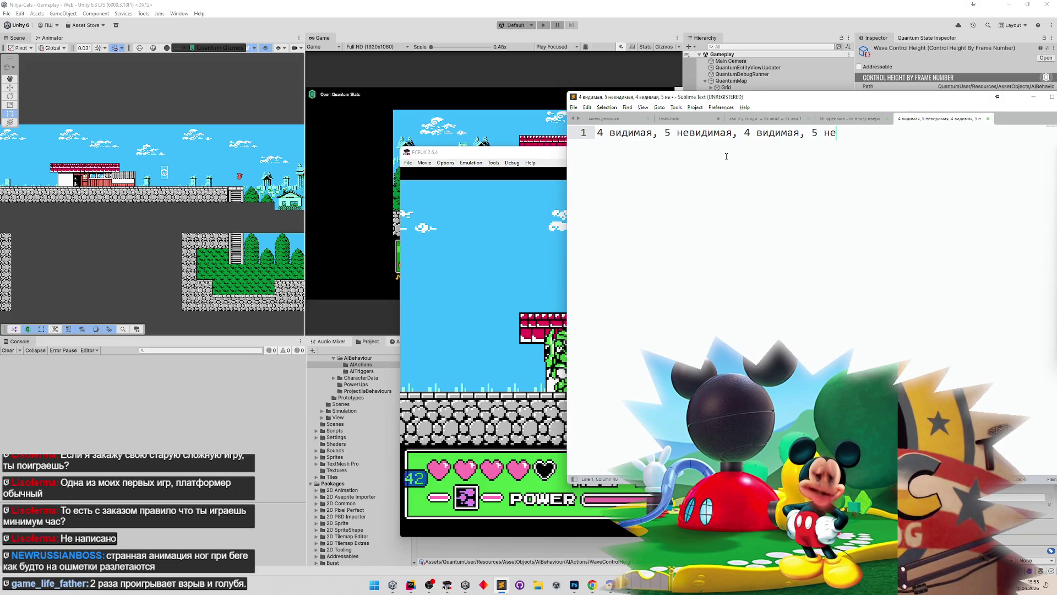
text(я)
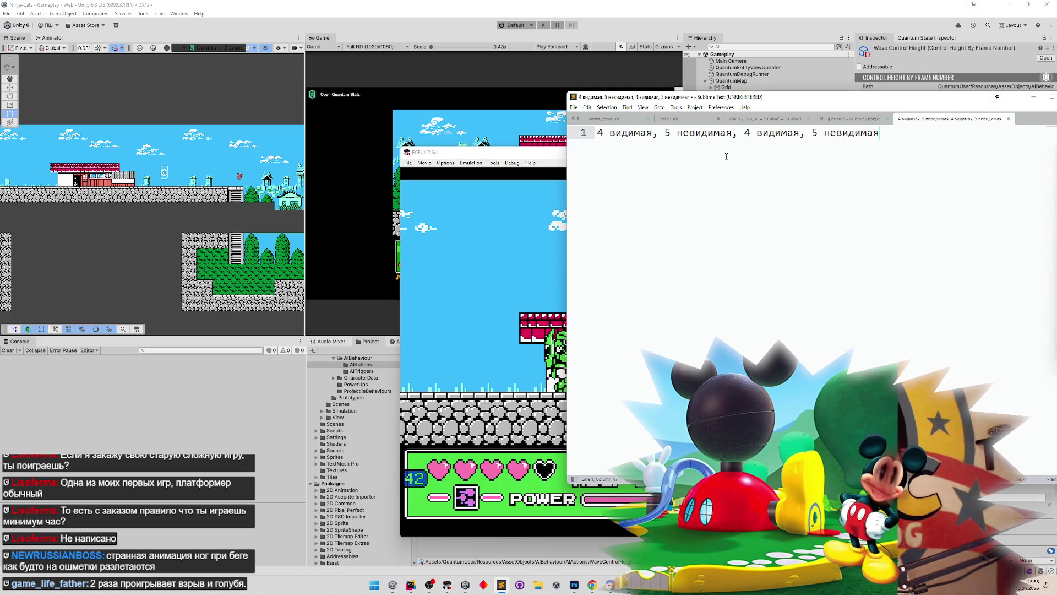
Step: Append '4 видимая, 10 невидимая, рожает' to the blink note and narrow the Sublime Text window
click(489, 249)
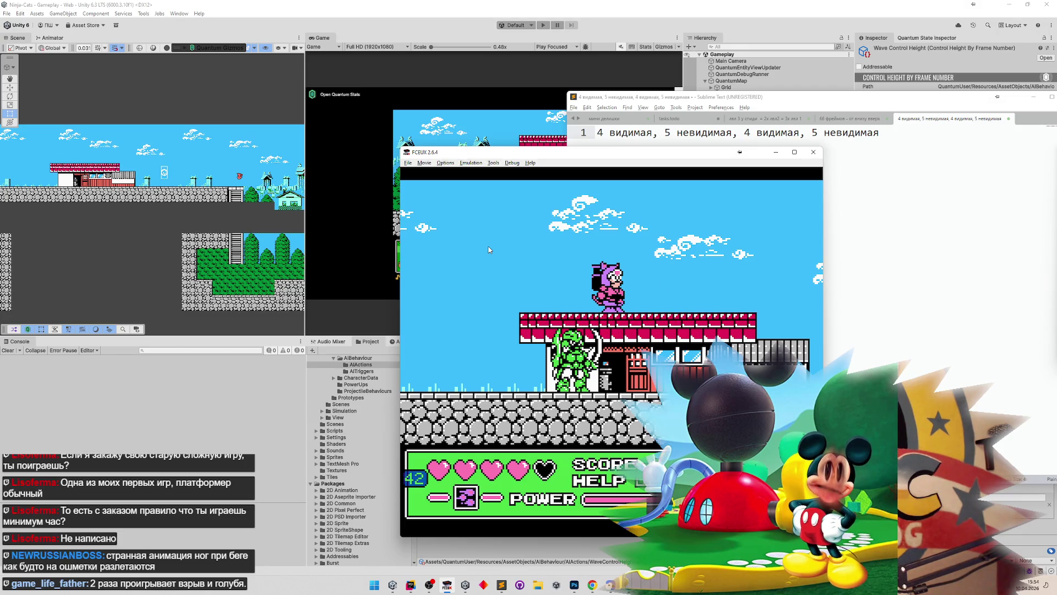
click(894, 142)
key(BackSpace)
text(, 4 в)
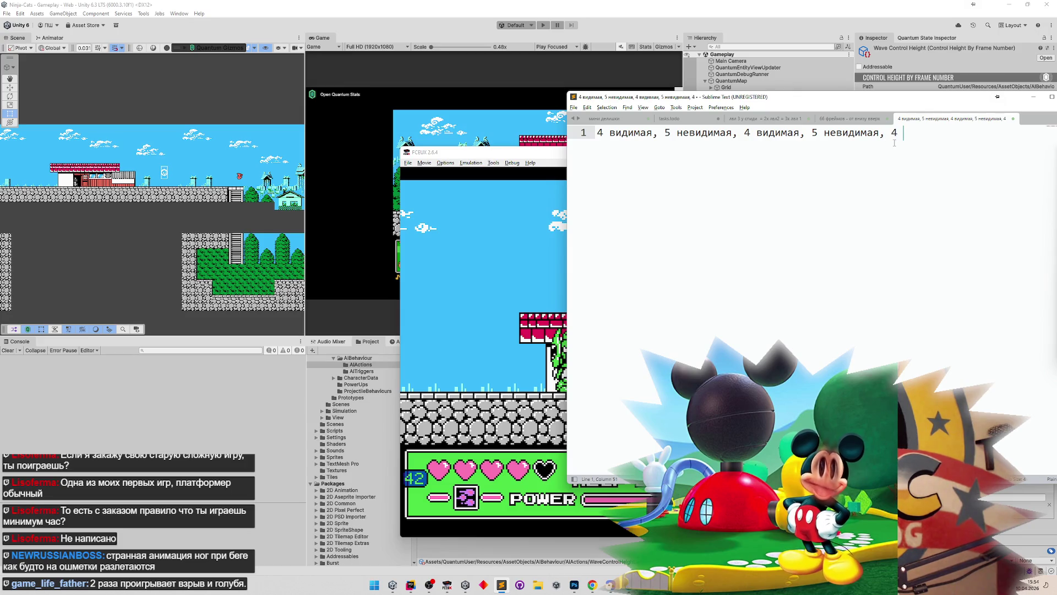
text(идимая, )
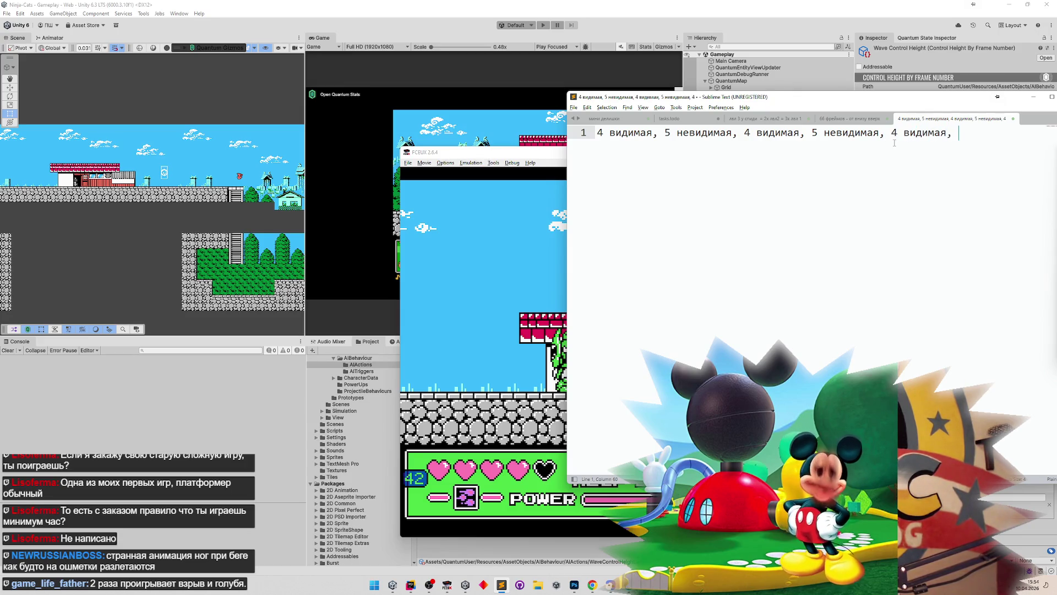
text(10 невидимая,)
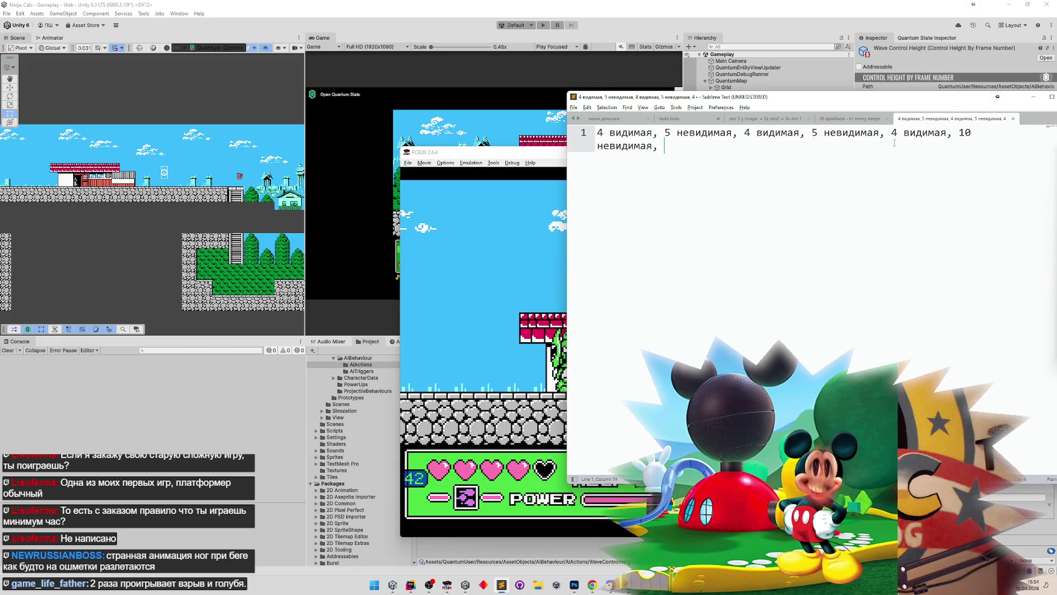
key(BackSpace)
key(BackSpace)
text(, )
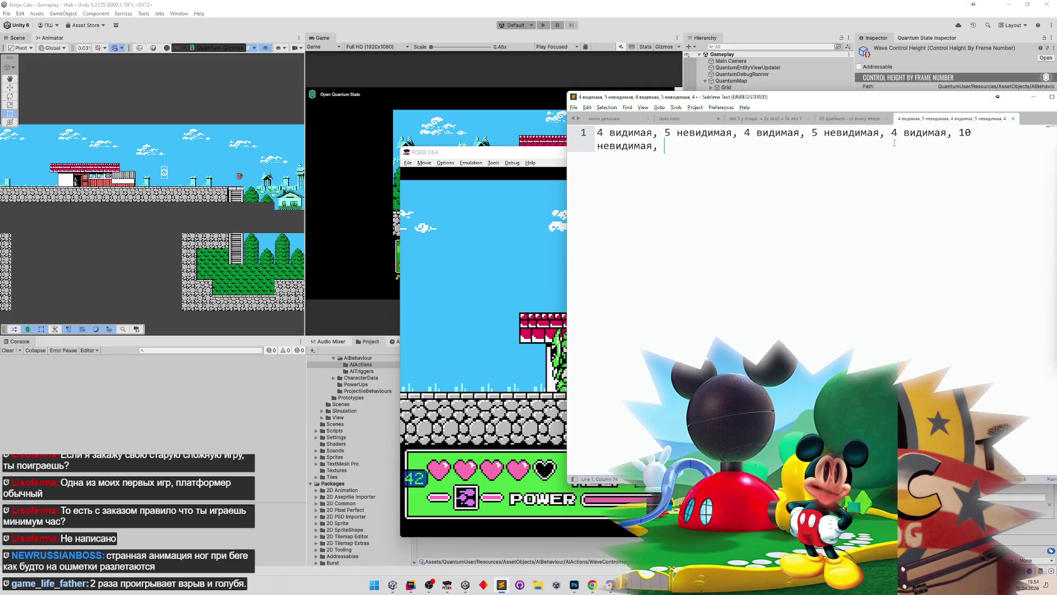
text(рожает)
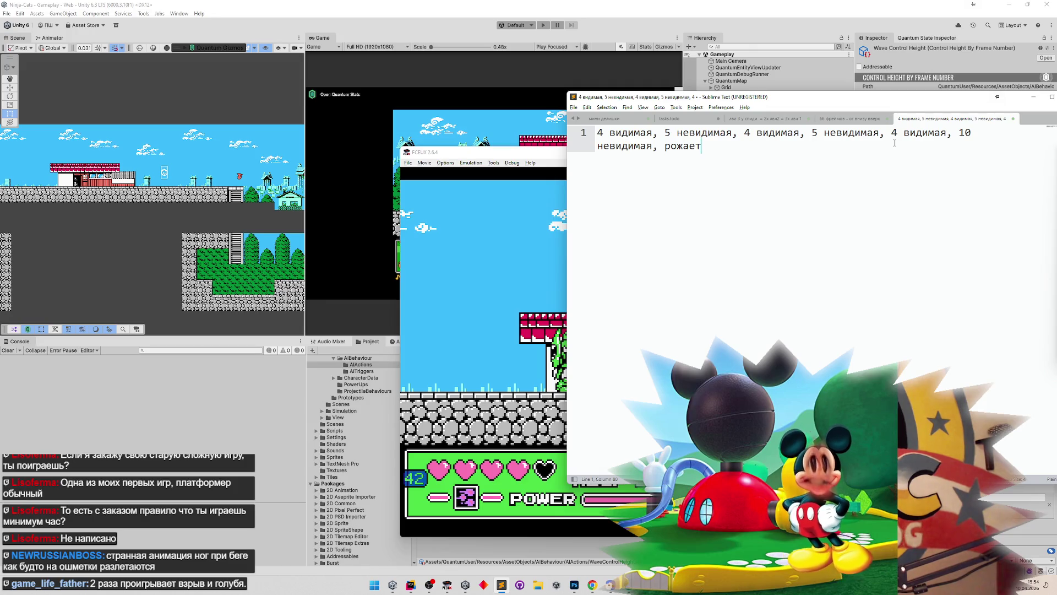
drag(568, 132, 753, 133)
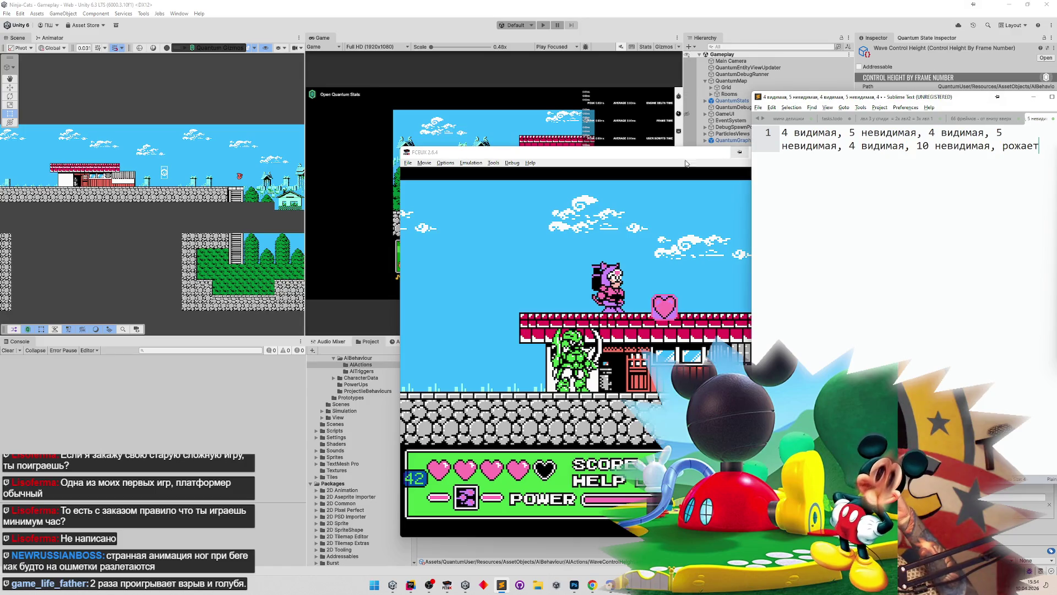
Step: Move the FCEUX window up and left, then close the emulator
click(581, 155)
drag(581, 155, 313, 136)
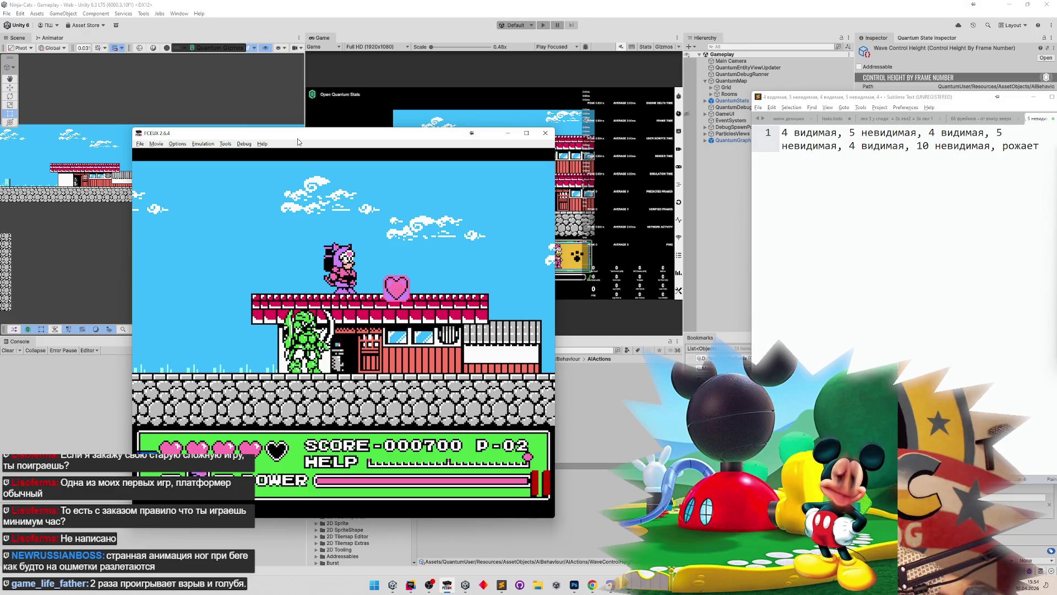
click(545, 134)
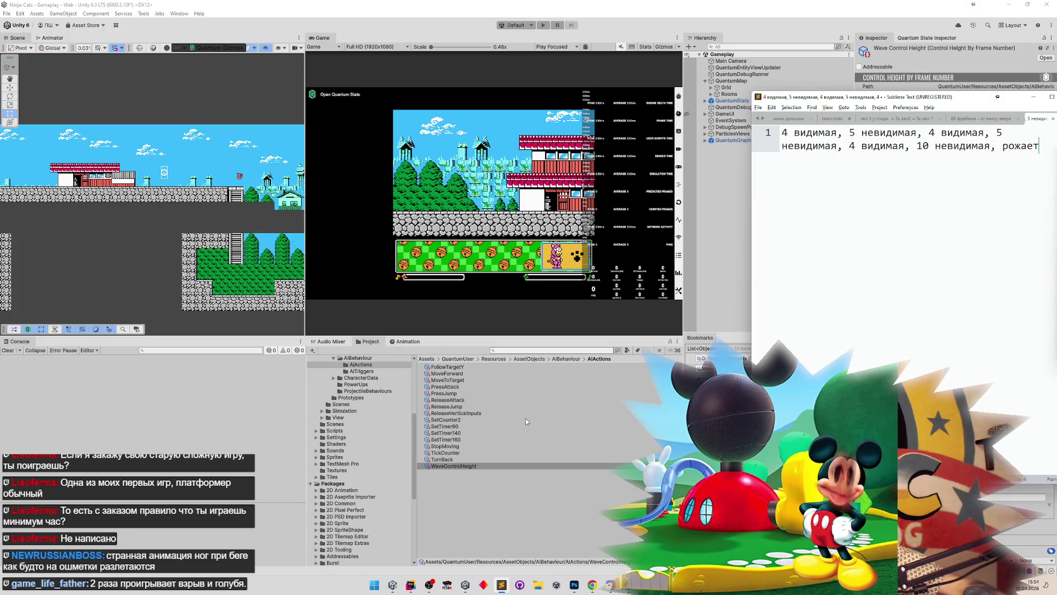
Step: Bring Rider forward on NoGravitySystem.cs and scroll through the Project tree
click(411, 585)
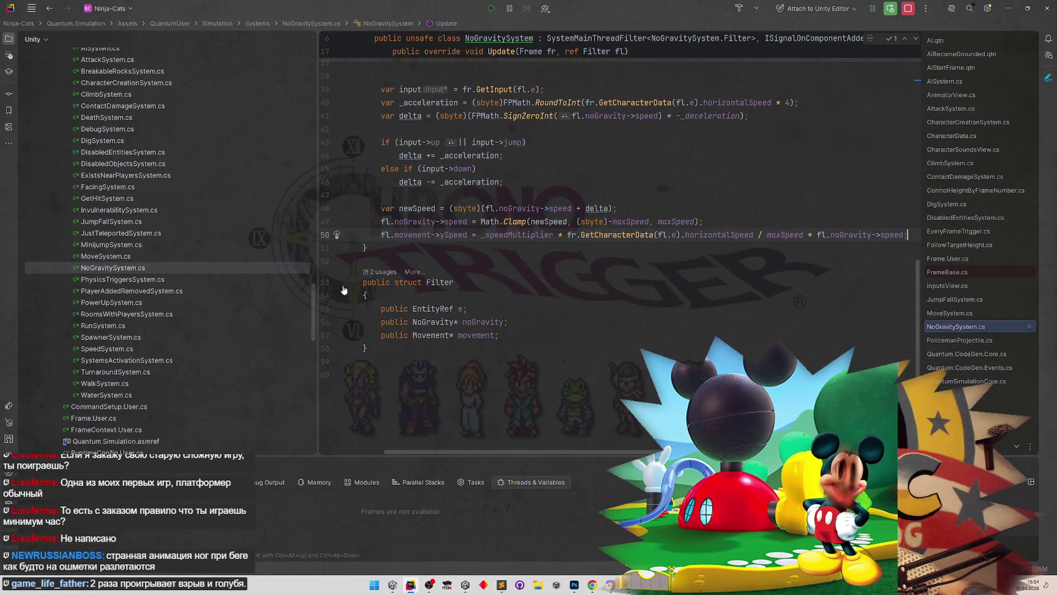
scroll(313, 312, down, 1)
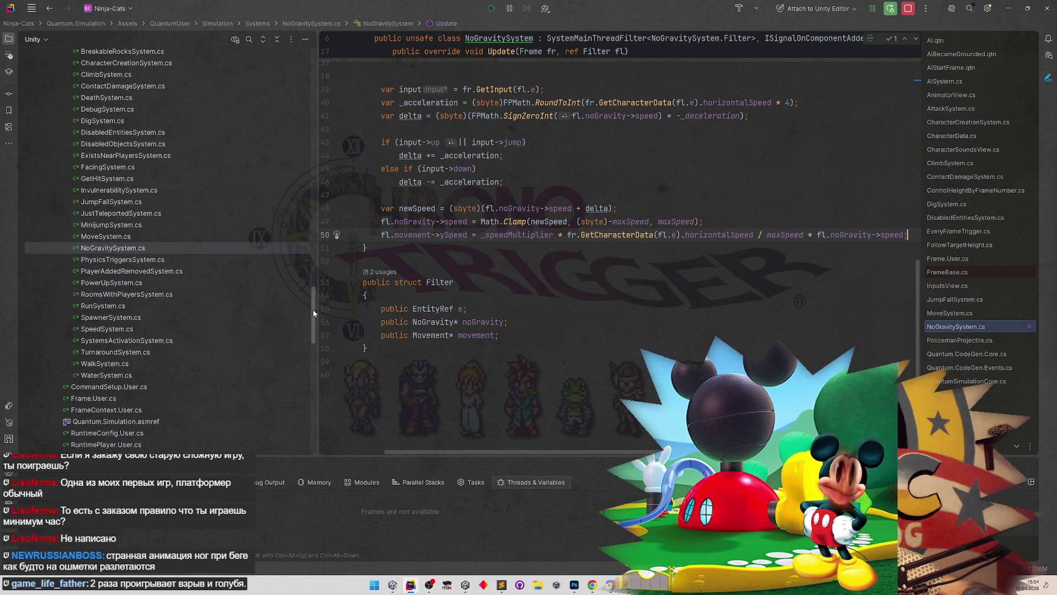
mouse_move(314, 313)
mouse_down()
mouse_move(308, 409)
mouse_move(329, 165)
mouse_up()
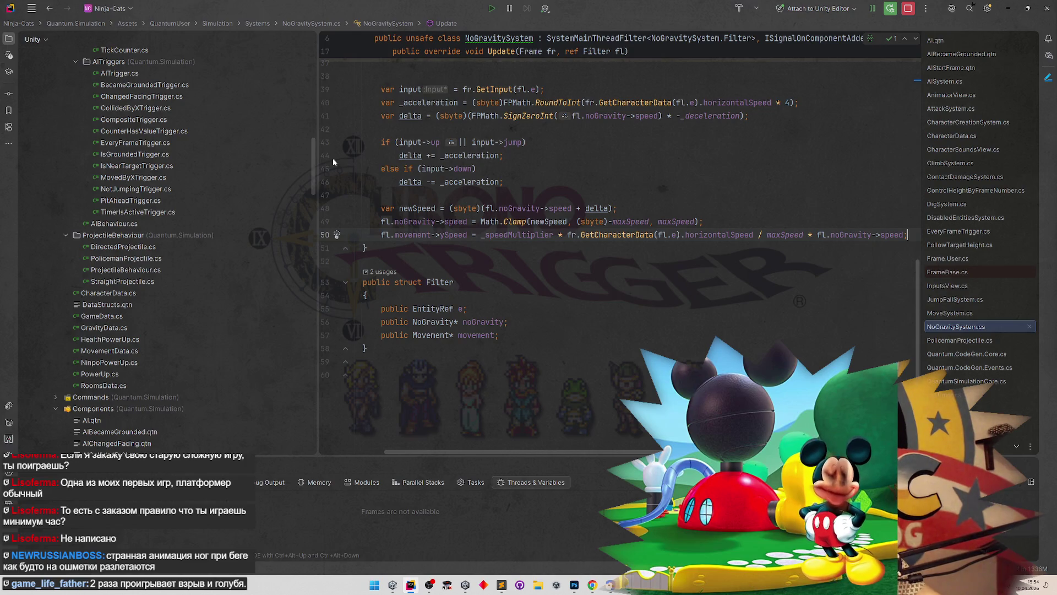
click(326, 157)
drag(313, 164, 317, 142)
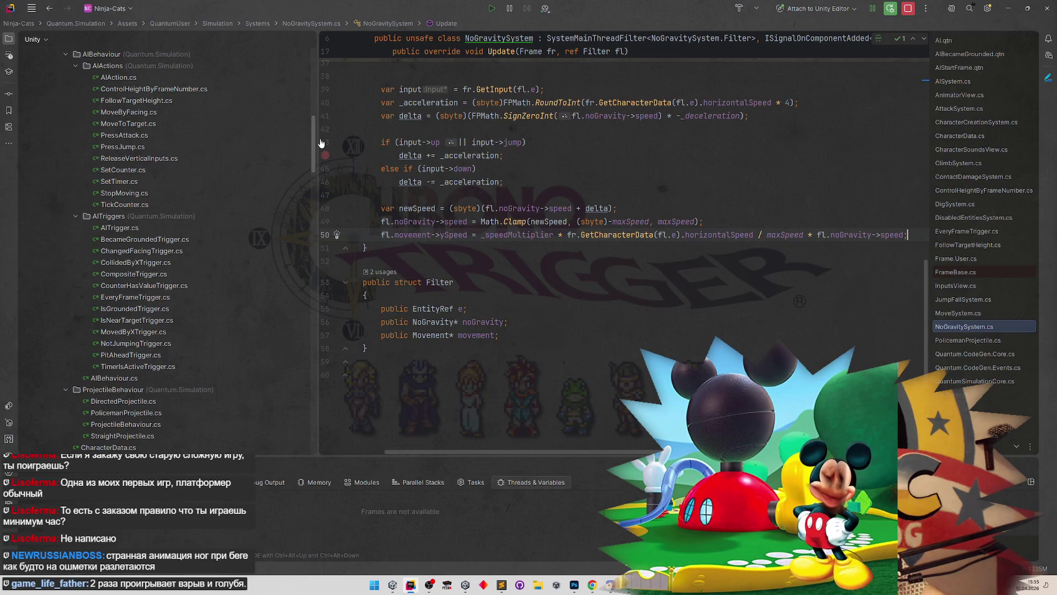
scroll(321, 142, up, 2)
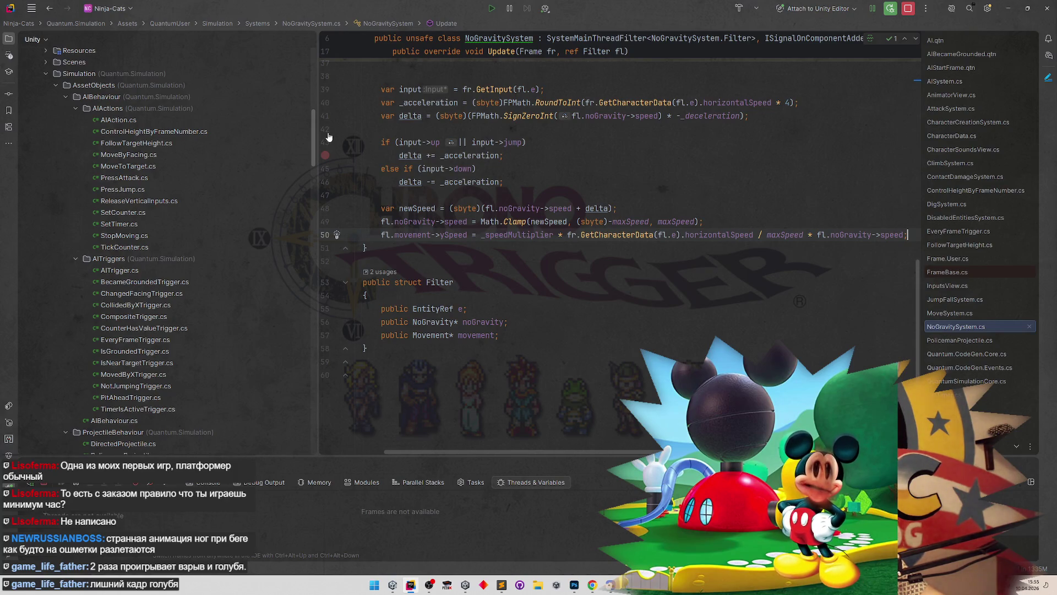
Step: Briefly show the blink-timing notes in Sublime, then minimize them again
click(502, 586)
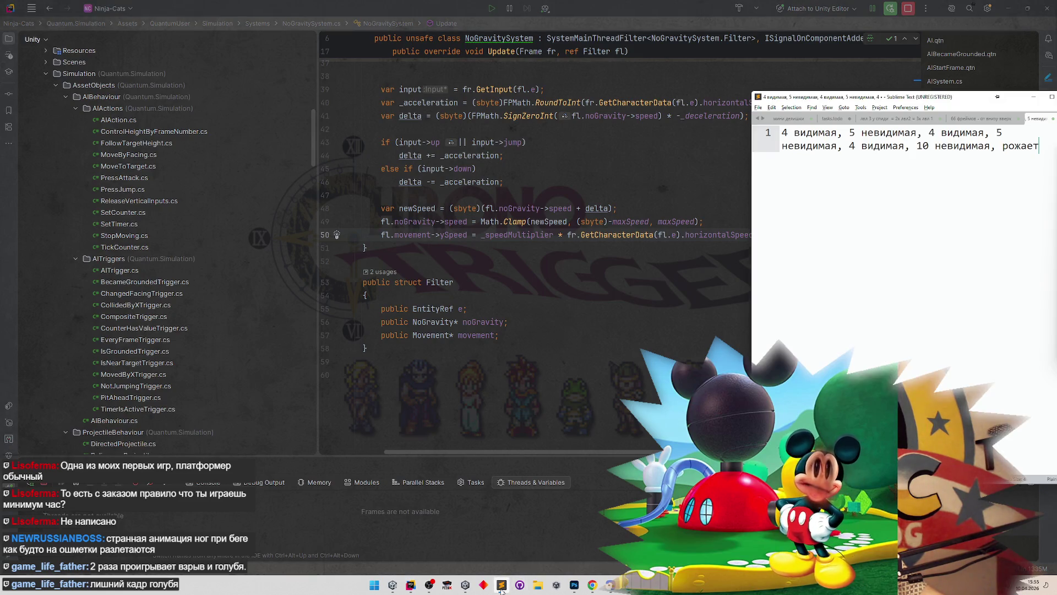
click(502, 588)
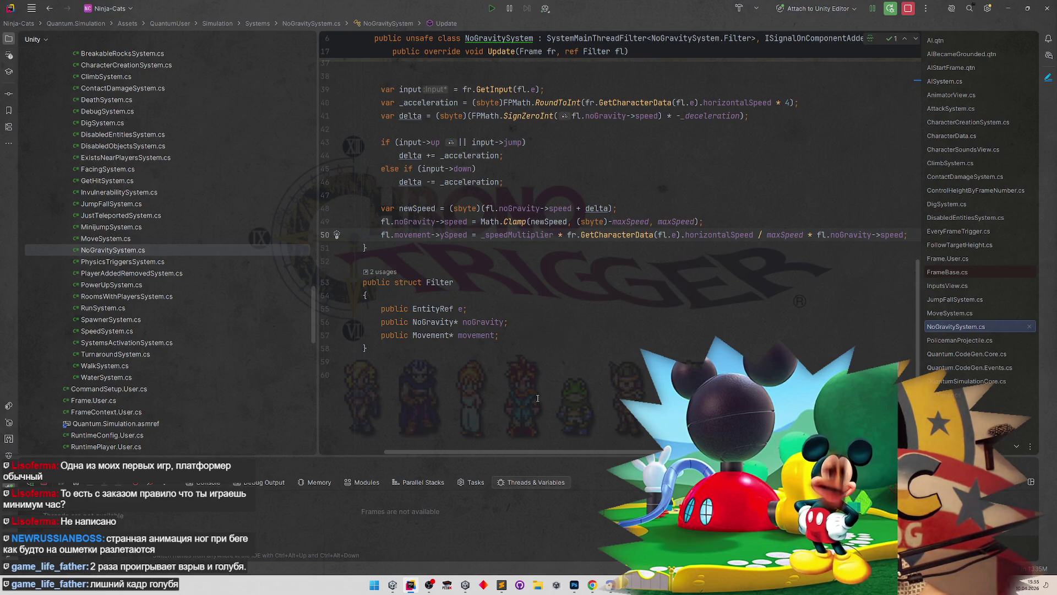
scroll(316, 319, up, 2)
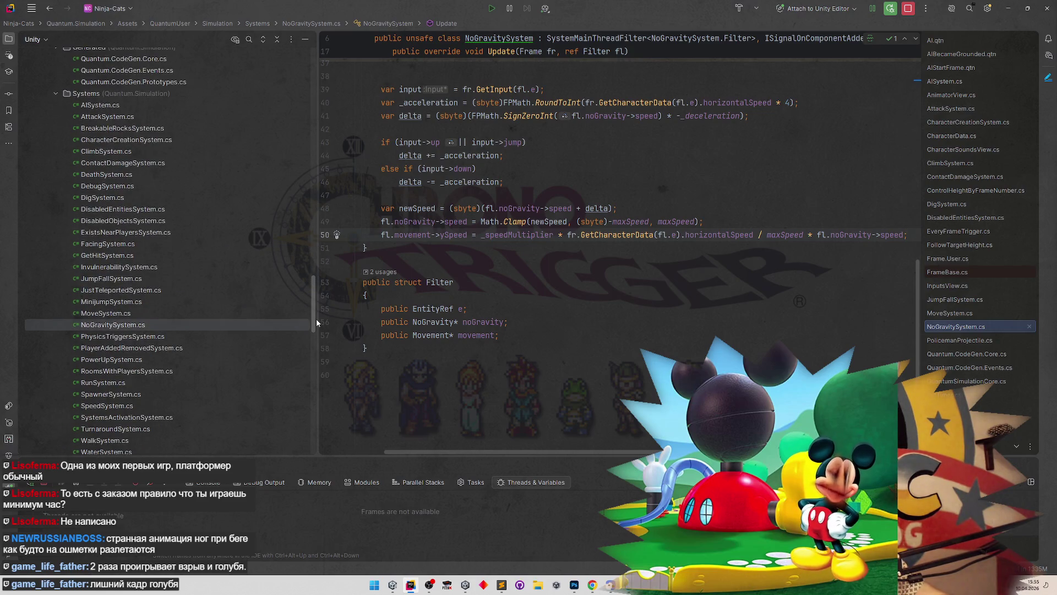
Step: Find CantWalk.qtn under Components and start duplicating it
drag(316, 319, 318, 246)
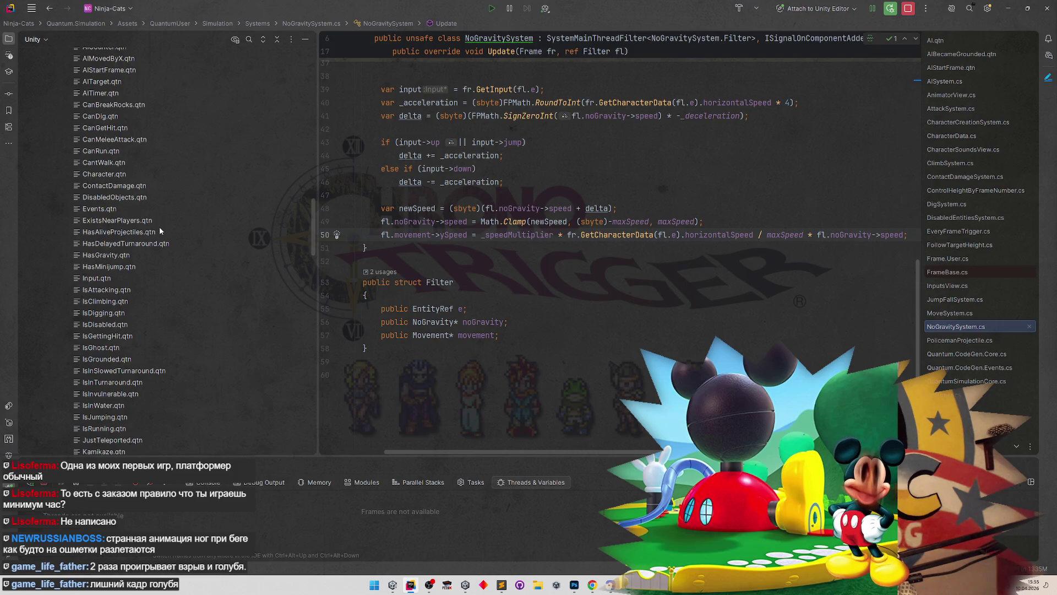
mouse_move(311, 236)
mouse_down()
mouse_move(318, 219)
mouse_move(316, 229)
mouse_up()
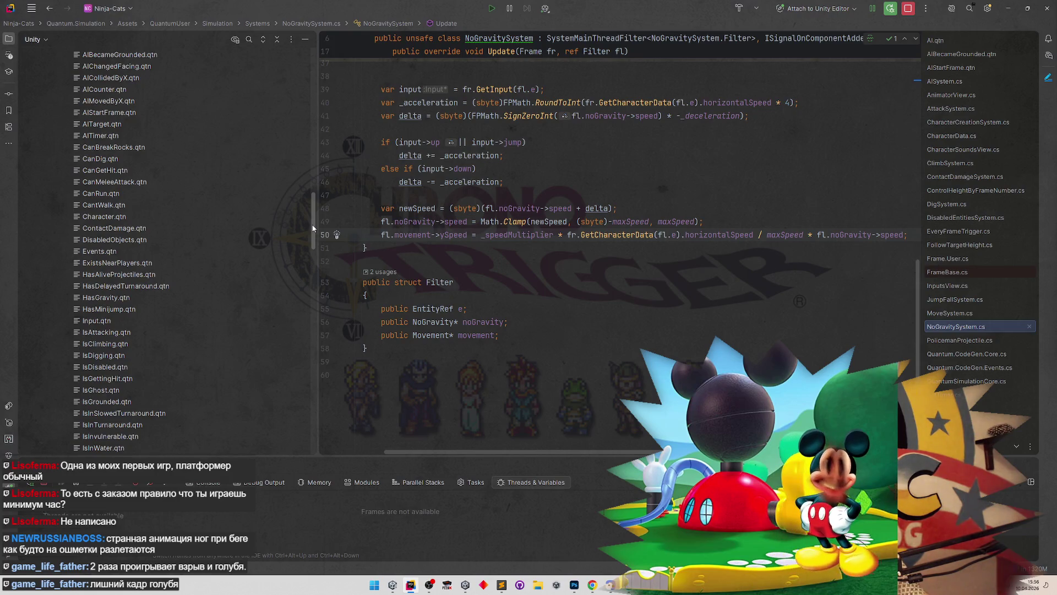
mouse_move(312, 228)
mouse_down()
mouse_move(314, 216)
mouse_move(305, 219)
mouse_up()
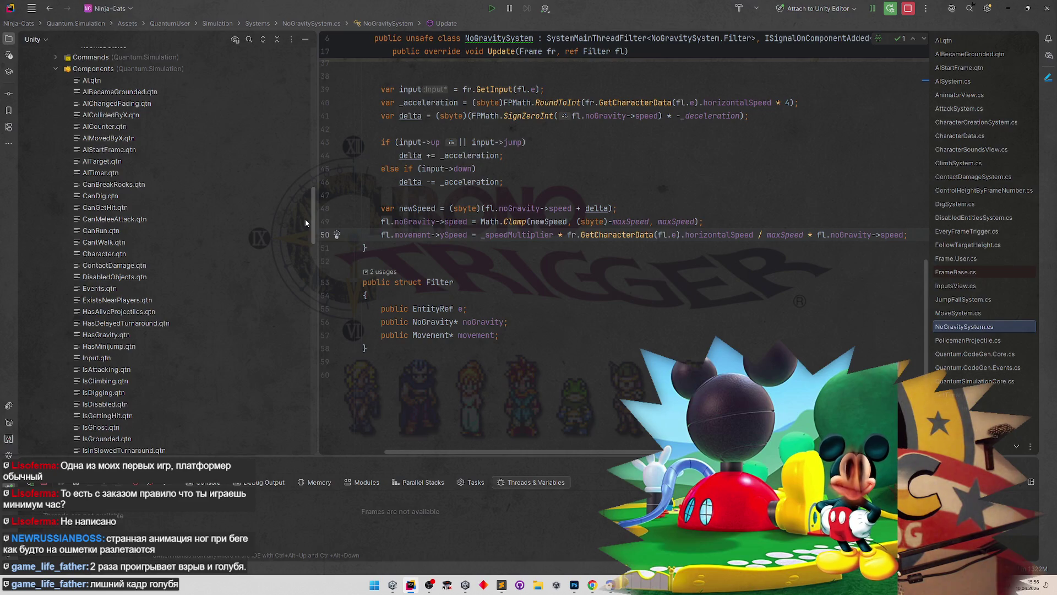
click(173, 241)
key(ctrl+d)
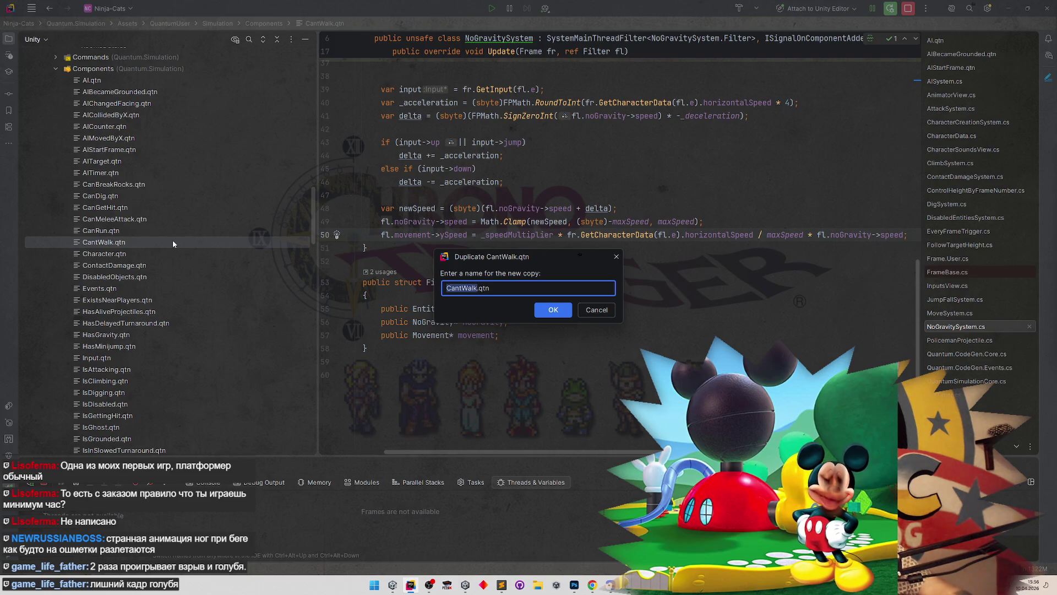
Step: Name the duplicated file IsUnderDisguise and confirm the copy
key(BackSpace)
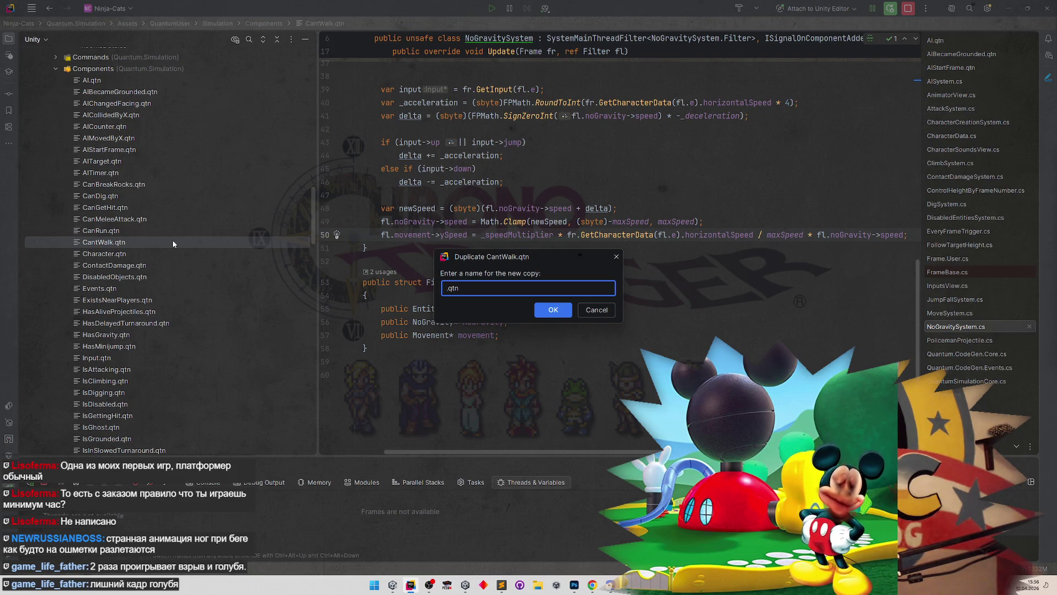
text(Вшы)
key(BackSpace)
key(BackSpace)
key(BackSpace)
text(Disgu)
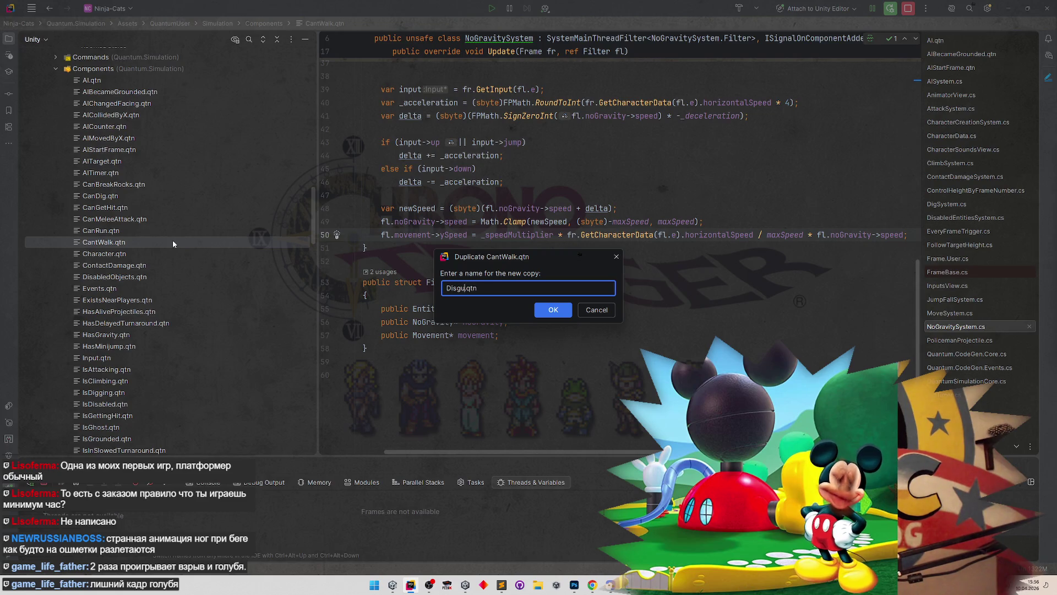
key(BackSpace)
key(BackSpace)
key(BackSpace)
text(IsUn)
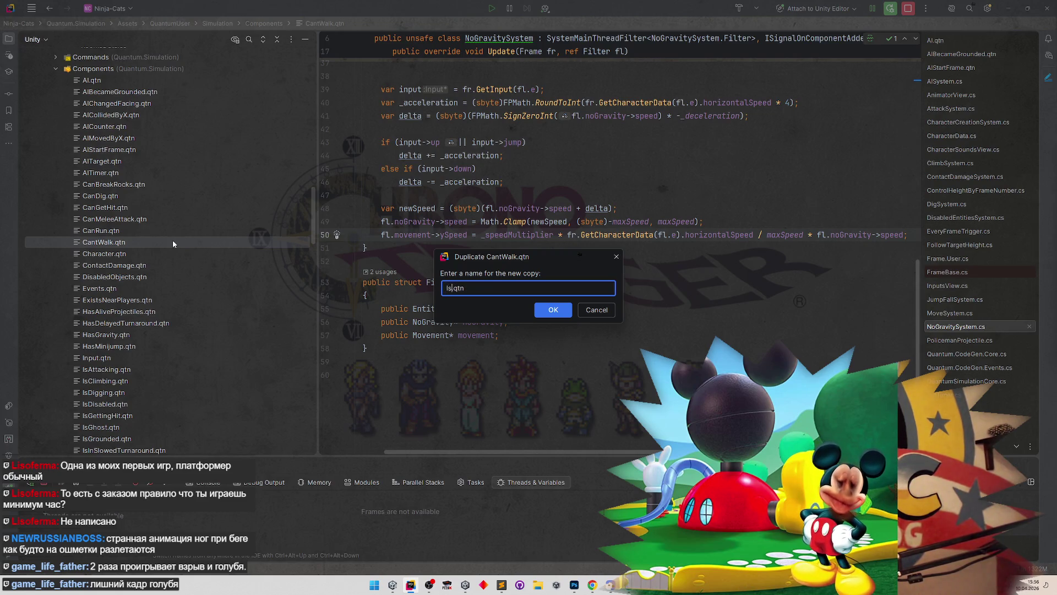
text(derDisgu)
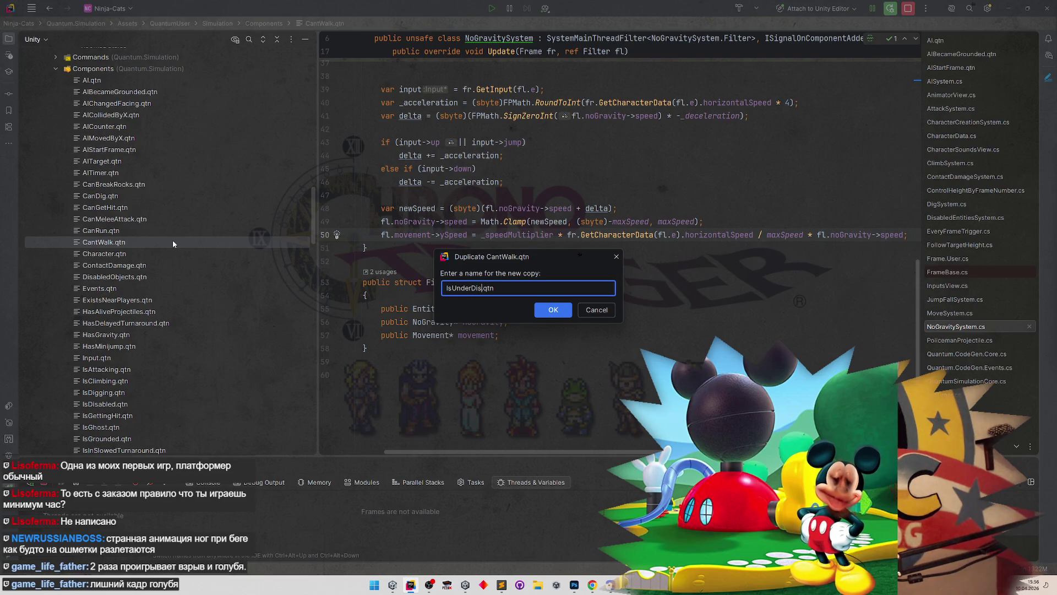
text(ise)
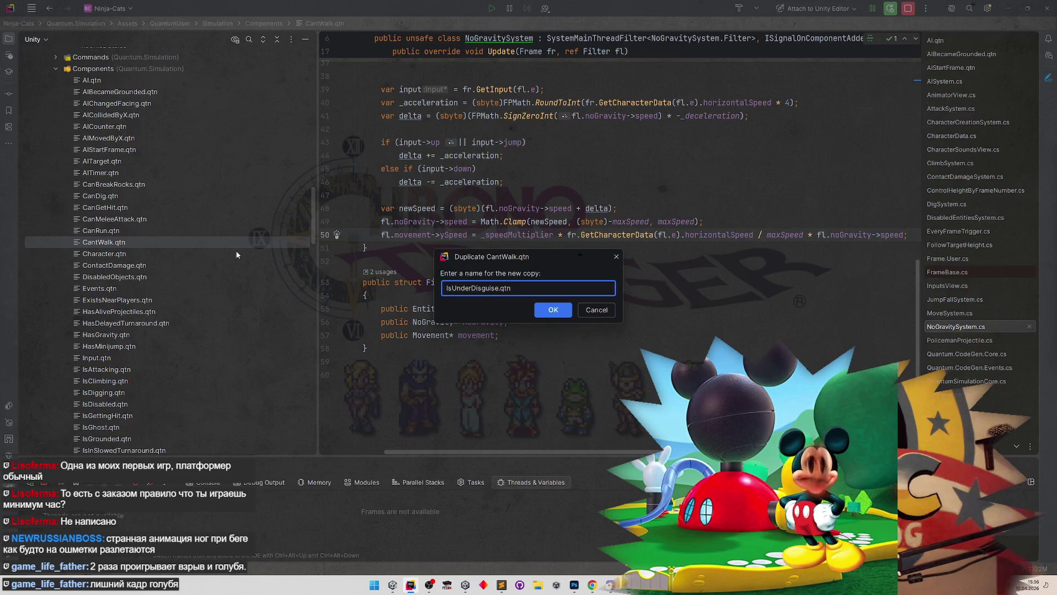
click(559, 310)
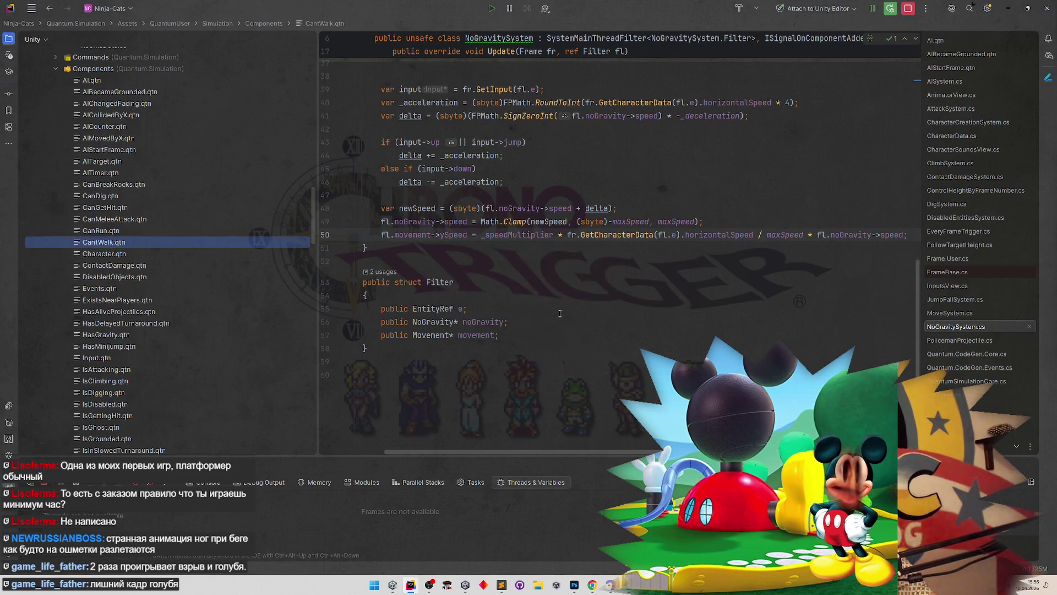
Step: Change the component declaration in IsUnderDisguise.qtn to 'component IsUnderDisguise'
click(186, 251)
key(shift+F6)
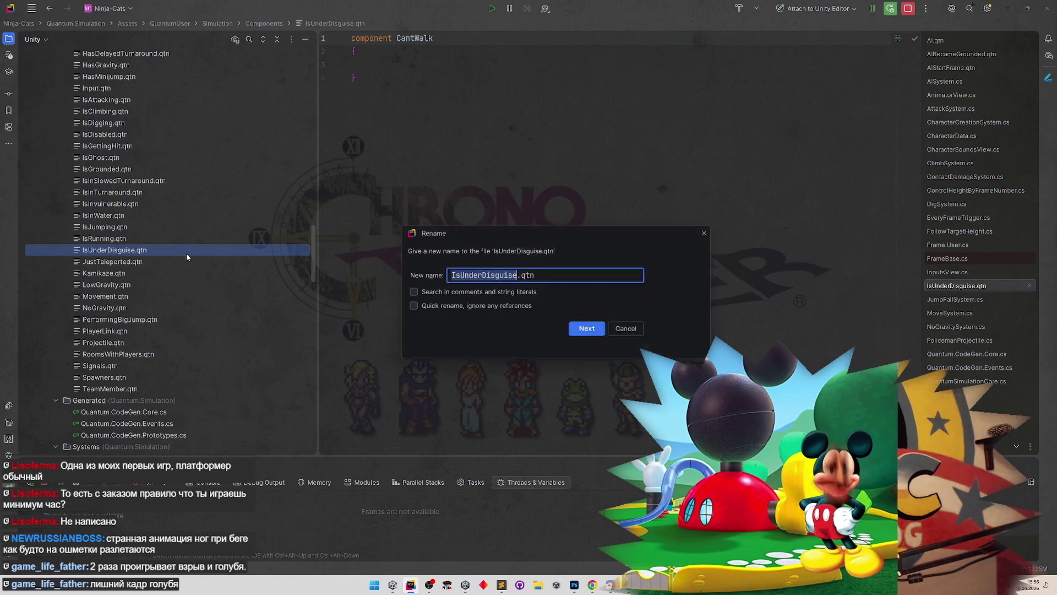
key(Escape)
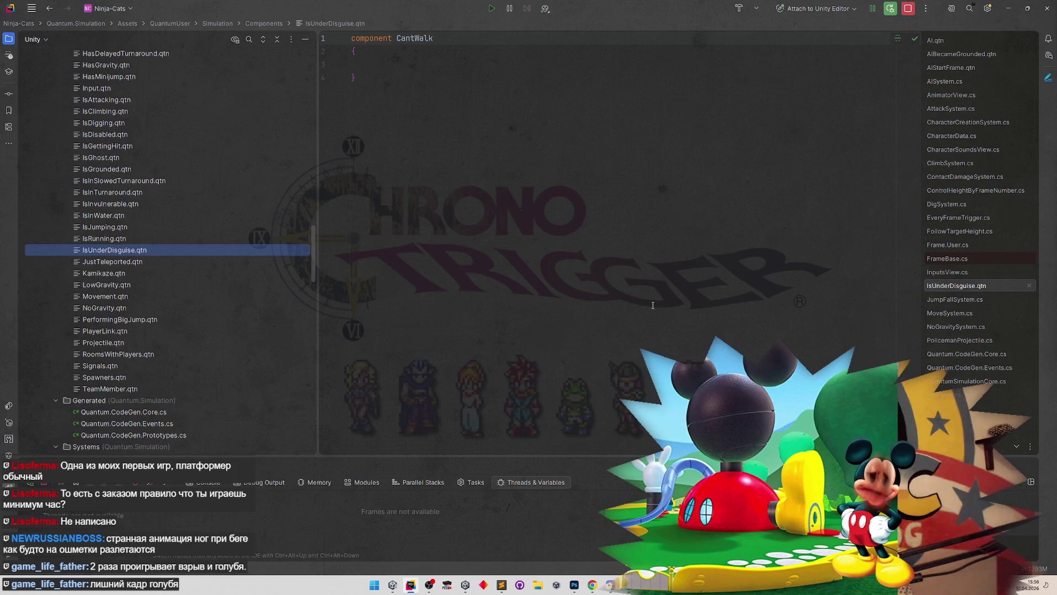
key(shift+F6)
key(Escape)
key(Escape)
key(ctrl+w)
text(IsUnderDisguise)
click(443, 145)
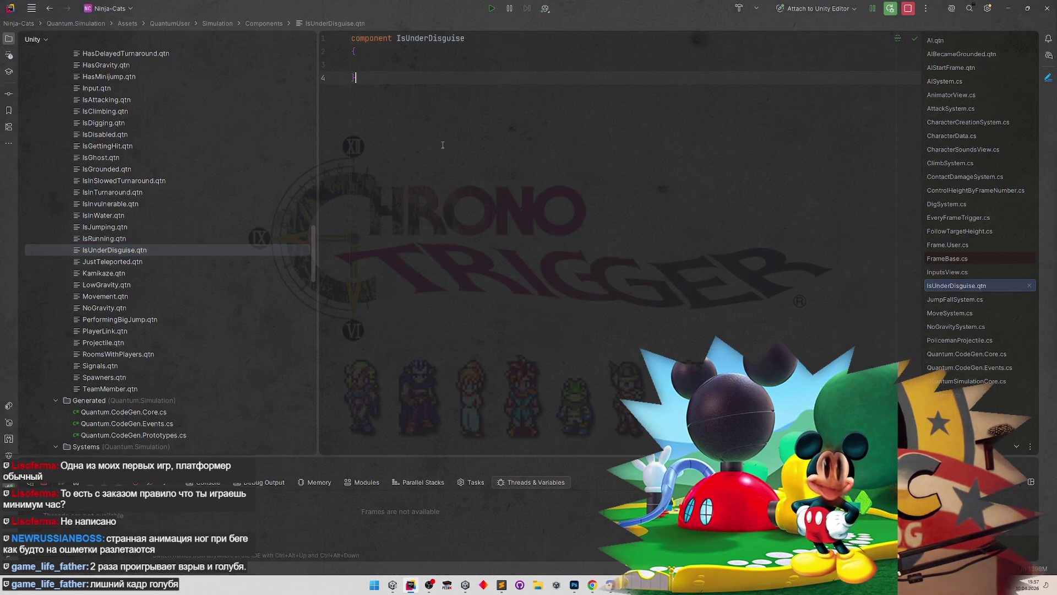